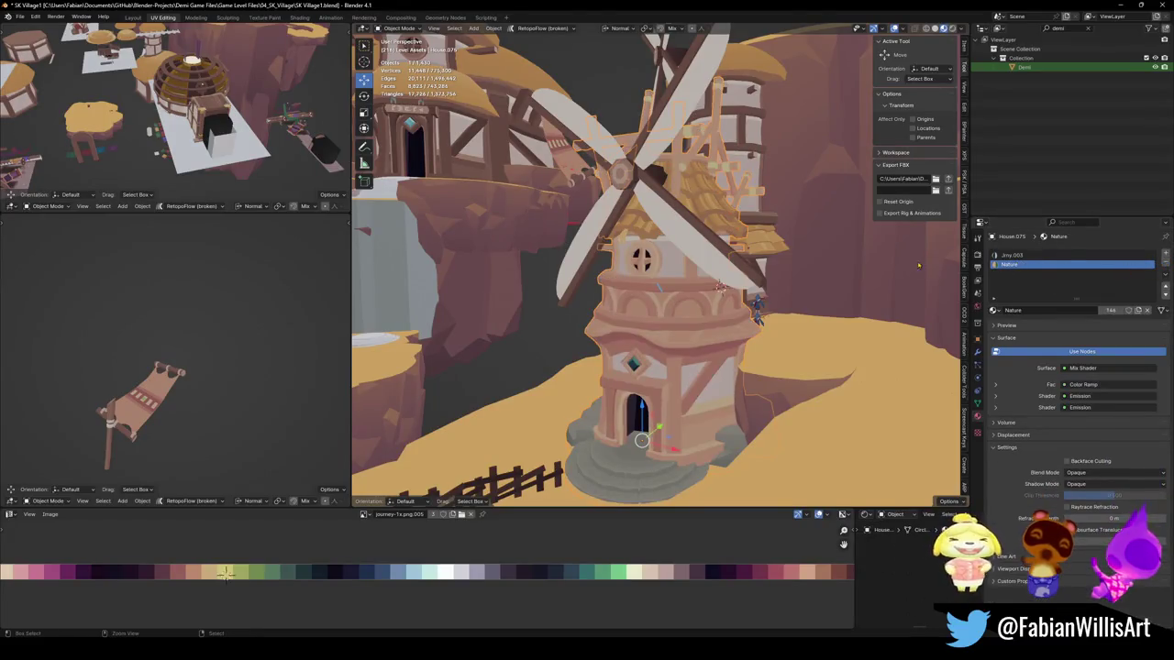
Step: Set the windmill tower's second material slot to Wood
left_click(996, 311)
type("w")
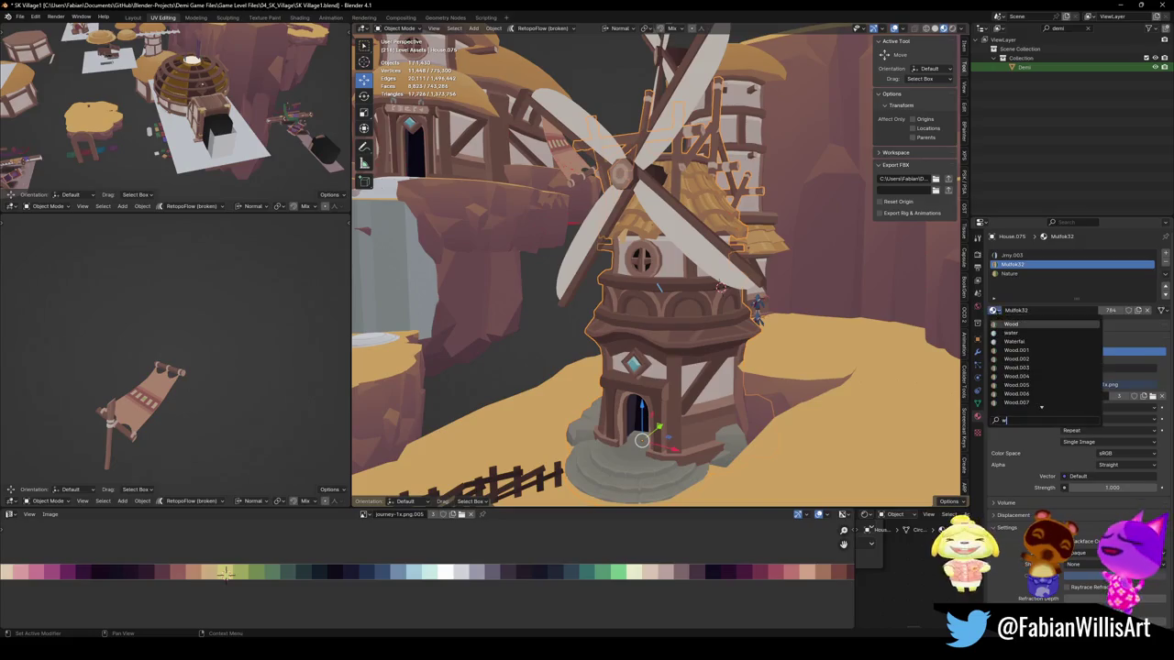
left_click(1024, 323)
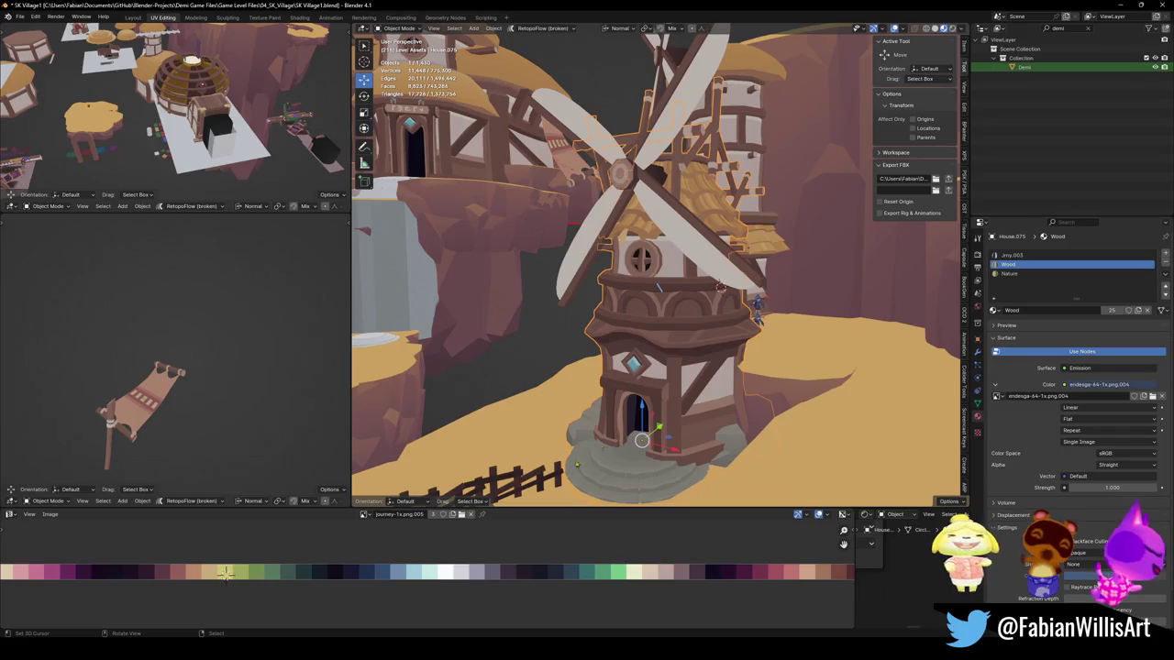
Step: Switch the tower's first material slot from Jmy.003 to Jmy
middle_click_drag(615, 410, 550, 440)
left_click(514, 467)
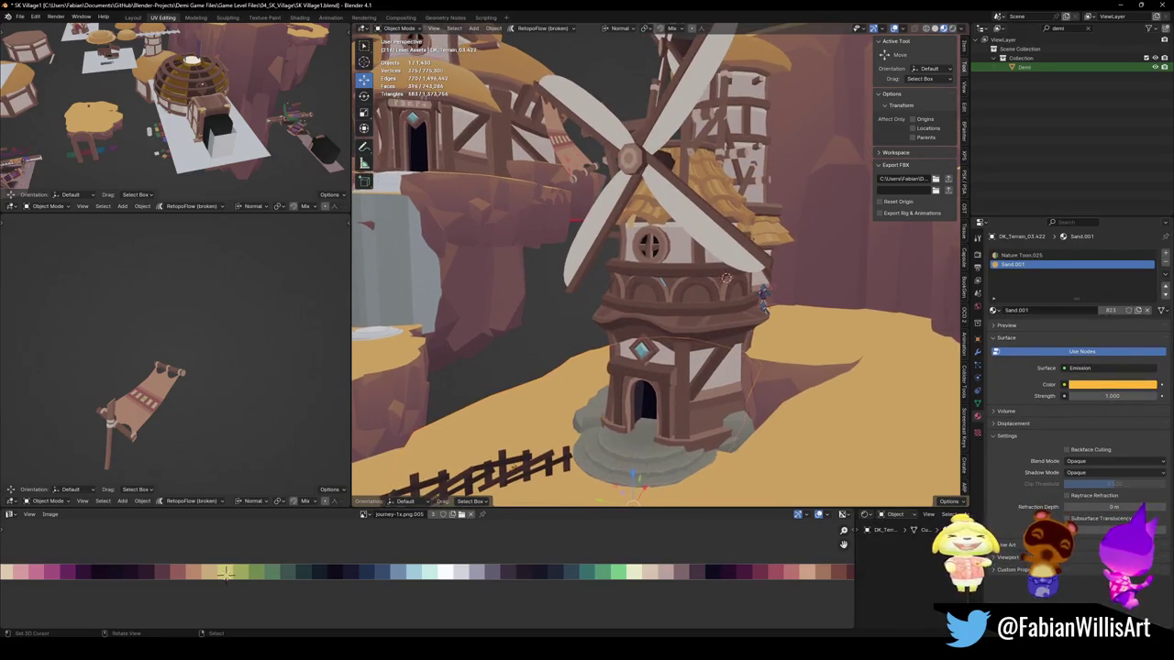
left_click(673, 325)
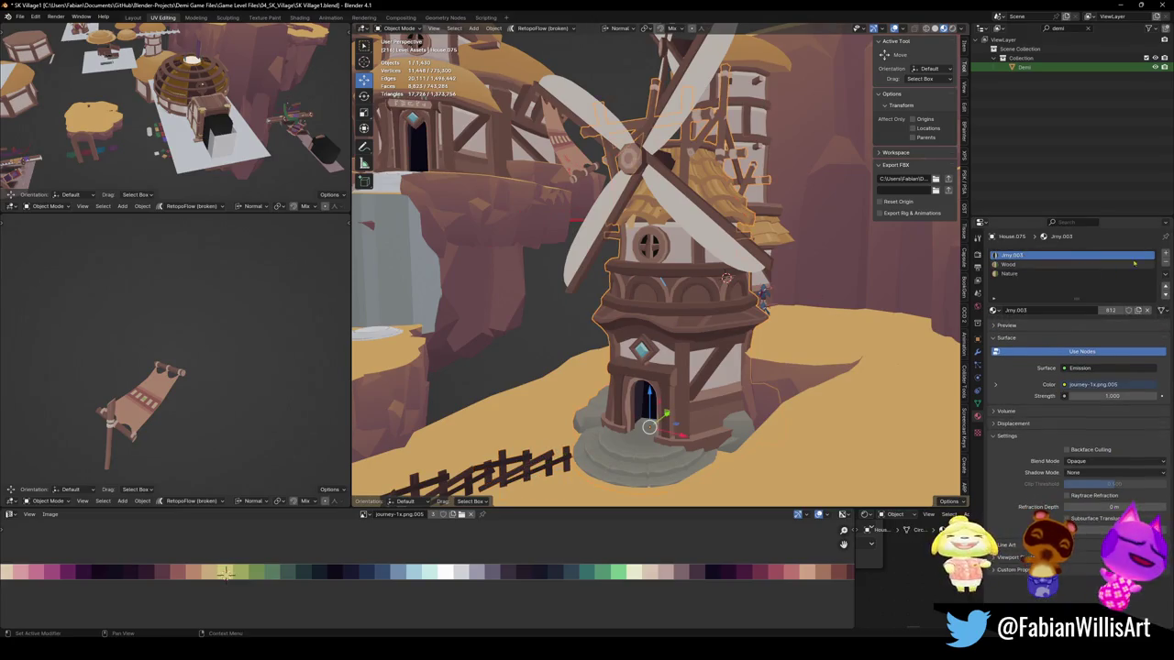
left_click(994, 310)
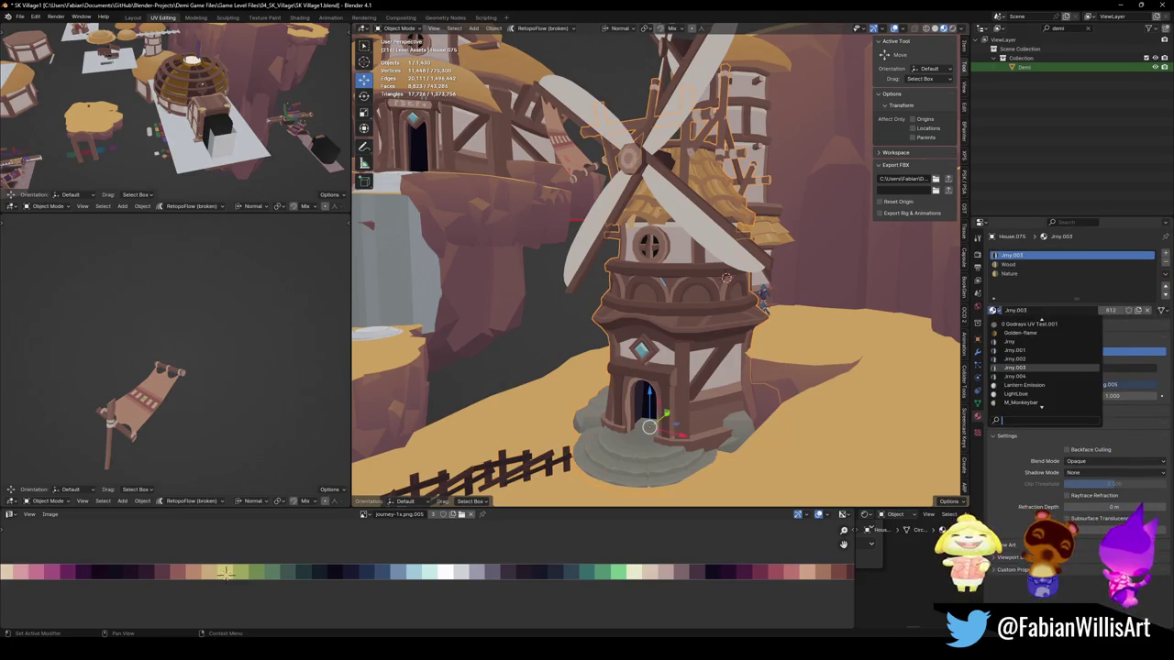
type("j")
left_click(1008, 325)
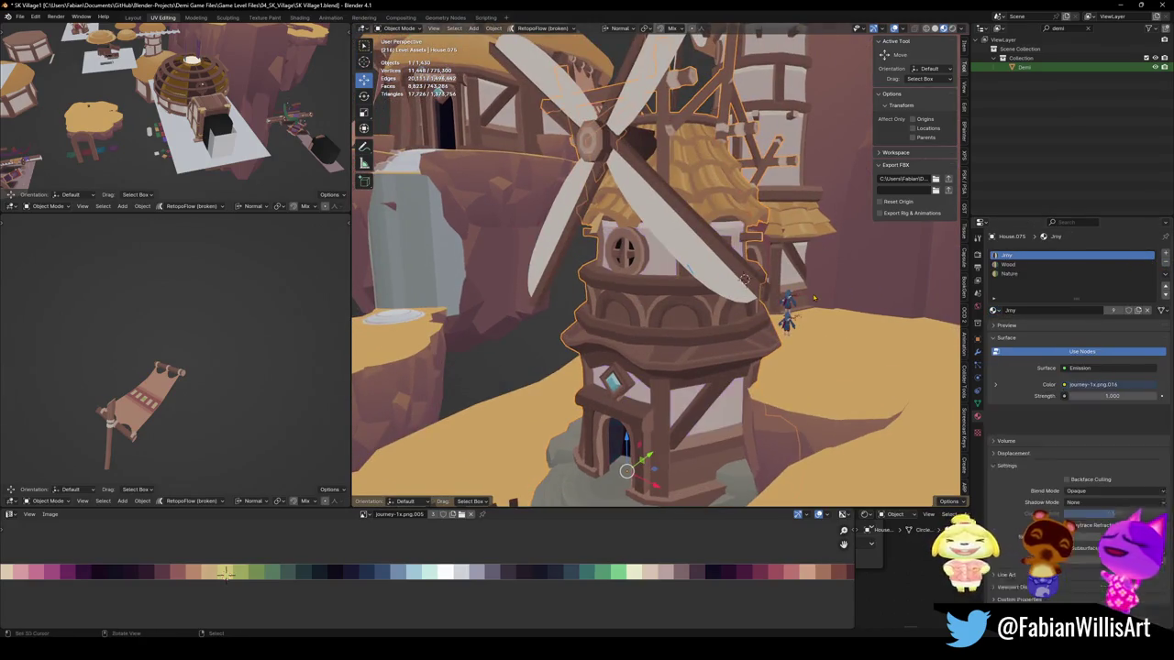
Step: Deselect everything and save the file
key("alt+a")
key("ctrl+s")
scroll(731, 310, "up", 4)
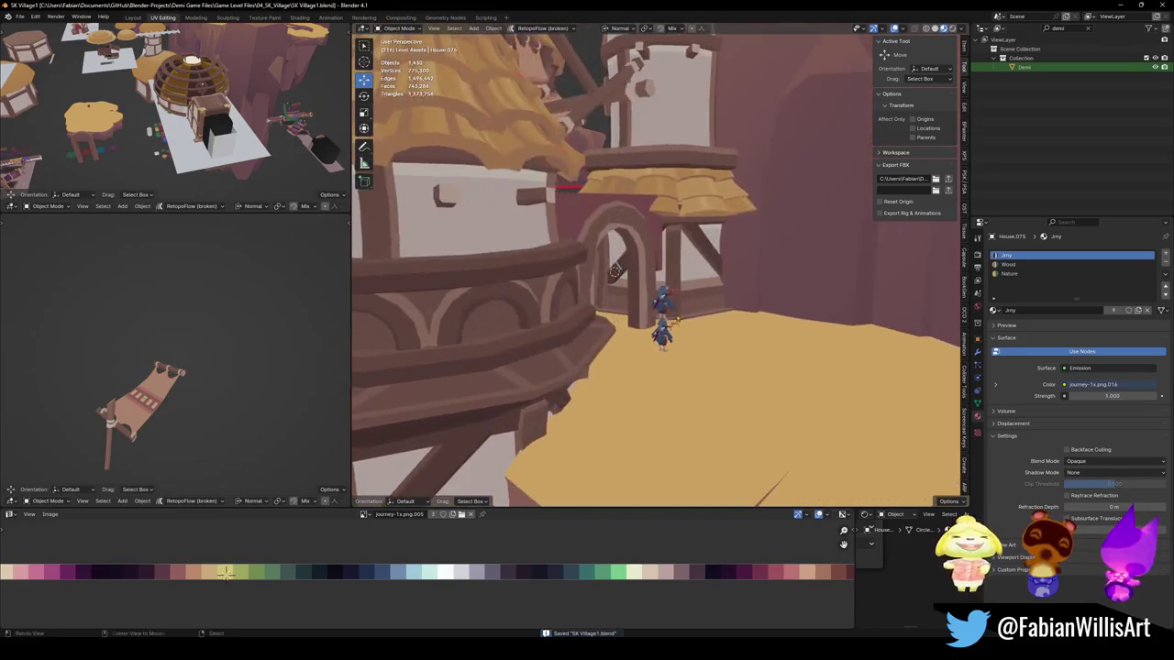
scroll(697, 317, "up", 4)
scroll(653, 330, "up", 4)
Step: Try removing the dark panel's material slots, then undo both removals
left_click(601, 311)
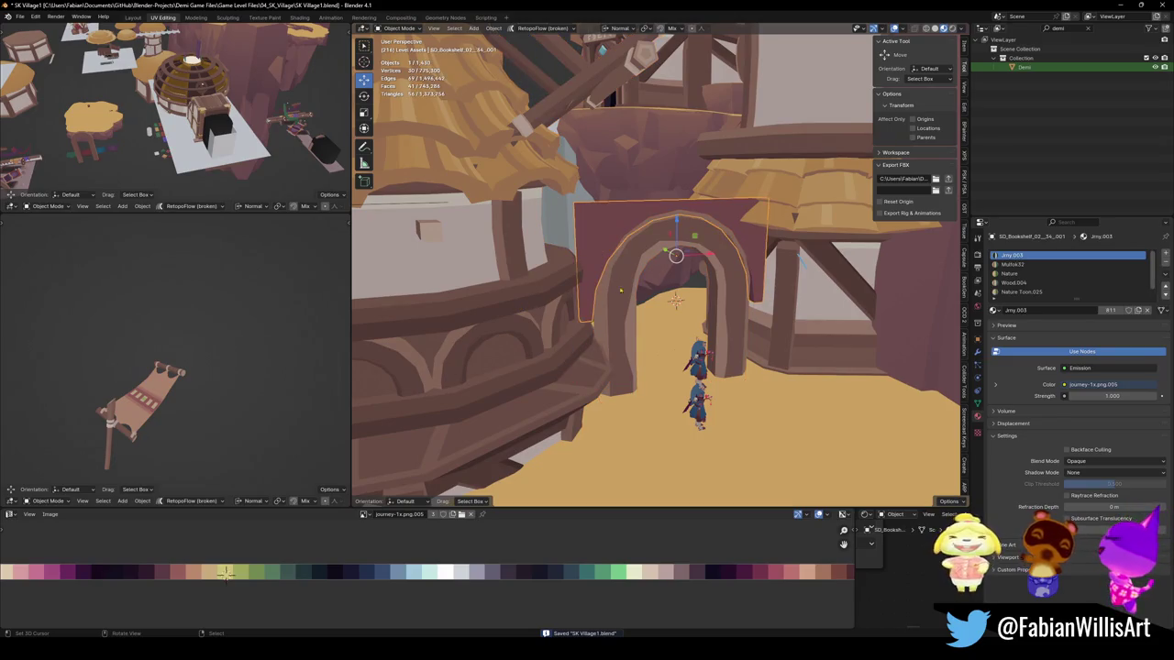
left_click(1164, 263)
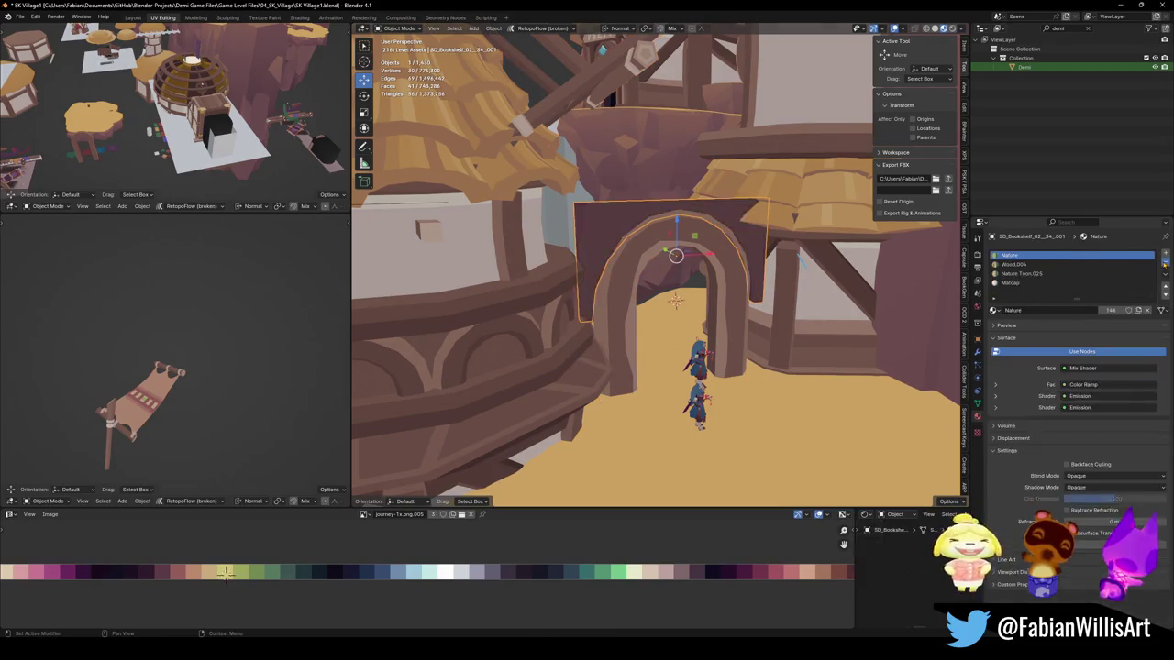
left_click(1165, 263)
key("ctrl+z")
key("ctrl+z")
key("ctrl+z")
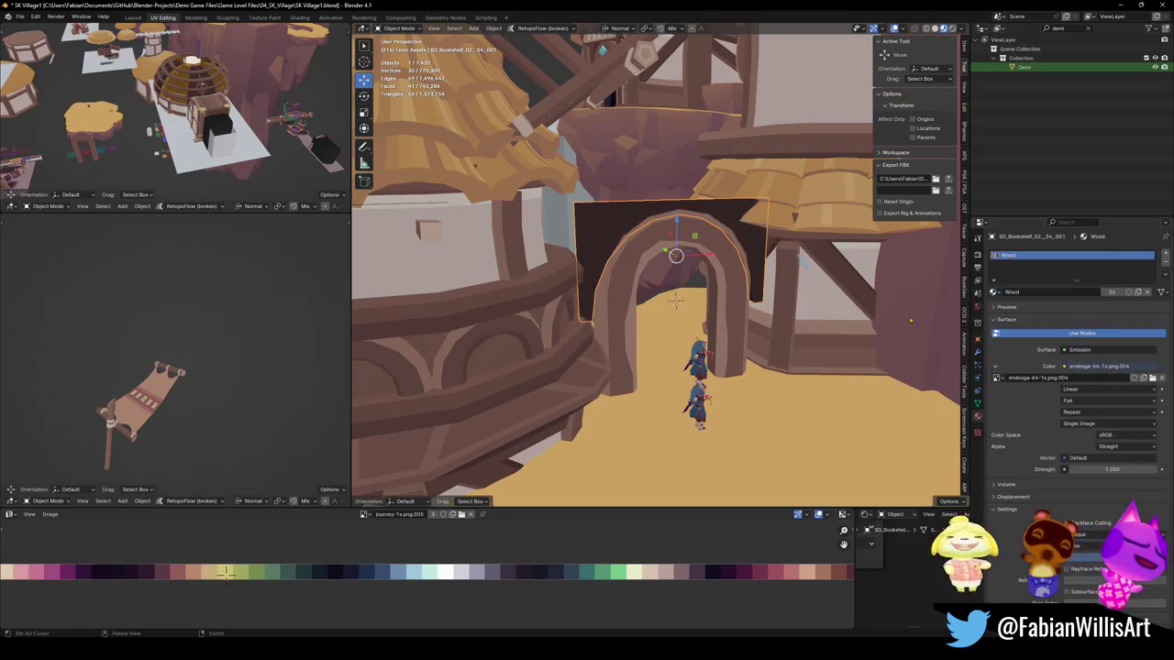
key("ctrl+z")
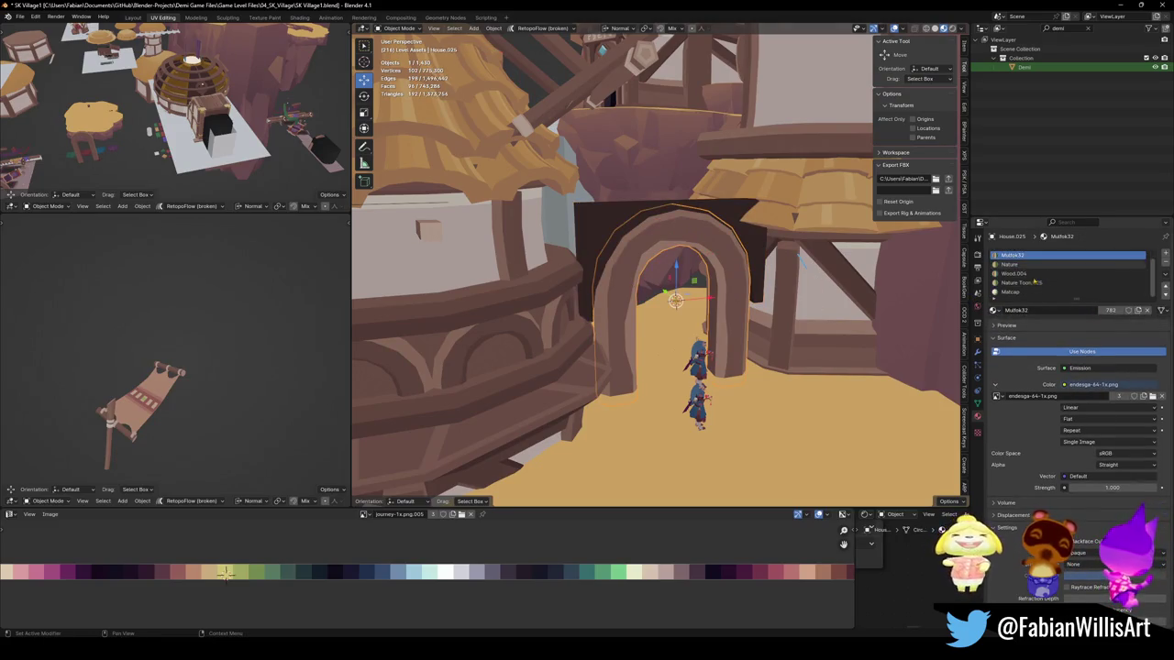
Step: Clear the arch's material slots and link the panel's Wood material onto it
left_click(1130, 290)
left_click(1165, 263)
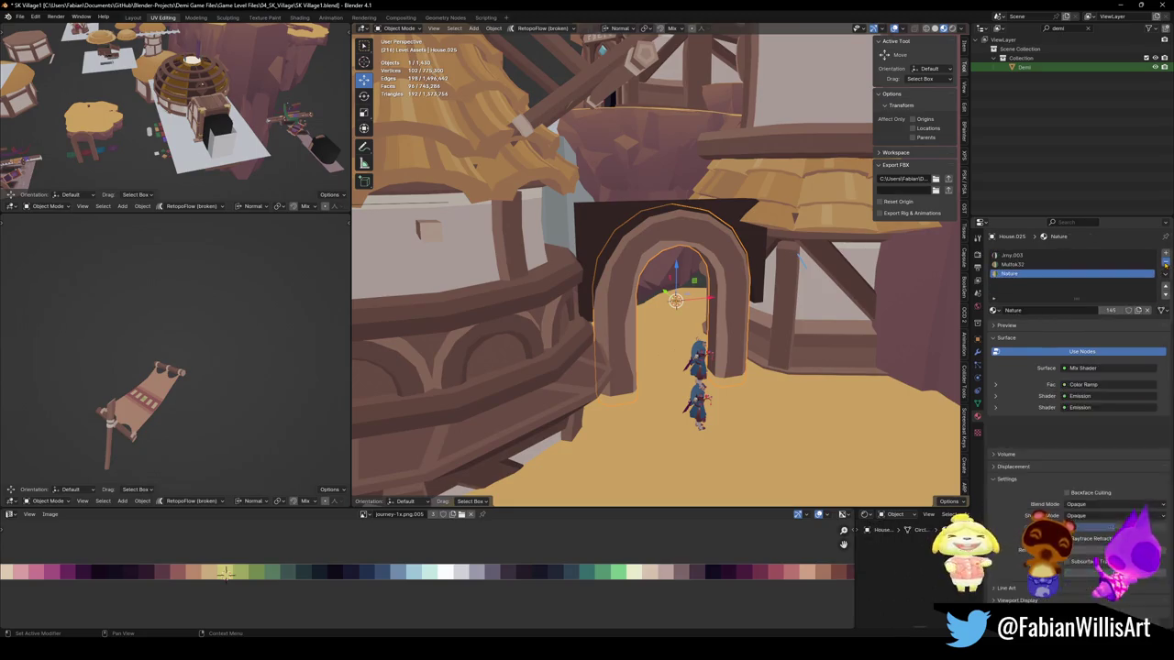
left_click(1164, 264)
left_click(598, 245, "shift")
key("q")
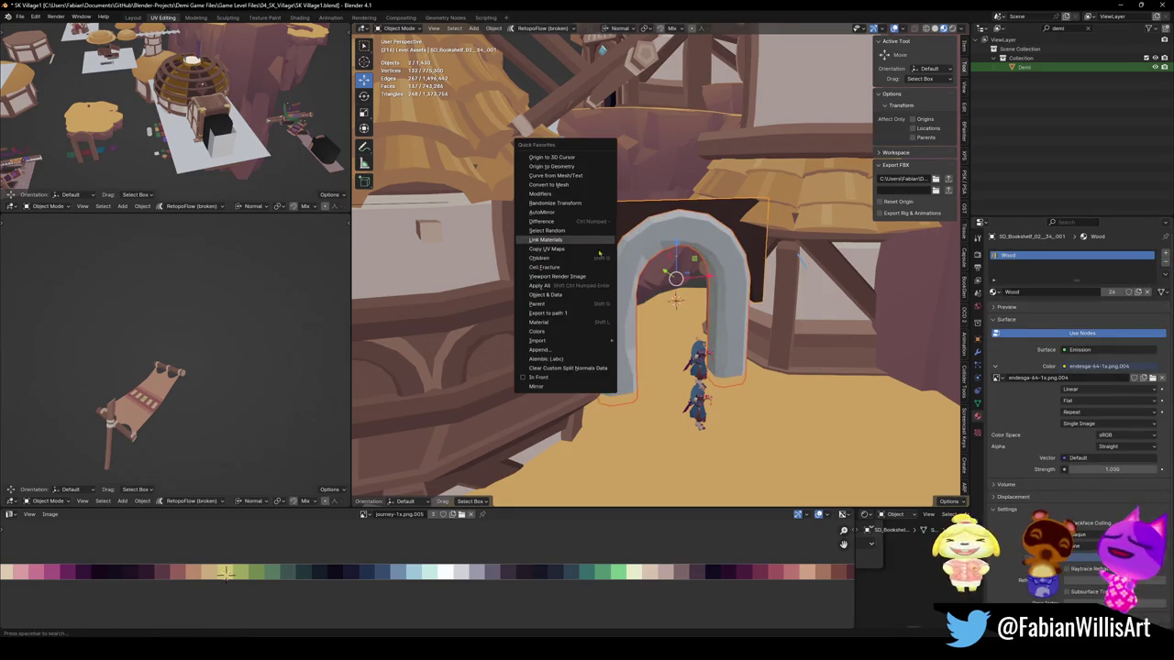
left_click(598, 242)
Step: Frame the archway and enter Edit Mode on the panel with all geometry selected
middle_click_drag(637, 284, 642, 236)
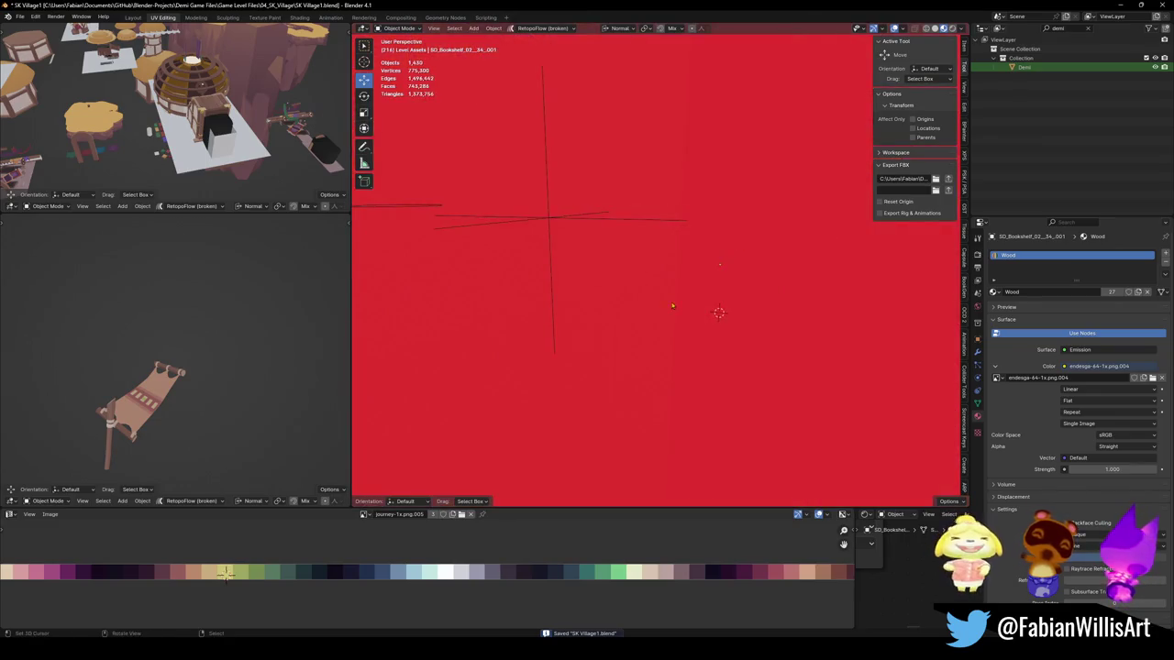
left_click(642, 236)
key("g")
key("Escape")
key("alt+a")
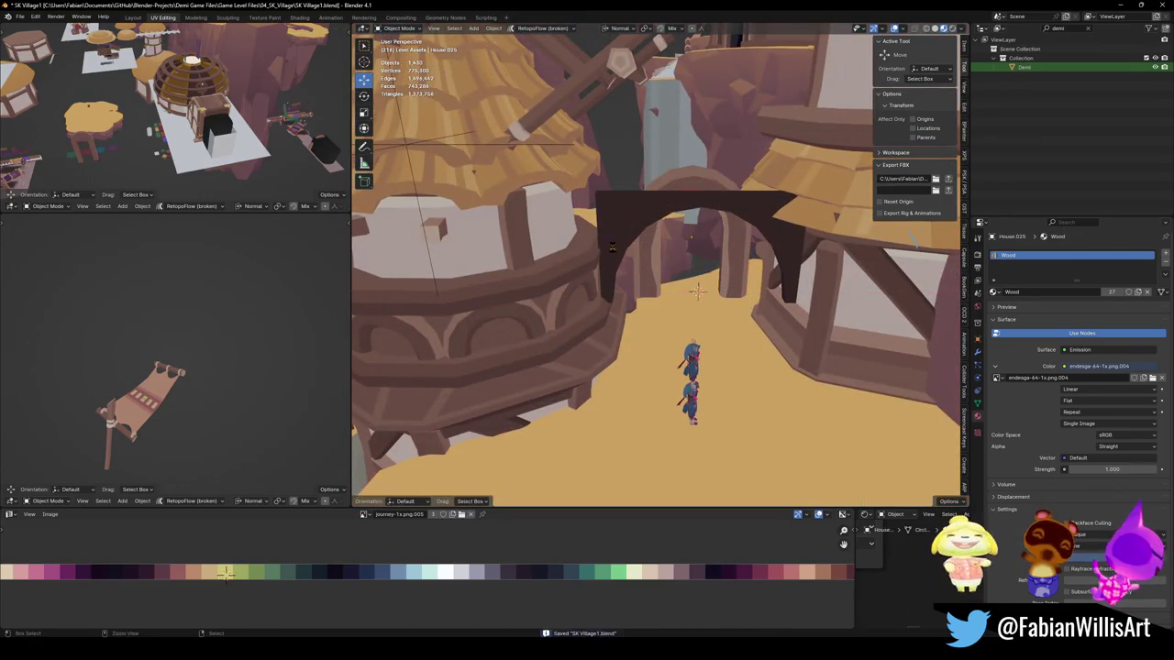
middle_click_drag(678, 252, 789, 302)
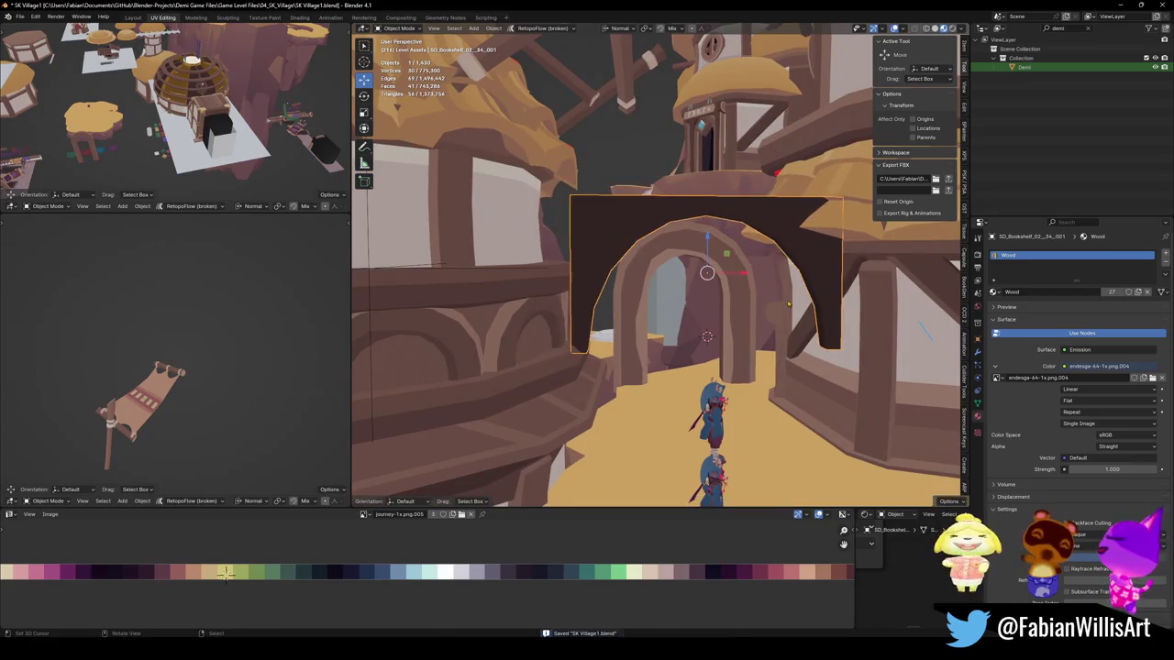
key("Tab")
key("alt+a")
Step: Extrude the panel's top edge upward toward the roofs
key("a")
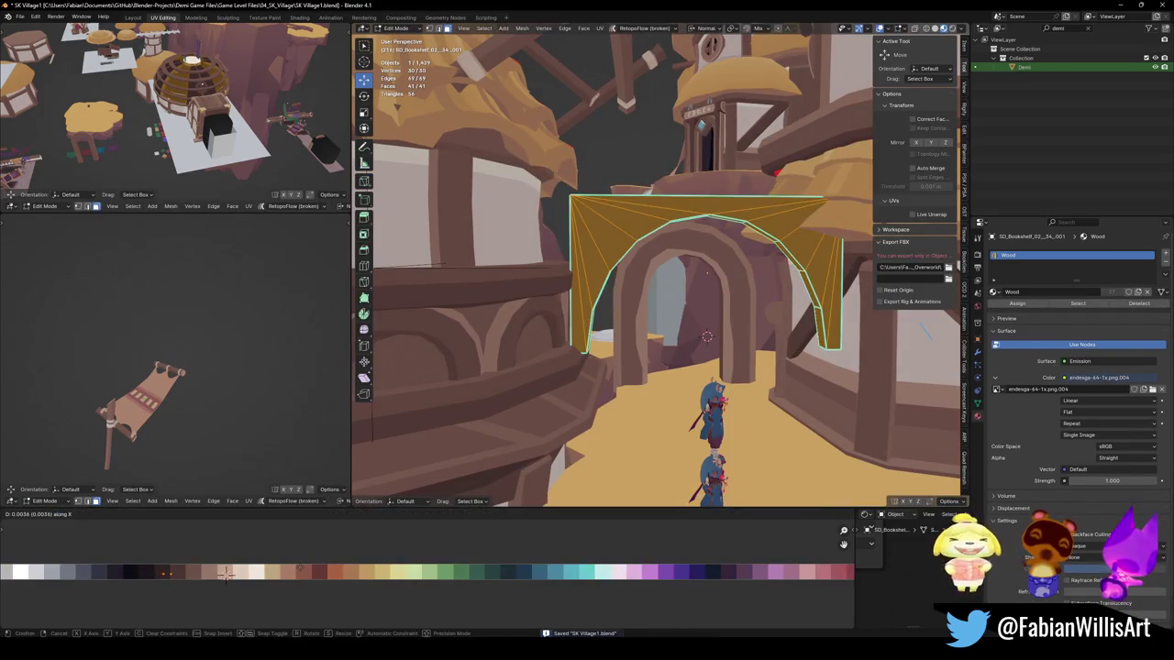
key("Tab")
mouse_move(649, 350)
middle_mouse_down()
mouse_move(694, 245)
mouse_move(703, 305)
middle_mouse_up()
key("Tab")
left_click(694, 245)
key("e")
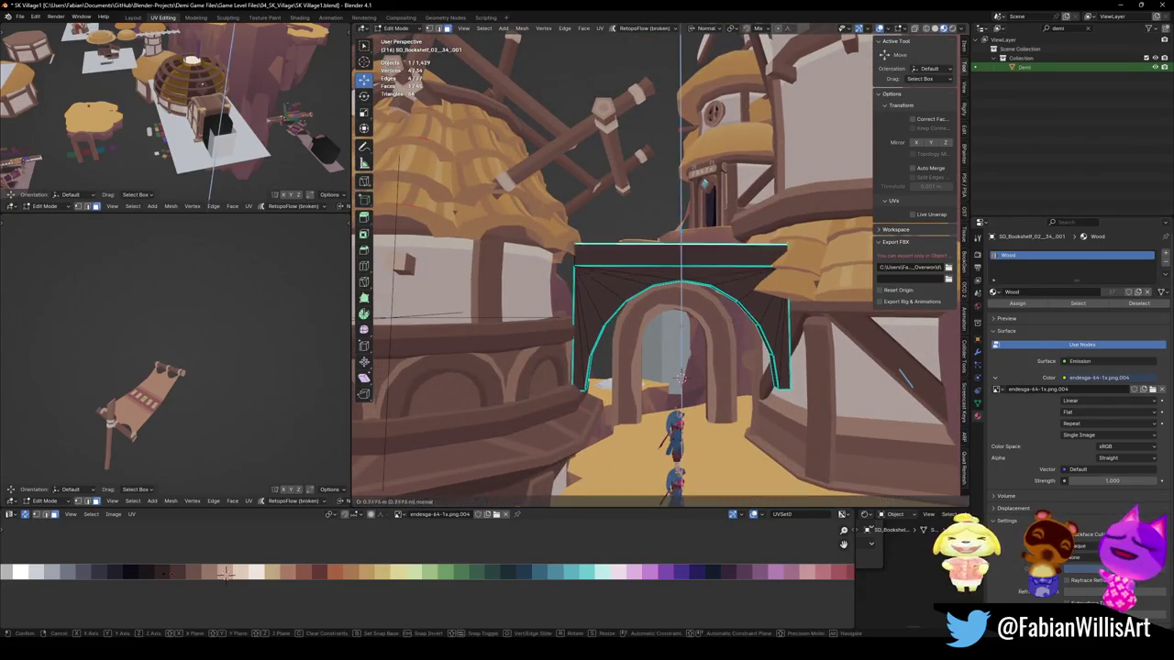
left_click(729, 252)
Step: Apply a Quick Favorites shading fix to the whole panel and return to Object Mode
key("a")
key("q")
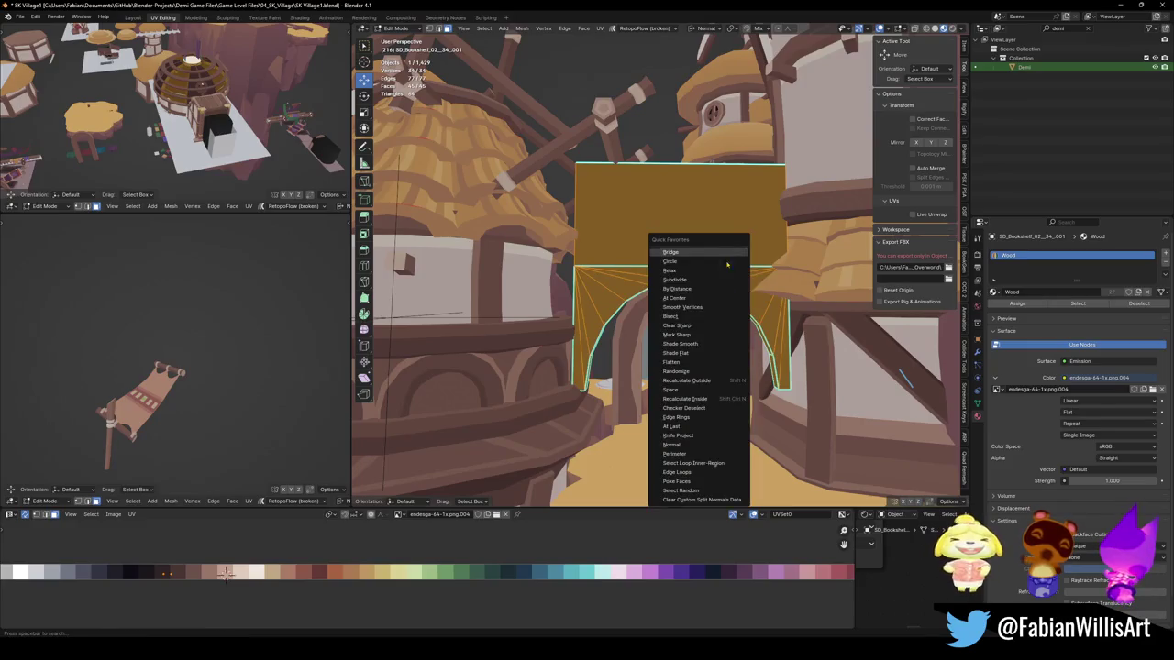
left_click(697, 334)
key("Tab")
mouse_move(696, 334)
middle_mouse_down()
mouse_move(696, 301)
mouse_move(717, 305)
middle_mouse_up()
key("a")
key("alt+a")
scroll(705, 330, "up", 5)
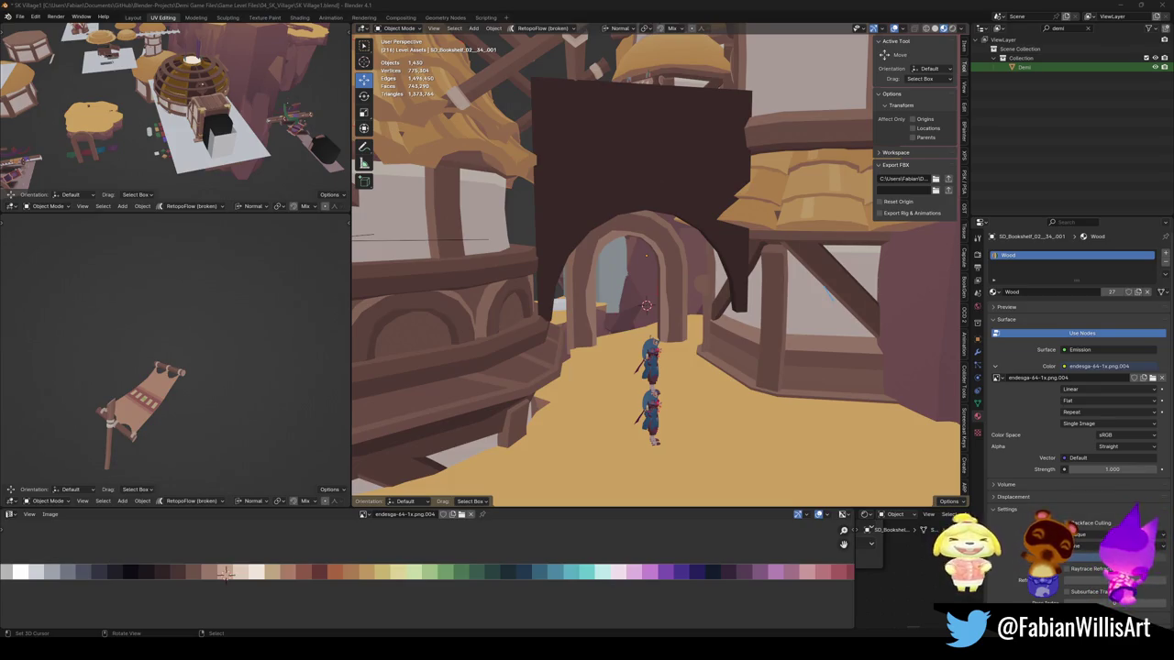
scroll(826, 275, "up", 3)
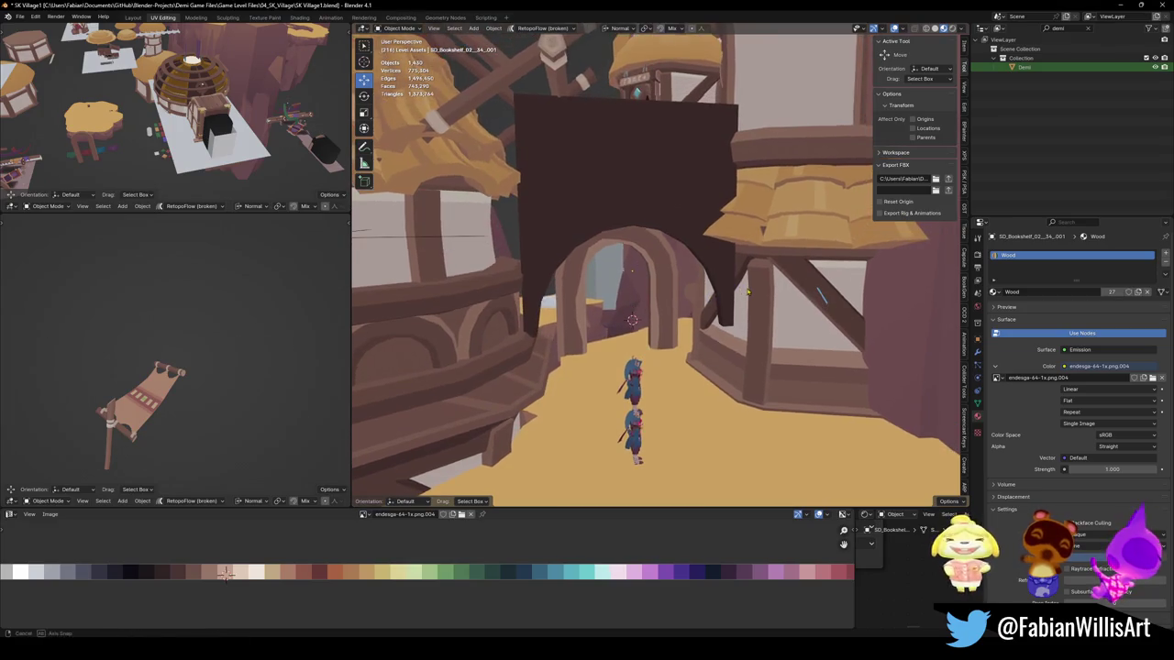
left_click(725, 358)
scroll(773, 290, "up", 3)
scroll(771, 306, "down", 5)
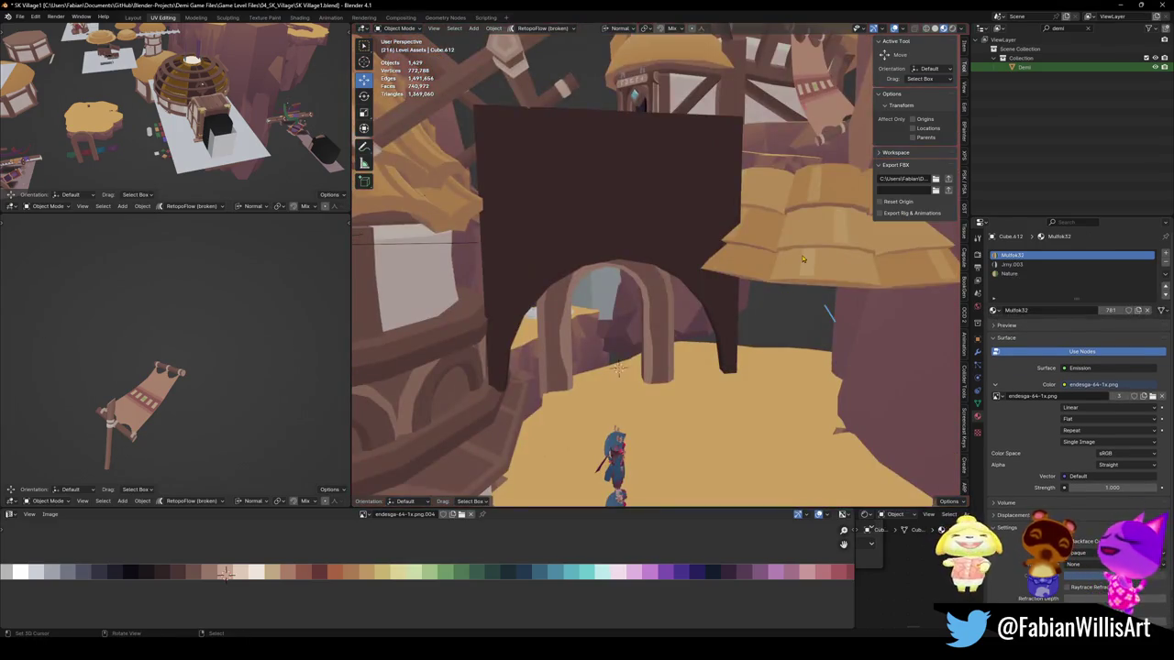
left_click(801, 255)
mouse_move(802, 255)
middle_mouse_down()
mouse_move(618, 266)
mouse_move(623, 385)
middle_mouse_up()
scroll(660, 261, "up", 3)
scroll(642, 266, "down", 5)
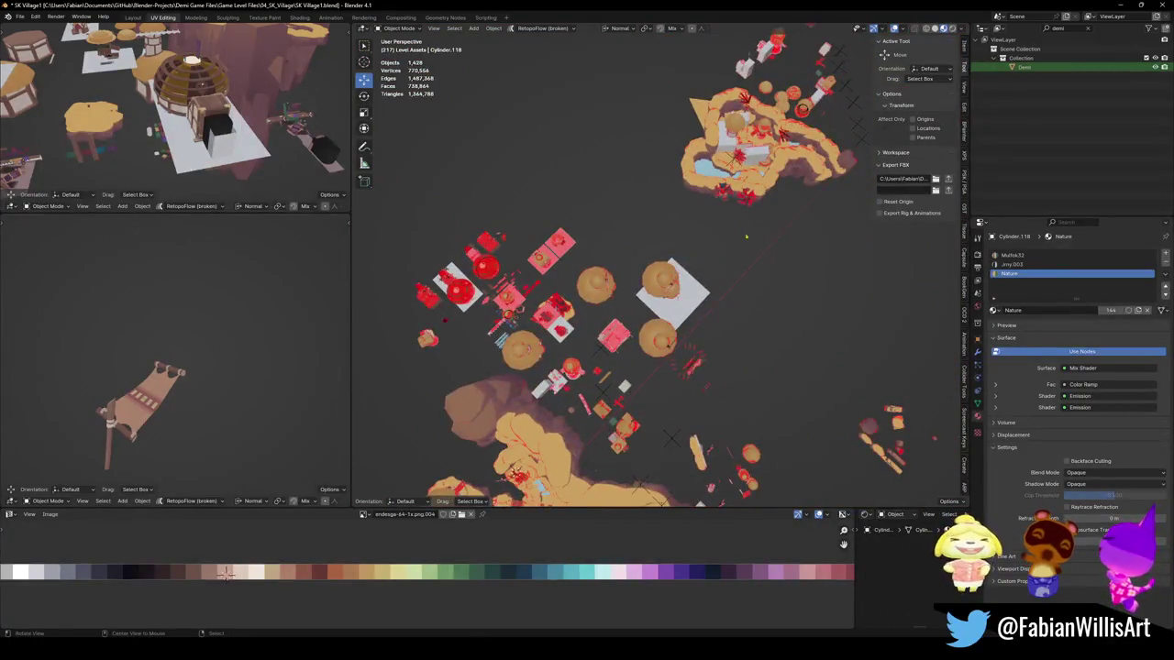
scroll(642, 275, "up", 5)
mouse_move(642, 275)
middle_mouse_down()
mouse_move(658, 221)
mouse_move(786, 303)
mouse_move(752, 286)
middle_mouse_up()
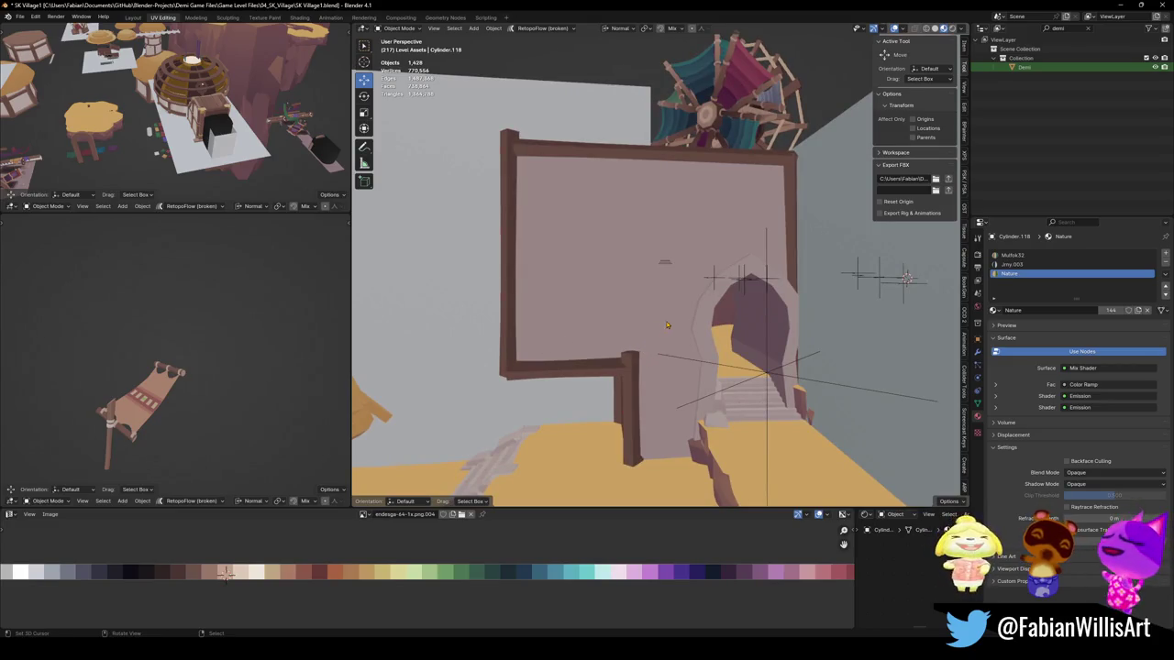
middle_click_drag(658, 324, 646, 347)
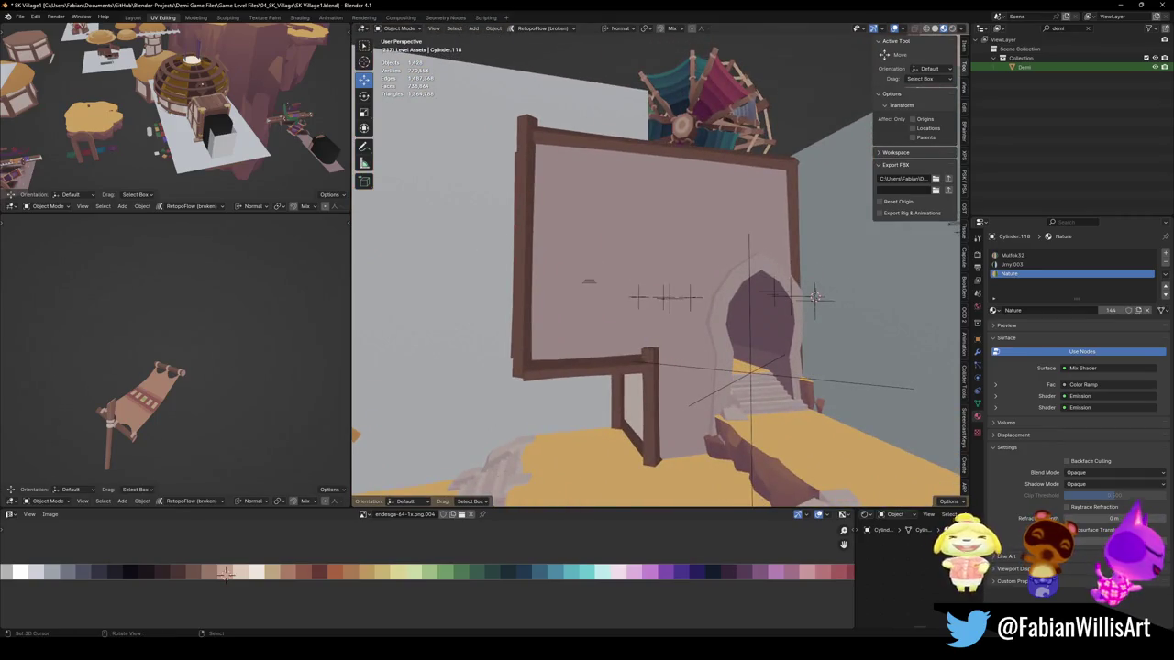
mouse_move(749, 272)
middle_mouse_down()
mouse_move(651, 346)
mouse_move(744, 326)
mouse_move(592, 274)
mouse_move(642, 257)
middle_mouse_up()
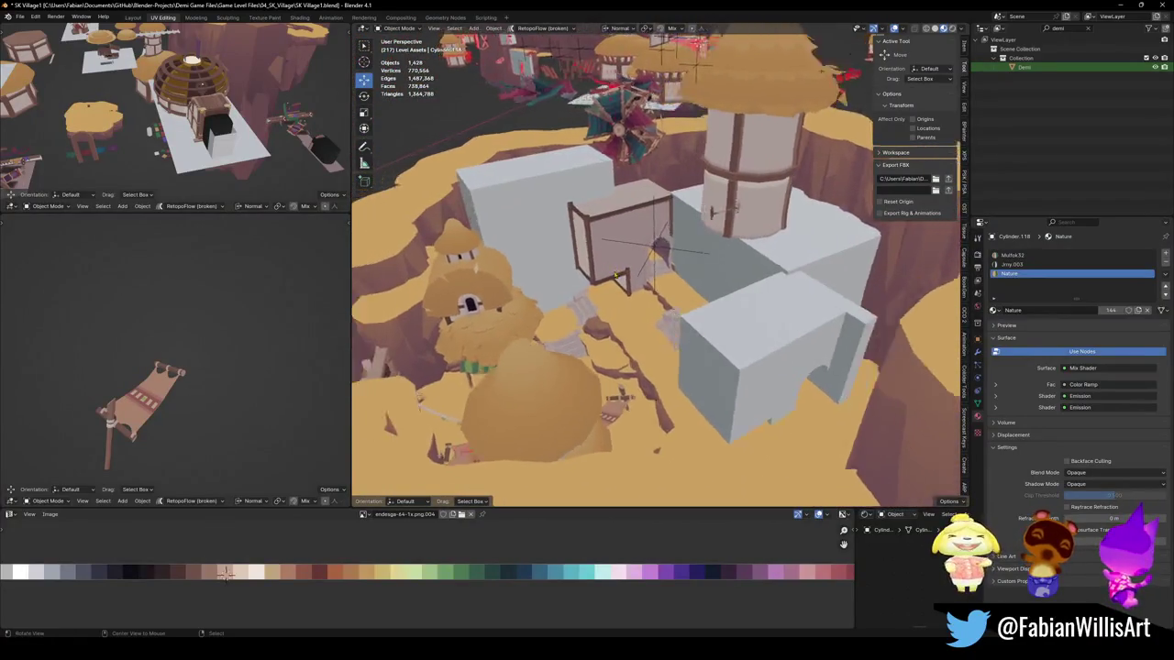
scroll(705, 234, "up", 8)
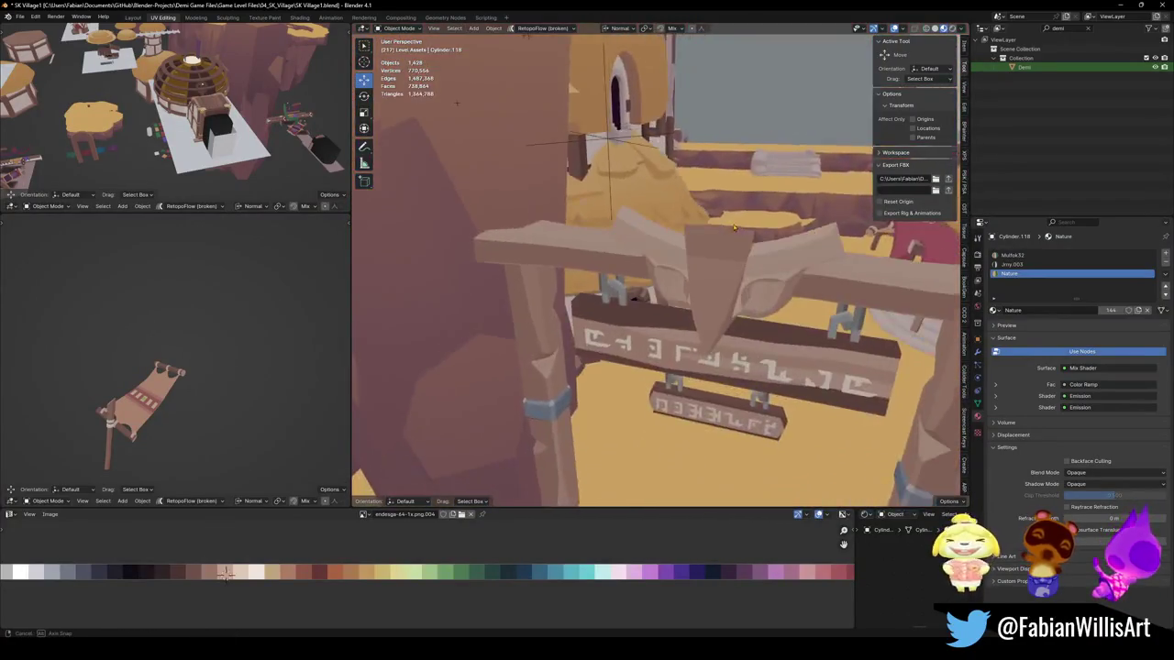
mouse_move(705, 234)
middle_mouse_down()
mouse_move(745, 292)
mouse_move(690, 294)
mouse_move(670, 278)
mouse_move(671, 299)
middle_mouse_up()
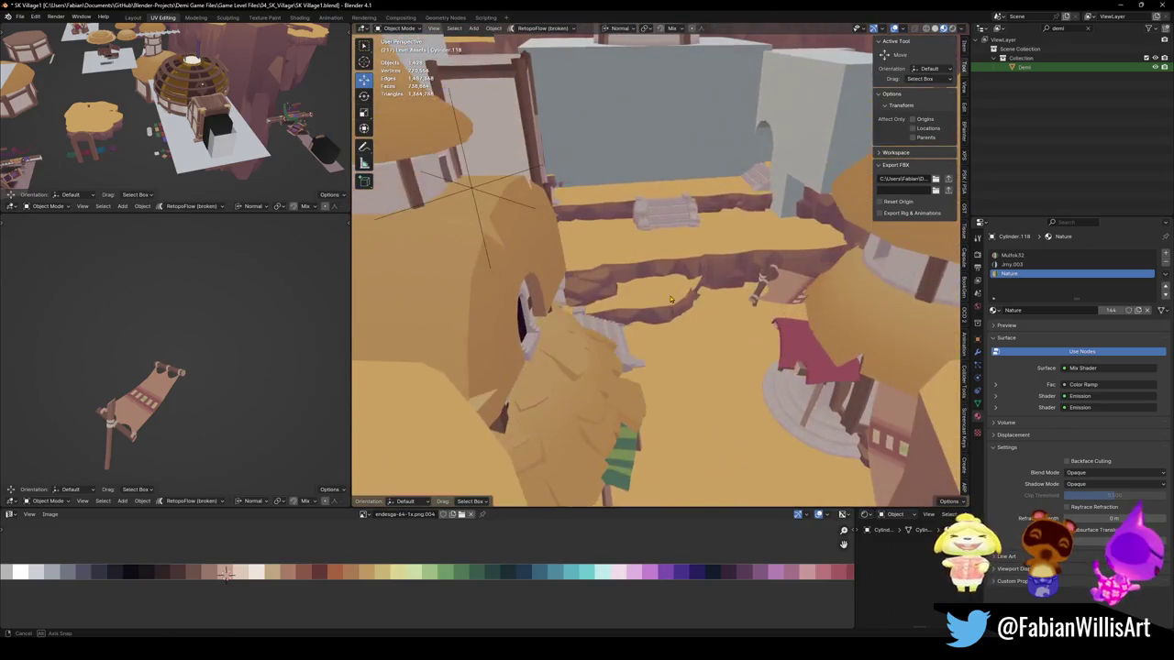
mouse_move(809, 367)
middle_mouse_down()
mouse_move(722, 291)
mouse_move(623, 330)
middle_mouse_up()
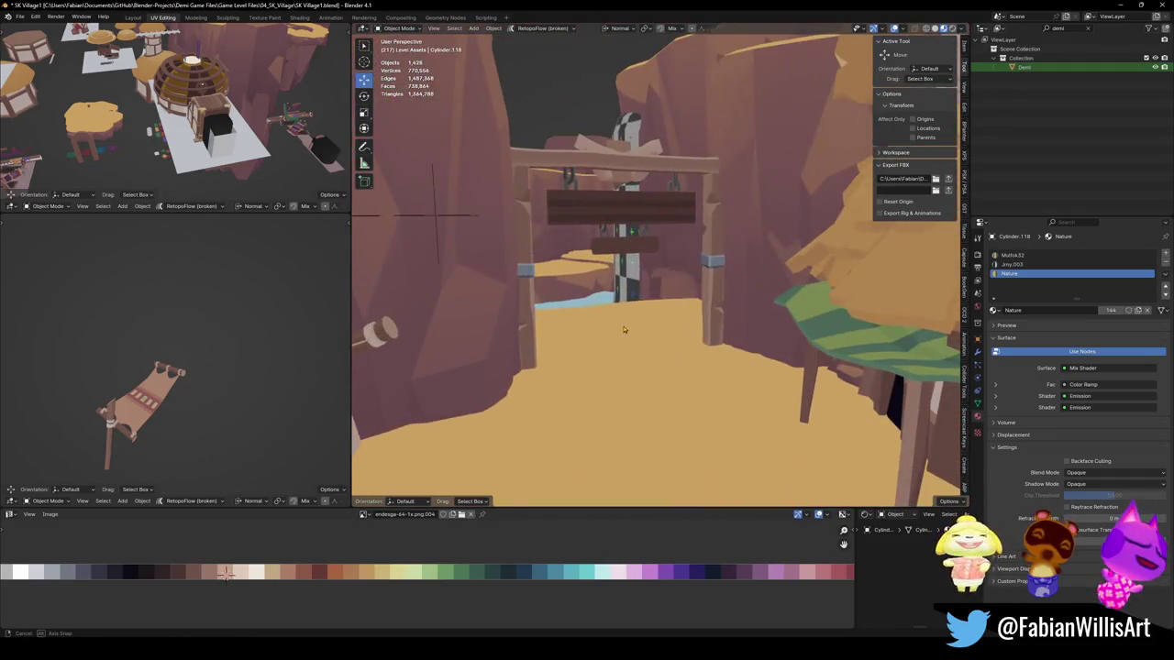
mouse_move(672, 291)
middle_mouse_down()
mouse_move(699, 384)
mouse_move(753, 300)
mouse_move(734, 368)
mouse_move(686, 349)
middle_mouse_up()
scroll(753, 299, "down", 5)
scroll(739, 353, "up", 3)
scroll(722, 364, "up", 3)
middle_click_drag(782, 257, 622, 393)
mouse_move(700, 327)
middle_mouse_down()
mouse_move(707, 309)
mouse_move(689, 303)
middle_mouse_up()
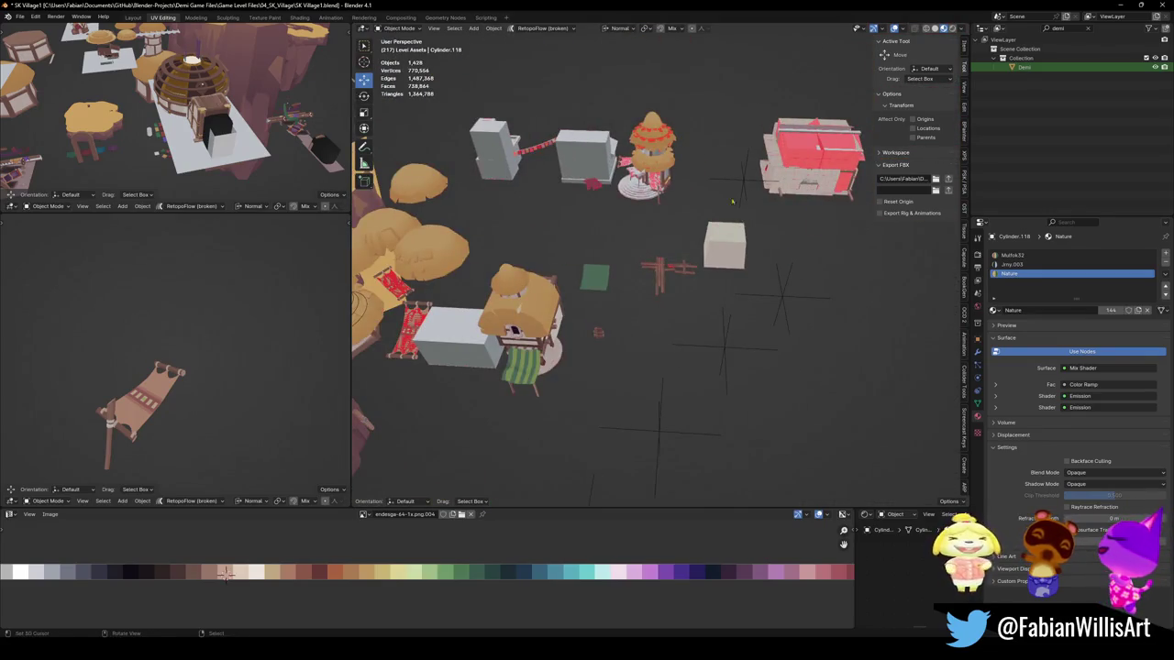
scroll(794, 179, "up", 5)
key("shift+grave")
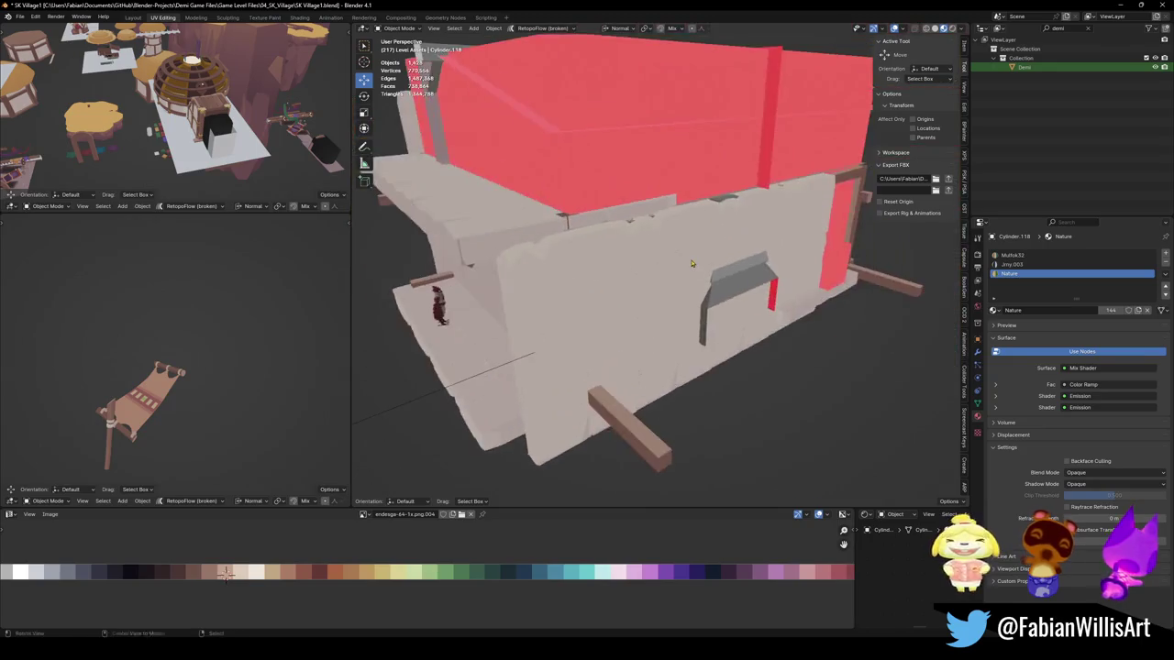
key("w")
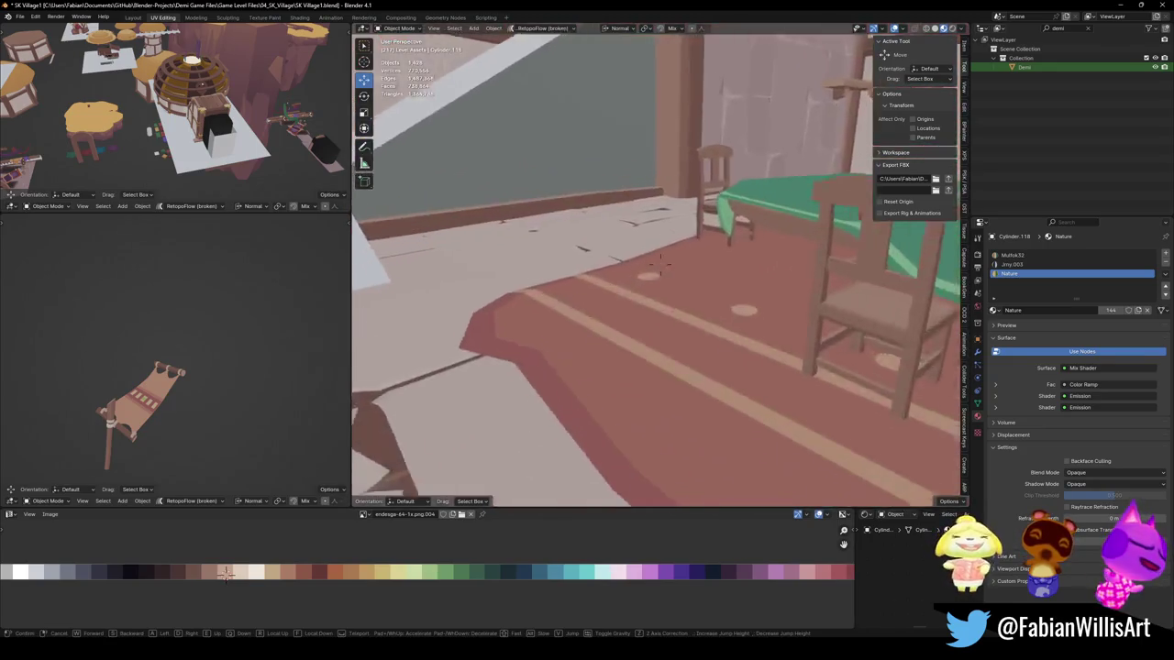
key("w")
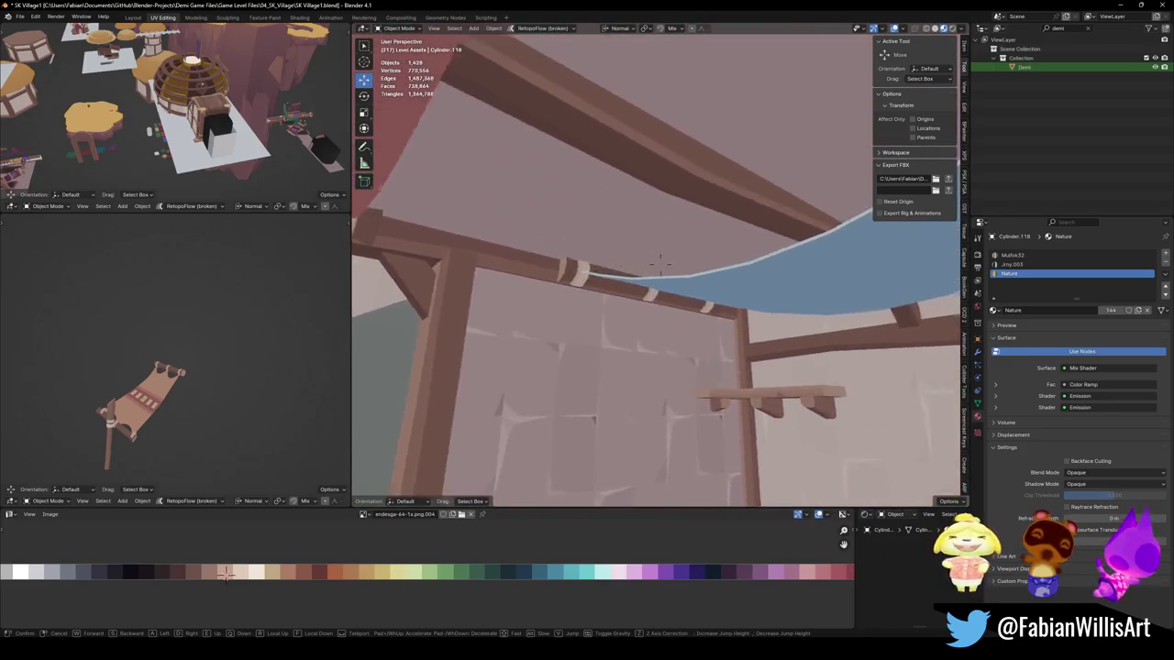
key("w")
key("w")
key("s")
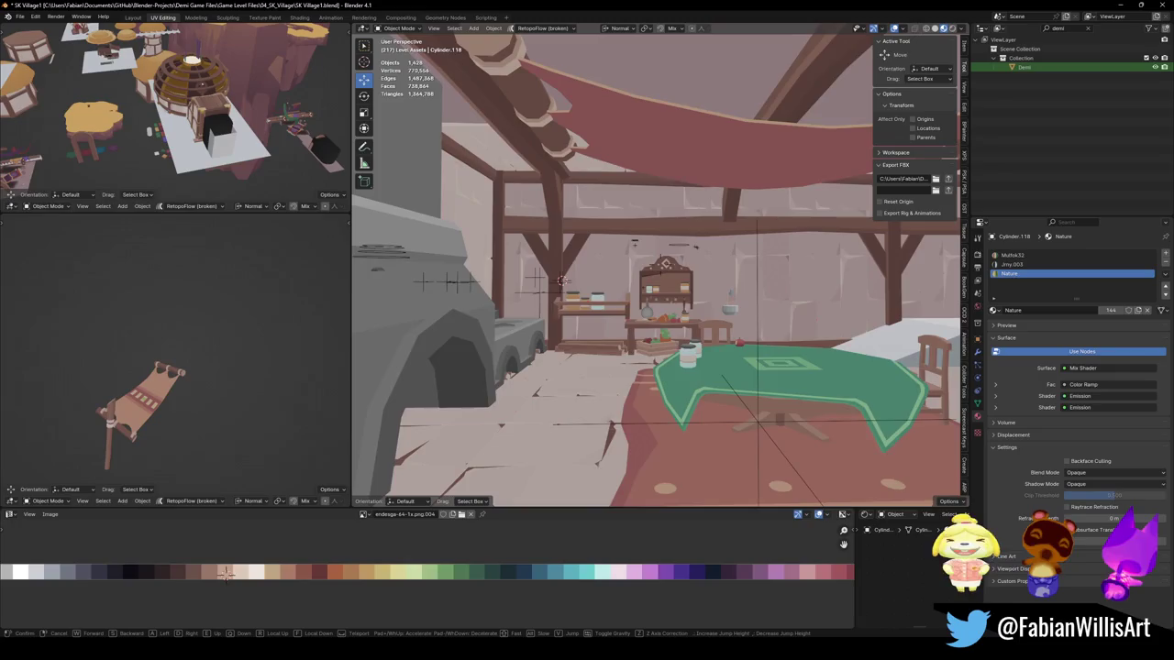
key("w")
key("w")
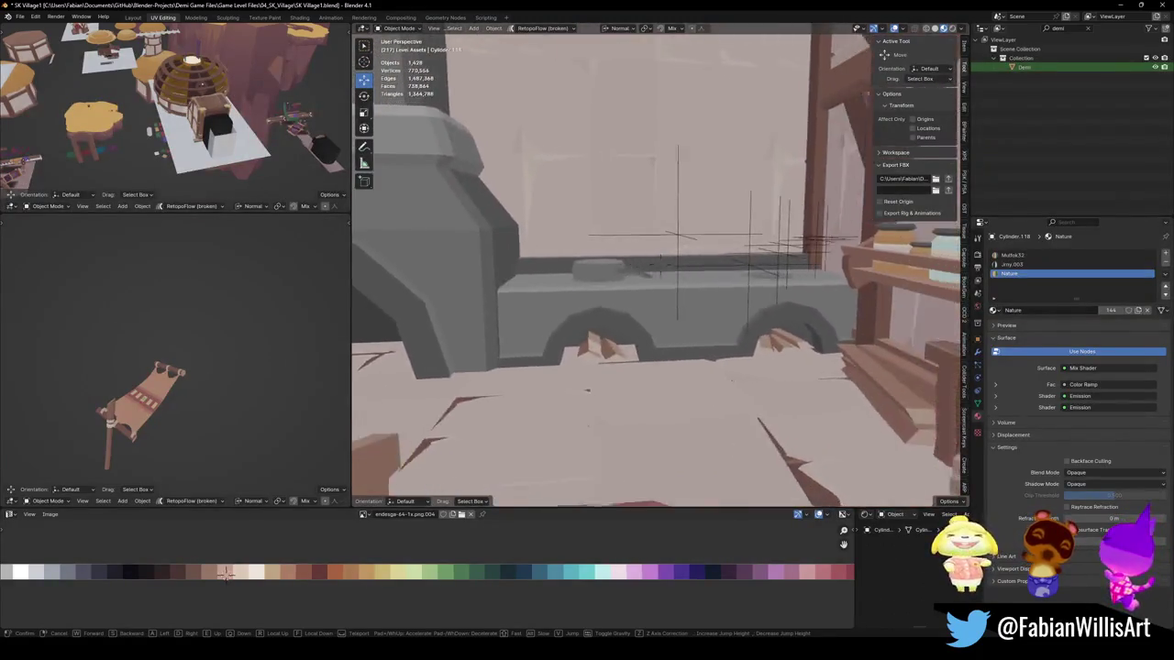
key("w")
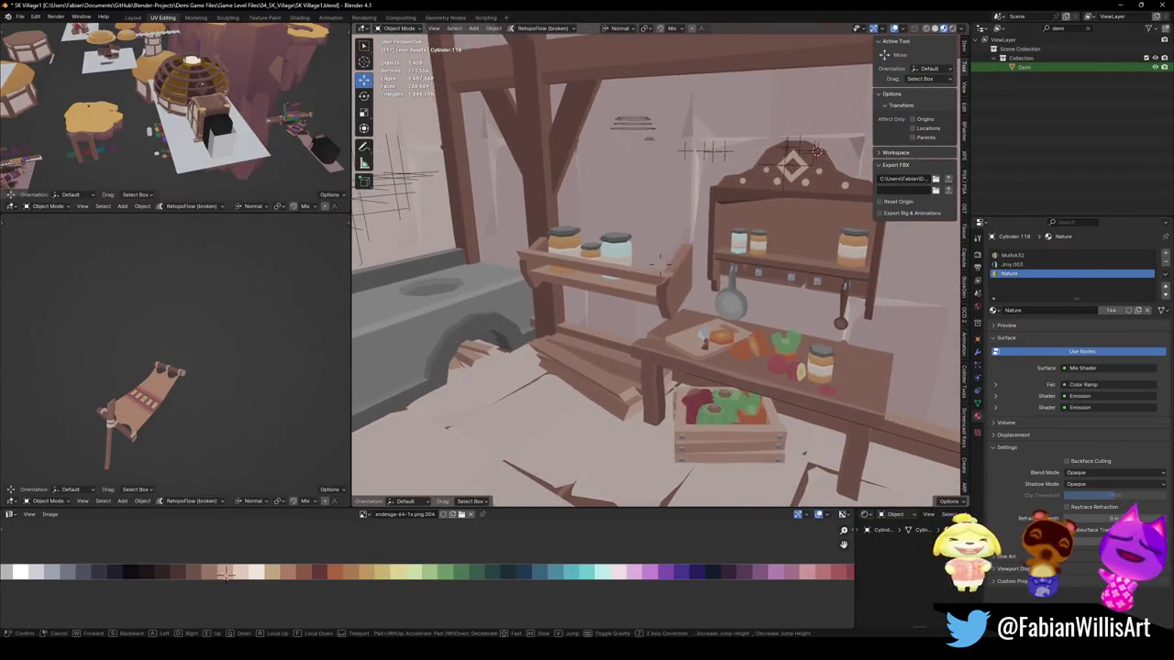
key("w")
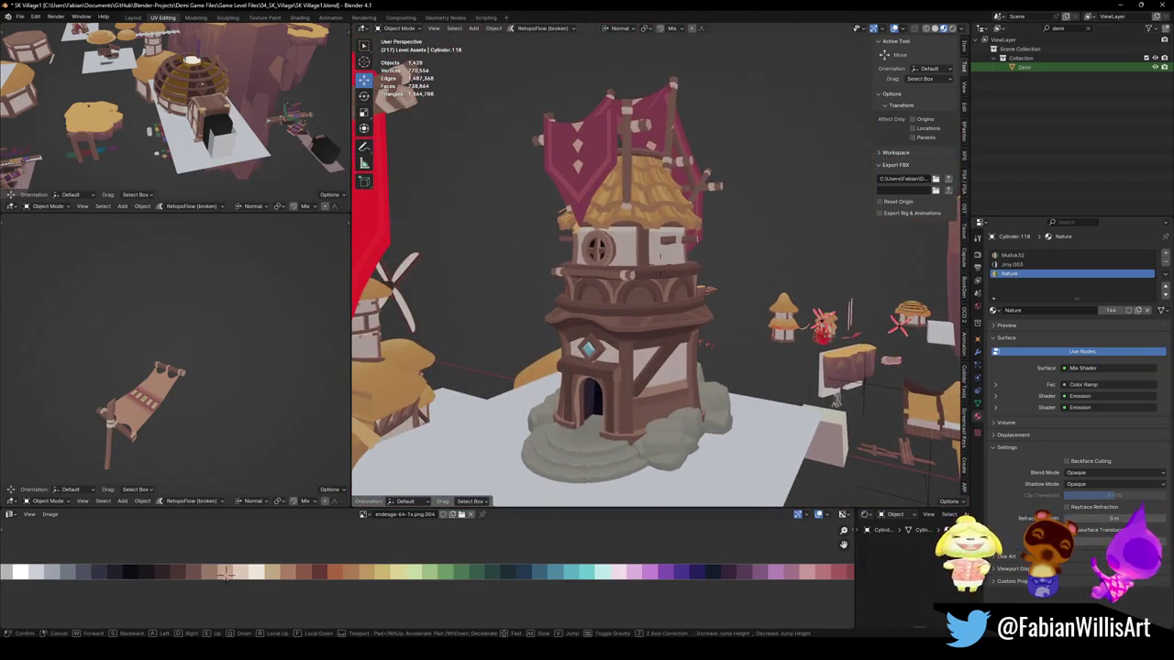
Step: Select the windmill tower body and inspect its Jmy.003 and Nature materials
key("Return")
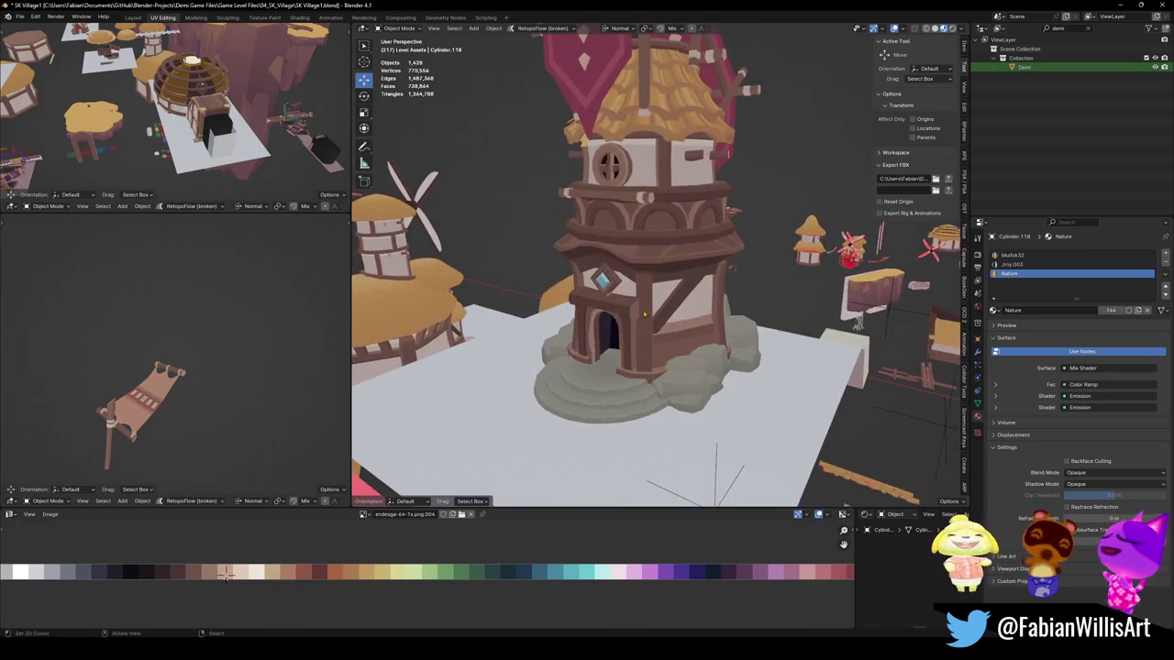
left_click(624, 275)
key("g")
key("Escape")
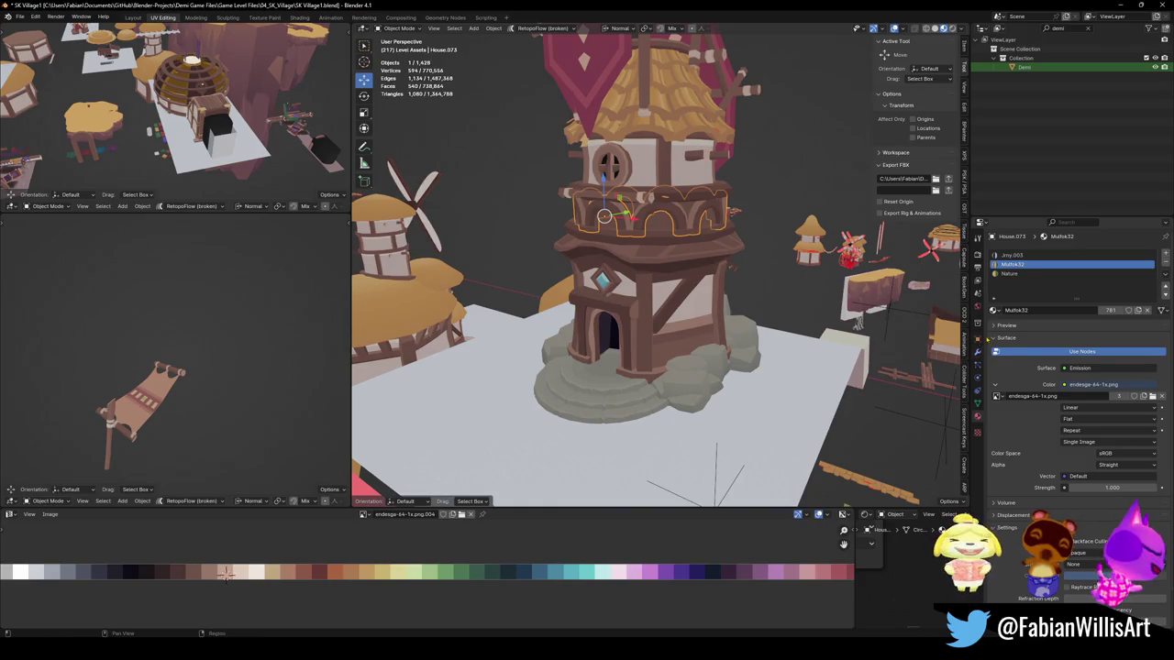
left_click(1013, 255)
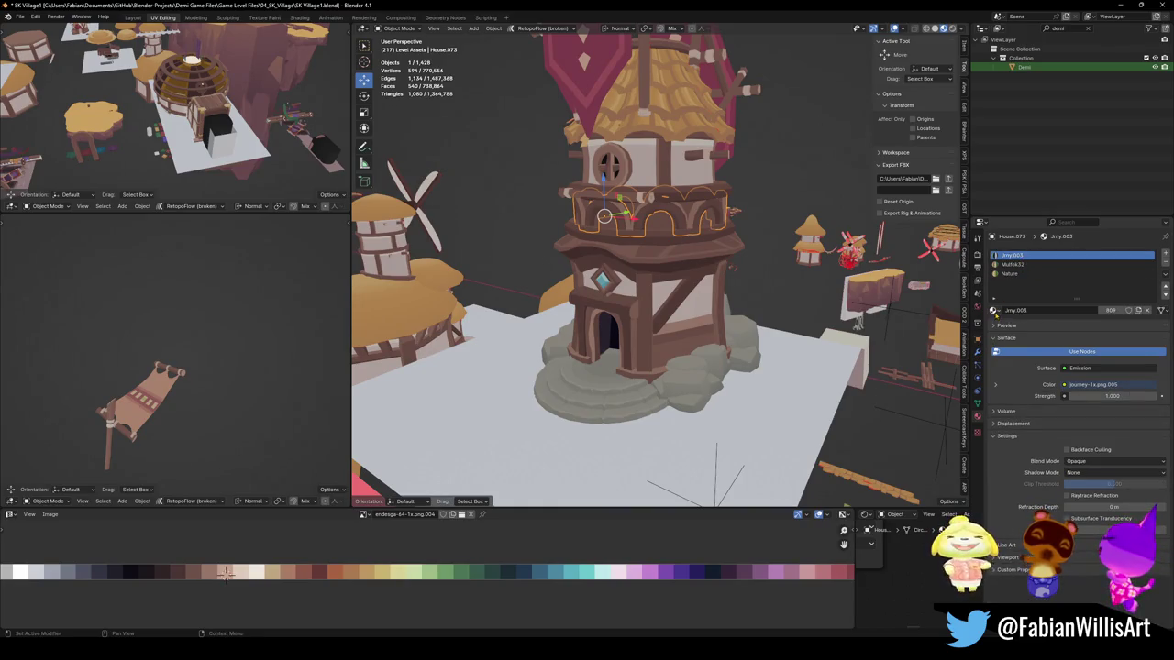
left_click(1024, 274)
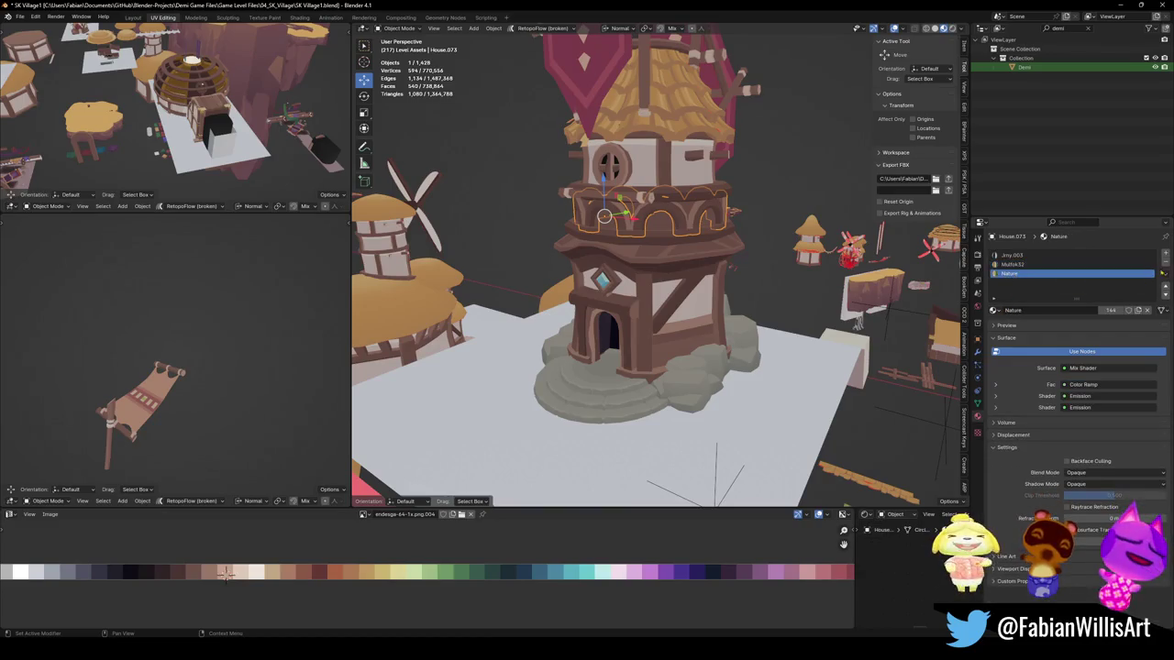
Step: Remove two of the tower's material slots, set the remaining slot to Wood, and save
left_click(1166, 265)
left_click(1165, 265)
left_click(1165, 265)
left_click(994, 292)
type("w")
key("Return")
key("ctrl+s")
Step: Select the Counter.043 beam, reveal all hidden objects, and delete the unwanted one
mouse_move(642, 273)
middle_mouse_down()
mouse_move(624, 275)
mouse_move(642, 188)
middle_mouse_up()
left_click(643, 186)
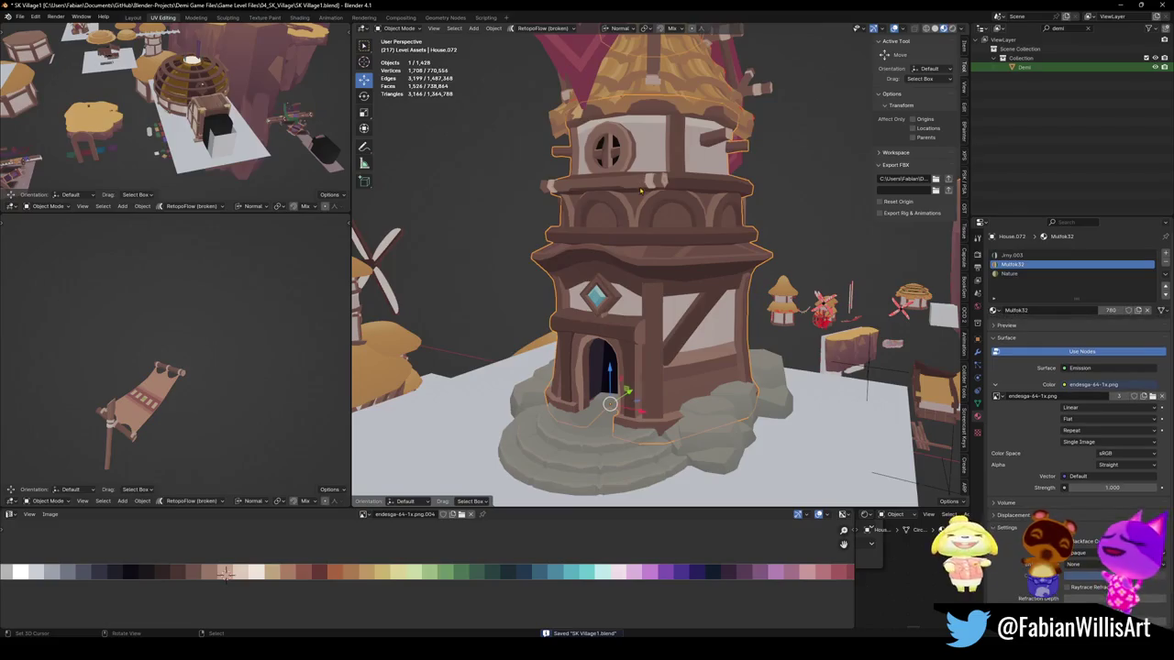
scroll(642, 186, "down", 3)
key("alt+h")
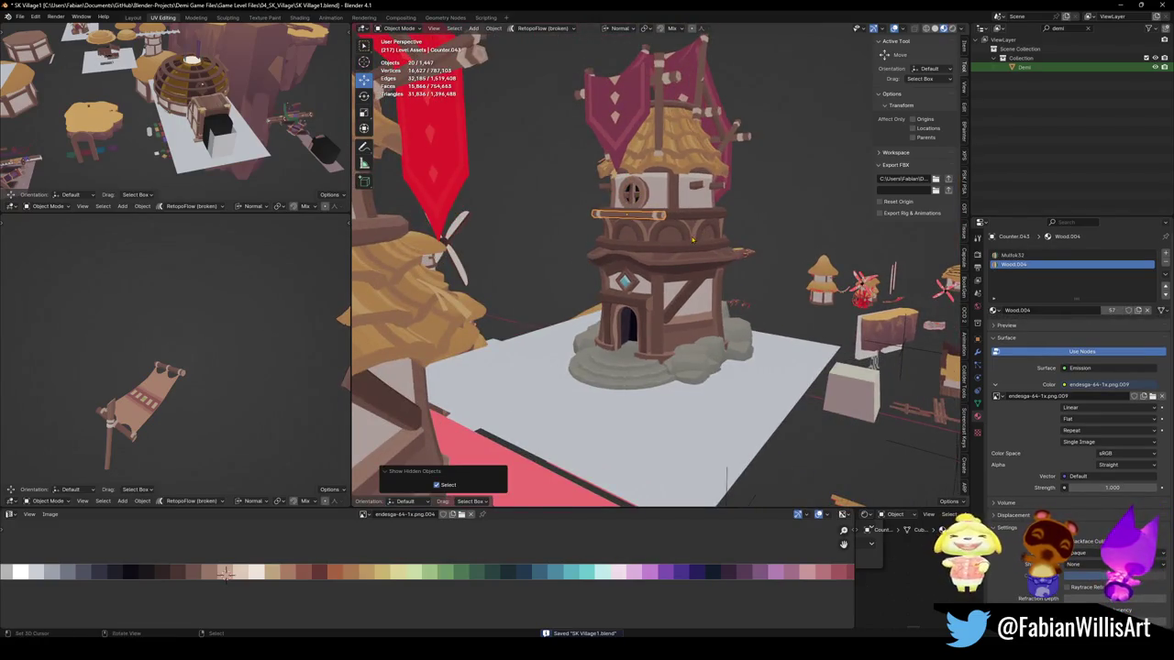
key("Delete")
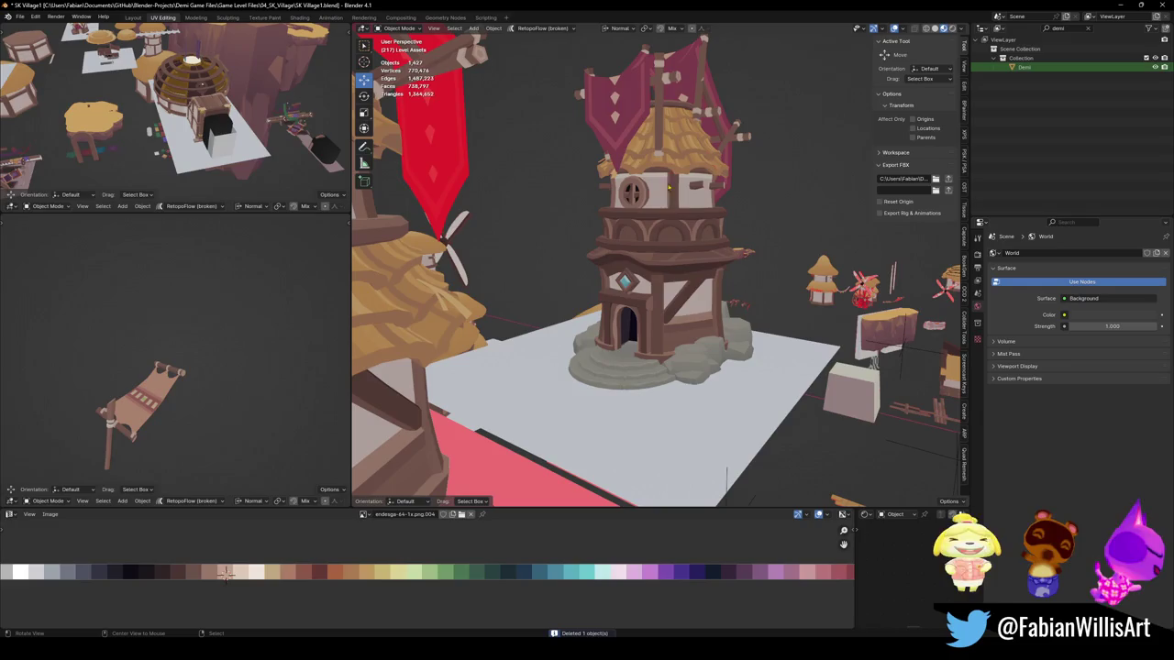
Step: Orbit around the windmill tower and select its body
middle_click_drag(727, 264, 642, 275)
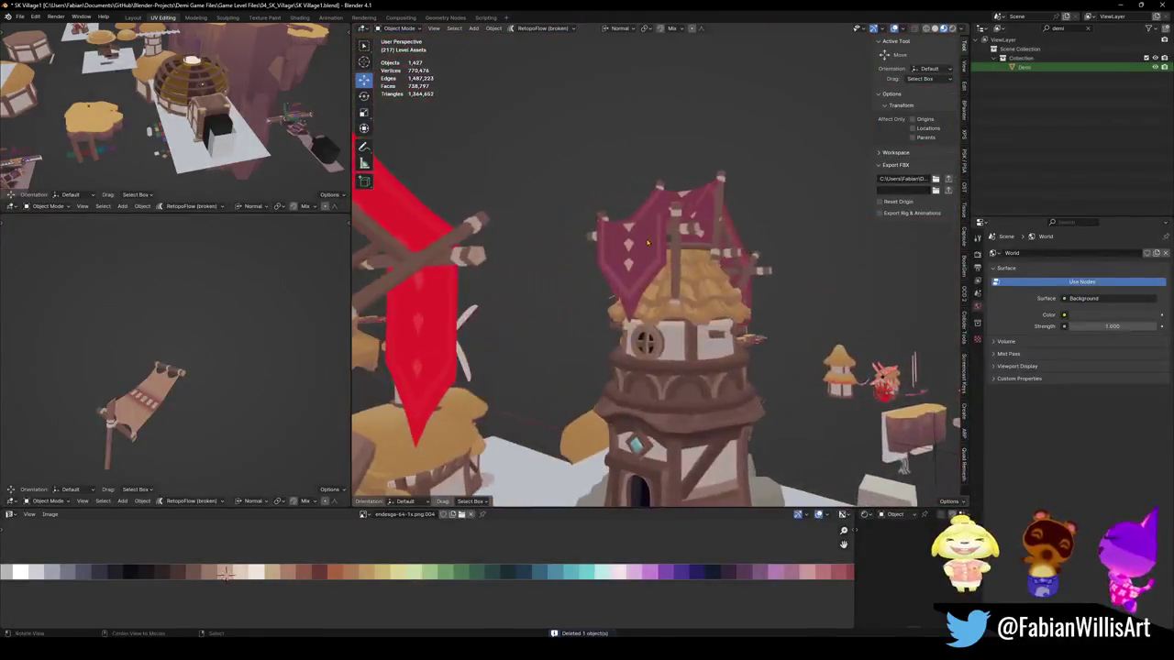
mouse_move(711, 324)
middle_mouse_down()
mouse_move(662, 290)
mouse_move(755, 291)
middle_mouse_up()
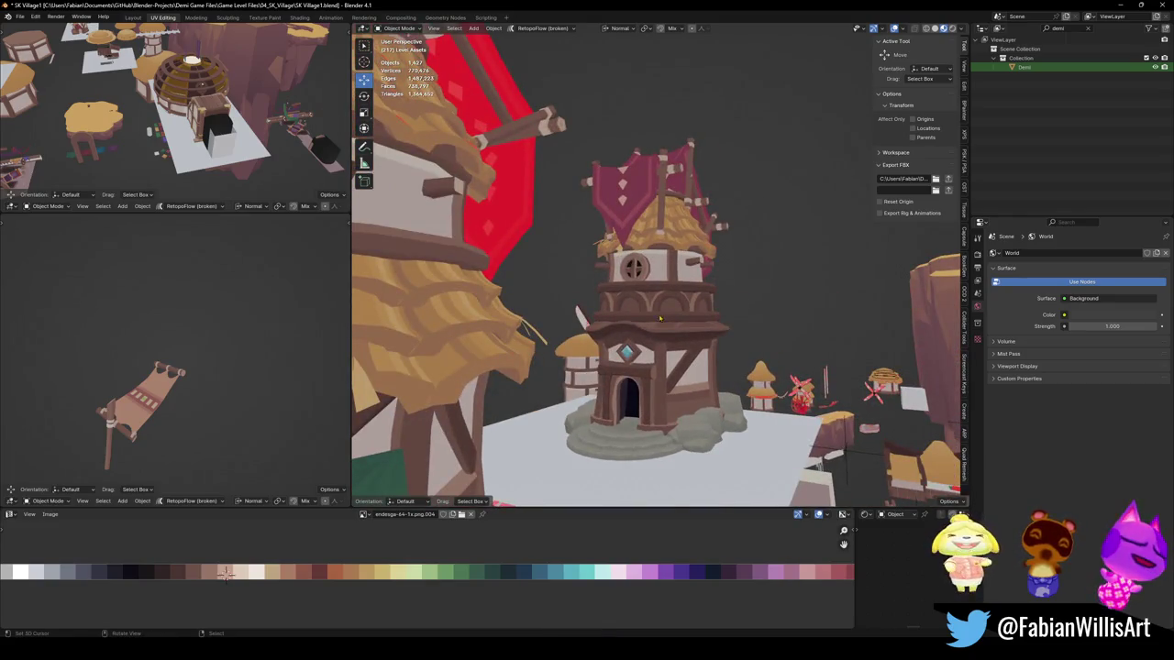
middle_click_drag(659, 318, 662, 362)
left_click(663, 362)
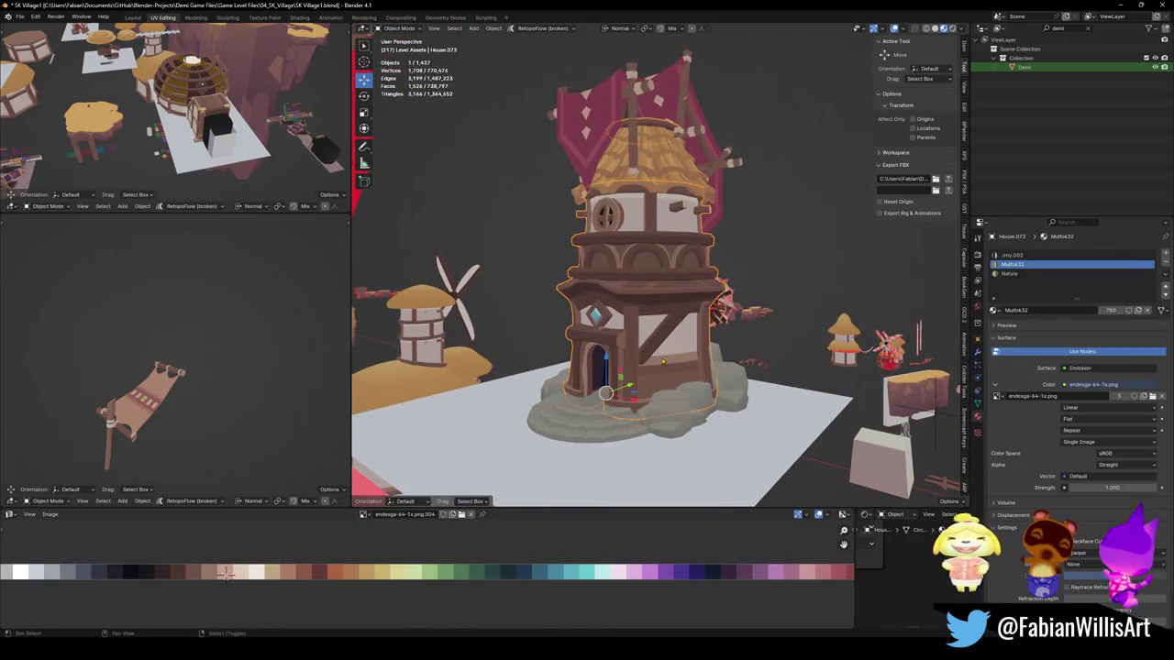
Step: Duplicate the tower body, then delete the copy and reselect the original
key("shift+d")
key("shift+z")
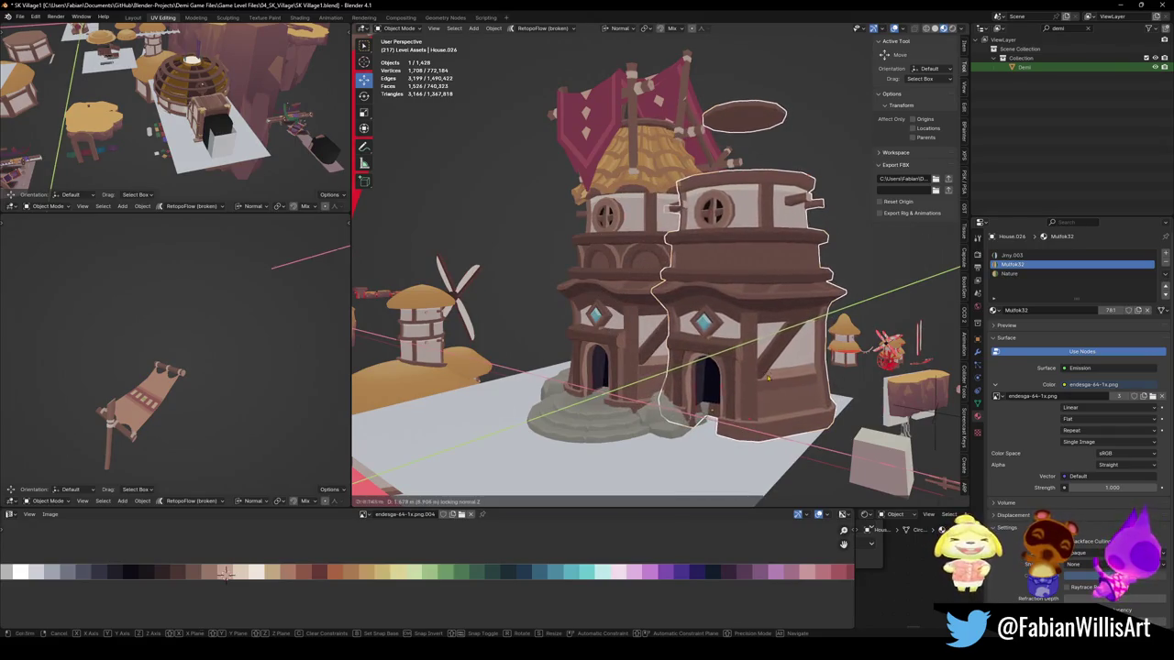
left_click(769, 378)
middle_click_drag(768, 377, 768, 350)
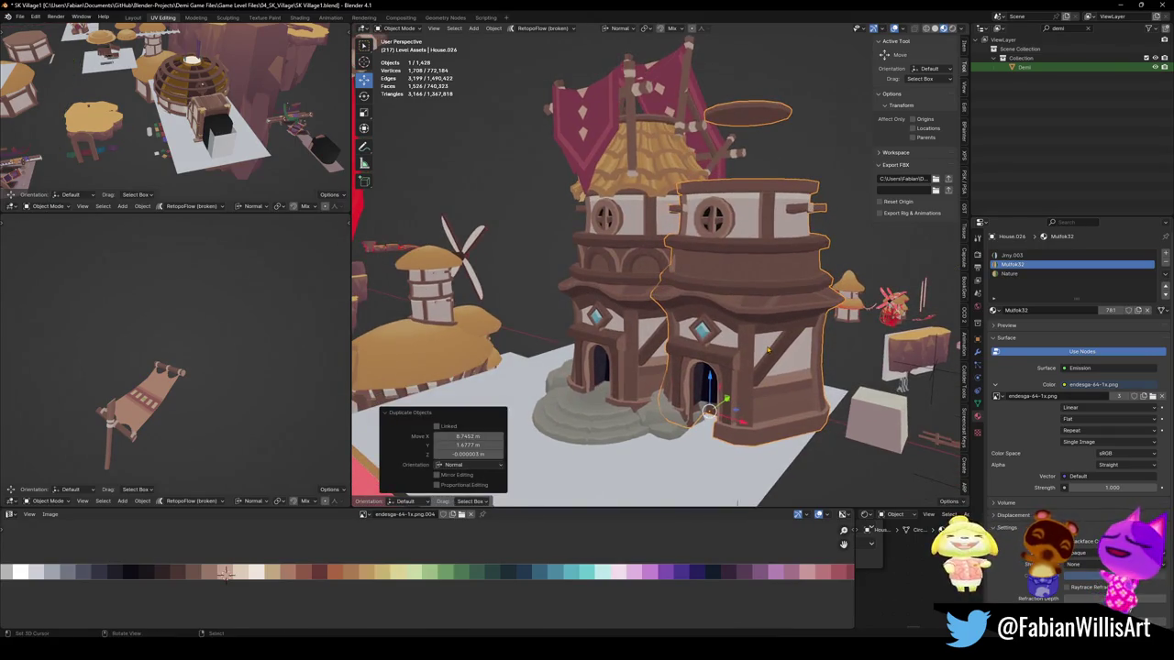
key("Delete")
left_click(668, 207)
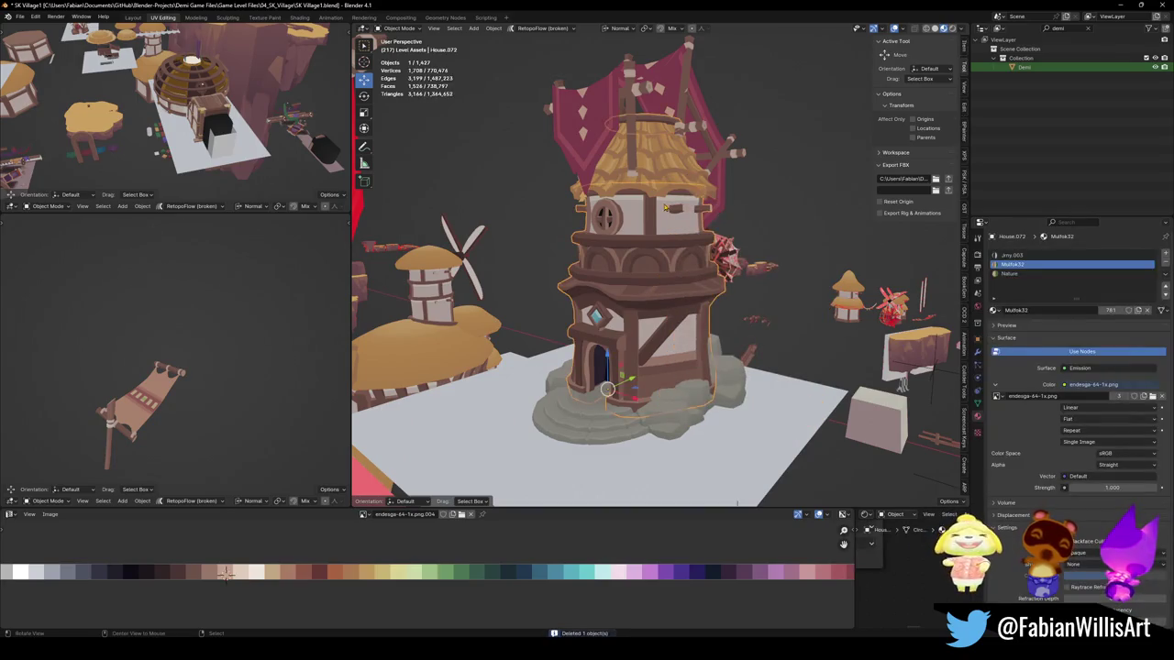
scroll(683, 220, "up", 2)
scroll(700, 237, "up", 2)
scroll(632, 320, "up", 2)
Step: In Edit Mode, select the top-storey wall band and round window frame
key("Tab")
middle_click_drag(633, 321, 631, 332)
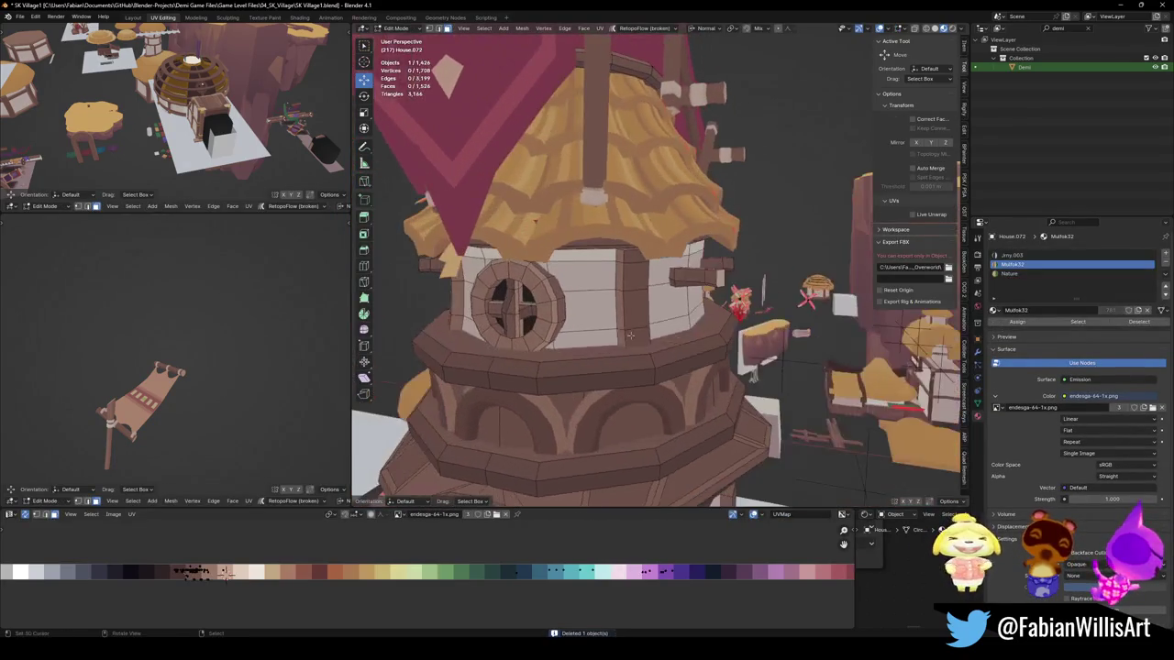
key("l")
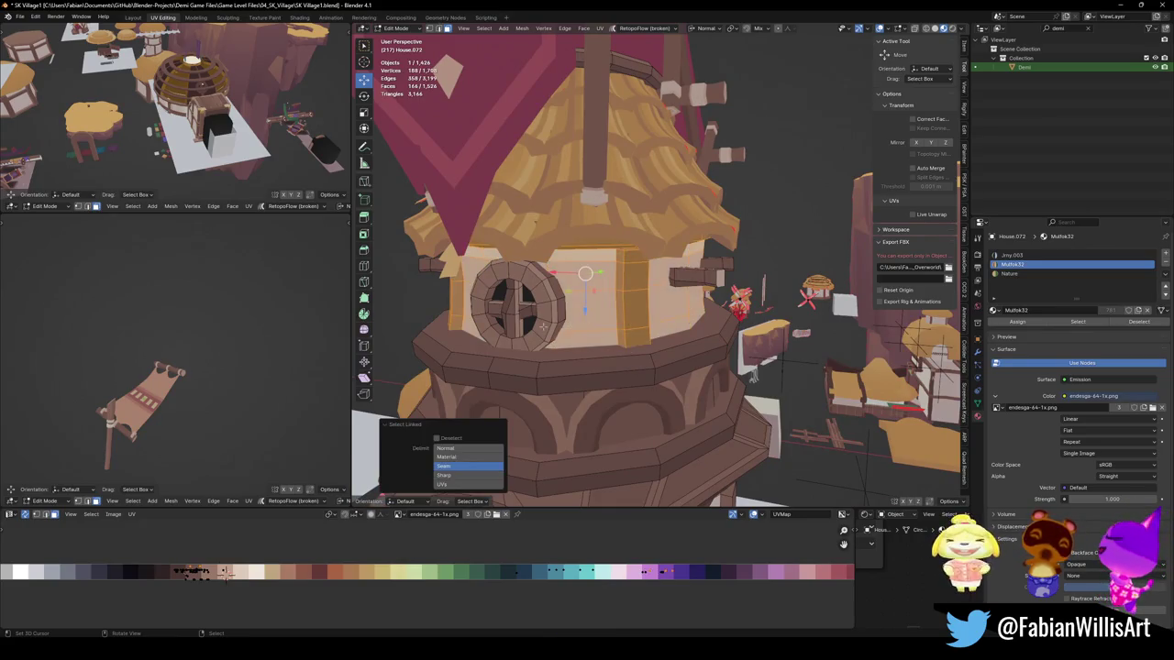
key("l")
key("l")
key("l")
key("l")
scroll(582, 232, "down", 2)
mouse_move(581, 232)
middle_mouse_down()
mouse_move(660, 247)
mouse_move(700, 300)
middle_mouse_up()
Step: Duplicate the wall and window geometry and separate it into its own object
key("shift+d")
key("Escape")
key("p")
left_click(701, 300)
key("Tab")
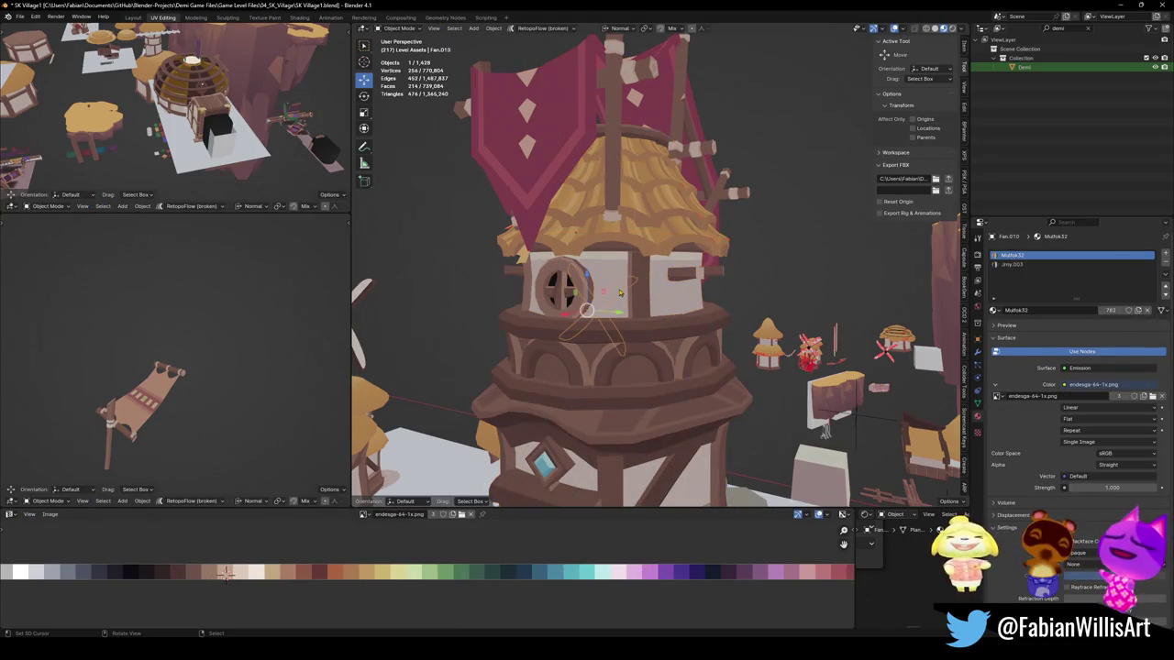
left_click(633, 291)
Step: Set the separated piece's origin to its geometry and snap the 3D cursor to it
middle_click_drag(633, 291, 633, 291)
scroll(633, 292, "down", 3)
key("q")
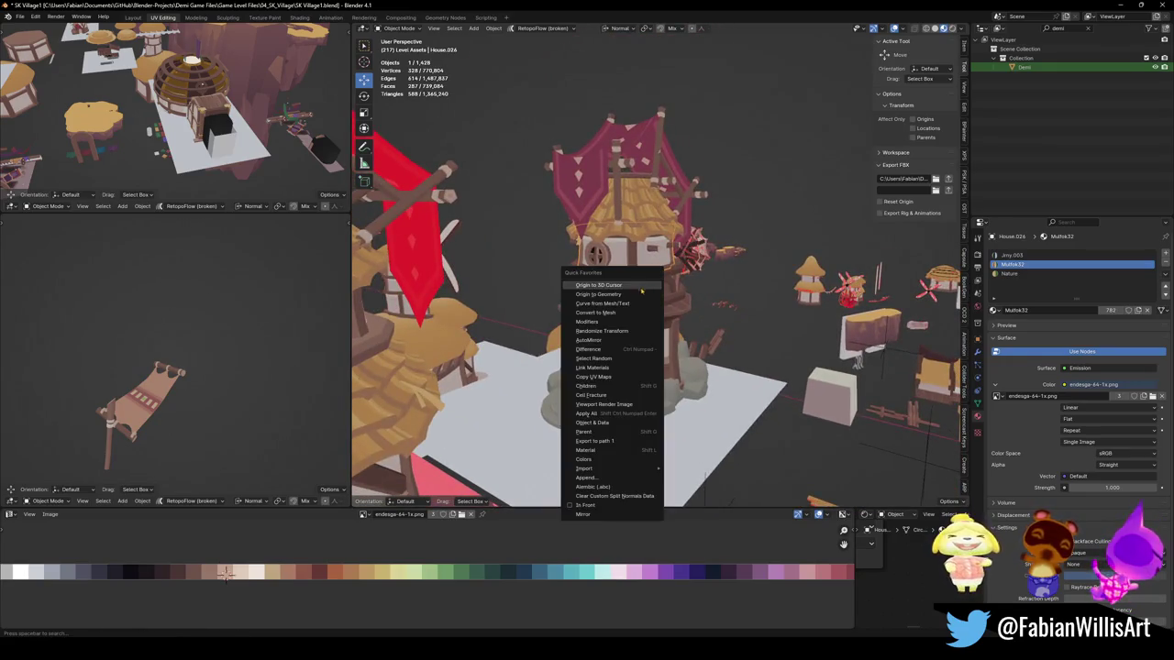
left_click(639, 295)
key("shift+s")
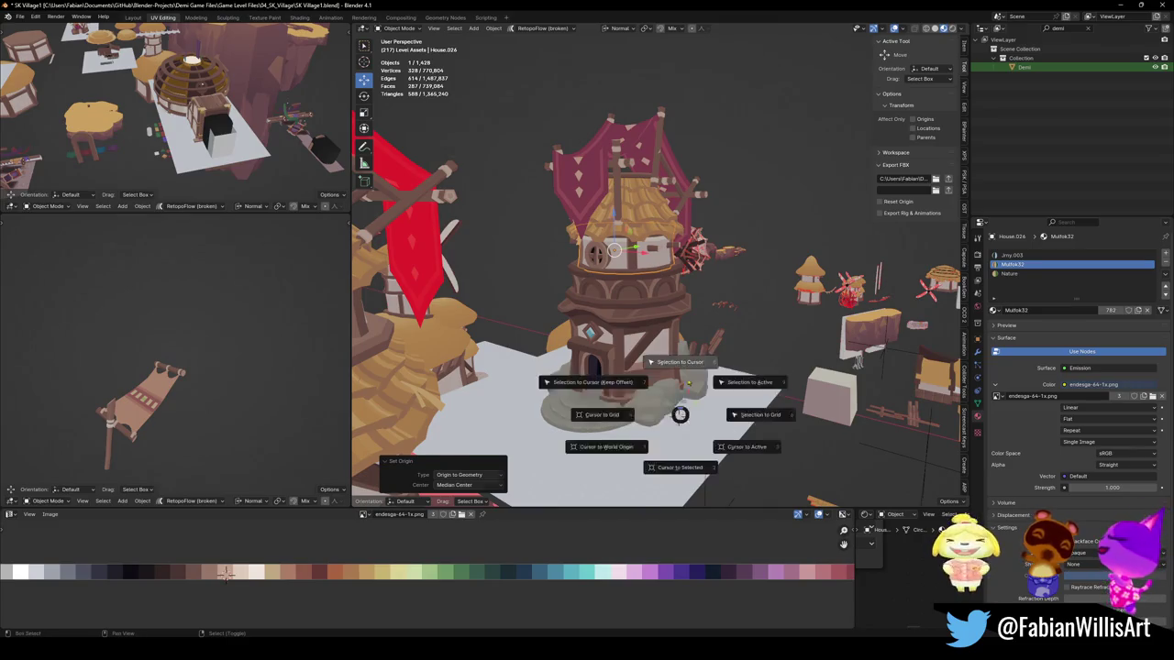
left_click(679, 366)
Step: Select the tower's two roof pieces, leaving the tower body unselected
scroll(658, 222, "up", 3)
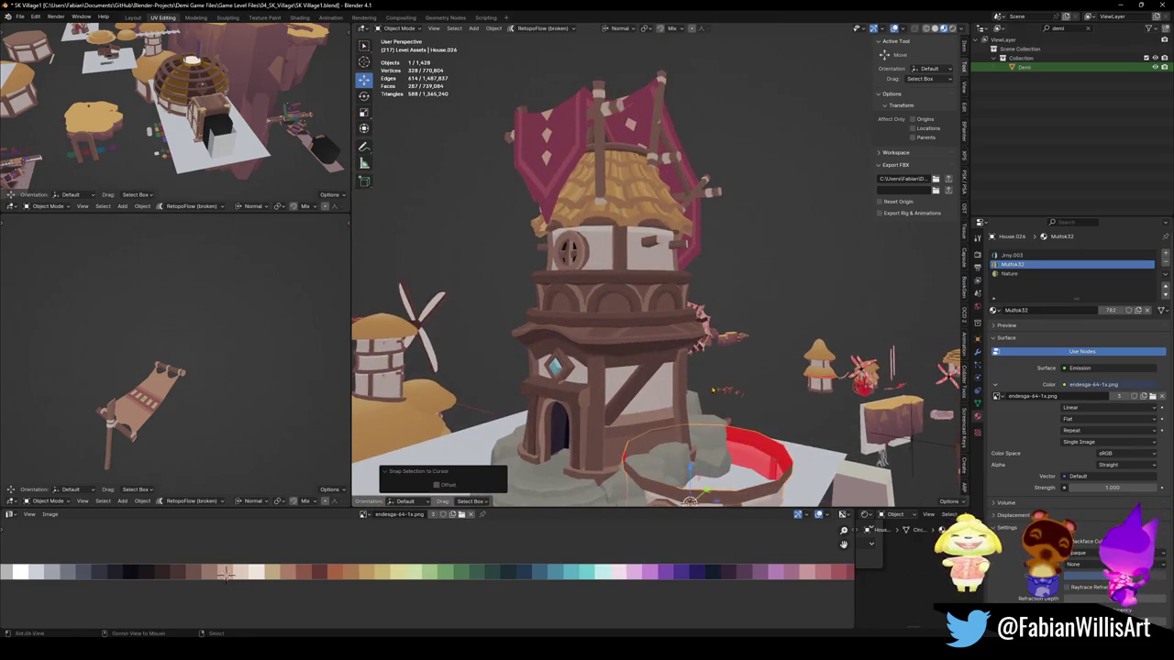
left_click(634, 220)
left_click(636, 174, "shift")
left_click(633, 183, "shift")
left_click(631, 192, "shift")
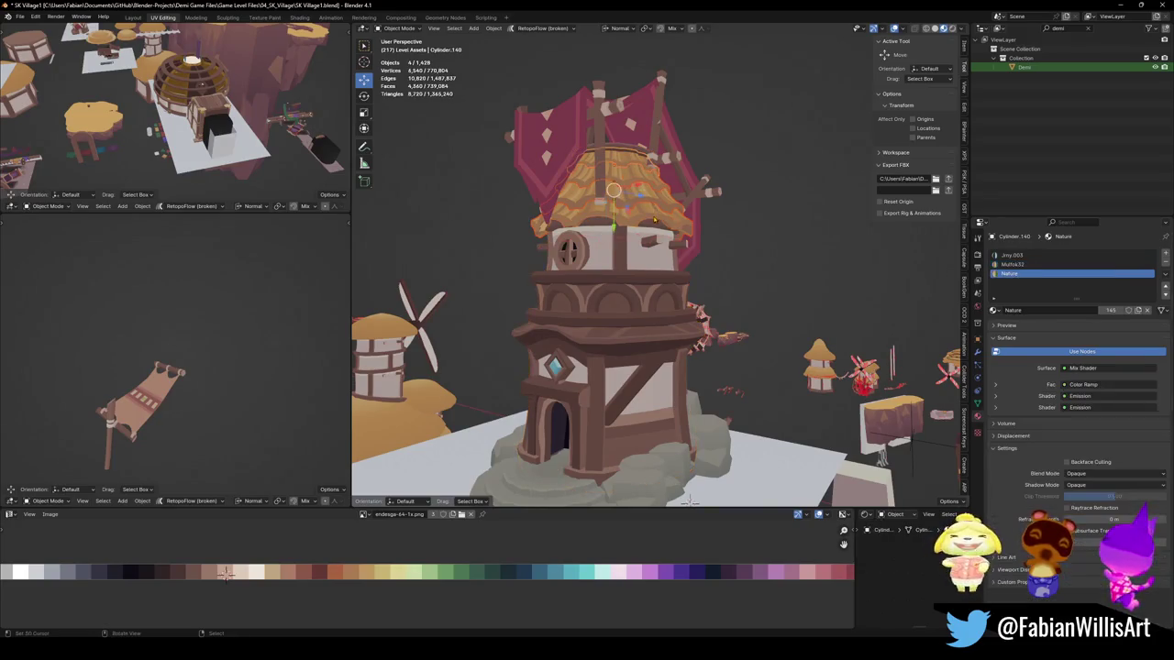
Step: Duplicate the roof pieces and join them with the separated wall piece into one house
key("shift+d")
key("Escape")
left_click(627, 265, "shift")
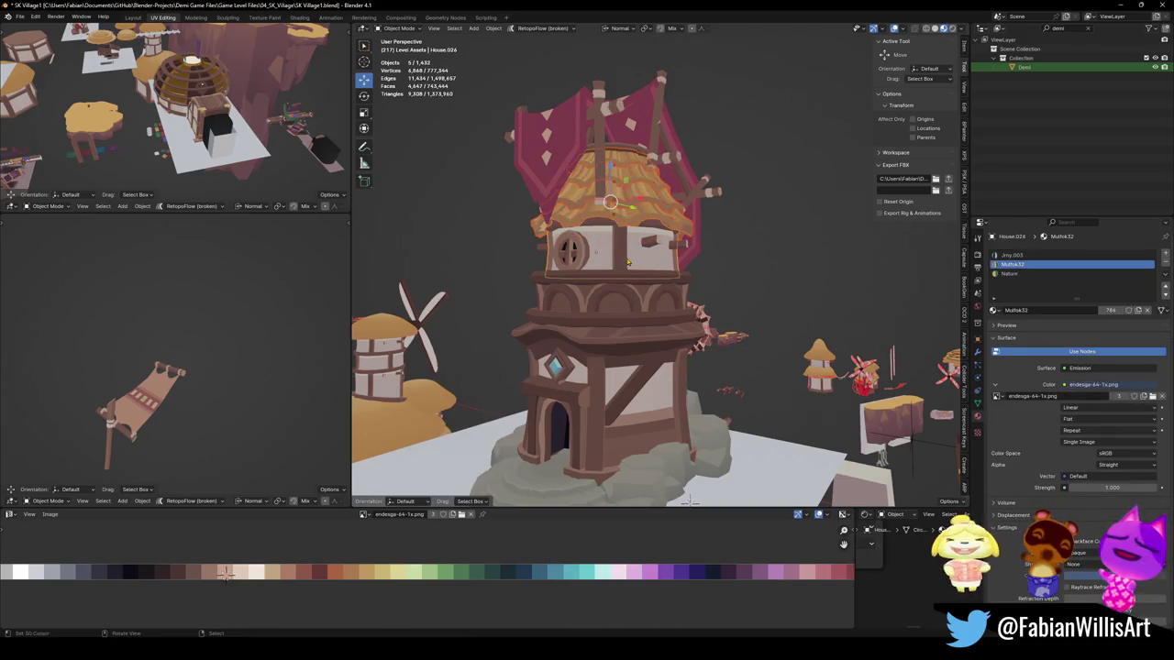
key("ctrl+j")
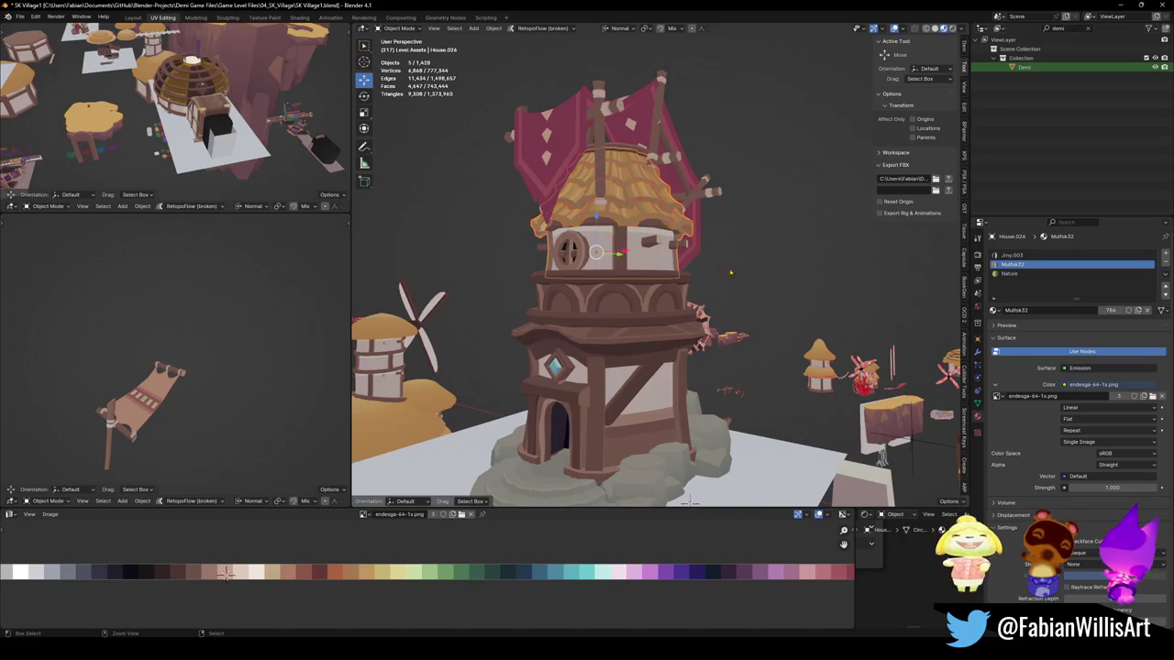
Step: Snap the new house to the 3D cursor, raise it, and turn it 24.5° about Z
key("g")
key("Escape")
key("shift+s")
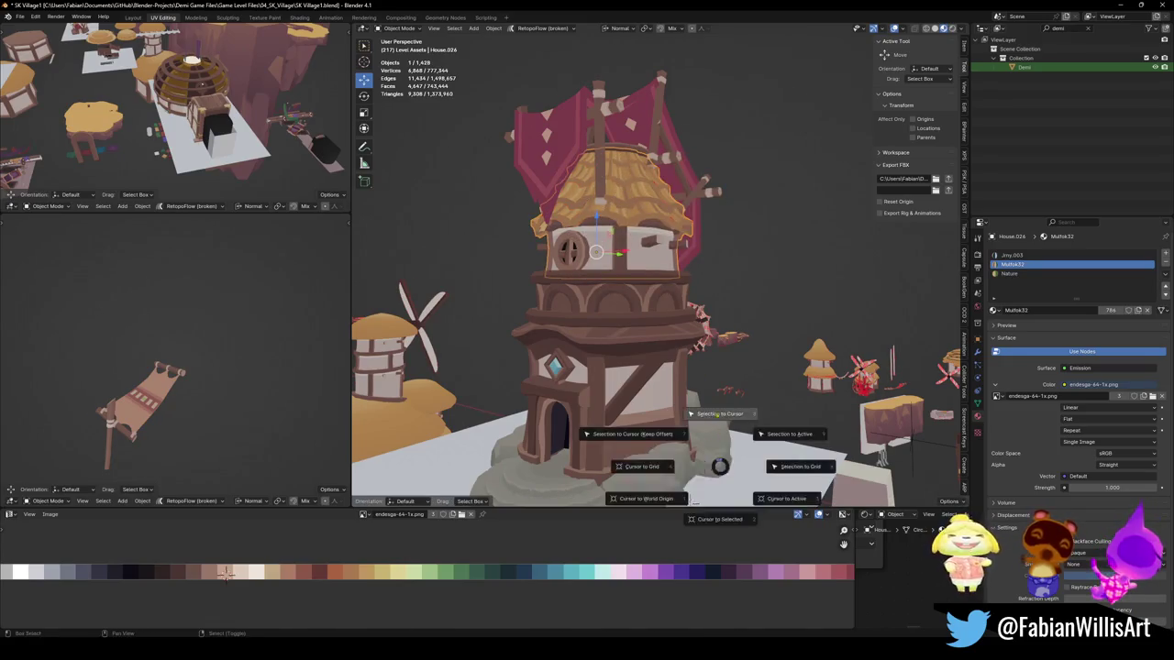
left_click(667, 404)
mouse_move(668, 404)
middle_mouse_down()
mouse_move(720, 414)
mouse_move(697, 431)
middle_mouse_up()
key("g")
key("z")
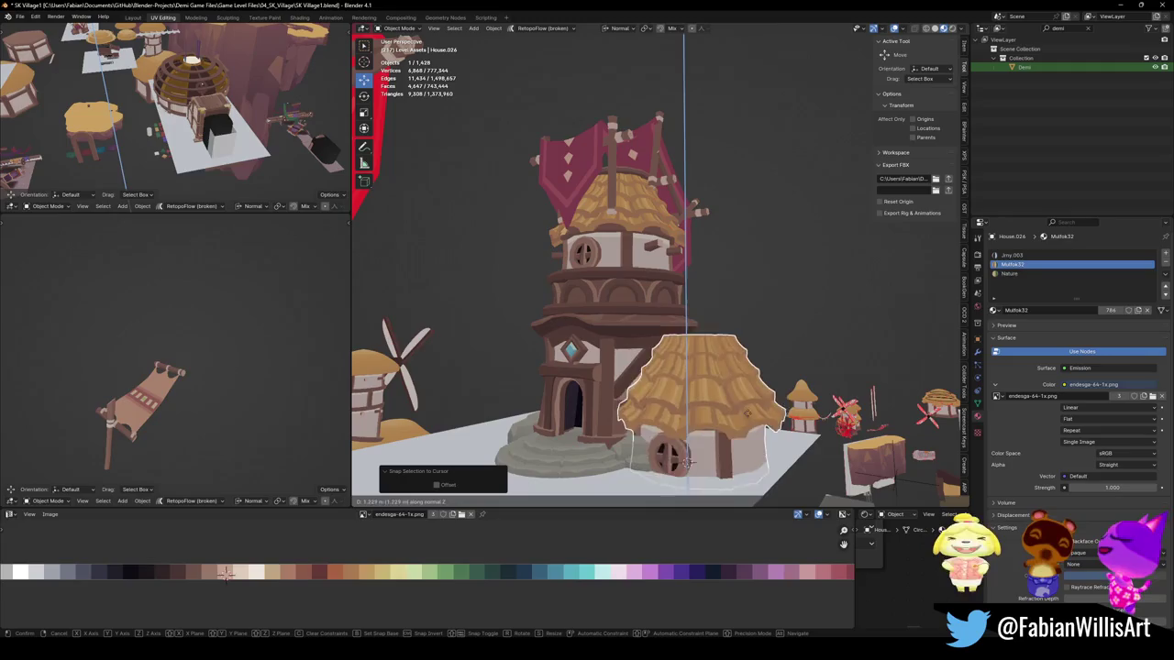
key("z")
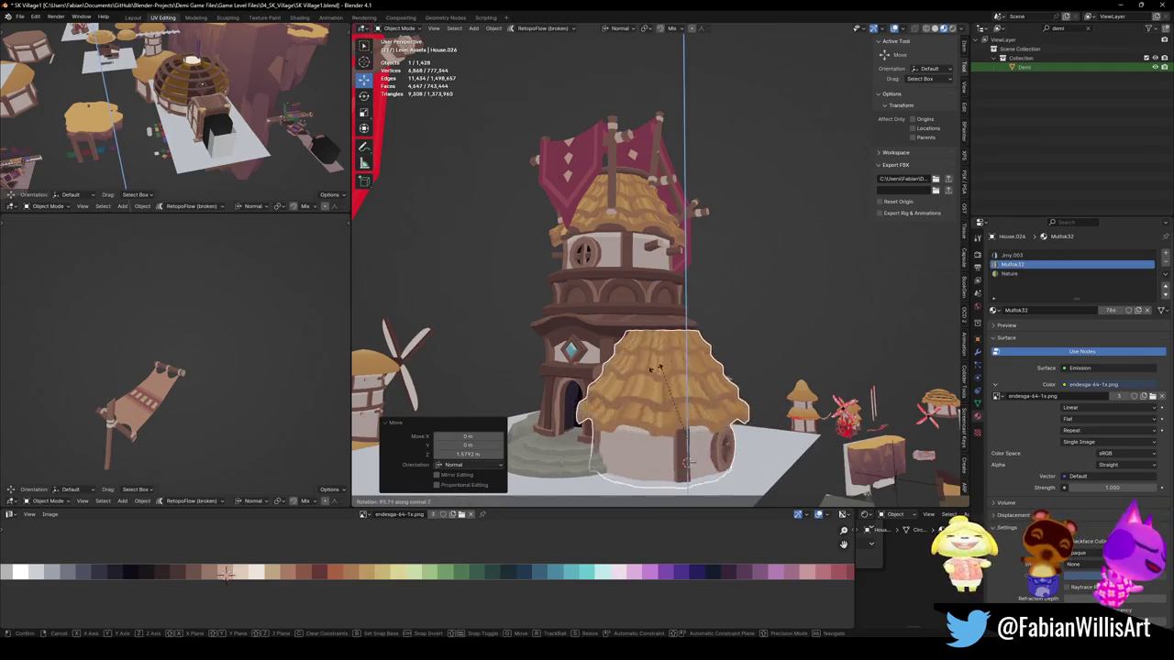
left_click(761, 365)
Step: Try sliding the house along Y, cancel, deselect, and look over the wider village
middle_click_drag(761, 365, 735, 399)
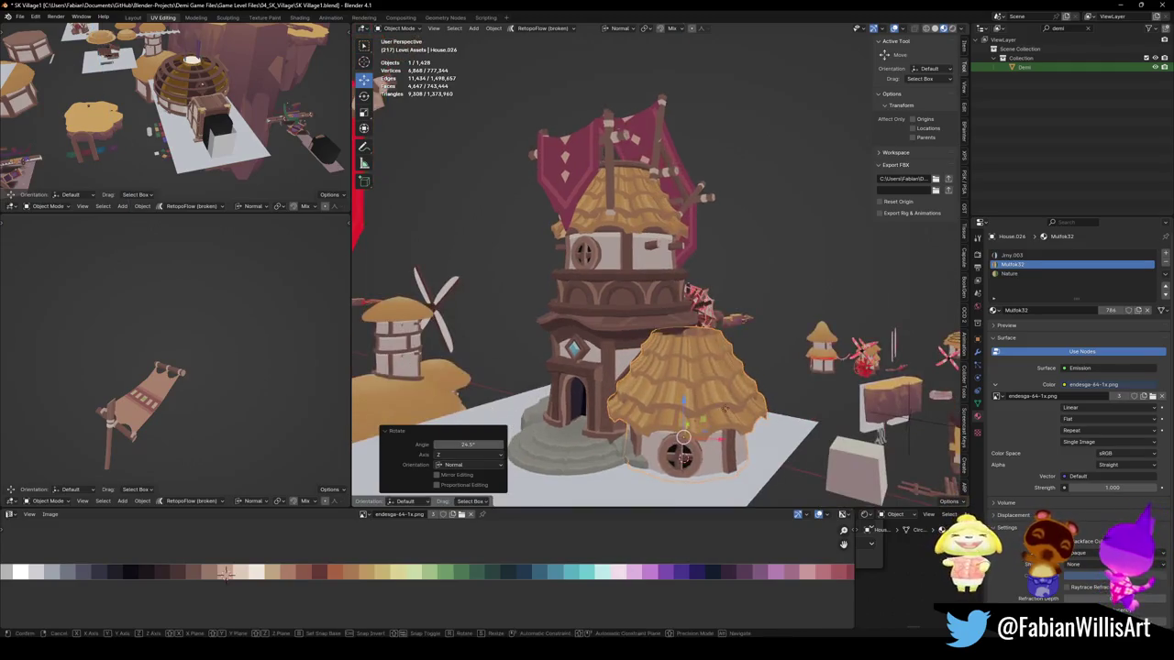
key("g")
key("y")
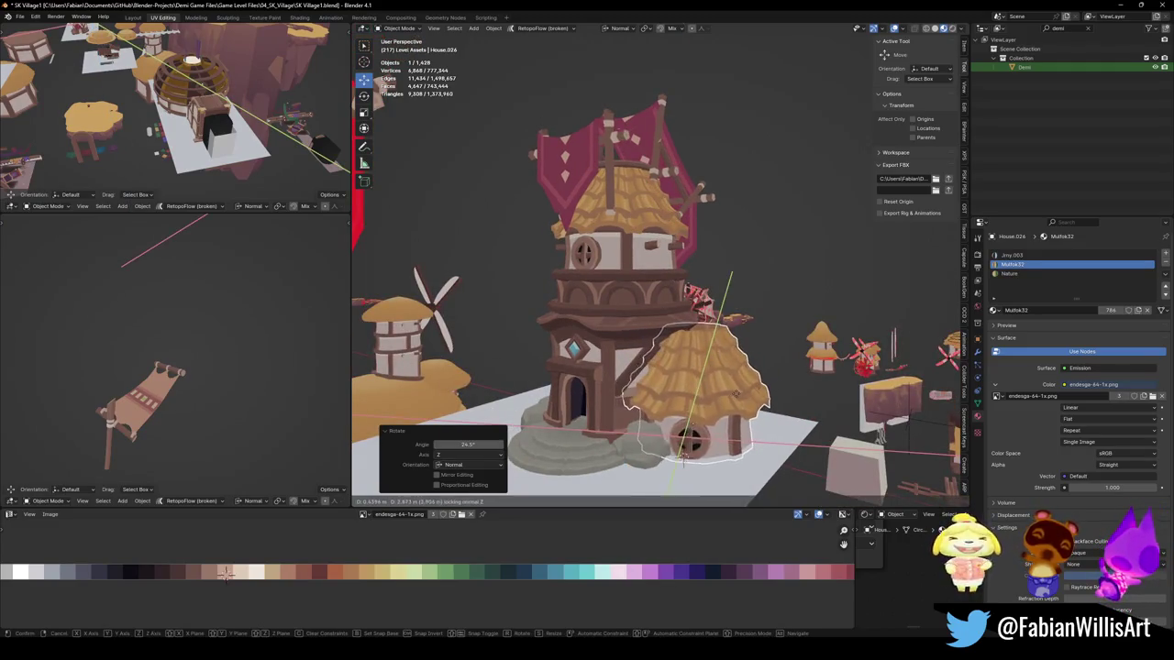
key("Escape")
key("alt+a")
scroll(703, 396, "up", 3)
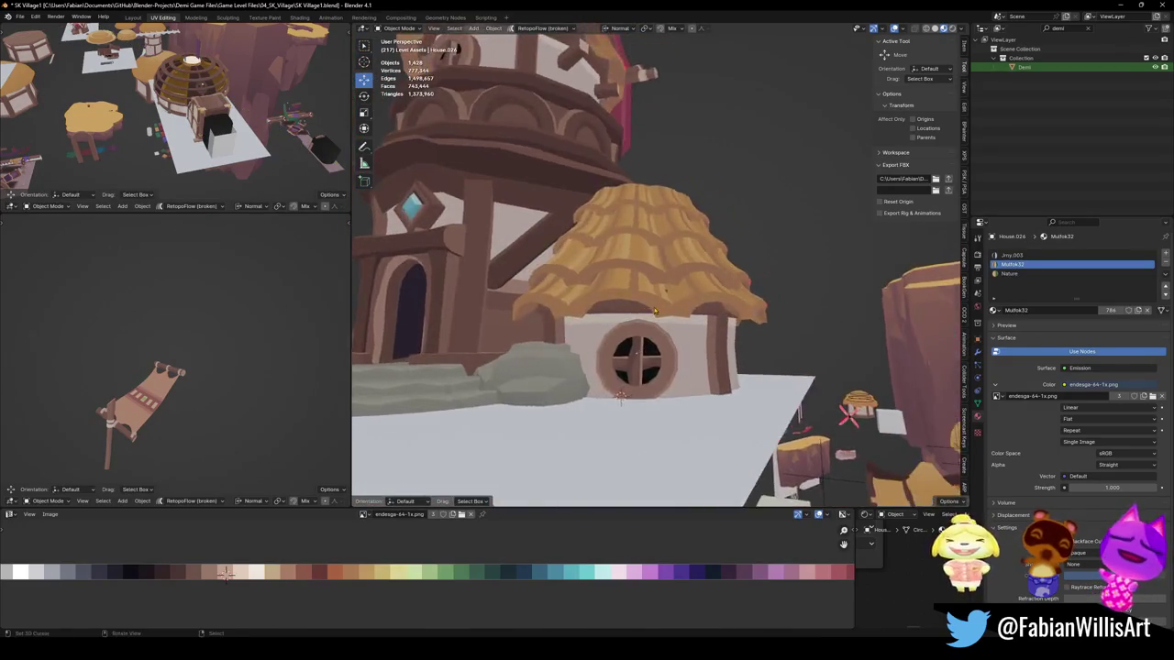
mouse_move(704, 396)
middle_mouse_down()
mouse_move(705, 323)
mouse_move(646, 327)
mouse_move(641, 338)
middle_mouse_up()
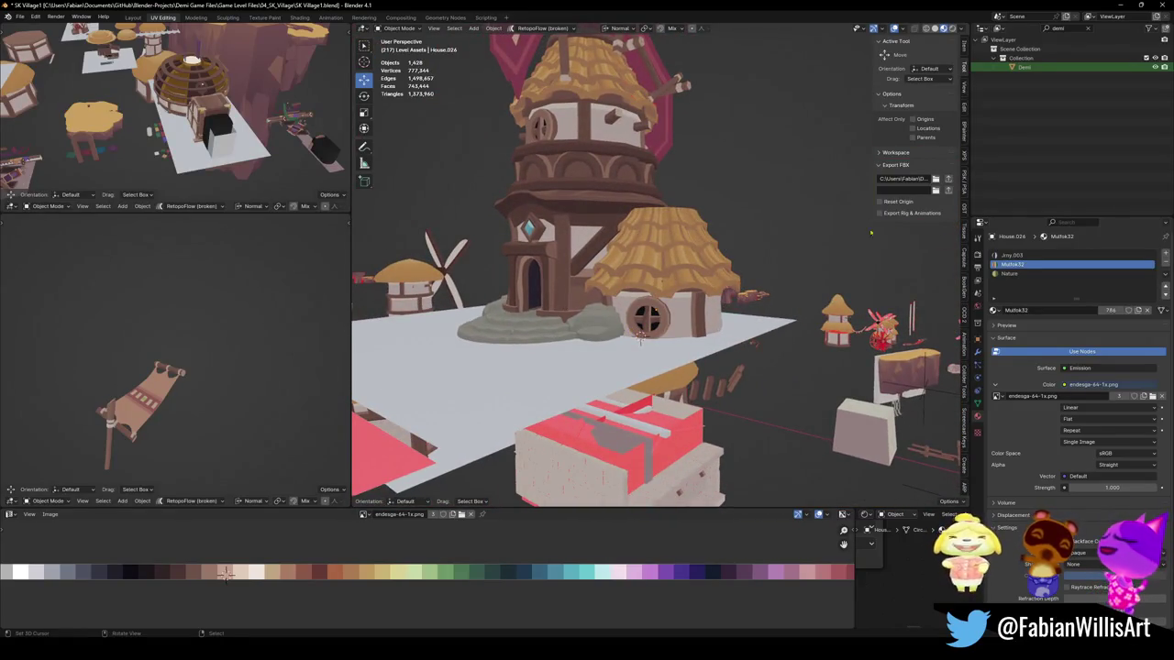
middle_click_drag(657, 266, 678, 348)
scroll(707, 438, "up", 5)
mouse_move(707, 439)
middle_mouse_down()
mouse_move(767, 291)
mouse_move(697, 350)
mouse_move(605, 303)
middle_mouse_up()
Step: Clear the rotation of the small hut beside the tower, then select the tower
left_click(767, 290)
key("alt+r")
left_click(605, 303)
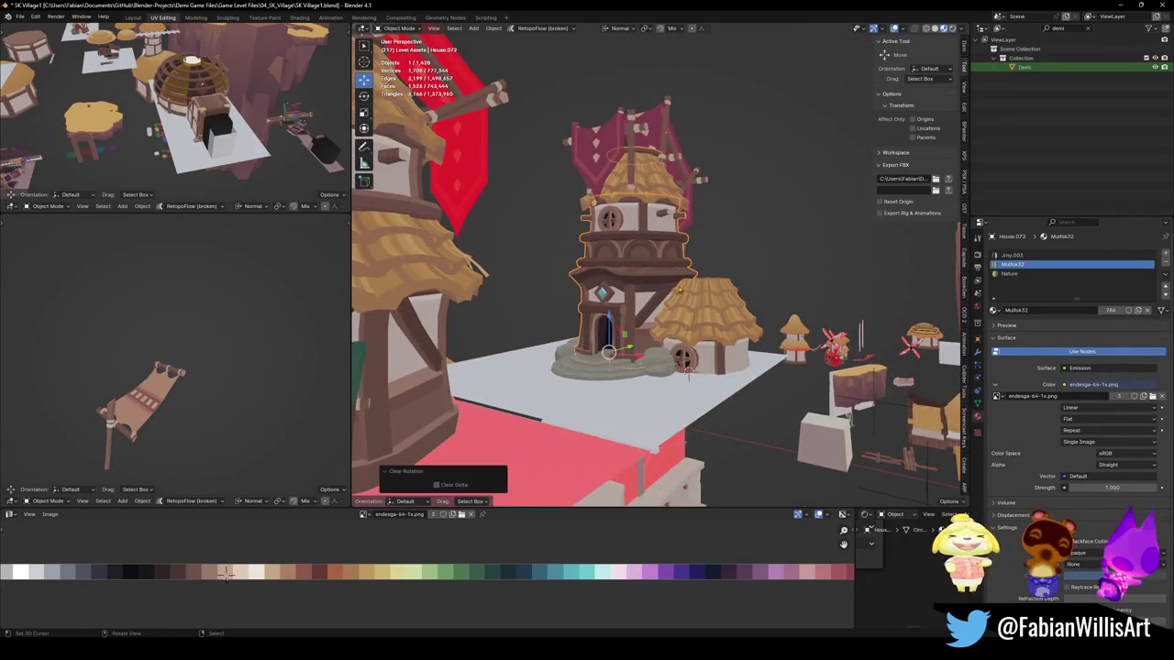
Step: Separate the copied roof disc from the tower mesh into its own object and select it
key("KP_Decimal")
key("Tab")
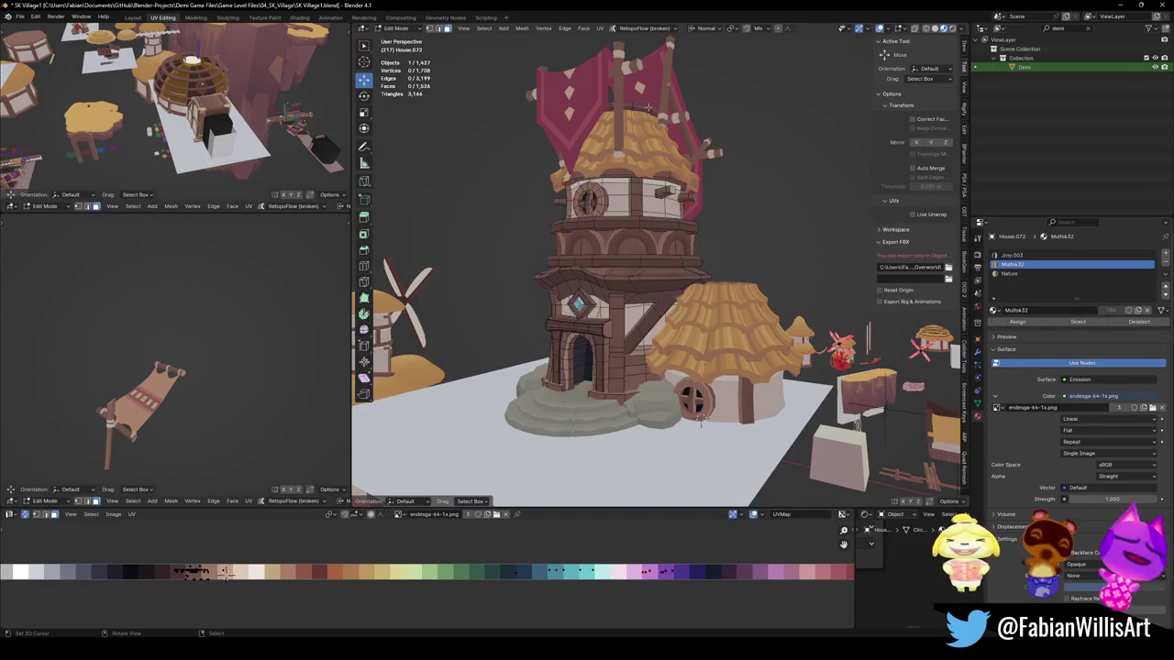
key("p")
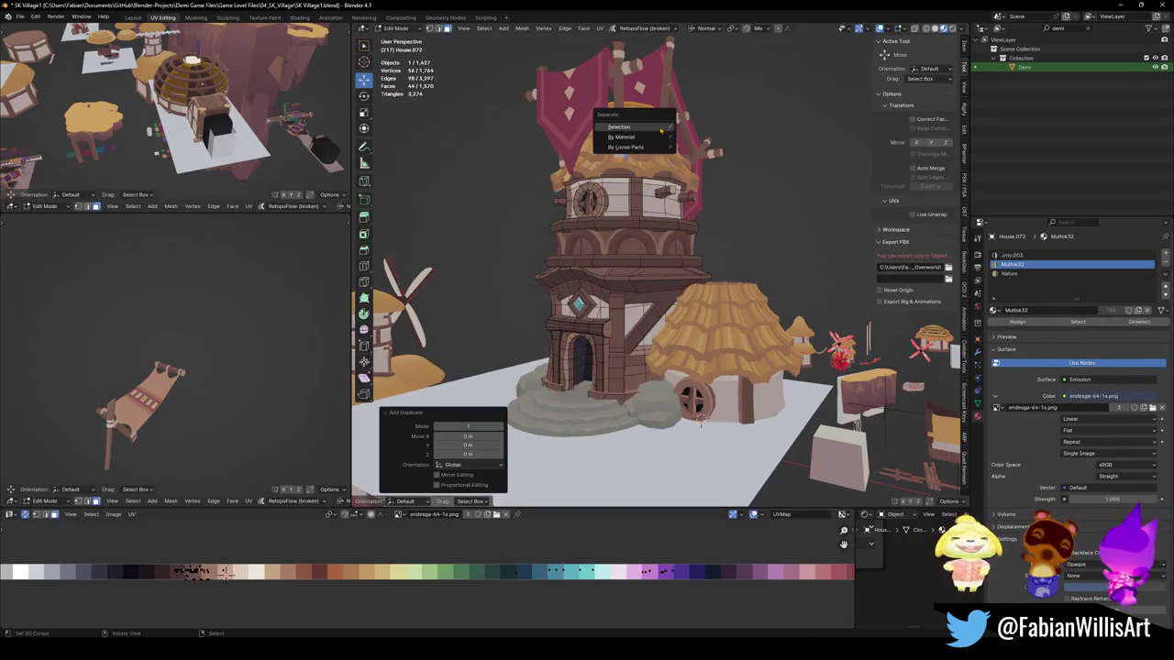
left_click(660, 147)
key("Tab")
left_click(640, 110)
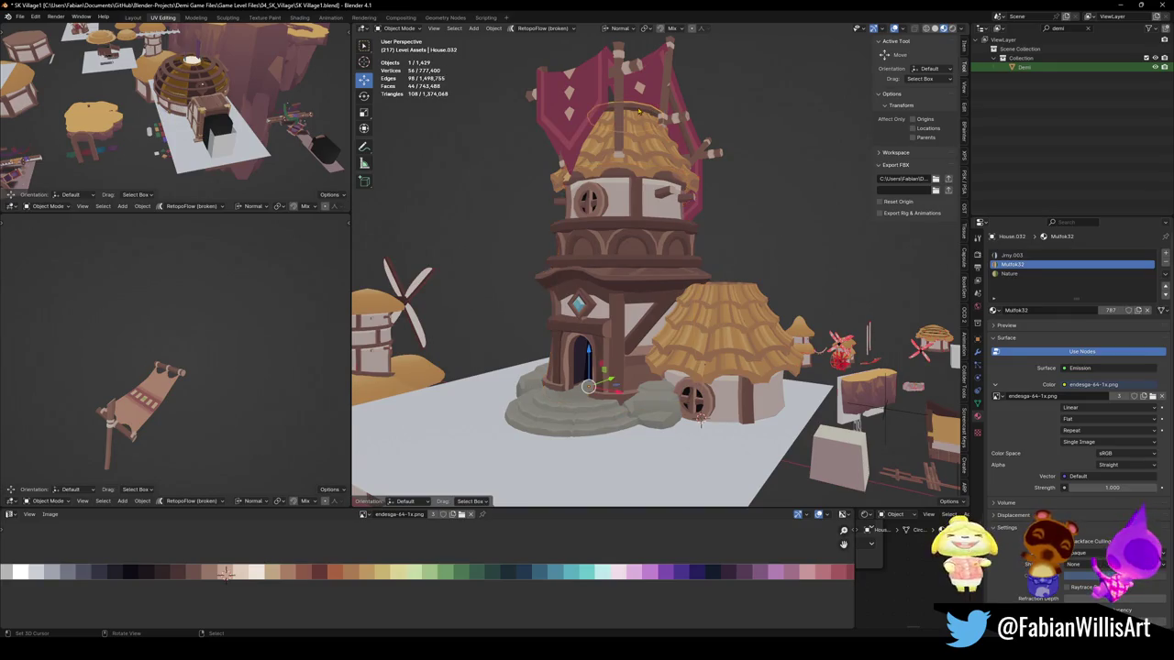
Step: Set the roof disc's origin to its geometry and raise the disc vertically
key("shift+s")
left_click(633, 108)
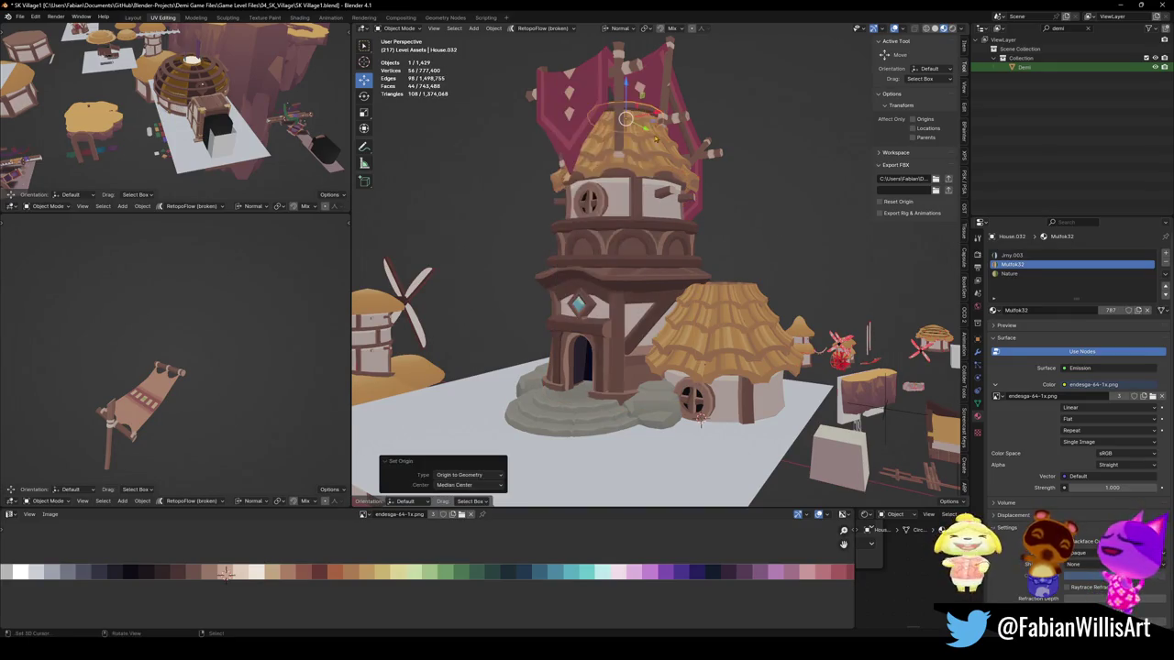
key("g")
key("z")
left_click(702, 348)
mouse_move(702, 348)
middle_mouse_down()
mouse_move(679, 302)
mouse_move(700, 323)
middle_mouse_up()
left_click(700, 323)
left_click(699, 316)
Step: Raise the roof disc's mesh vertically in Edit Mode
key("ctrl+Tab")
left_click(760, 309)
key("g")
key("z")
left_click(720, 280)
middle_click_drag(713, 362, 693, 353)
Step: Set the hut's origin to its geometry
left_click(693, 353)
right_click(670, 370)
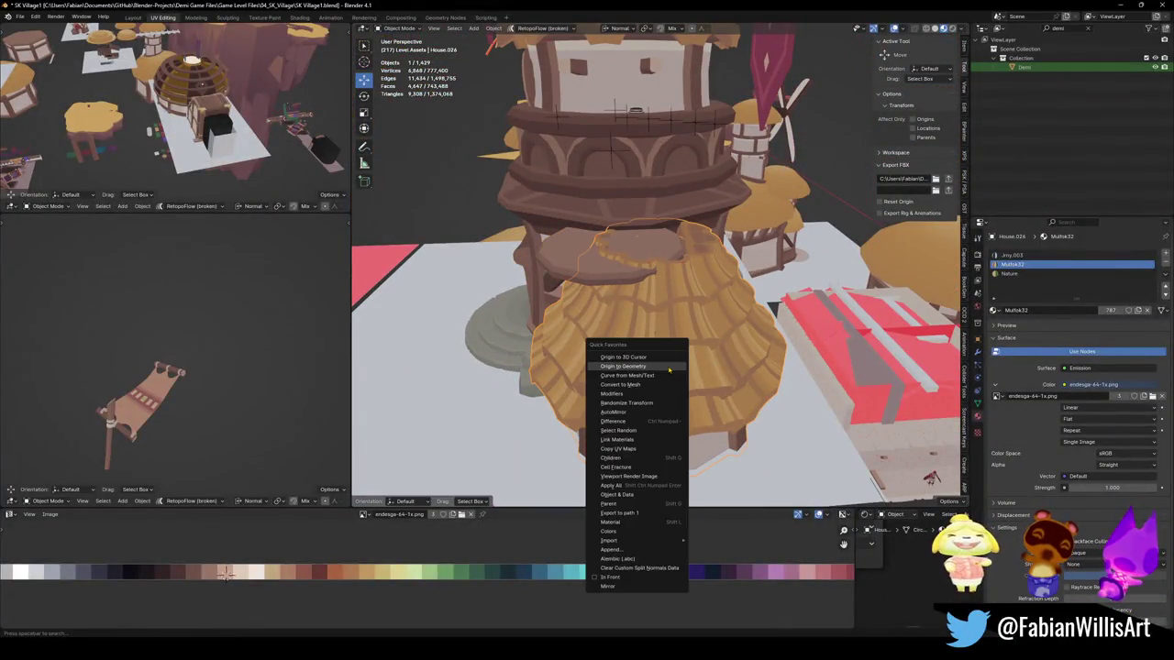
left_click(670, 370)
middle_click_drag(641, 394, 594, 419)
Step: Snap the roof disc to the hut's centre and raise it to cap the cone roof
left_click(642, 273)
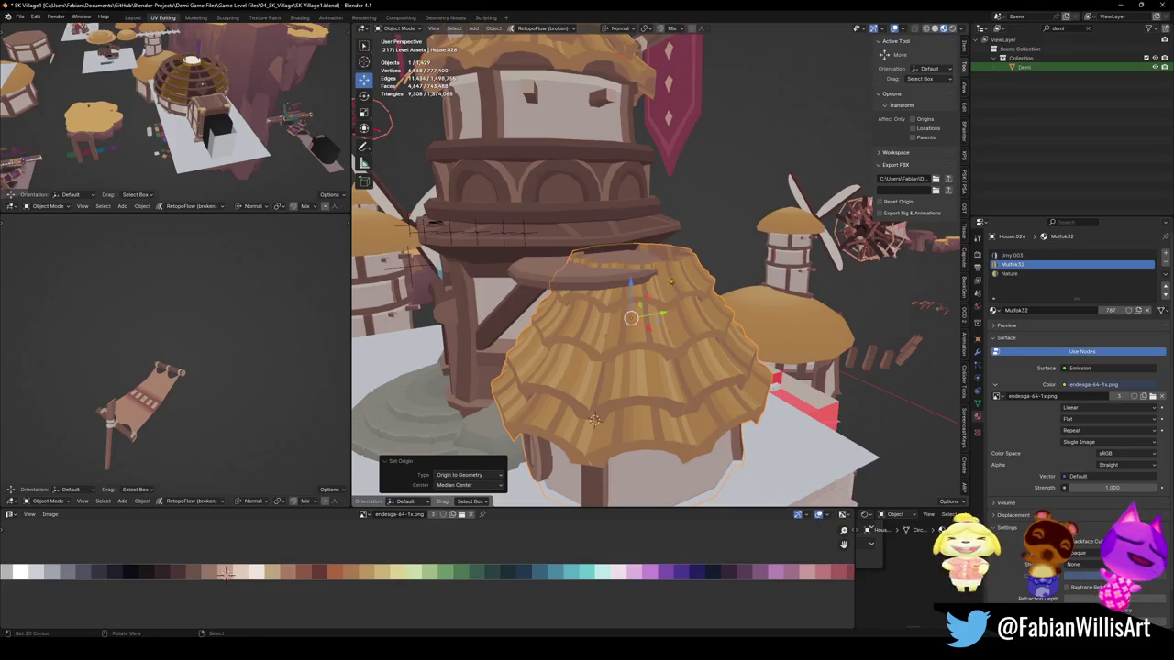
key("shift+s")
left_click(697, 275)
key("g")
key("z")
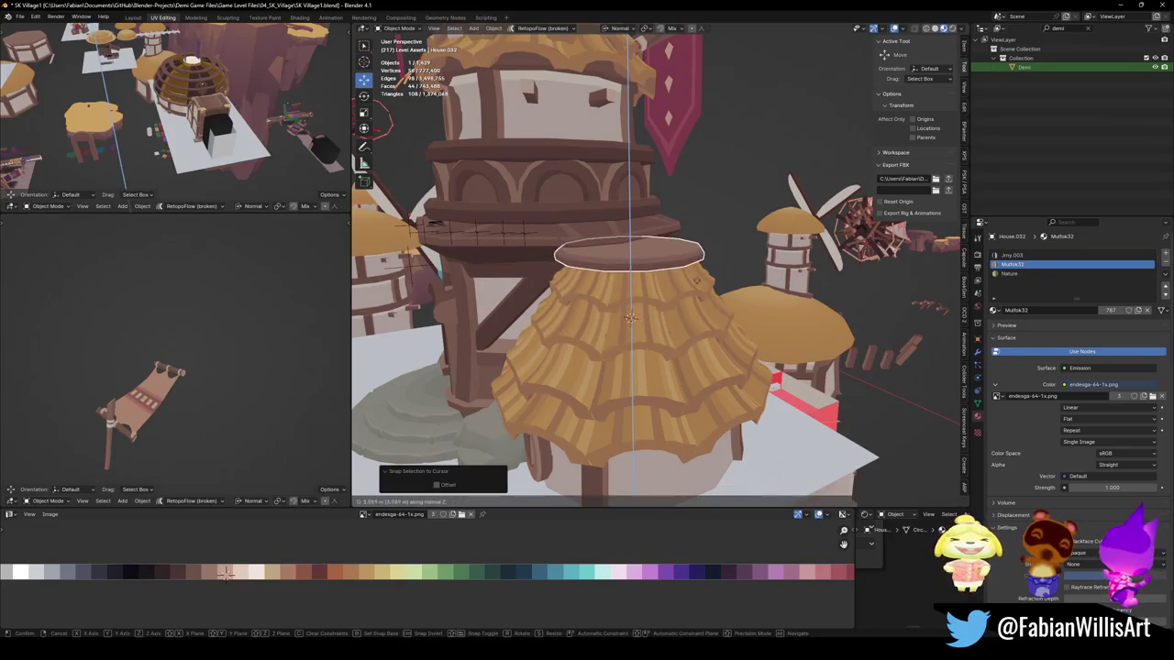
left_click(704, 291)
Step: Move the thatched hut House.032 snugly against the side of the windmill tower
mouse_move(704, 290)
middle_mouse_down()
mouse_move(924, 495)
mouse_move(761, 412)
middle_mouse_up()
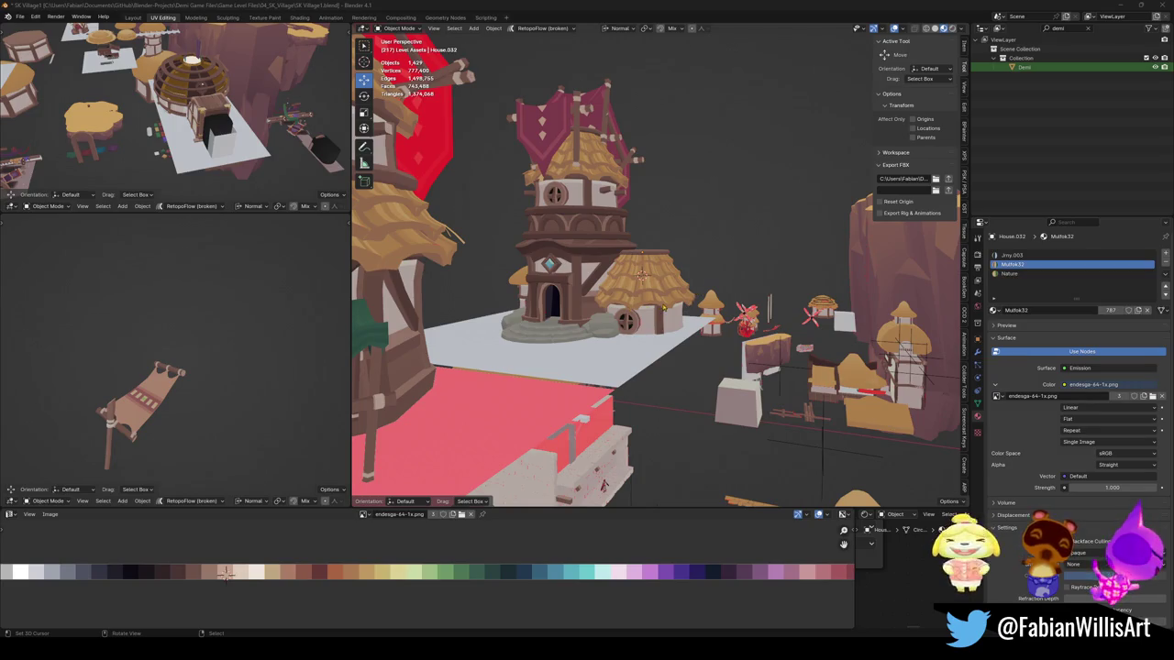
scroll(662, 309, "up", 4)
left_click(670, 403, "shift")
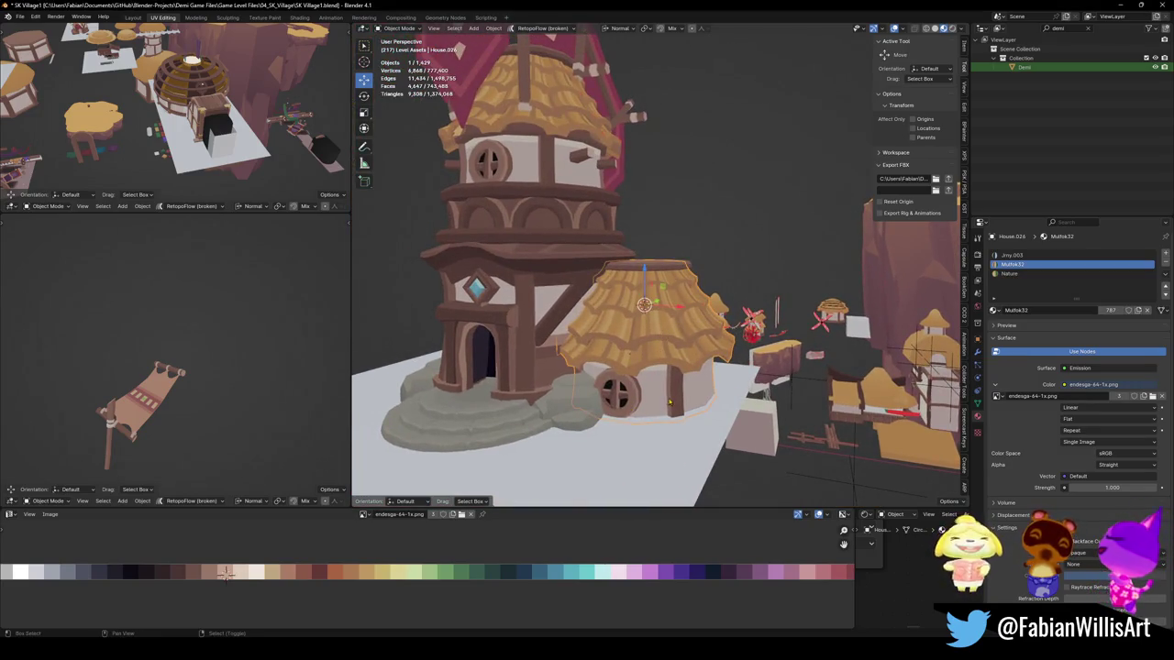
key("g")
left_click(587, 331)
mouse_move(642, 311)
middle_mouse_down()
mouse_move(653, 284)
mouse_move(632, 303)
middle_mouse_up()
scroll(653, 285, "down", 2)
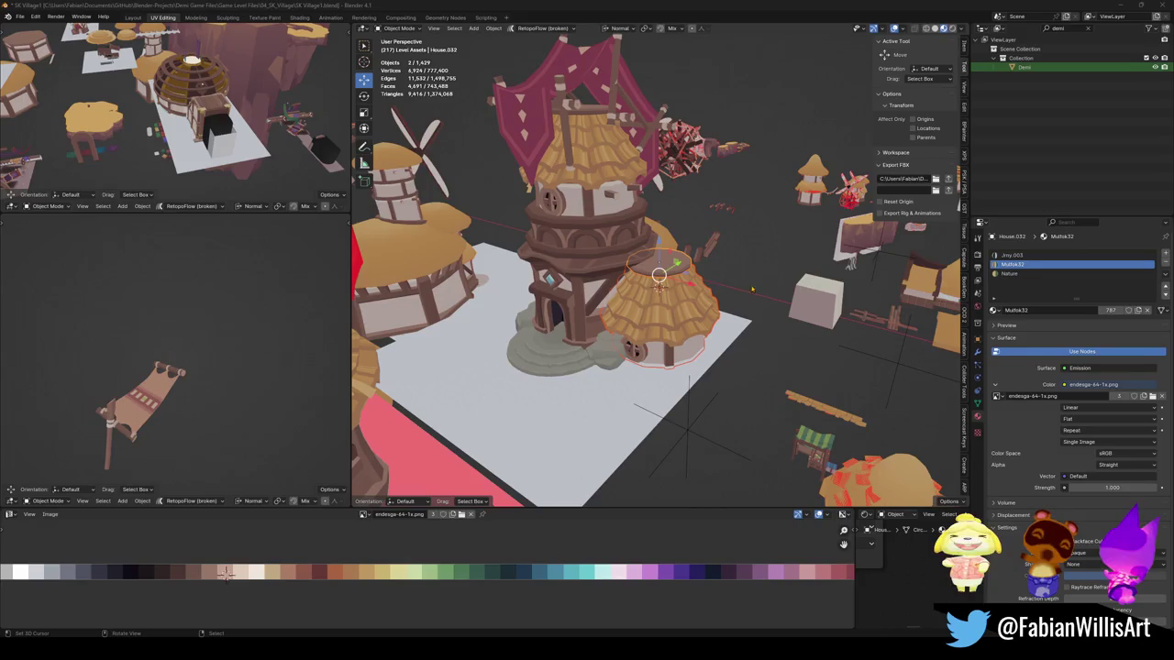
Step: Put the 3D cursor on the ground slab and snap the character figure onto it
middle_click_drag(659, 280, 675, 266)
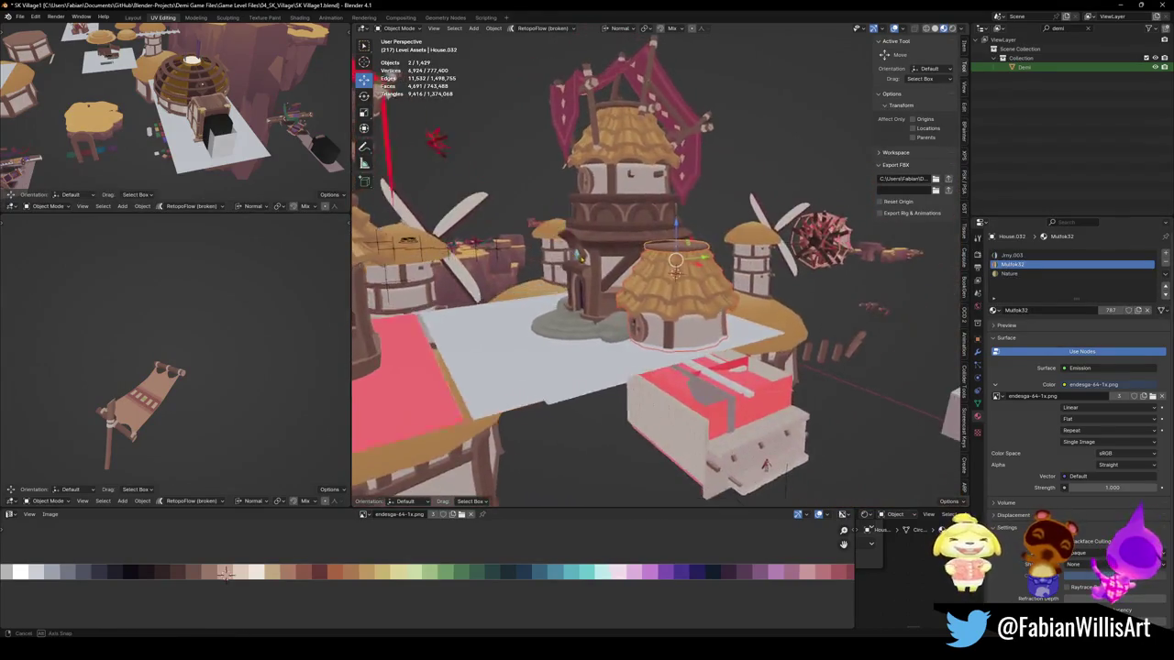
middle_click_drag(580, 257, 605, 238)
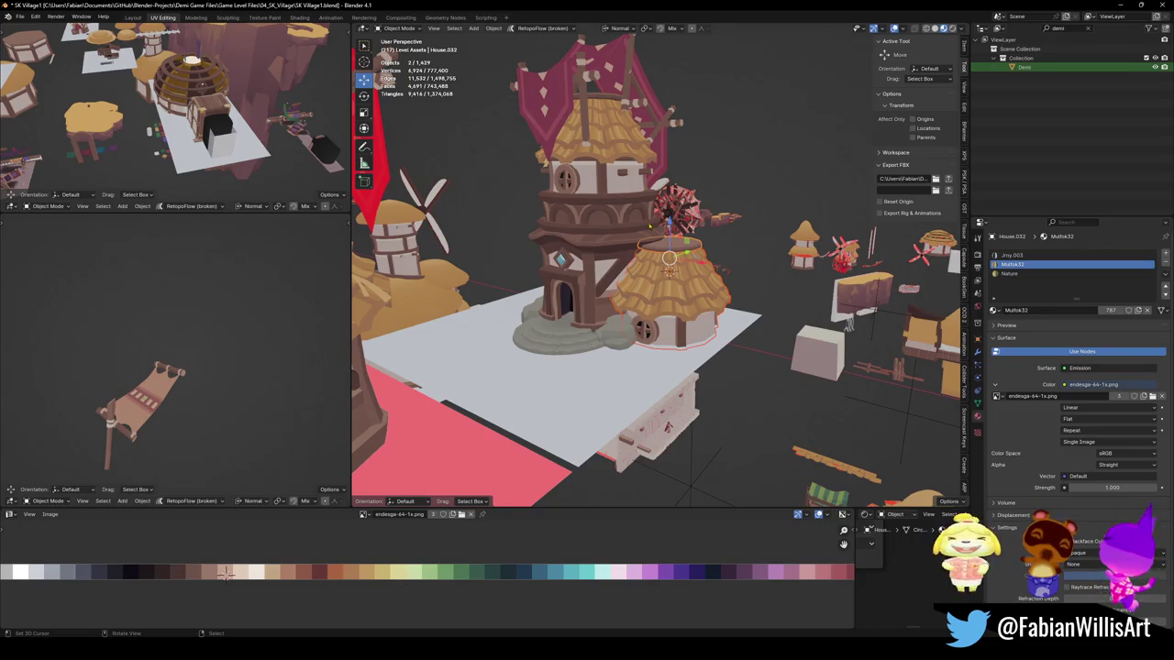
middle_click_drag(649, 224, 752, 183)
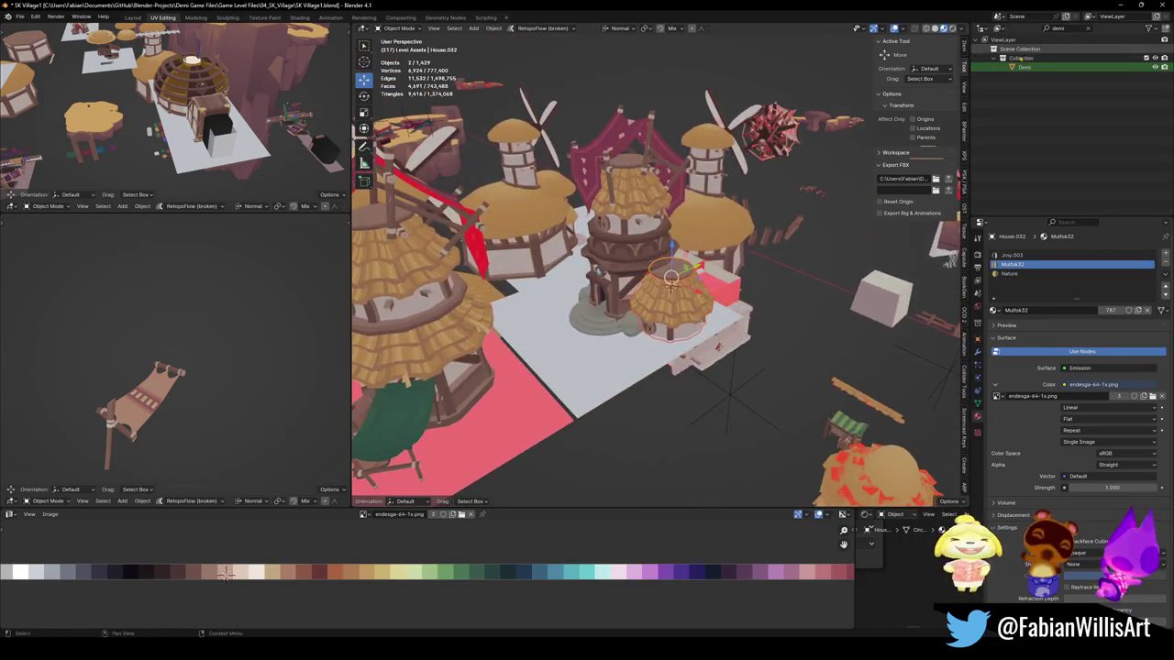
right_click(550, 325, "shift")
key("shift+s")
left_click(548, 293)
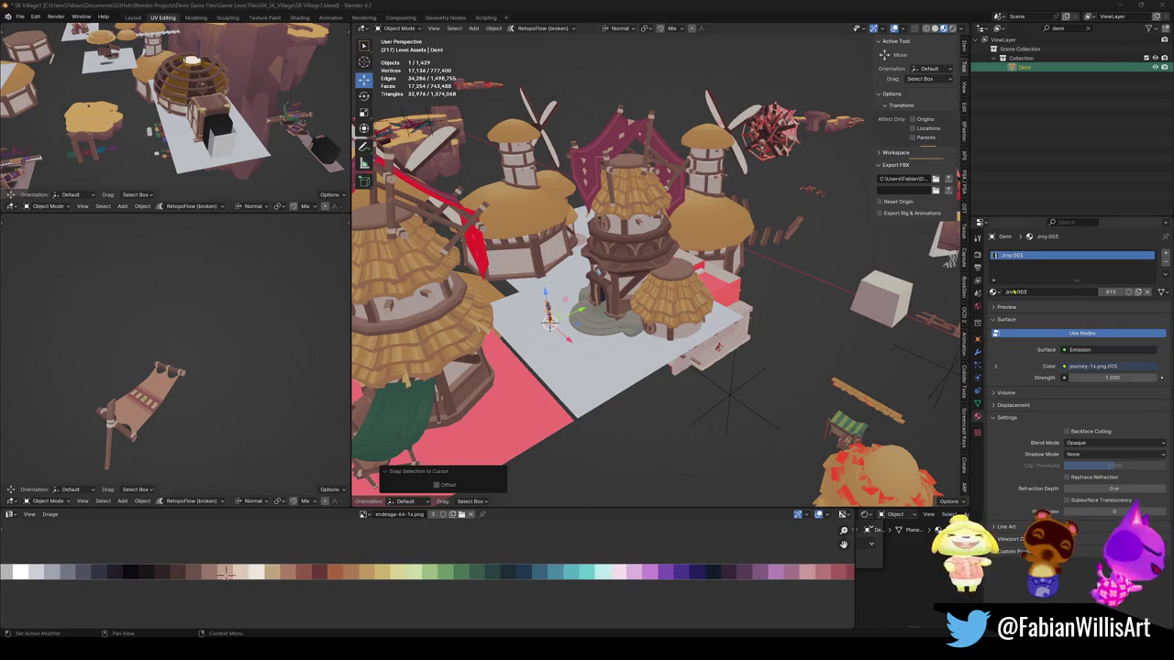
key("KP_Decimal")
Step: Circle-select the tower build's pieces from a top-down view
mouse_move(583, 367)
middle_mouse_down()
mouse_move(743, 396)
mouse_move(678, 303)
middle_mouse_up()
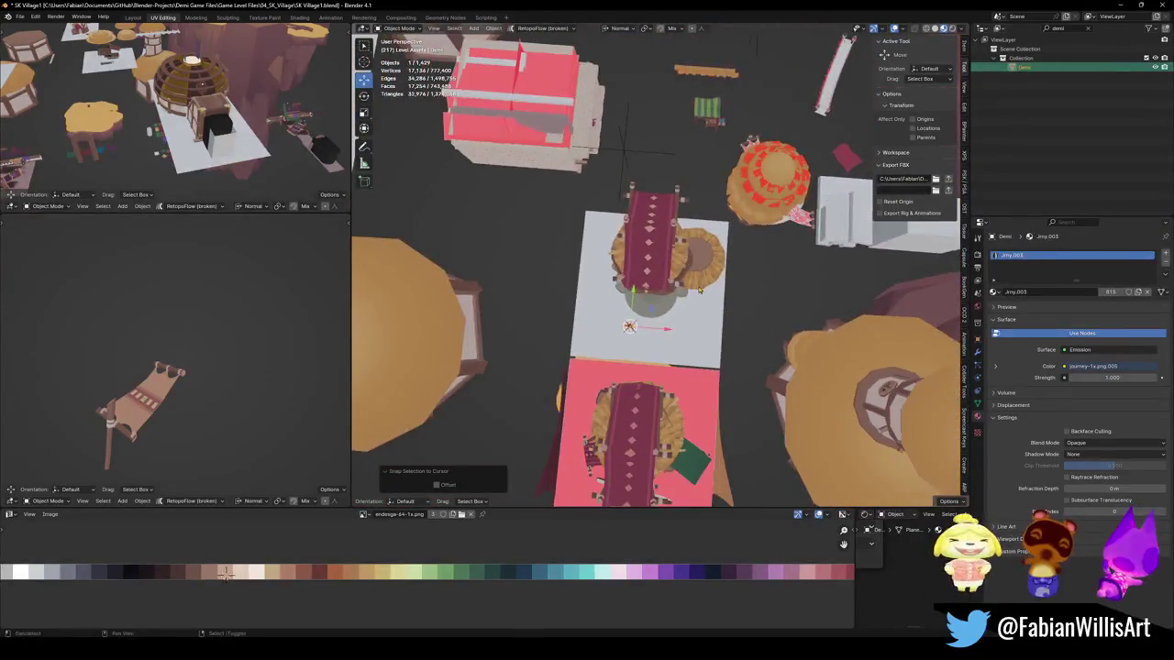
key("c")
mouse_move(679, 280)
left_mouse_down()
mouse_move(673, 306)
mouse_move(677, 294)
left_mouse_up()
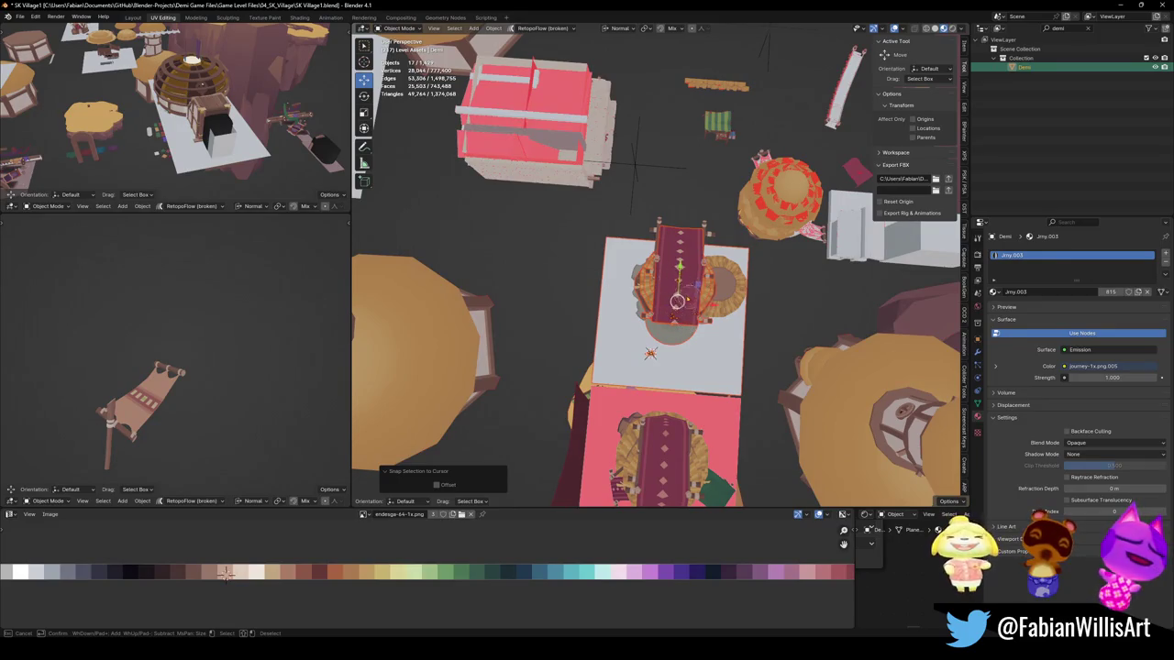
right_click(677, 293)
middle_click_drag(706, 297, 709, 287)
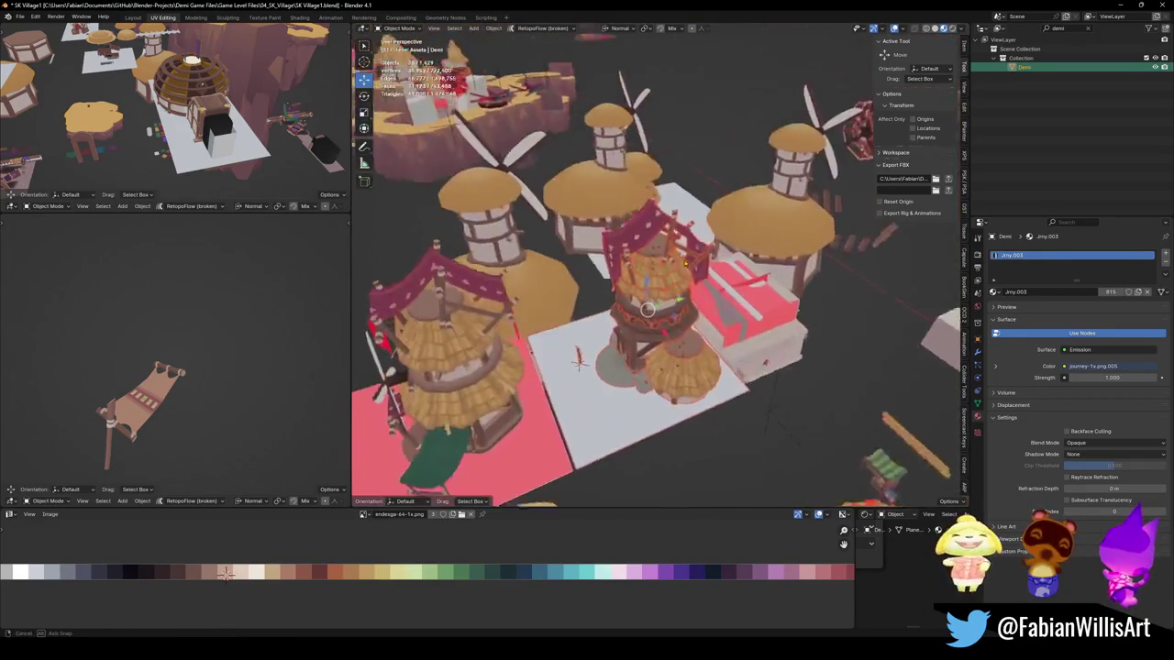
scroll(711, 285, "down", 5)
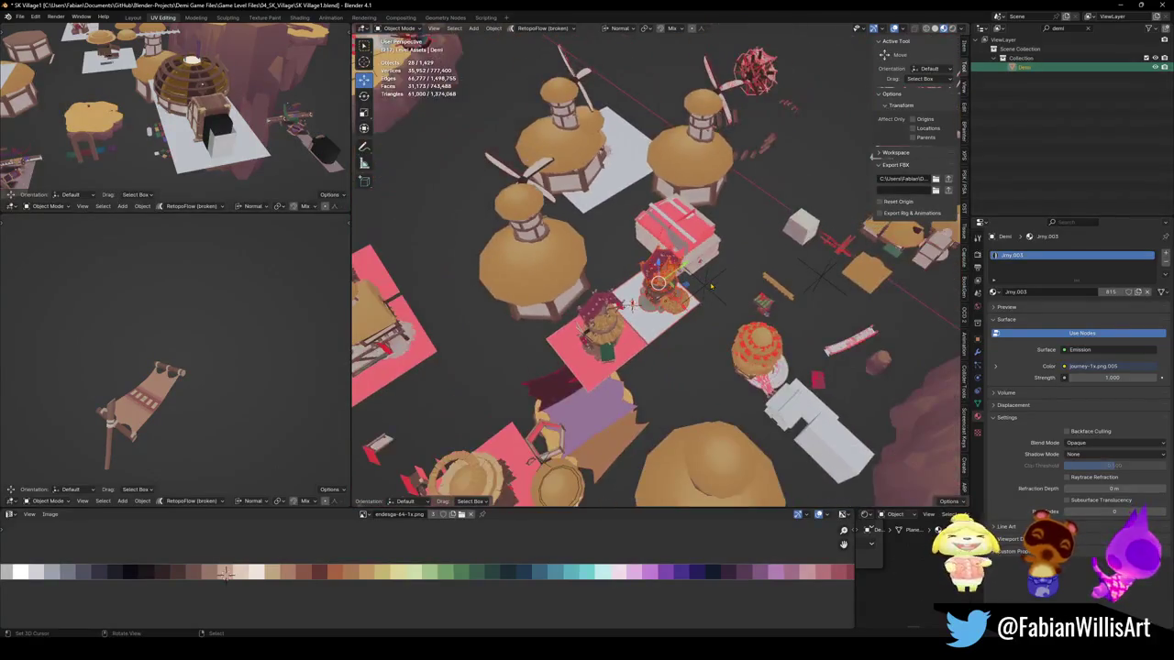
Step: Save the village file
middle_click_drag(711, 285, 653, 295)
scroll(683, 291, "down", 3)
scroll(693, 289, "up", 5)
scroll(702, 287, "up", 4)
mouse_move(748, 264)
middle_mouse_down()
mouse_move(767, 268)
mouse_move(686, 308)
mouse_move(634, 314)
middle_mouse_up()
key("ctrl+s")
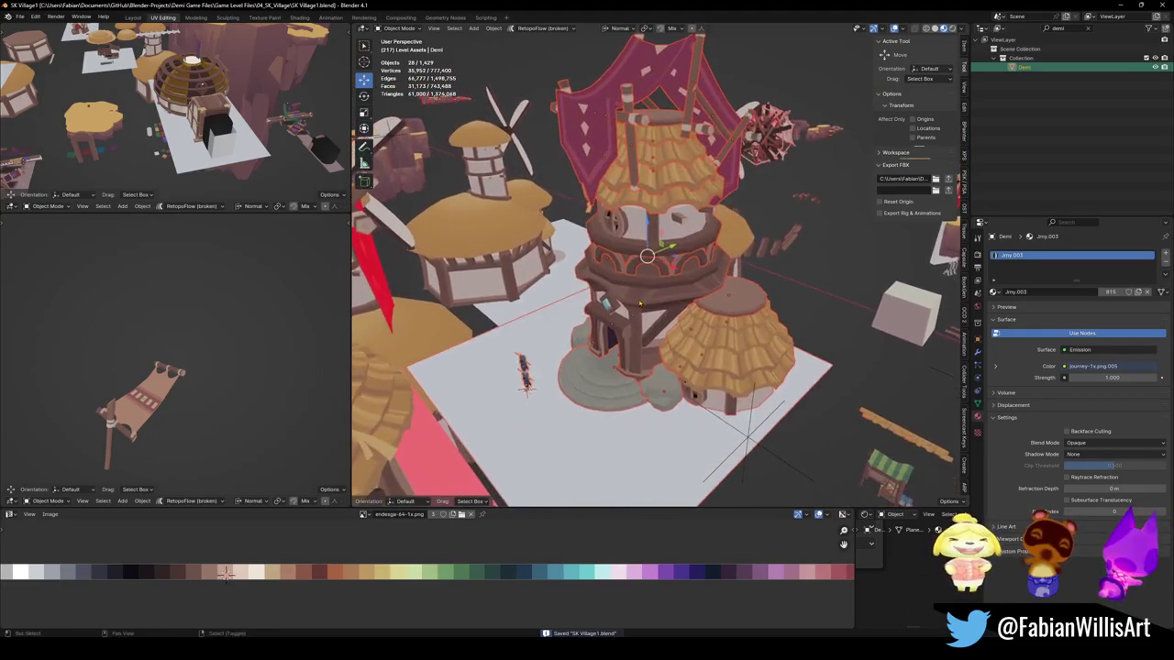
Step: Isolate the tower build in Local View and circle-select its pieces
key("KP_Divide")
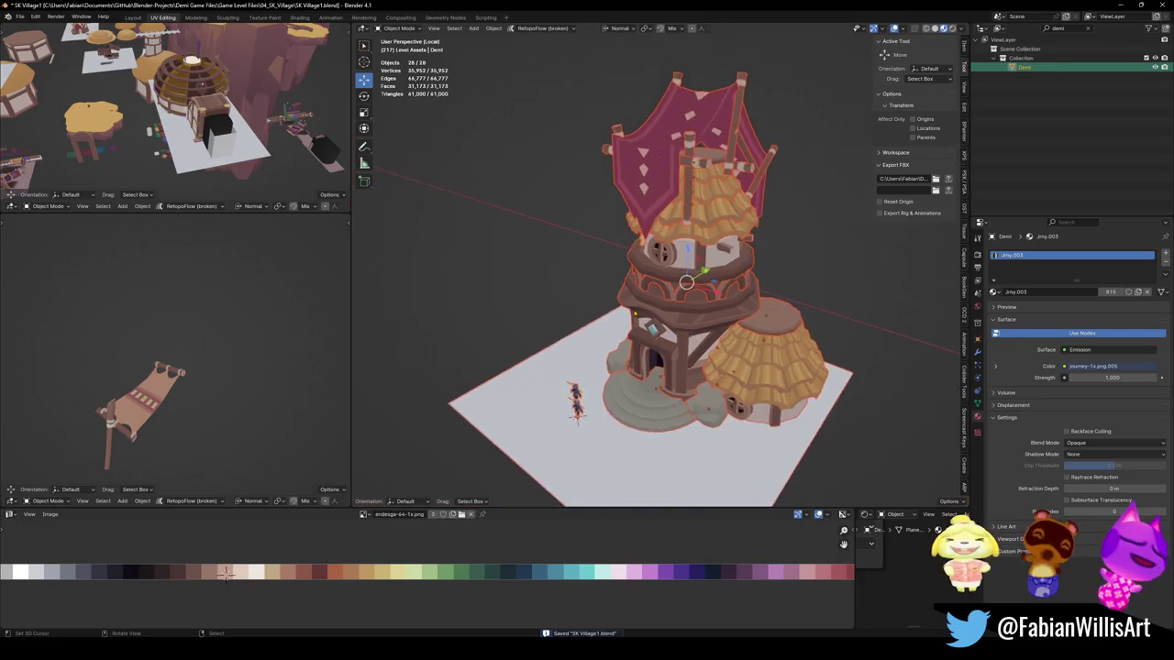
key("KP_1")
middle_click_drag(641, 229, 646, 414)
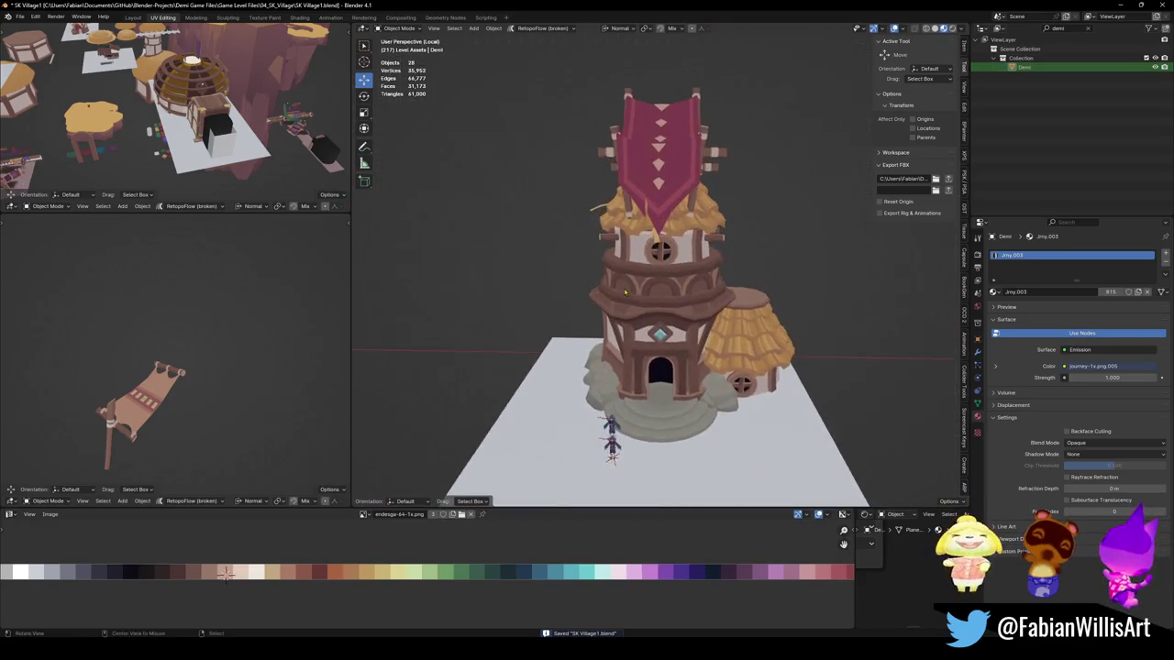
key("c")
mouse_move(650, 395)
left_mouse_down()
mouse_move(676, 381)
mouse_move(655, 131)
left_mouse_up()
key("Escape")
Step: Undo part of the selection and circle-select more of the tower's pieces
scroll(709, 328, "down", 2)
key("ctrl+z")
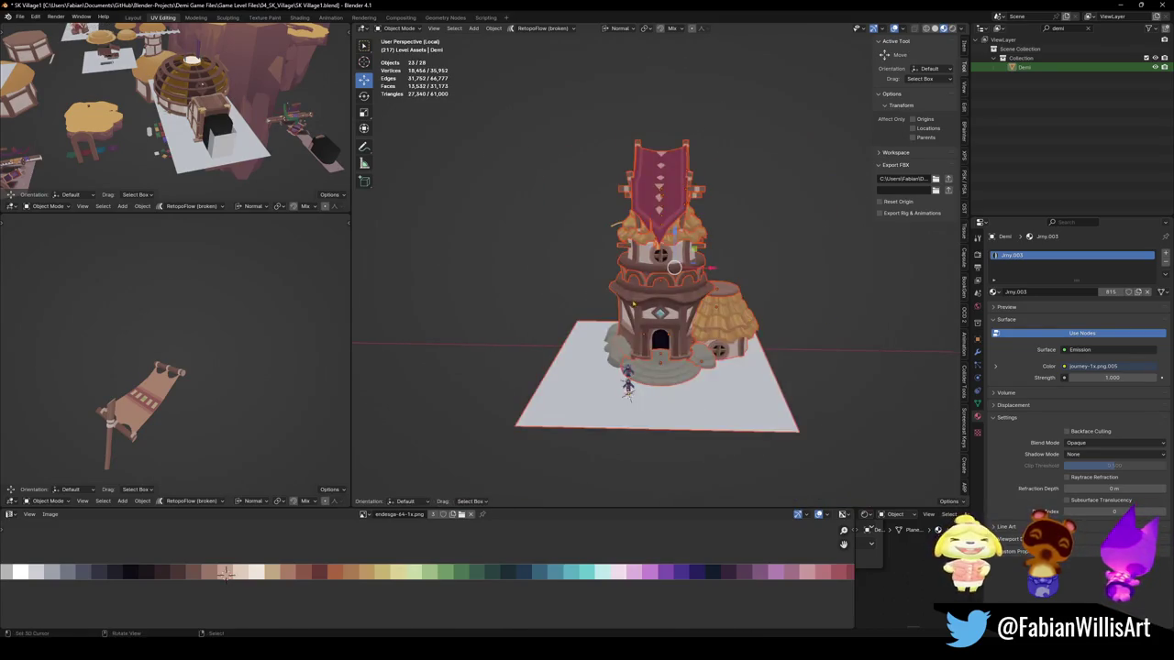
middle_click_drag(711, 329, 643, 336)
key("c")
left_click_drag(633, 275, 717, 217)
key("Escape")
middle_click_drag(660, 303, 642, 311)
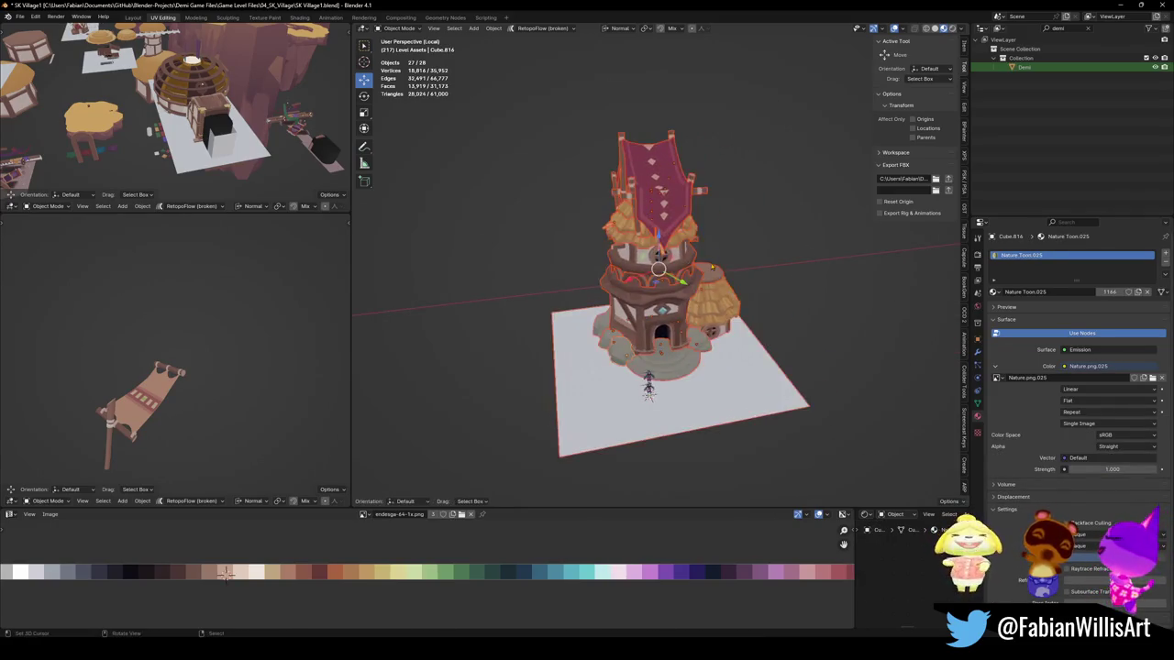
Step: Duplicate the tower build and move the copy 42.575 m along Y
key("shift+d")
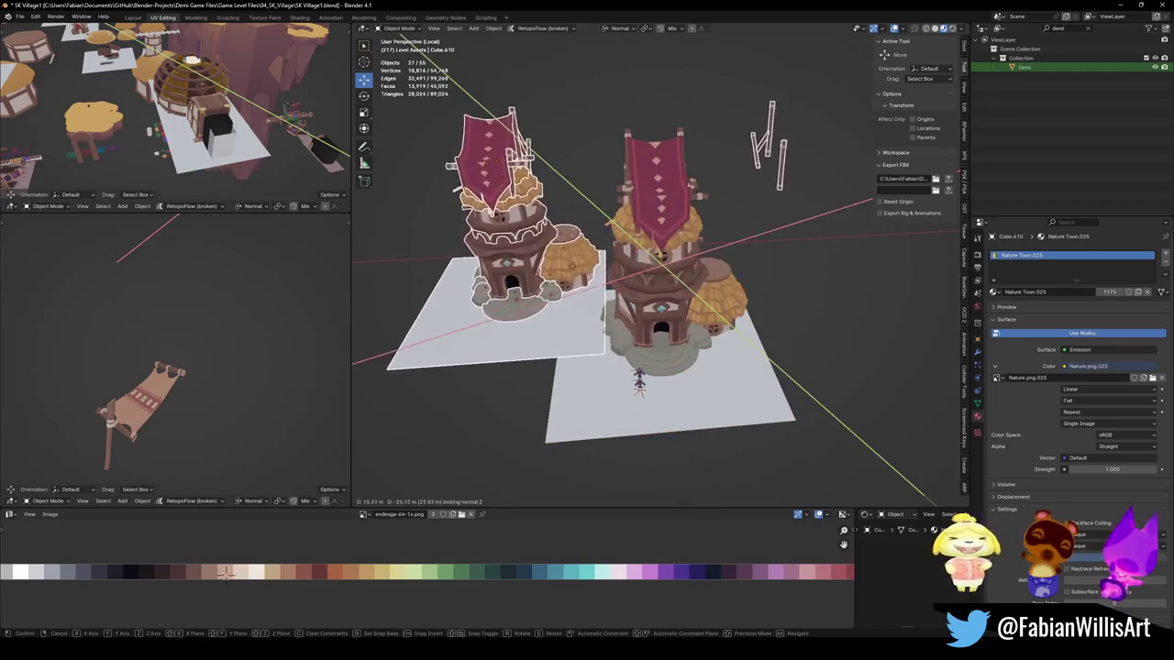
key("Escape")
middle_click_drag(660, 302, 746, 289)
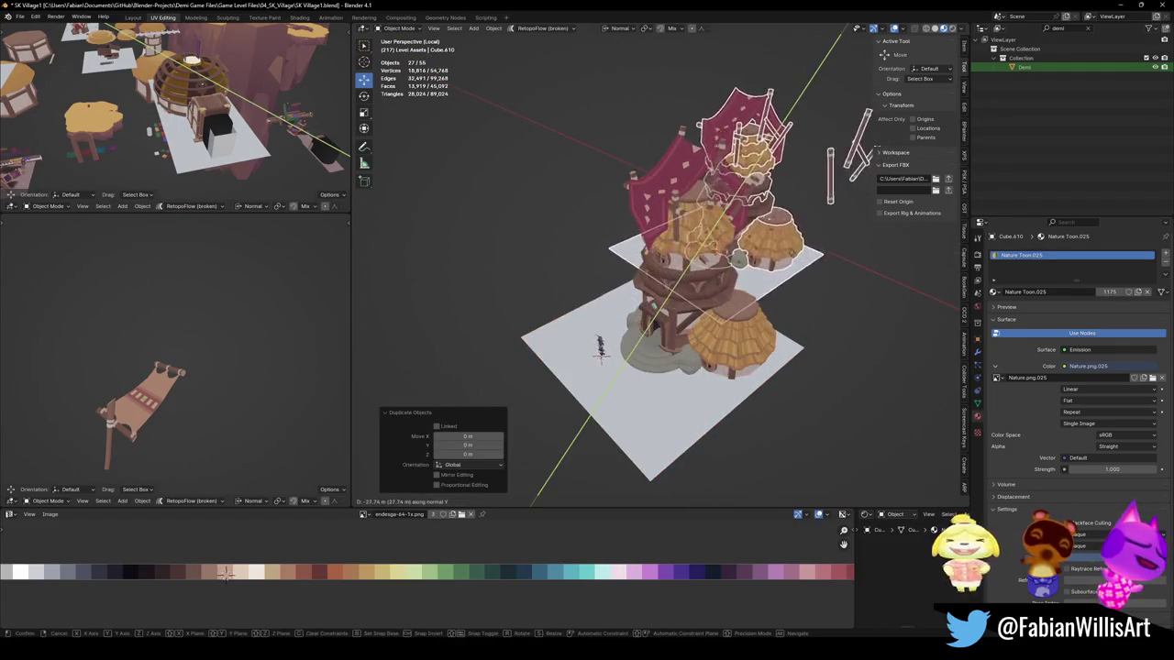
key("period")
key("g")
key("y")
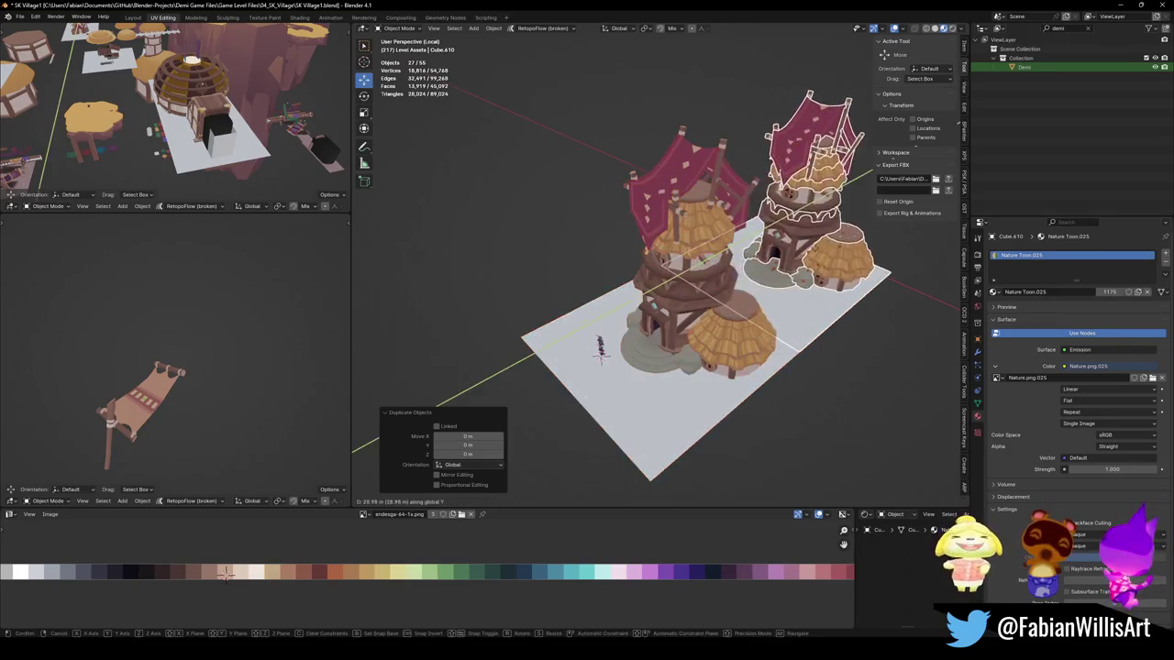
key("Return")
scroll(642, 275, "up", 5)
middle_click_drag(642, 275, 660, 293)
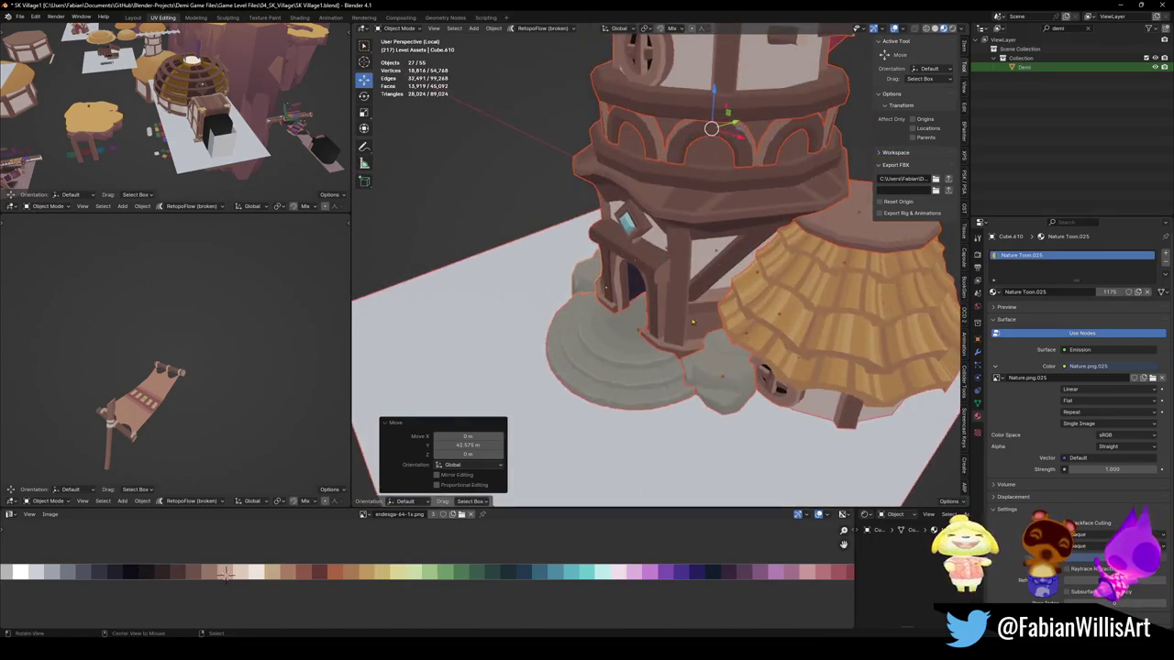
scroll(660, 293, "down", 4)
Step: Delete the thatched hut and its roof disc from beside the tower
key("alt+a")
left_click(770, 263)
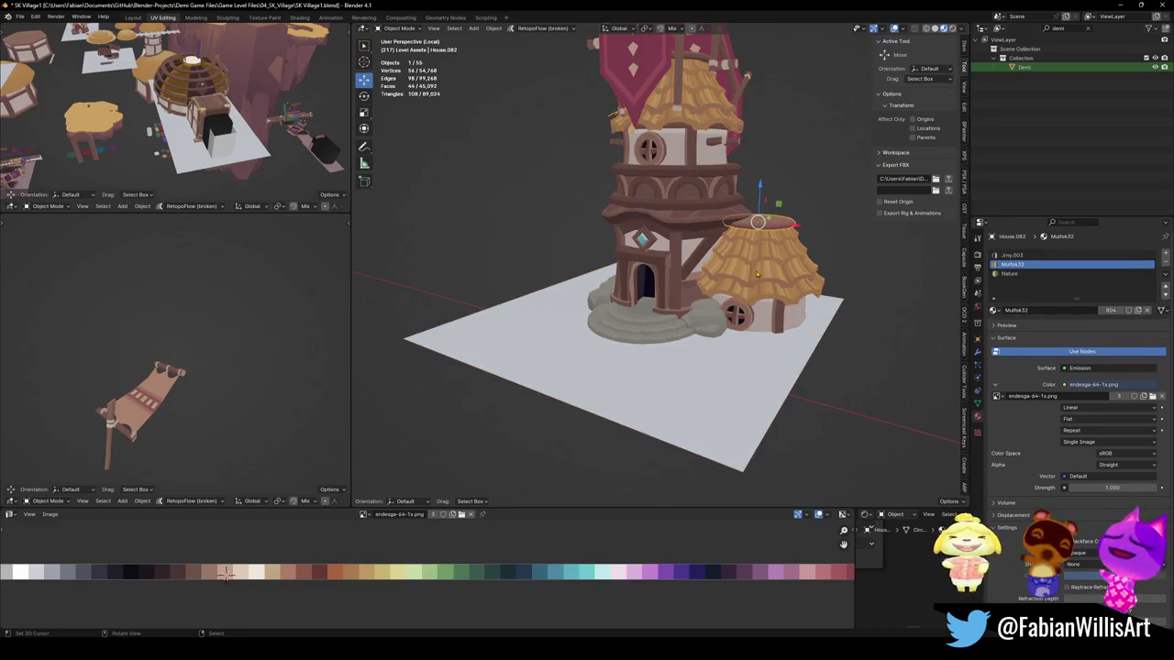
left_click(774, 277, "shift")
key("Delete")
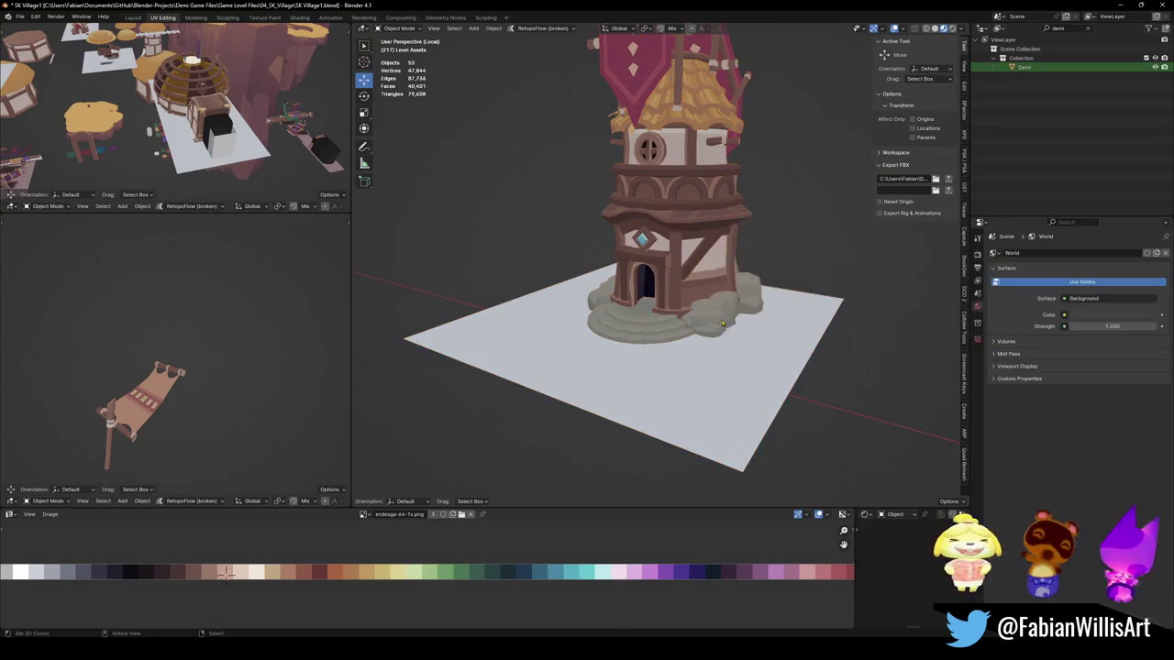
middle_click_drag(774, 276, 688, 267)
Step: Delete the red sails and top crossbeams from the tower top
left_click(664, 133)
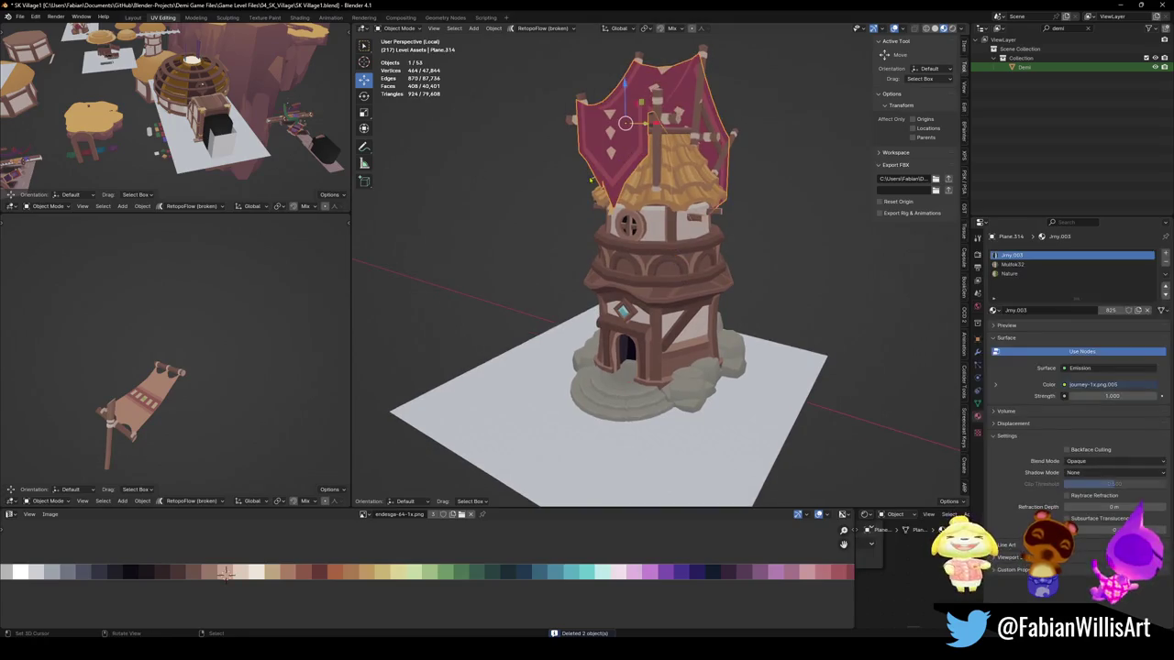
key("Delete")
left_click(662, 121)
left_click(657, 101, "shift")
key("Delete")
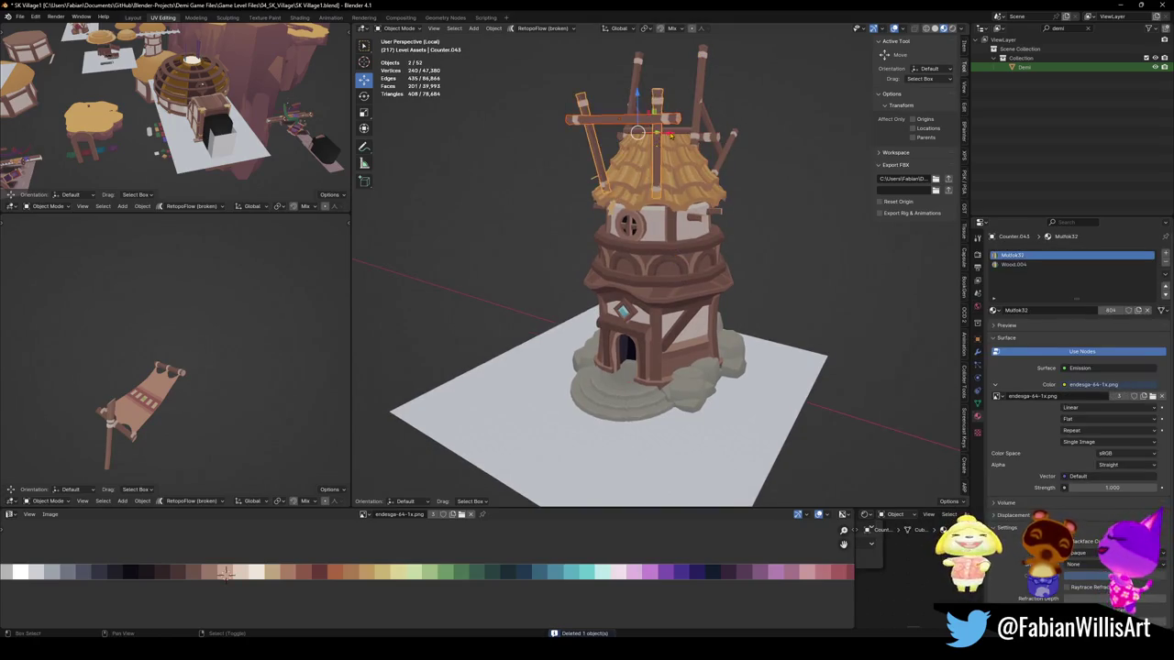
Step: Delete the remaining tower-top beams, including Counter.054, and select the tower body
middle_click_drag(658, 120, 681, 196)
left_click(680, 195)
key("Delete")
left_click(702, 220)
key("Delete")
left_click(704, 223)
key("Delete")
mouse_move(704, 223)
middle_mouse_down()
mouse_move(711, 257)
mouse_move(629, 388)
mouse_move(943, 484)
mouse_move(754, 380)
mouse_move(720, 387)
middle_mouse_up()
scroll(711, 261, "up", 2)
scroll(712, 270, "up", 2)
left_click(629, 388)
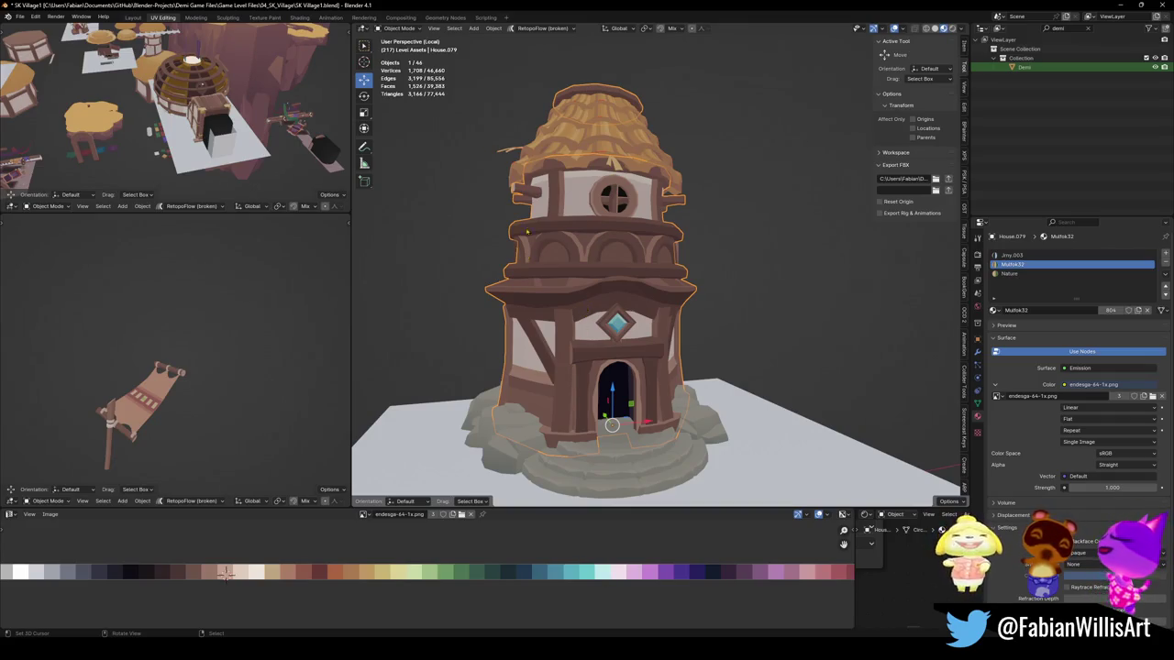
Step: Add a cube, scale it up, and place it beside the tower base
middle_click_drag(490, 337, 657, 381)
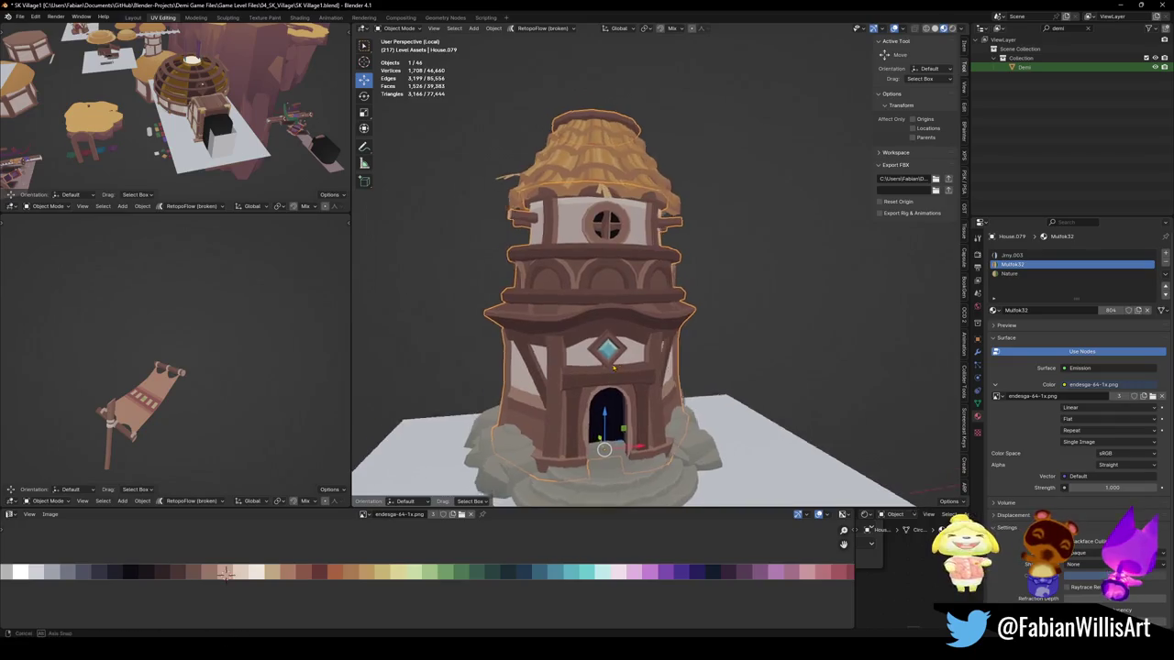
key("shift+a")
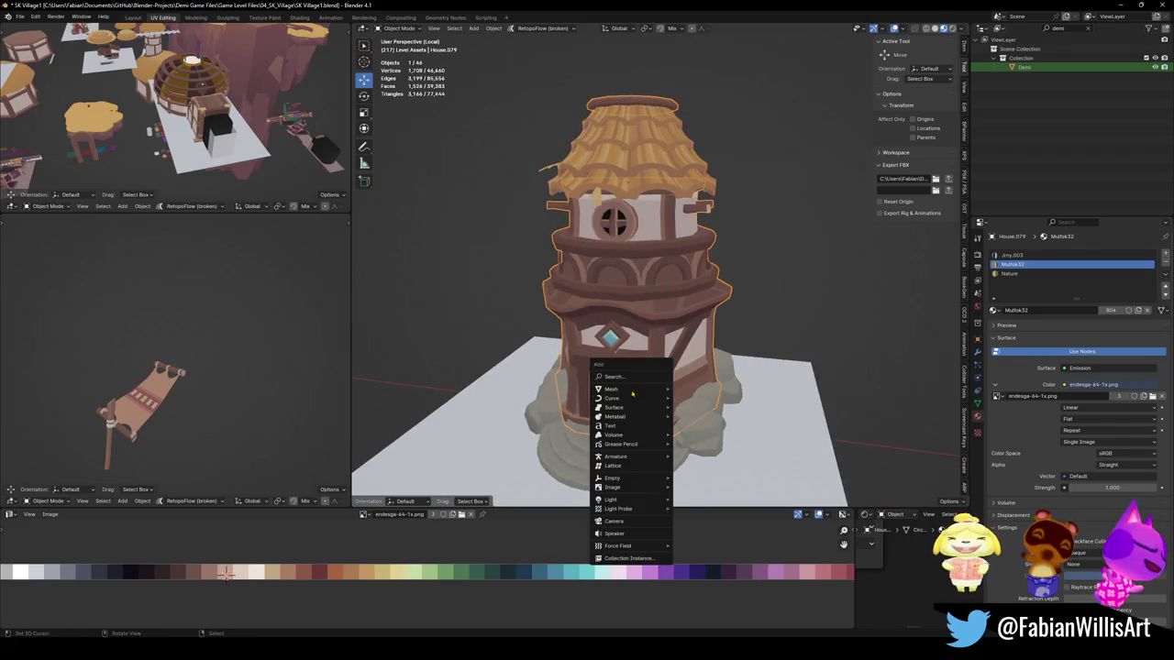
left_click(697, 398)
key("s")
left_click(678, 417)
key("g")
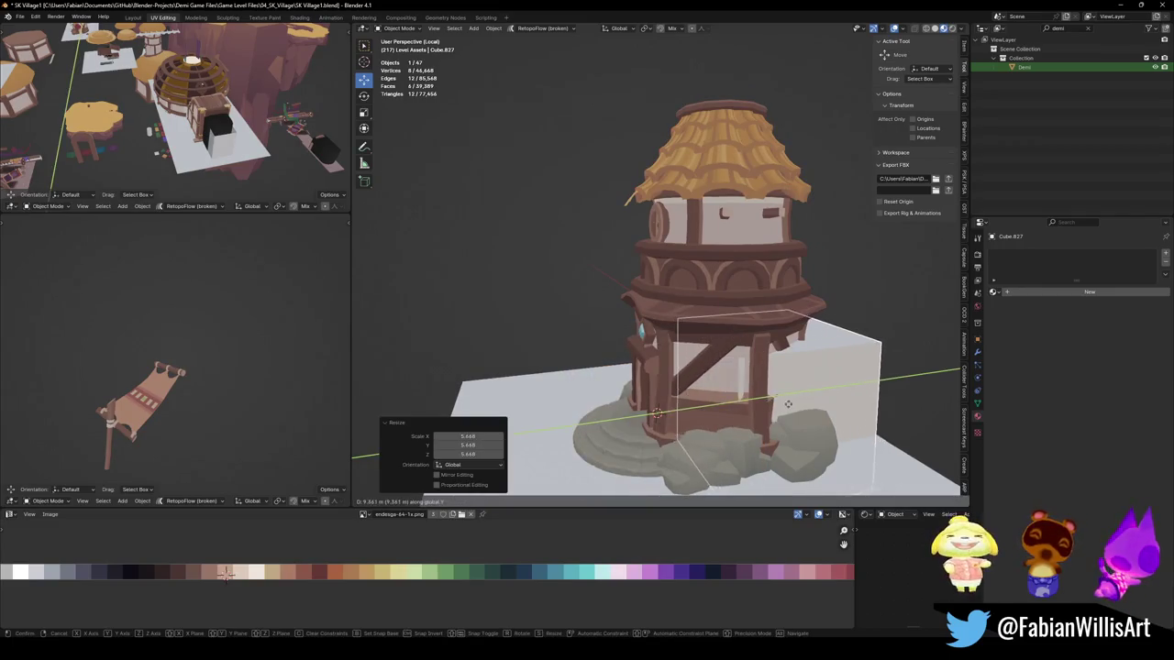
left_click(684, 404)
Step: From the front view, stretch the cube along X and Z into a long, tall block
middle_click_drag(684, 403, 615, 431)
key("KP_1")
key("s")
key("x")
left_click(807, 340)
key("s")
key("z")
left_click(829, 317)
mouse_move(829, 316)
middle_mouse_down()
mouse_move(773, 306)
mouse_move(784, 332)
middle_mouse_up()
Step: Raise the block's top face vertically in Edit Mode
key("Tab")
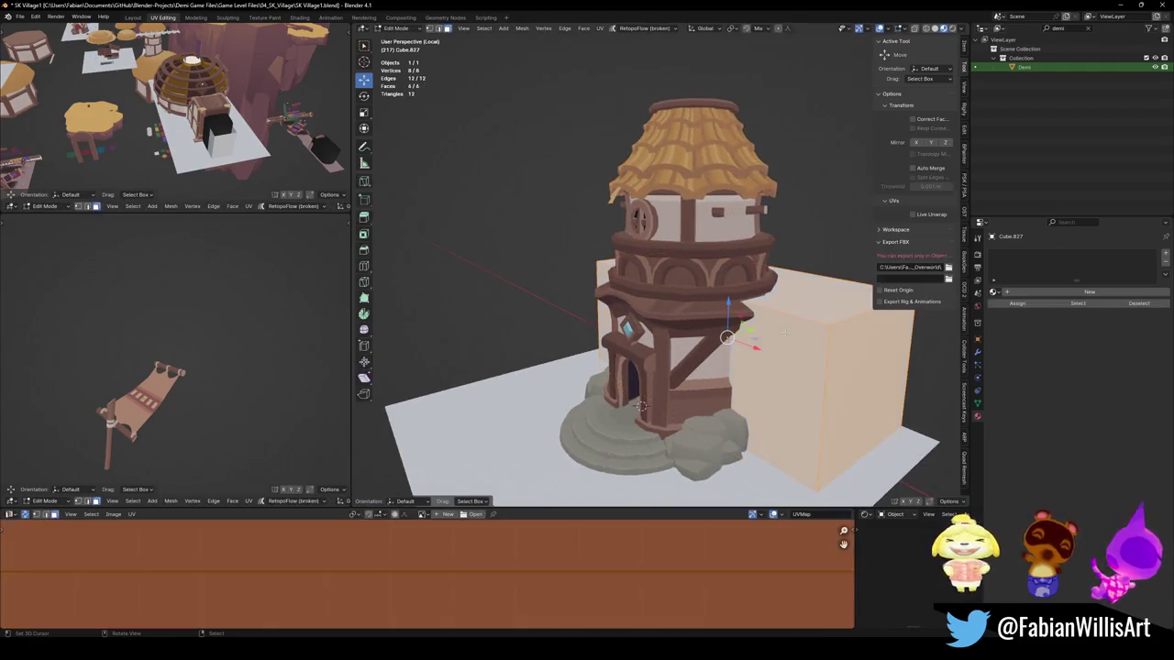
left_click(807, 296)
key("g")
key("z")
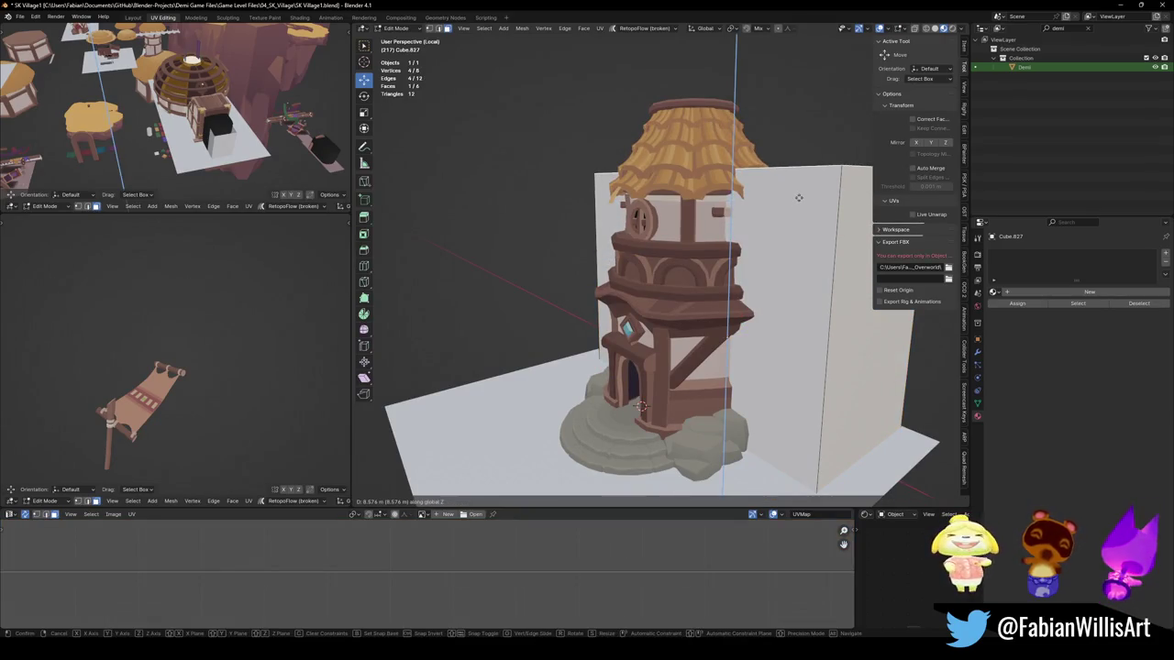
left_click(798, 256)
mouse_move(797, 256)
middle_mouse_down()
mouse_move(770, 260)
mouse_move(646, 332)
mouse_move(671, 356)
mouse_move(763, 357)
mouse_move(697, 304)
middle_mouse_up()
key("g")
key("z")
left_click(770, 253)
key("alt+a")
Step: Push the block's right side face 2.7041 m along Y and return to Object Mode
left_click(762, 358)
key("g")
key("y")
left_click(802, 346)
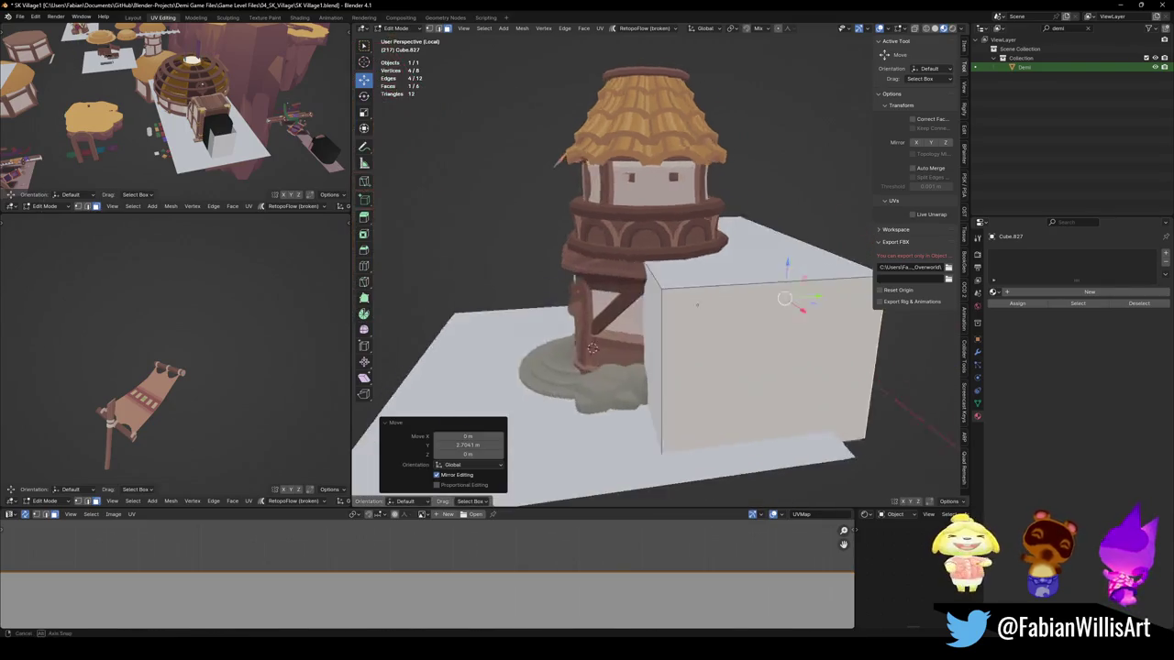
key("Tab")
scroll(409, 322, "down", 2)
scroll(409, 321, "down", 3)
scroll(409, 322, "down", 2)
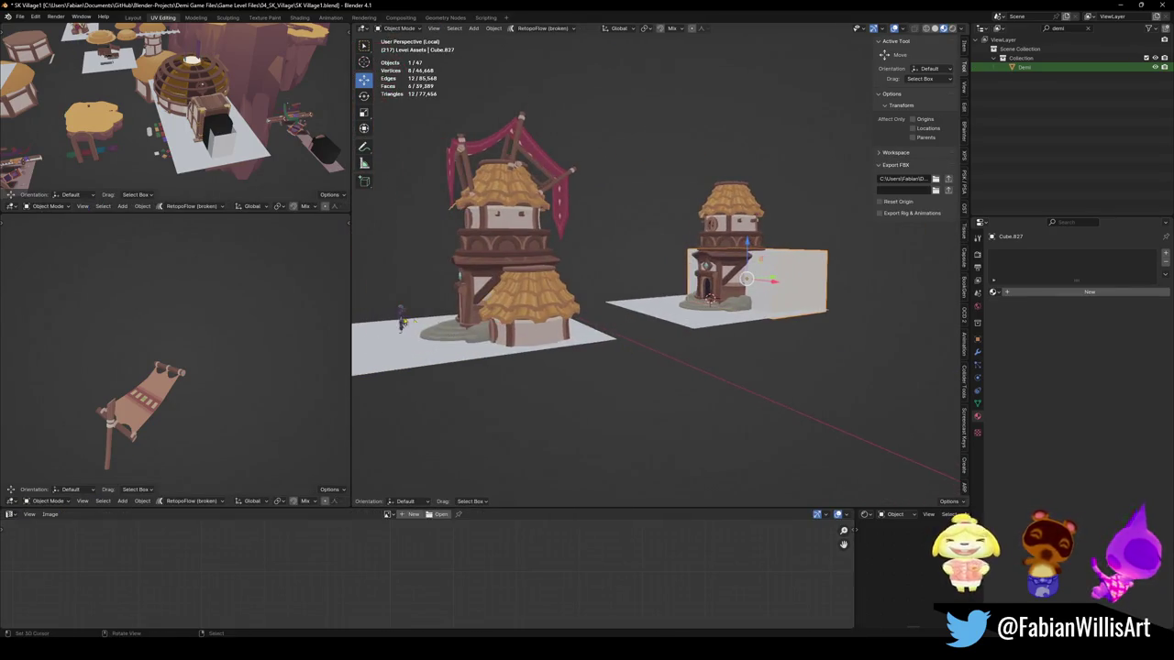
Step: Snap the Demi character to the 3D cursor and move it beside the white block
left_click(403, 321)
key("shift+s")
left_click(725, 266)
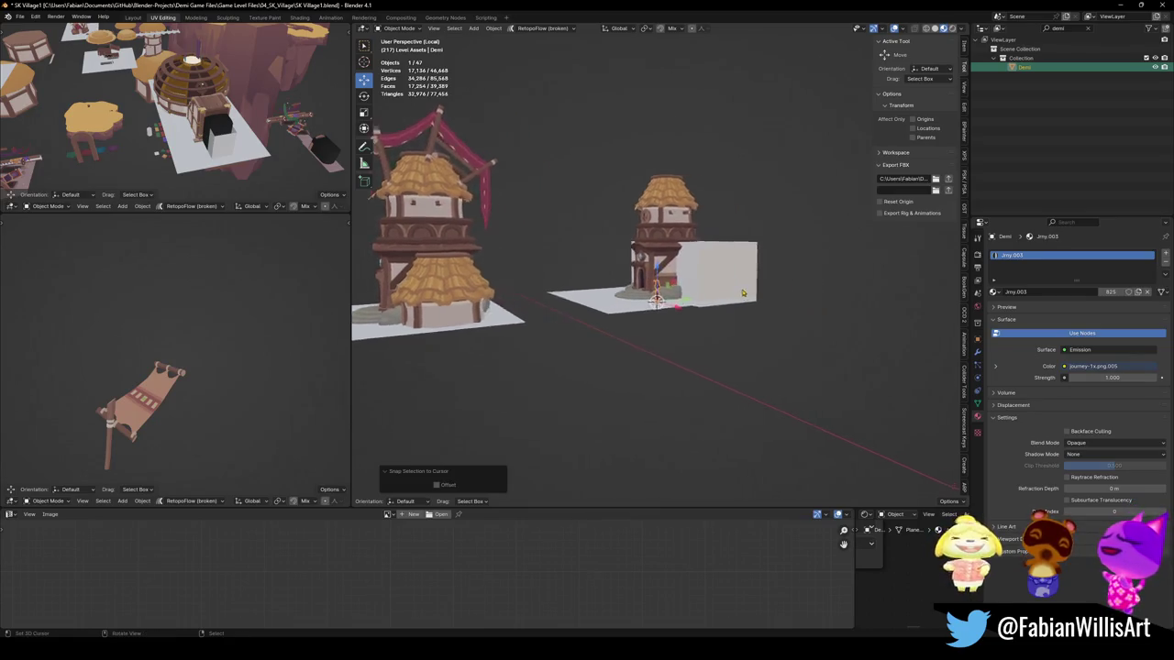
scroll(736, 329, "up", 3)
scroll(736, 329, "up", 2)
scroll(737, 328, "down", 4)
key("g")
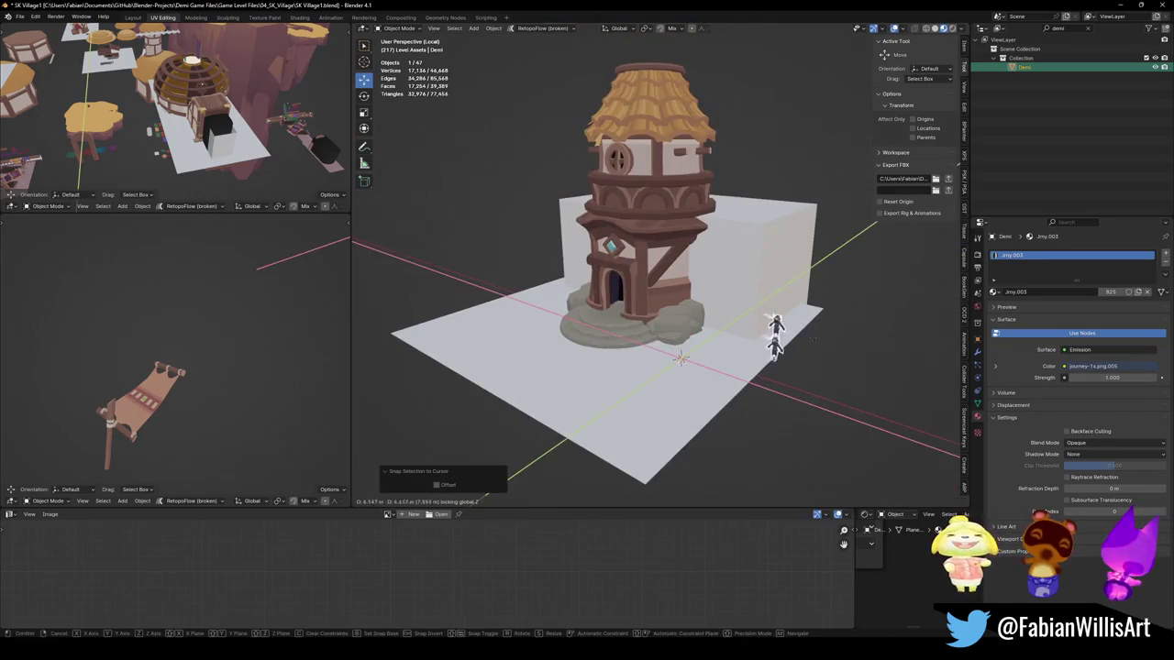
left_click(781, 312)
Step: Orbit to a frontal view, select the block and begin a loop cut in its mesh
scroll(760, 334, "up", 3)
mouse_move(781, 312)
middle_mouse_down()
mouse_move(760, 335)
mouse_move(657, 333)
middle_mouse_up()
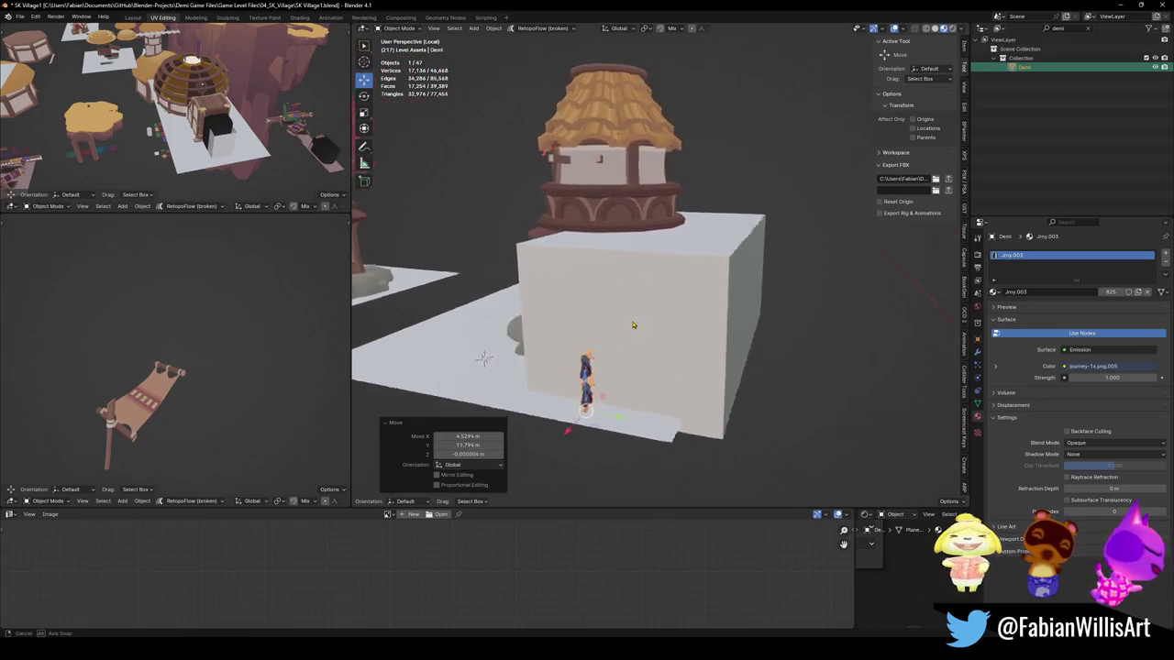
mouse_move(657, 333)
middle_mouse_down()
mouse_move(741, 300)
mouse_move(755, 307)
mouse_move(742, 320)
mouse_move(697, 318)
middle_mouse_up()
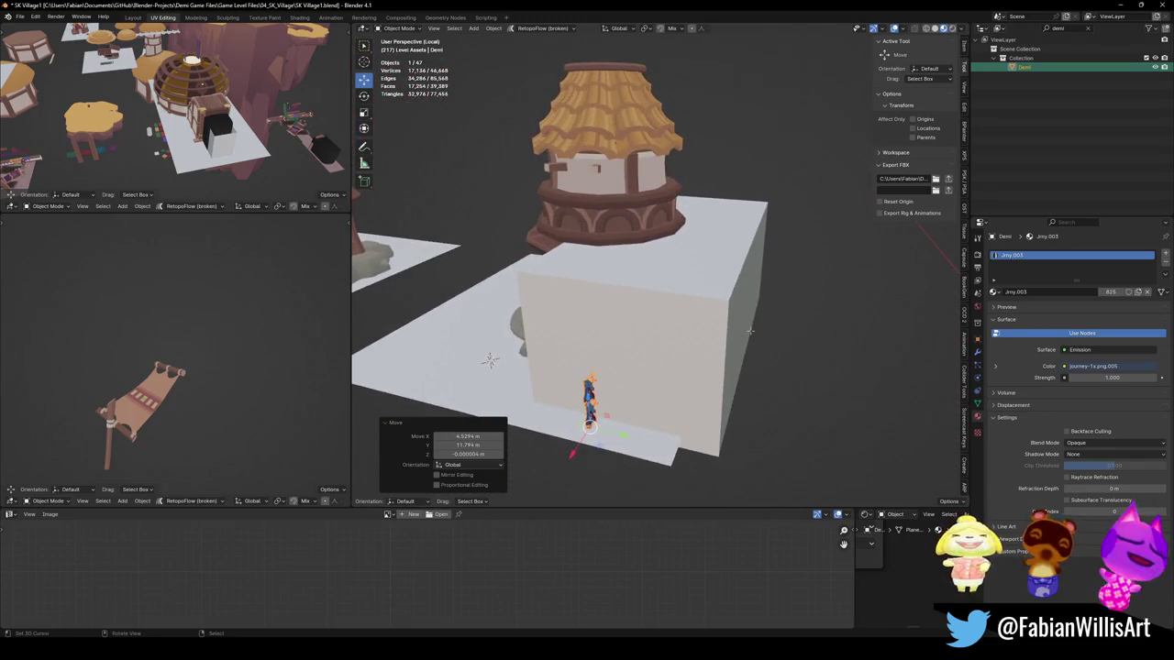
left_click(681, 318)
key("Tab")
key("ctrl+r")
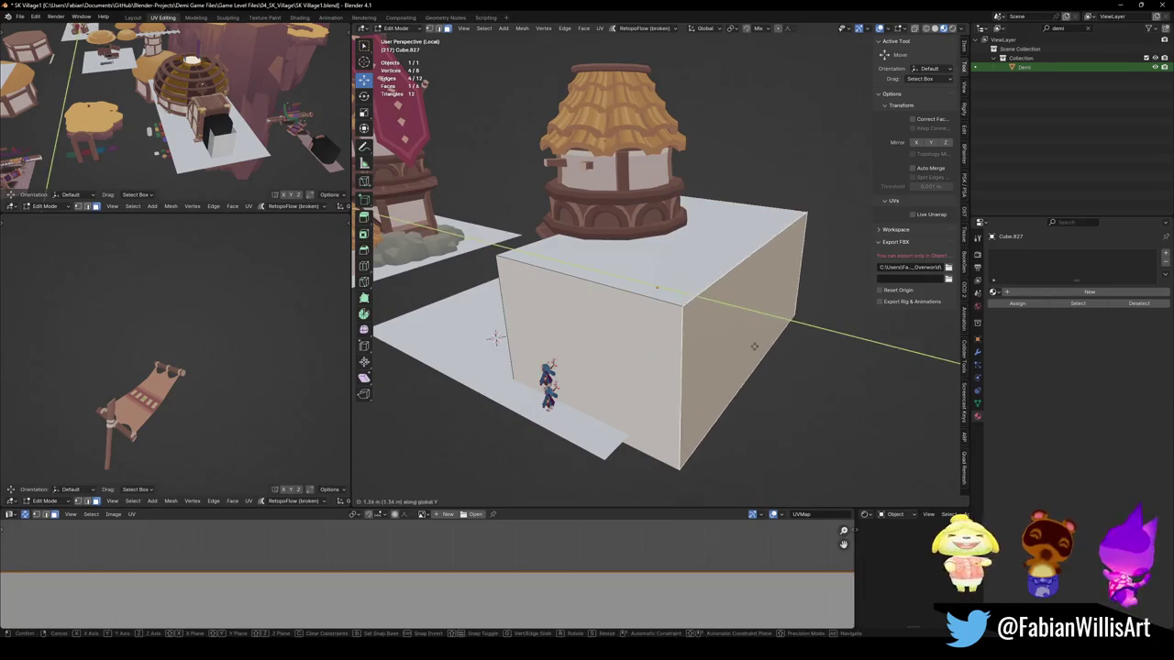
Step: Add a centred vertical edge loop and raise its top edge into a roof ridge
left_click(642, 381)
right_click(642, 381)
middle_click_drag(642, 380, 715, 246)
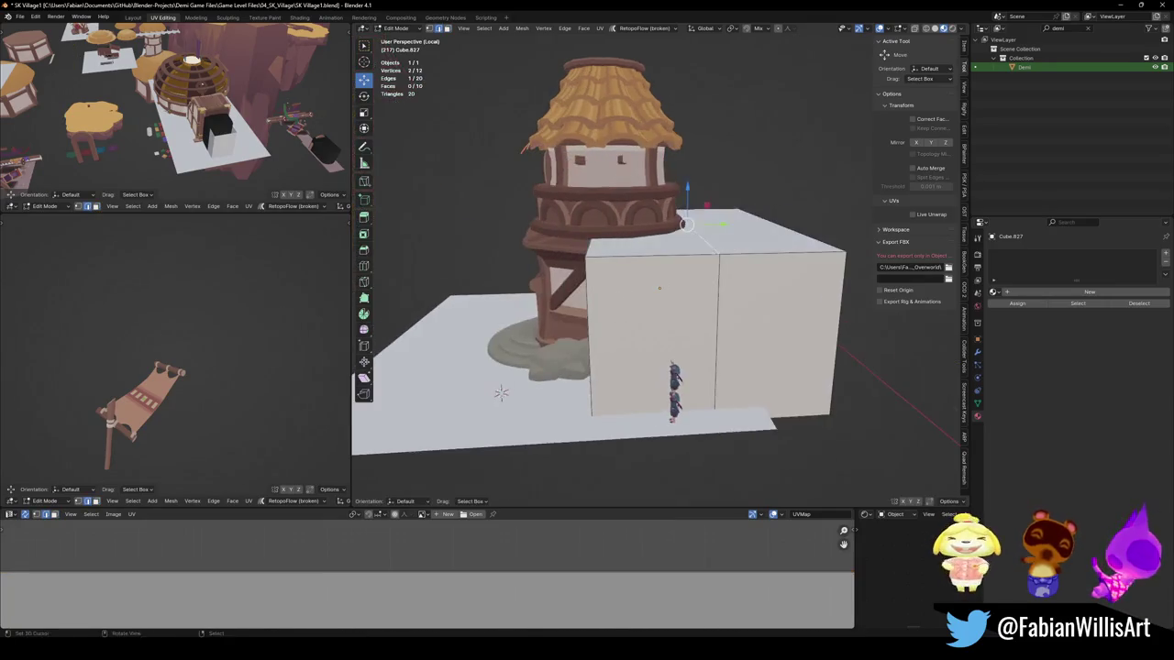
left_click(715, 245)
key("g")
key("z")
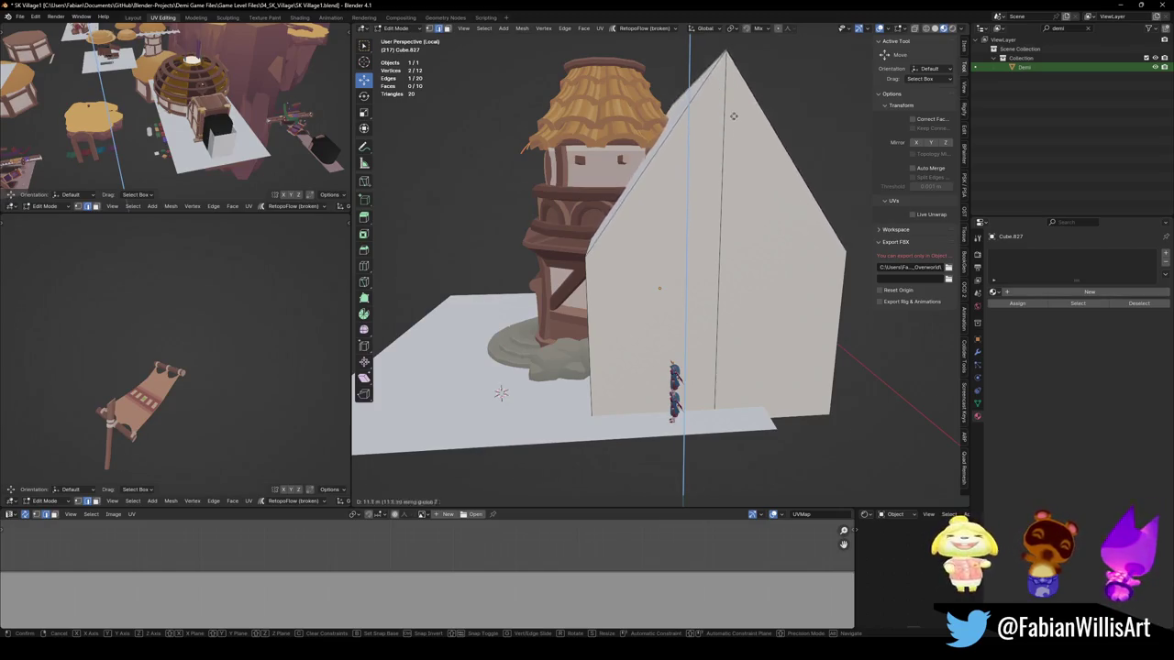
left_click(727, 140)
Step: Adjust the roof ridge height to 7.3333 m
mouse_move(727, 146)
middle_mouse_down()
mouse_move(697, 440)
mouse_move(709, 203)
middle_mouse_up()
key("g")
key("z")
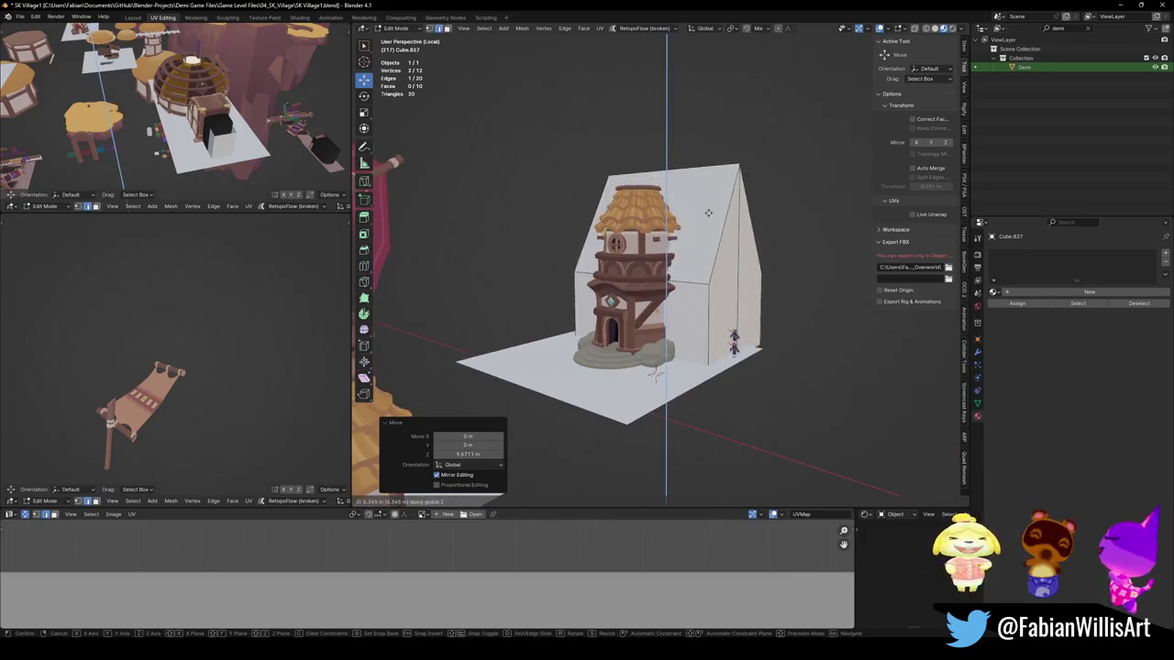
left_click(709, 206)
Step: Select the house's right side face and roof face from a side view
middle_click_drag(709, 206, 713, 423)
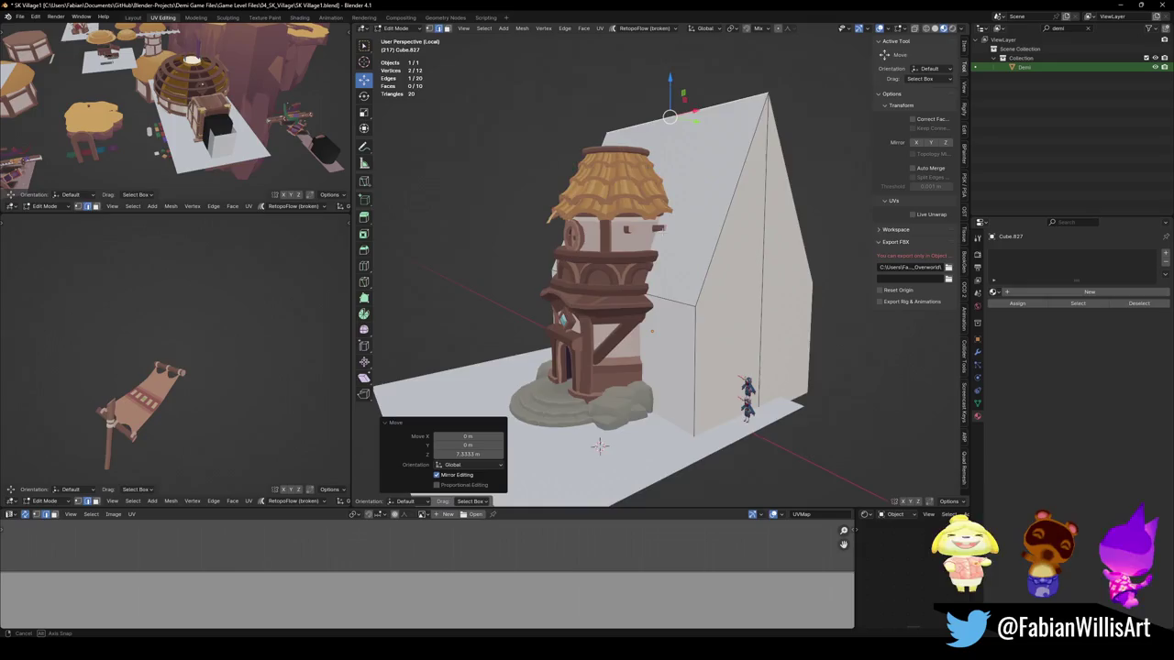
middle_click_drag(714, 423, 746, 310)
left_click(746, 310)
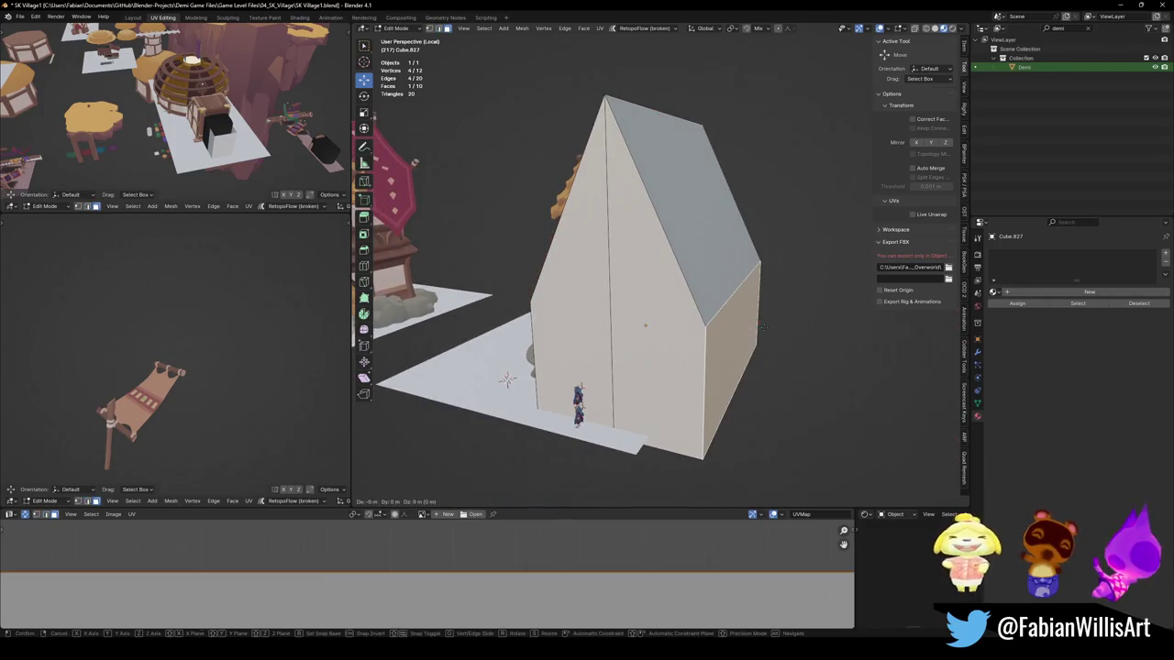
left_click(717, 263, "shift")
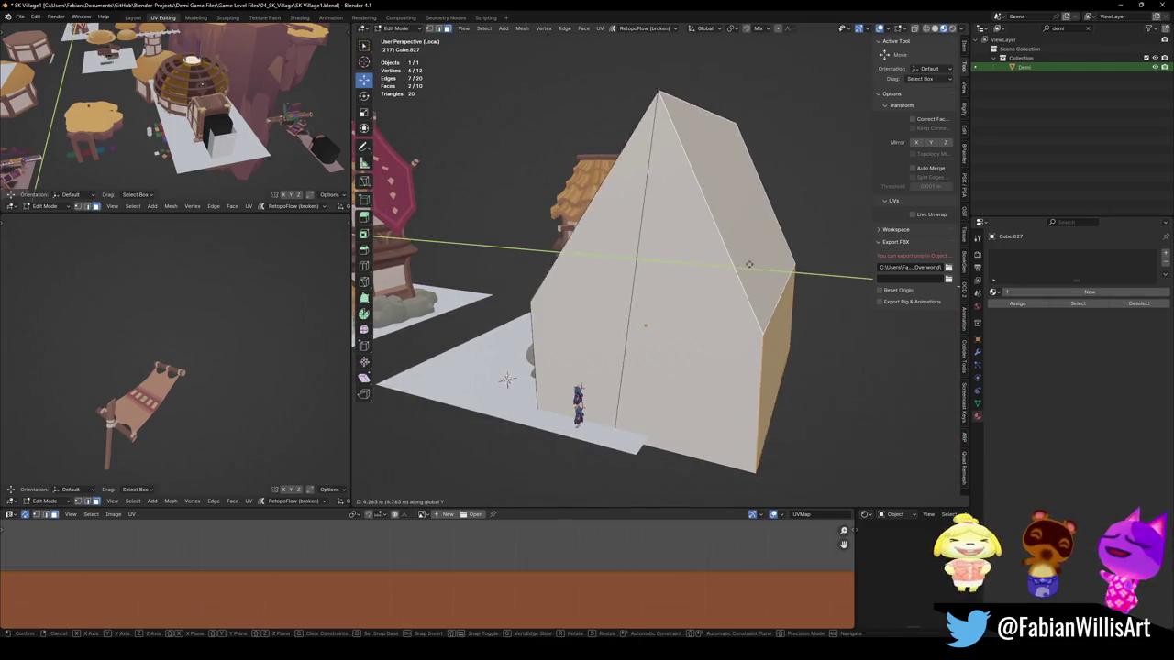
middle_click_drag(679, 276, 702, 254)
Step: Lengthen the whole house to 1.444 along Y and shift it 1.9291 m in Y
key("a")
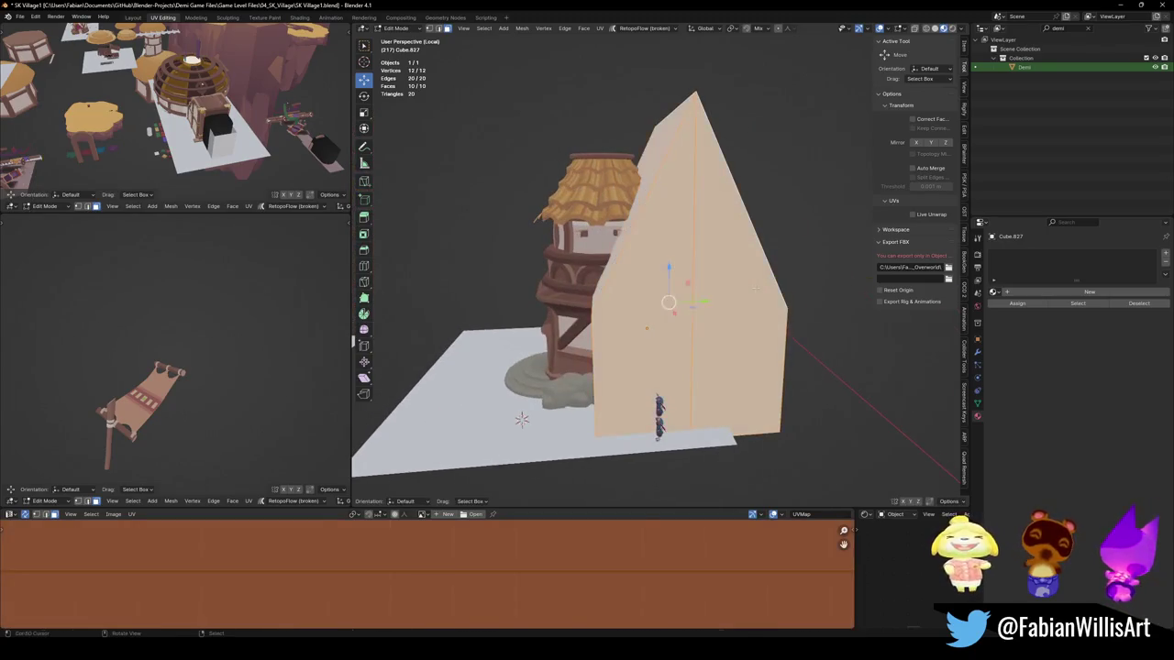
key("s")
key("y")
left_click(794, 285)
key("g")
key("y")
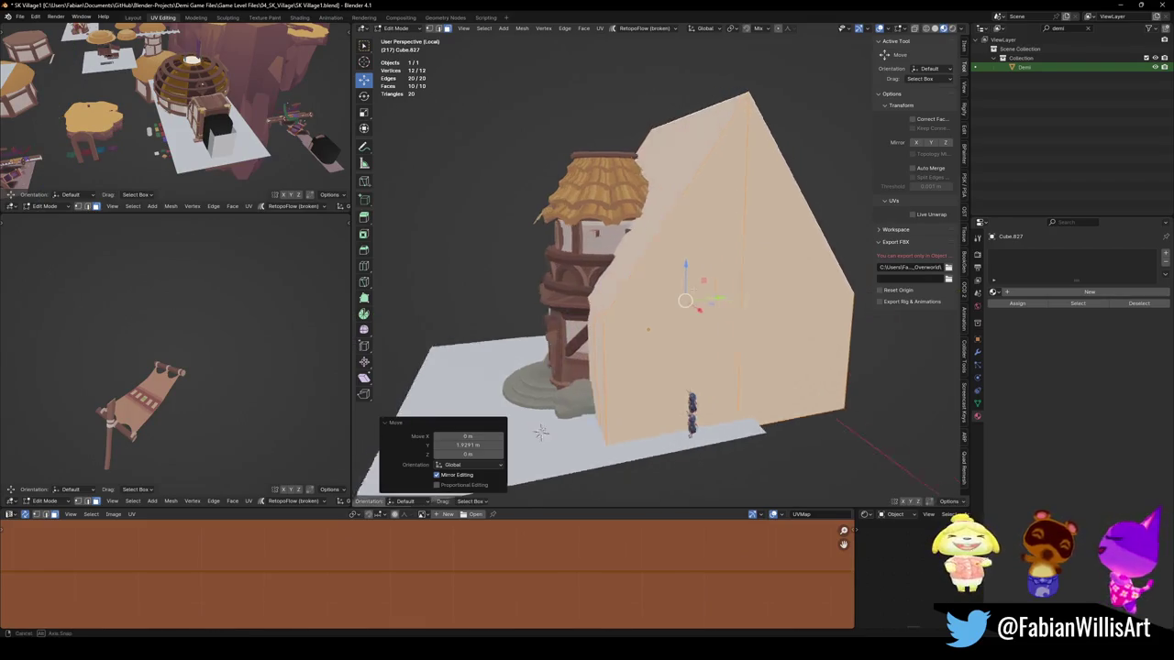
left_click(781, 282)
middle_click_drag(781, 282, 777, 277)
Step: Widen the whole house slightly along X, then clear the selection
key("Escape")
key("g")
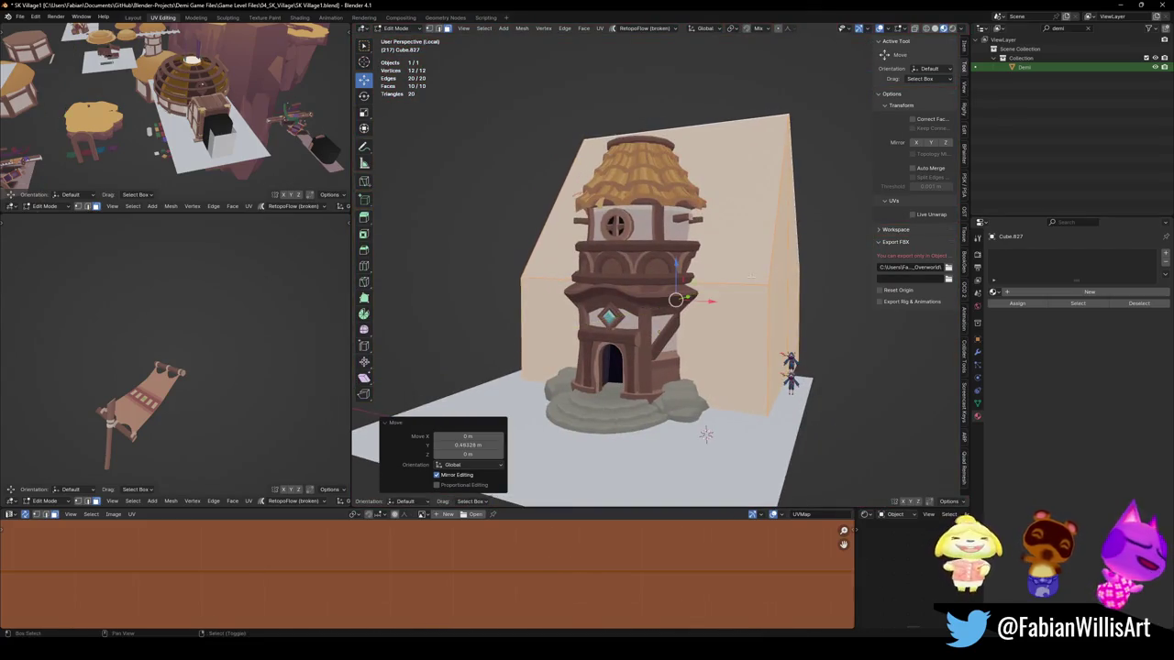
middle_click_drag(746, 278, 749, 424)
key("alt+a")
key("a")
key("s")
key("x")
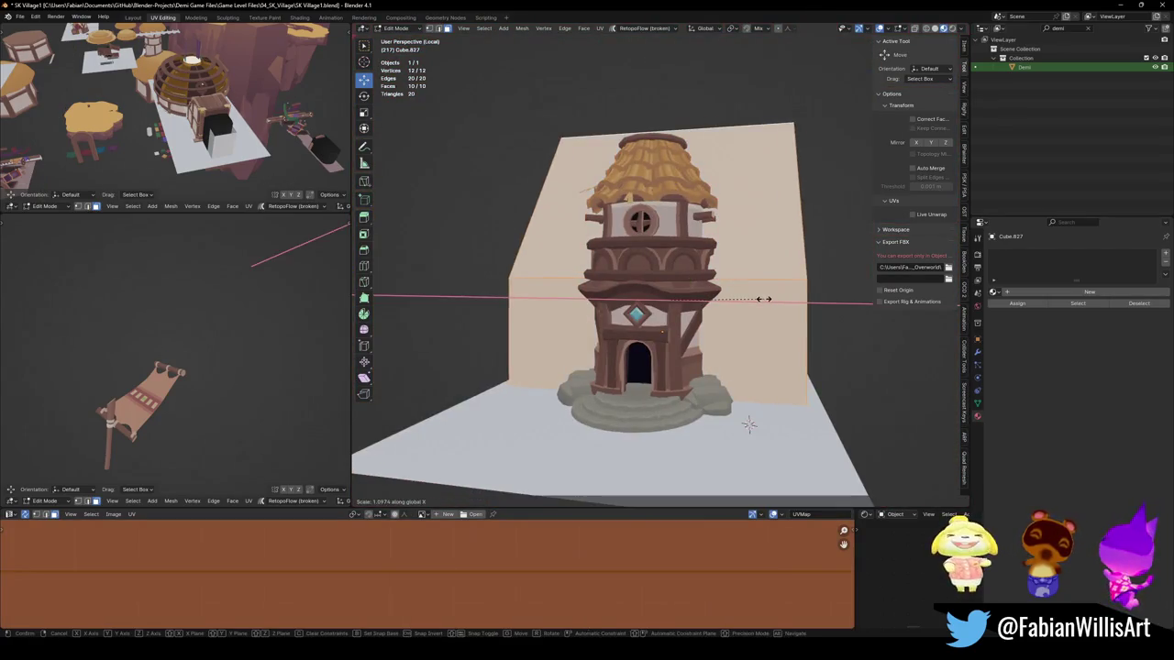
left_click(759, 296)
key("alt+a")
Step: Save the village file and check the ridge edge, leaving its height unchanged
middle_click_drag(749, 424, 621, 446)
key("ctrl+s")
left_click(702, 121)
key("g")
key("z")
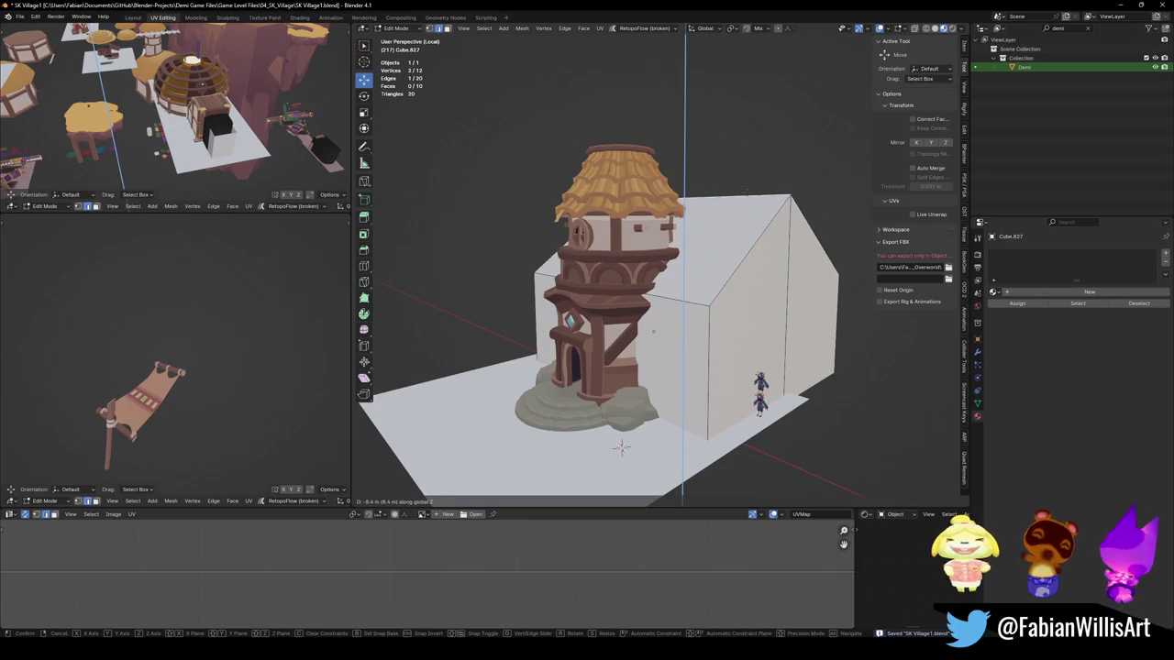
key("Escape")
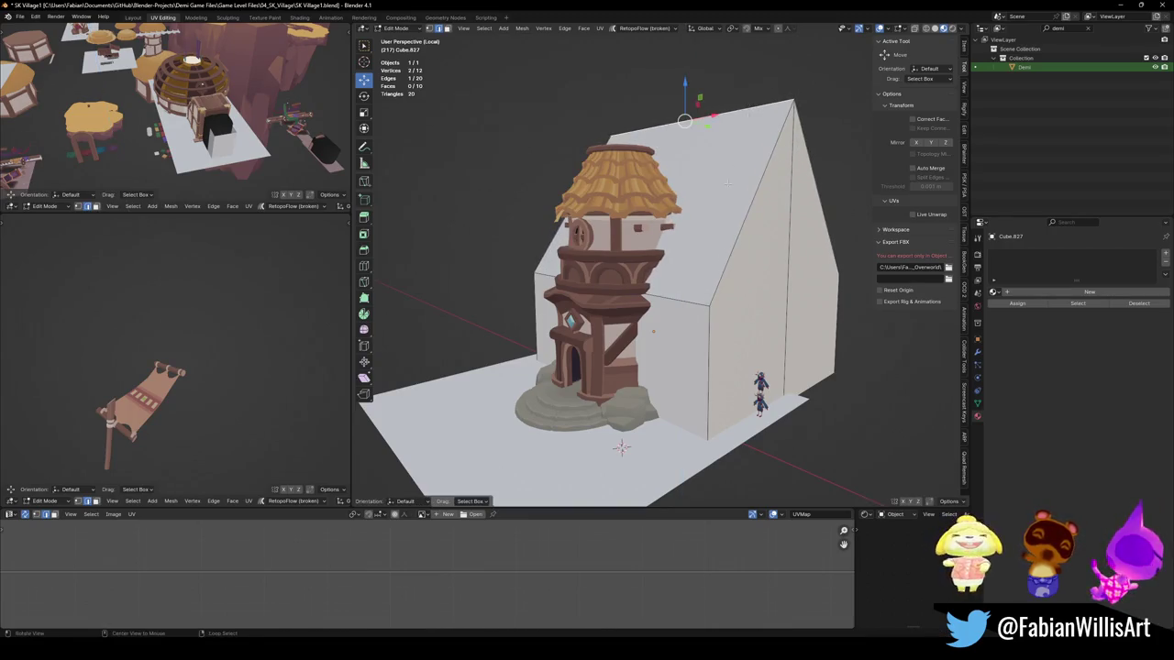
Step: Walk through the upper view to an overview of the rocky terrain
key("shift+grave")
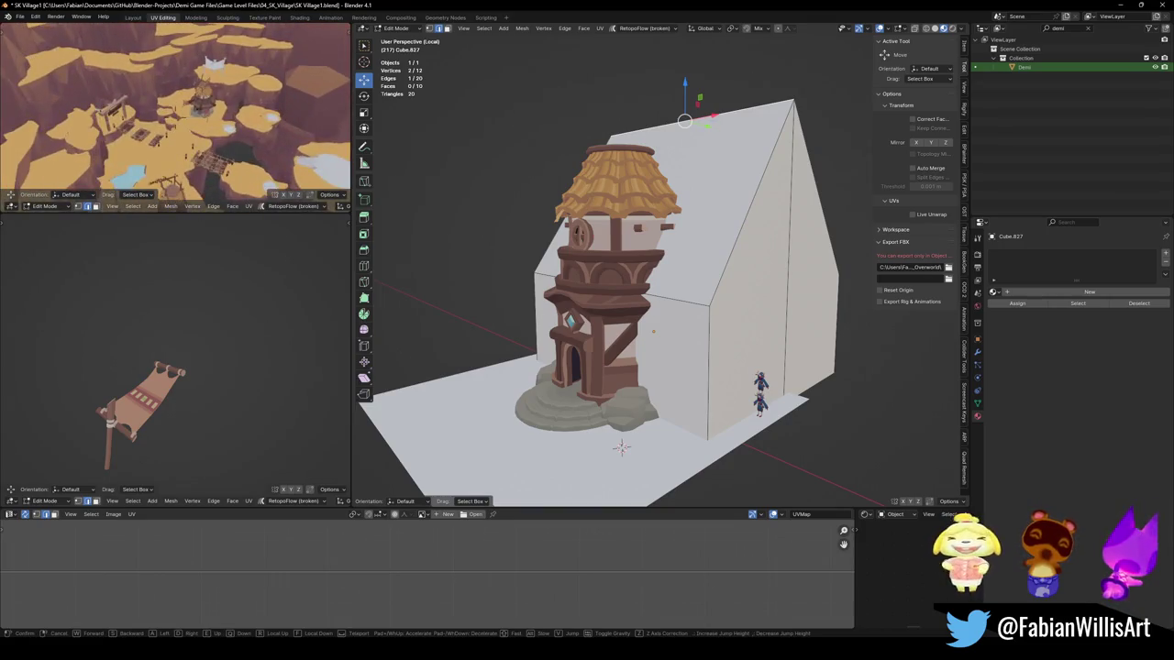
key("w")
key("s")
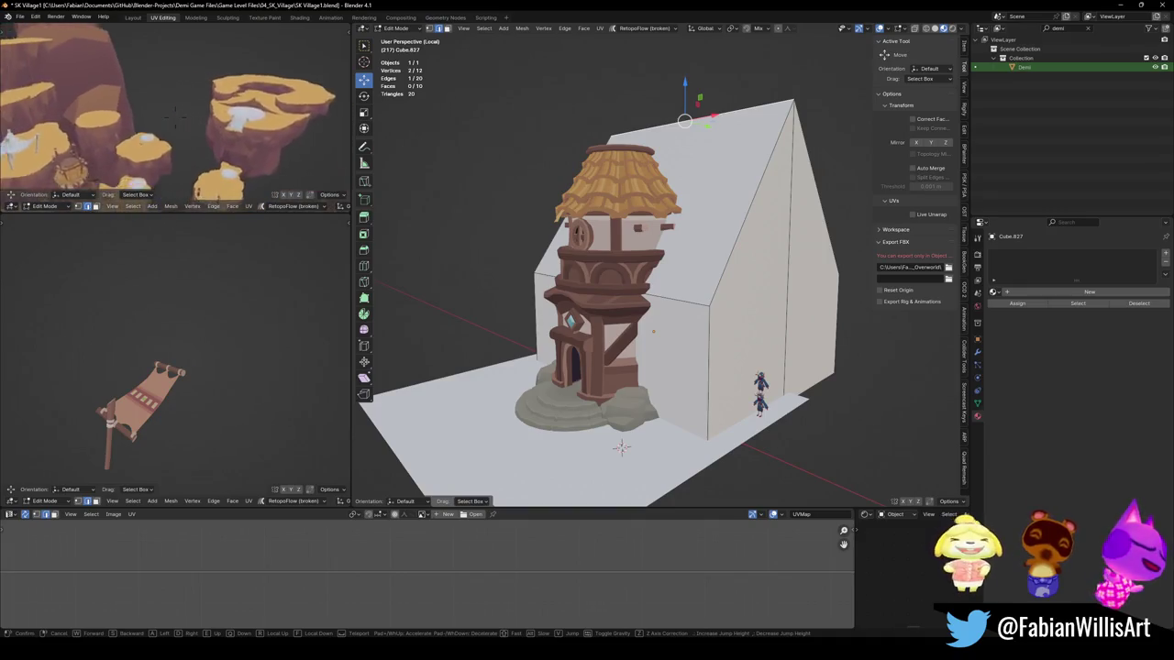
left_click(248, 104)
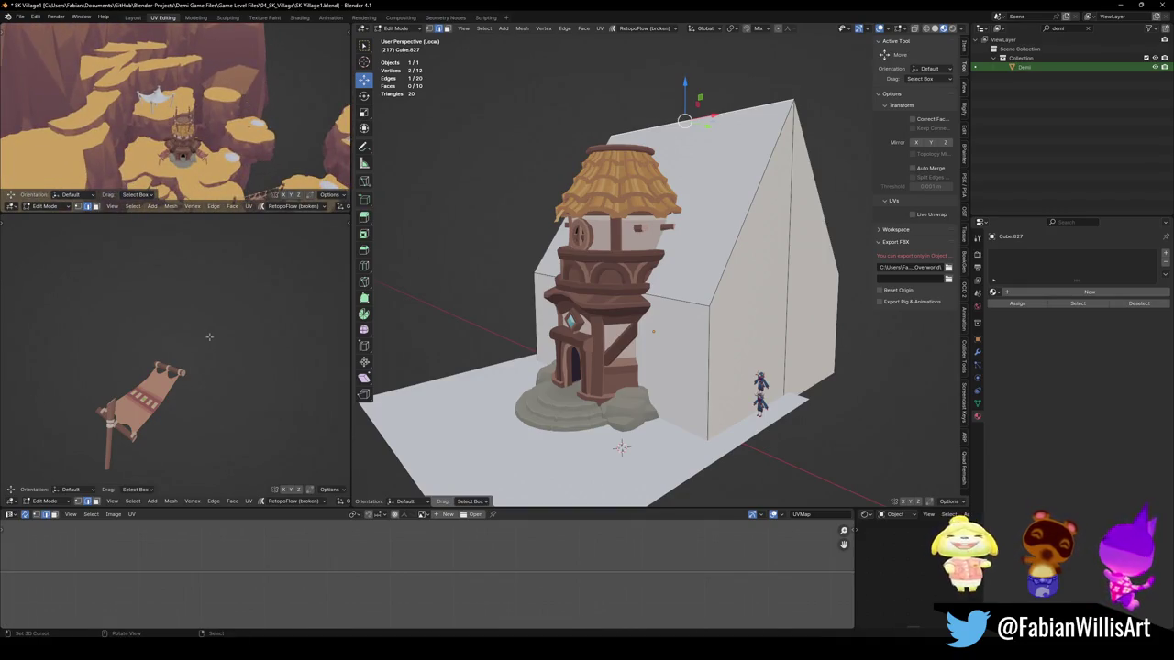
Step: Walk the lower reference view around the house and tower, then save SK Village1
key("shift+grave")
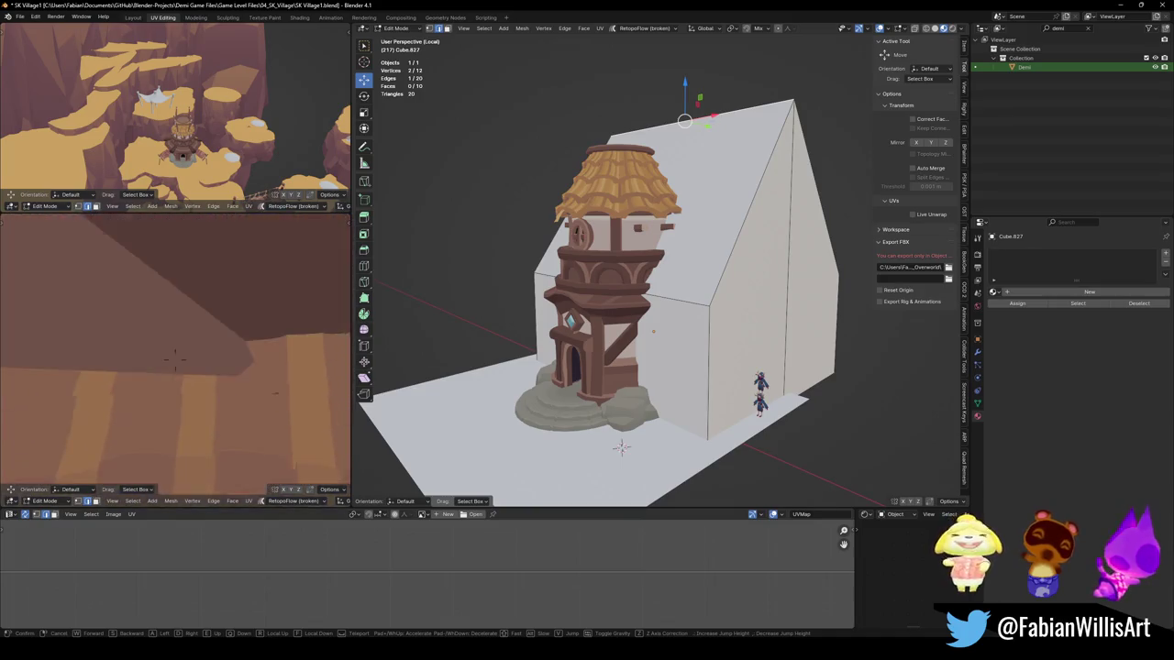
key("w")
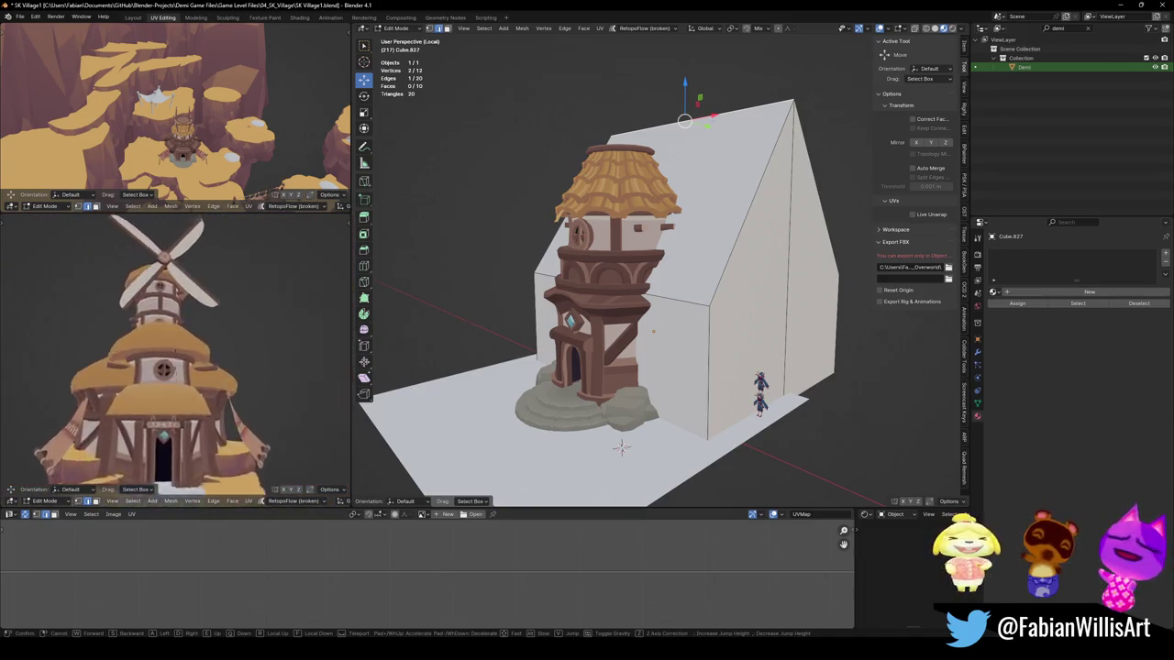
key("s")
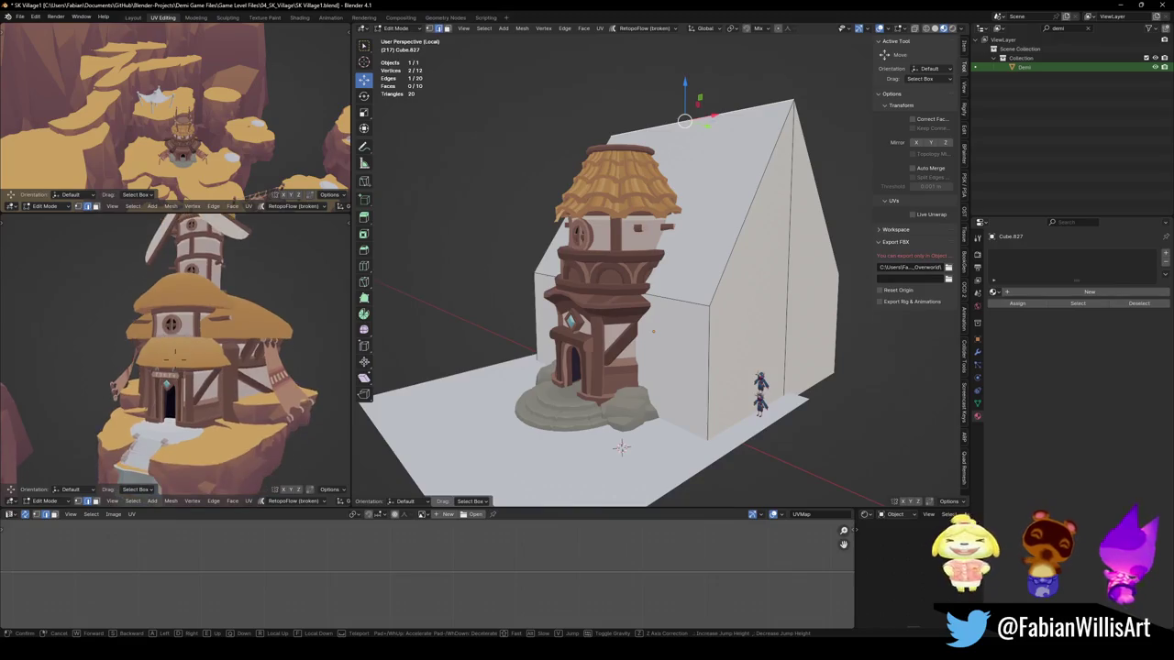
key("a")
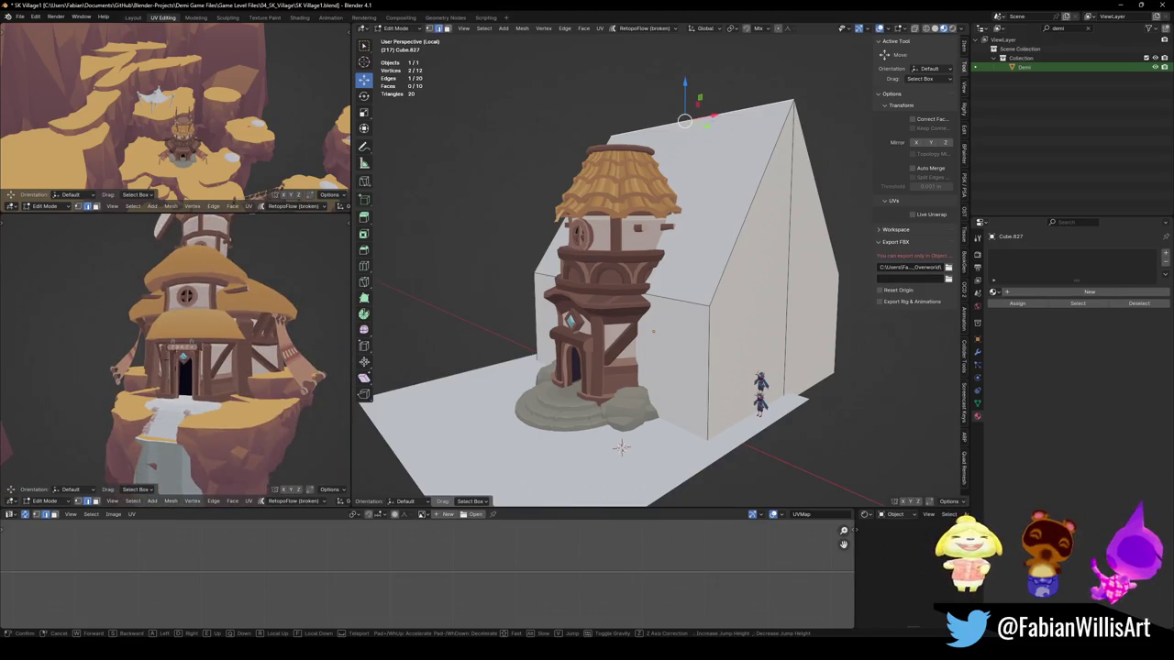
key("w")
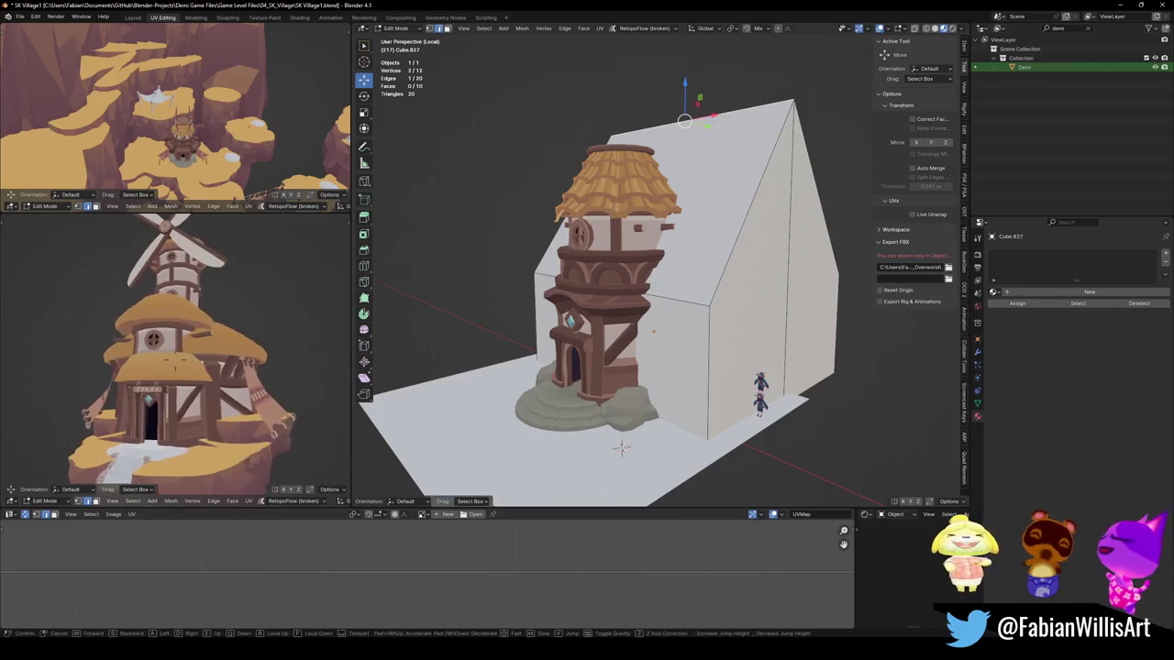
key("s")
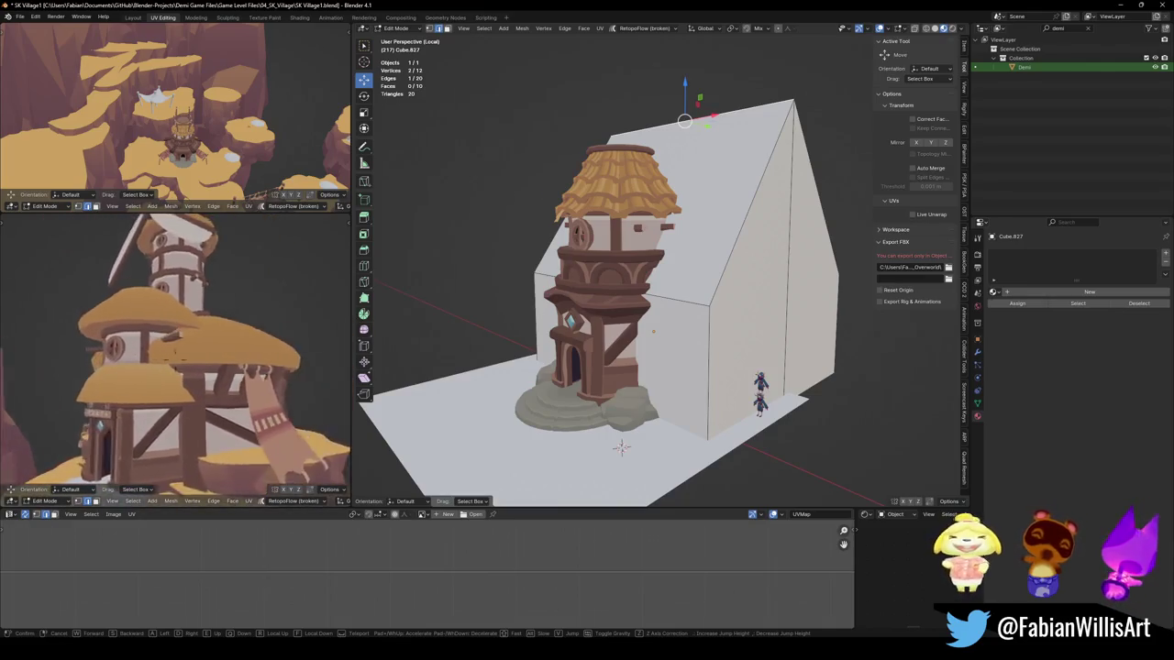
left_click(205, 318)
key("ctrl+s")
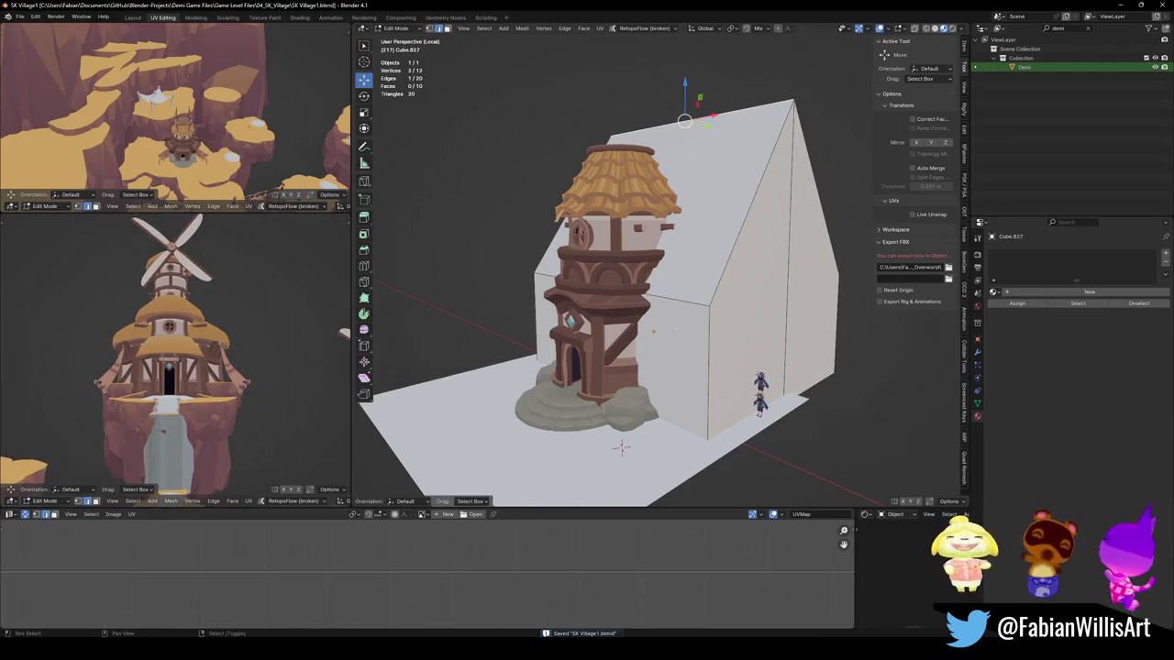
middle_click_drag(678, 332, 677, 342, "shift")
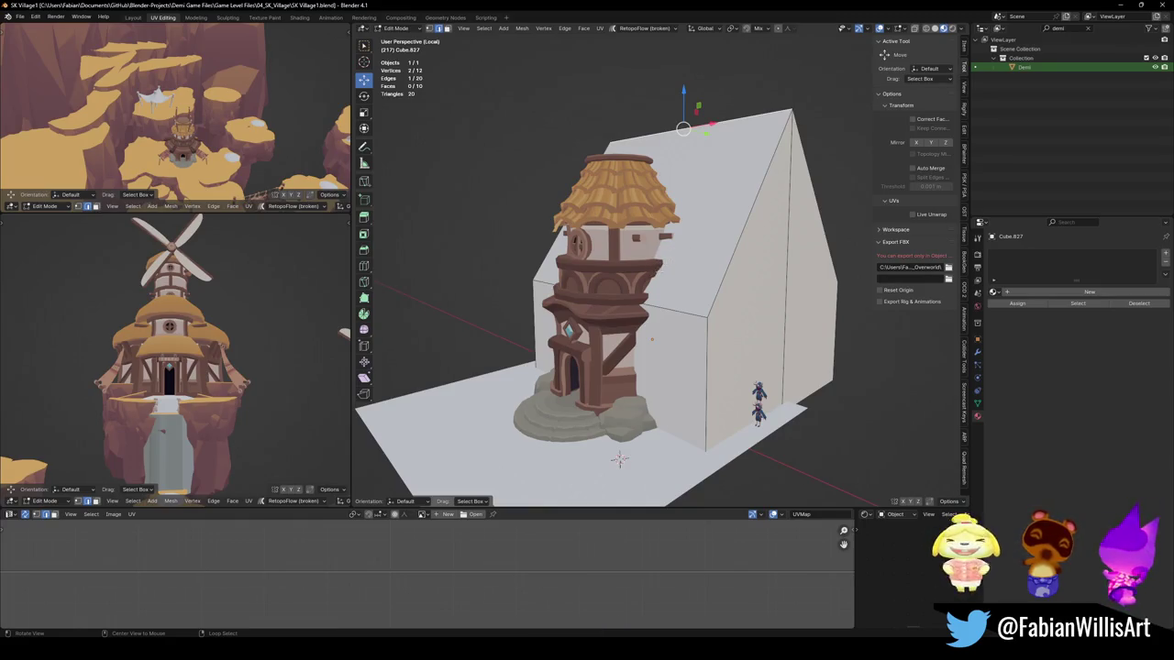
Step: Select two gable wall faces of the house and duplicate them in place
scroll(651, 339, "up", 4)
mouse_move(651, 339)
middle_mouse_down()
mouse_move(614, 351)
mouse_move(656, 366)
middle_mouse_up()
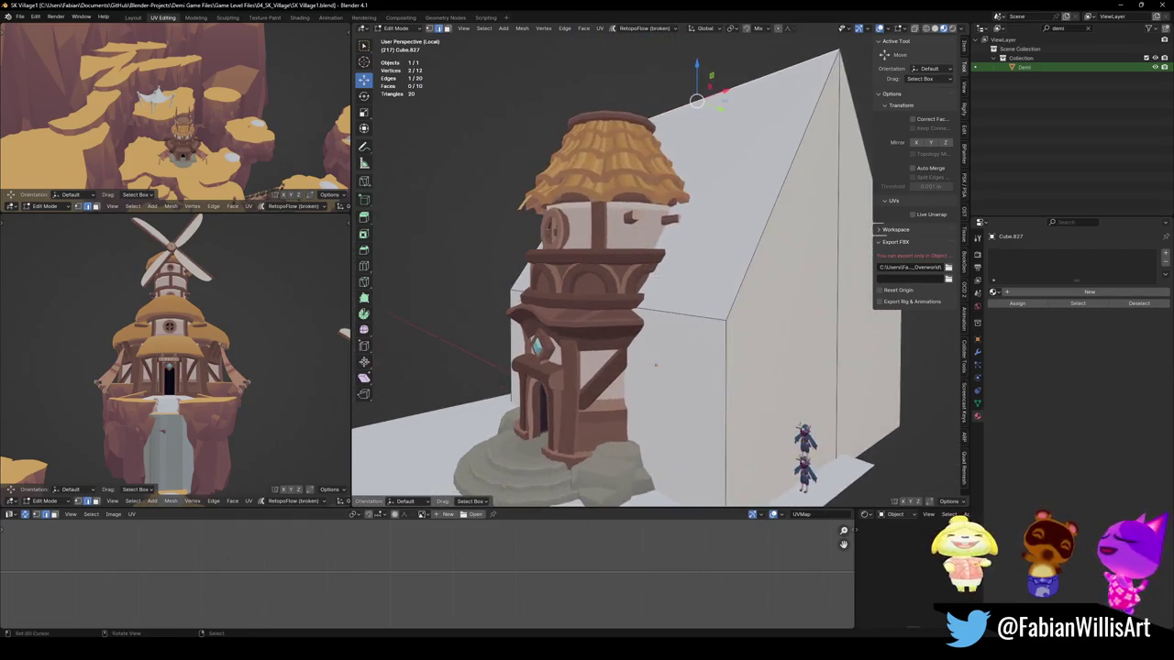
left_click(656, 365, "shift")
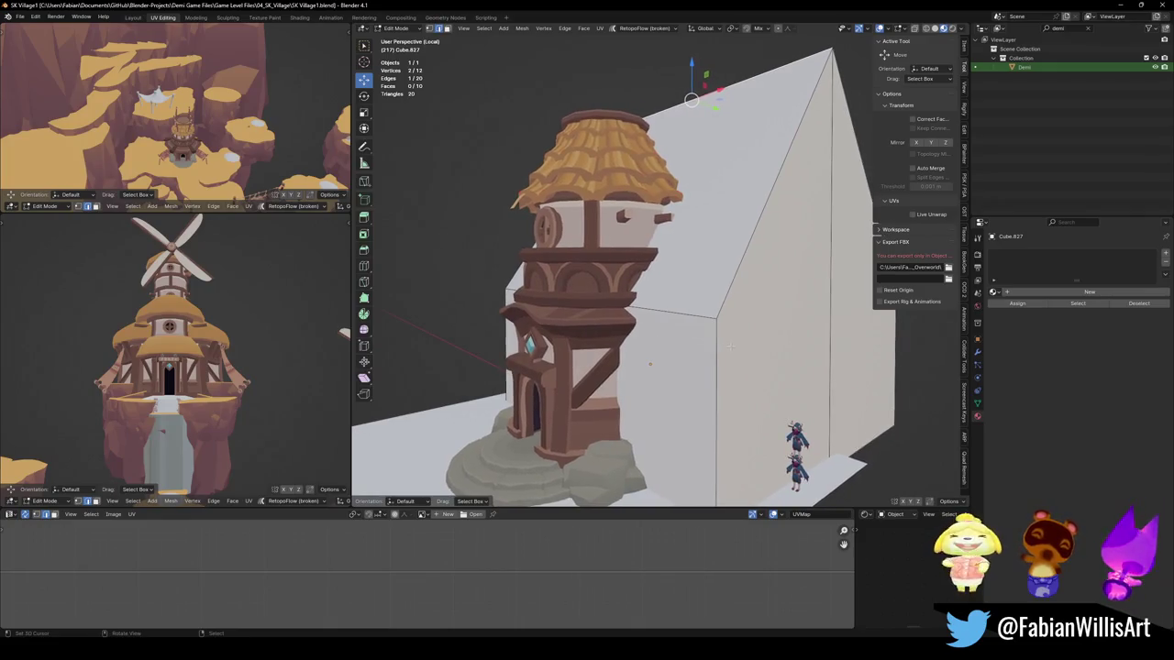
mouse_move(656, 365)
middle_mouse_down()
mouse_move(709, 324)
mouse_move(732, 269)
middle_mouse_up()
left_click(731, 269, "shift")
key("shift+d")
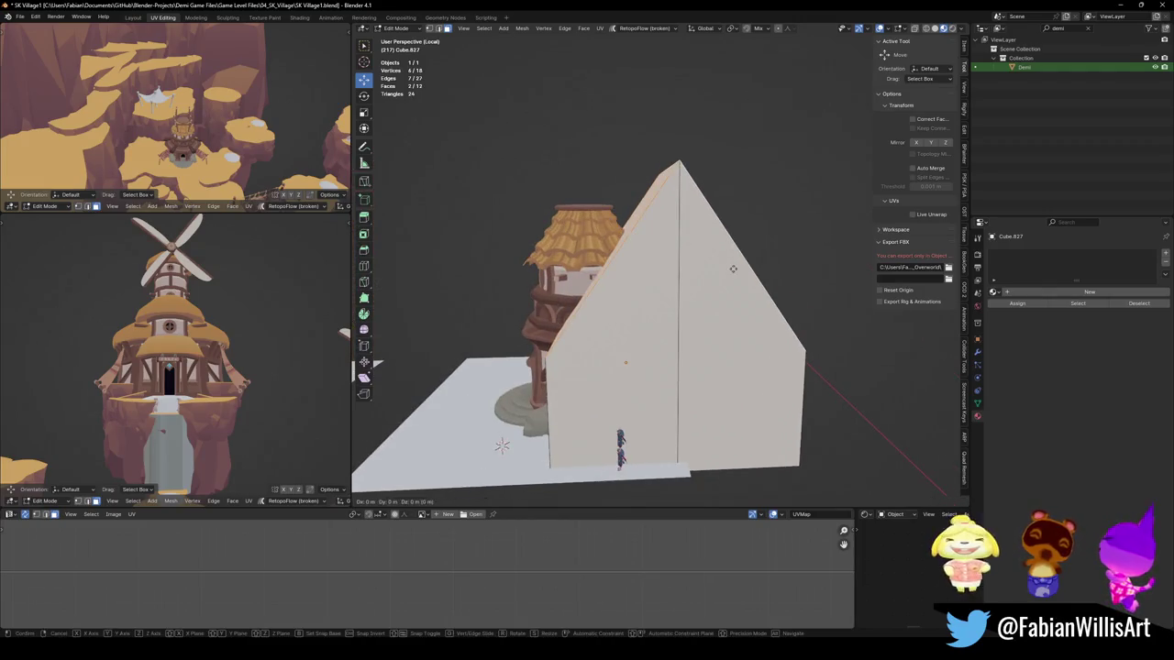
key("Escape")
Step: Separate the duplicated faces into the new object Cube.828 and edit its mesh
middle_click_drag(569, 440, 511, 468)
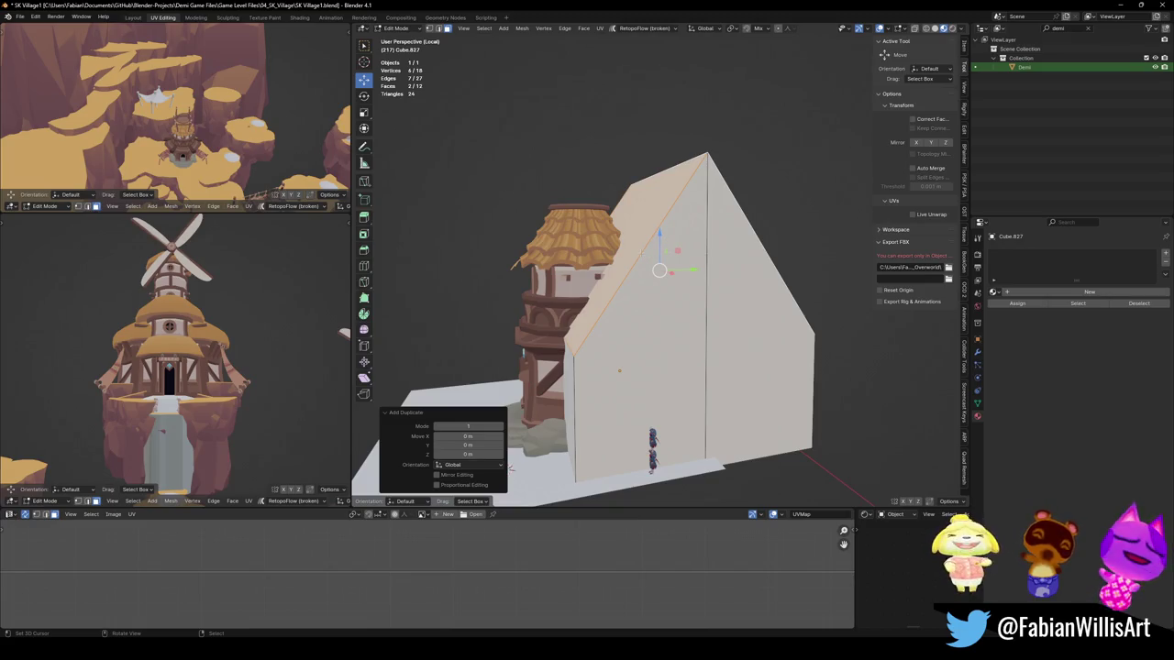
key("p")
left_click(688, 227)
key("Tab")
left_click(752, 275)
key("Tab")
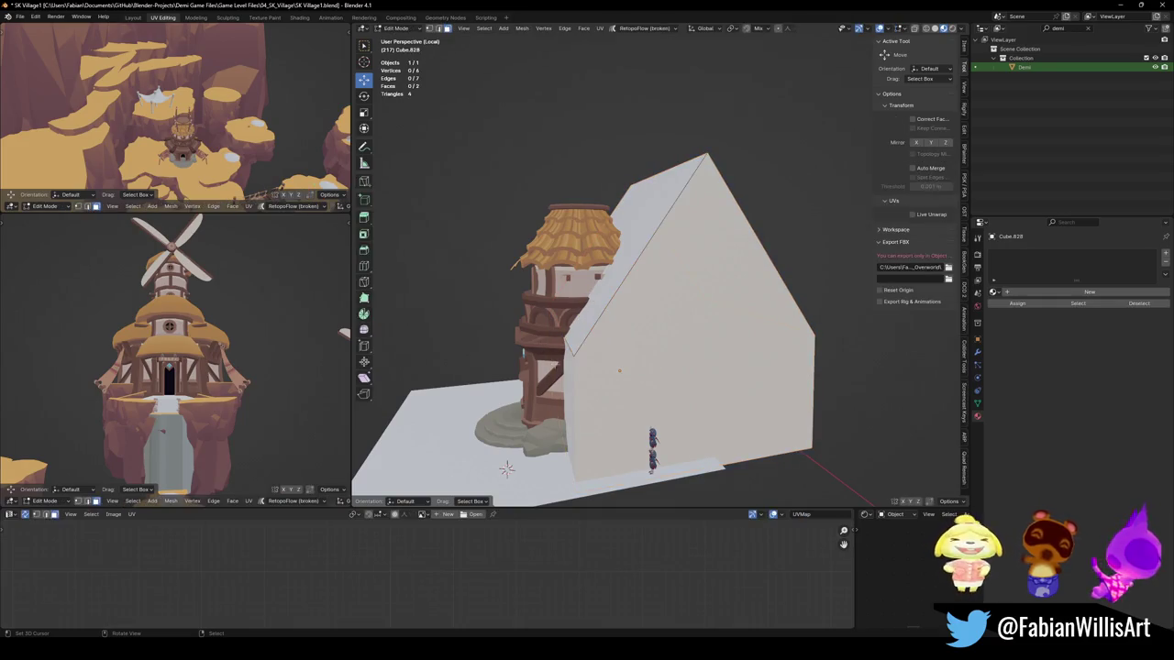
Step: Slide one edge of Cube.828, then return to Object Mode
middle_click_drag(642, 321, 673, 319)
left_click(673, 319)
key("g")
key("g")
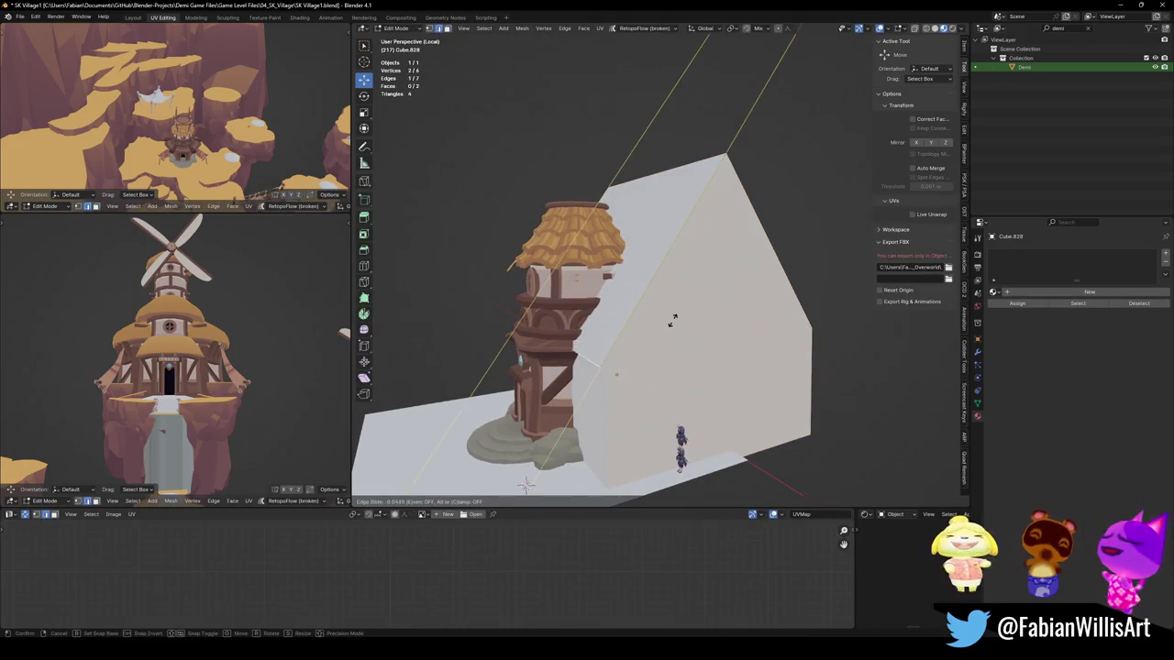
left_click(659, 330)
middle_click_drag(658, 330, 614, 325)
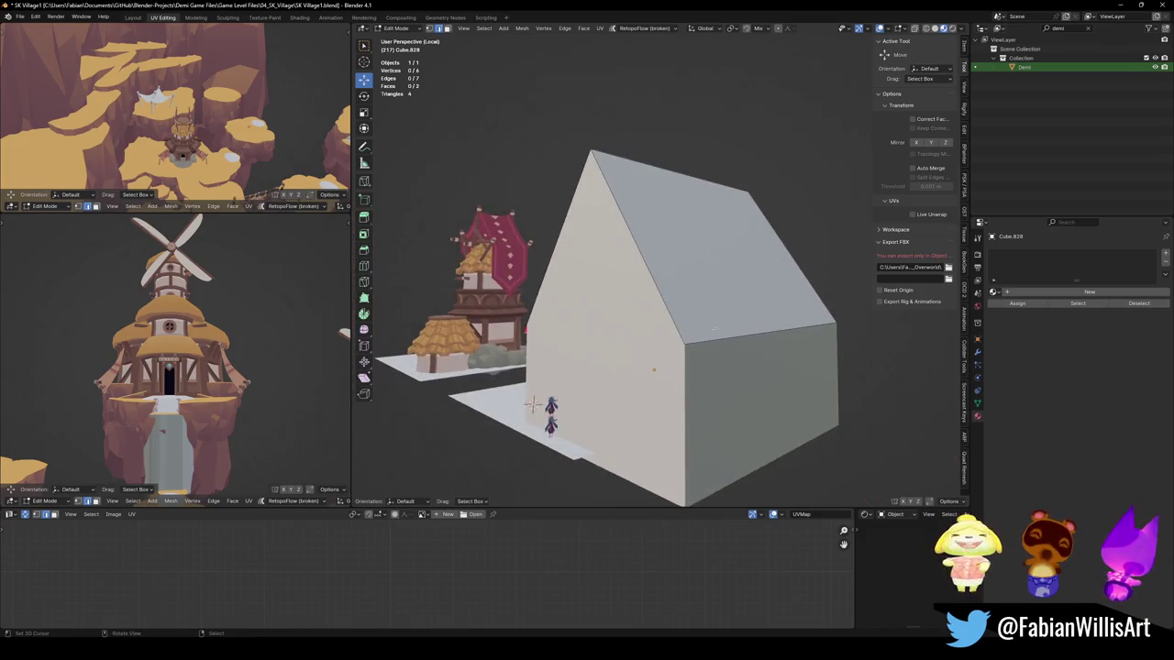
key("g")
key("g")
right_click(440, 421)
mouse_move(440, 422)
middle_mouse_down()
mouse_move(495, 424)
mouse_move(491, 459)
middle_mouse_up()
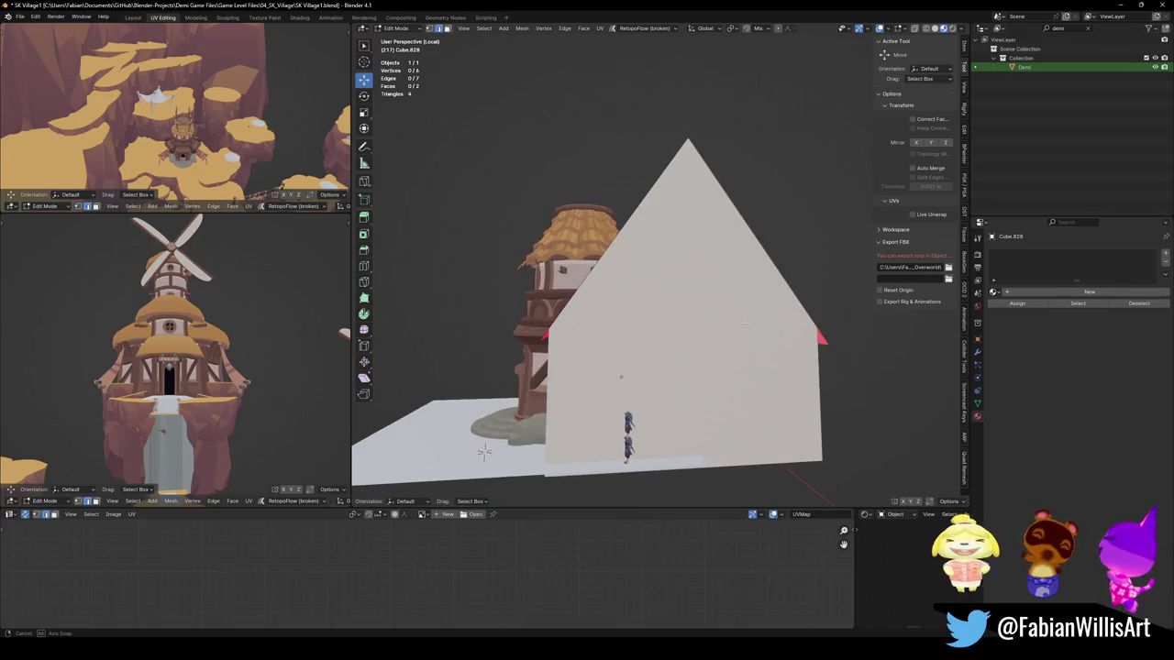
middle_click_drag(750, 324, 739, 327)
key("Tab")
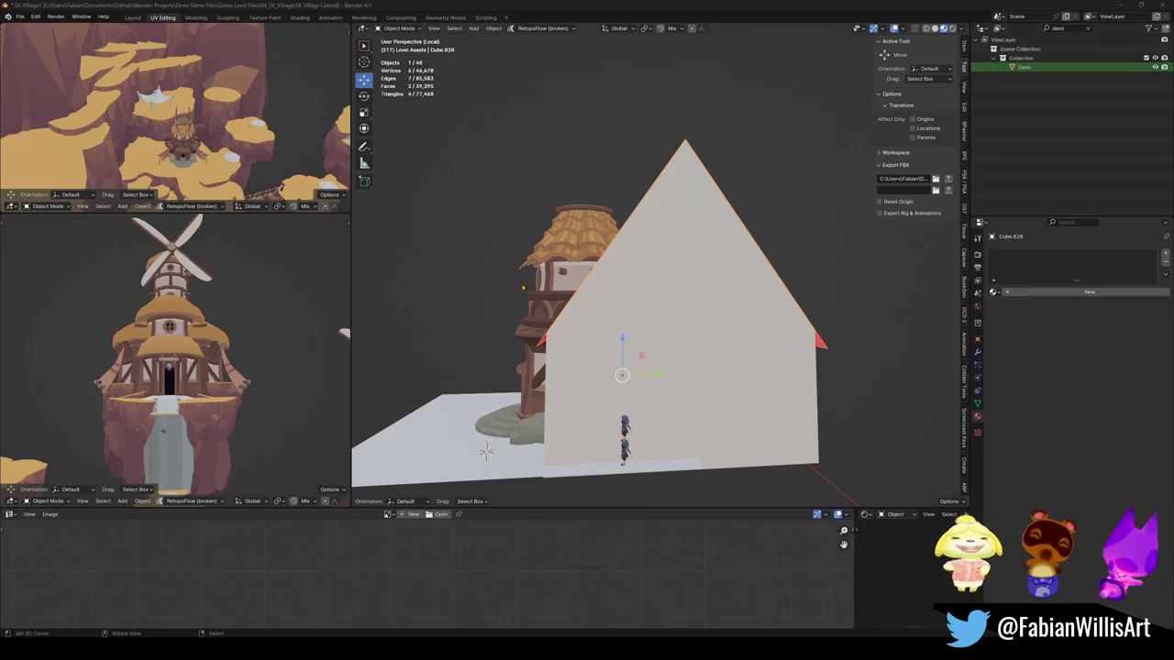
middle_click_drag(566, 346, 709, 353)
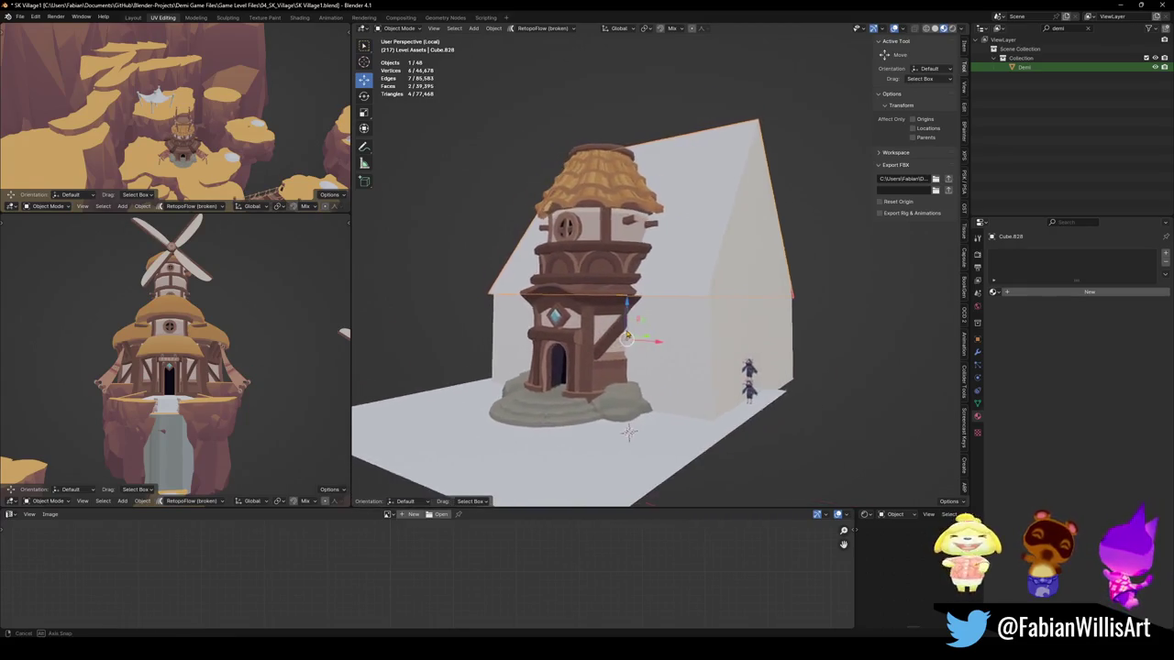
left_click(709, 353)
scroll(709, 353, "up", 4)
scroll(652, 320, "up", 2)
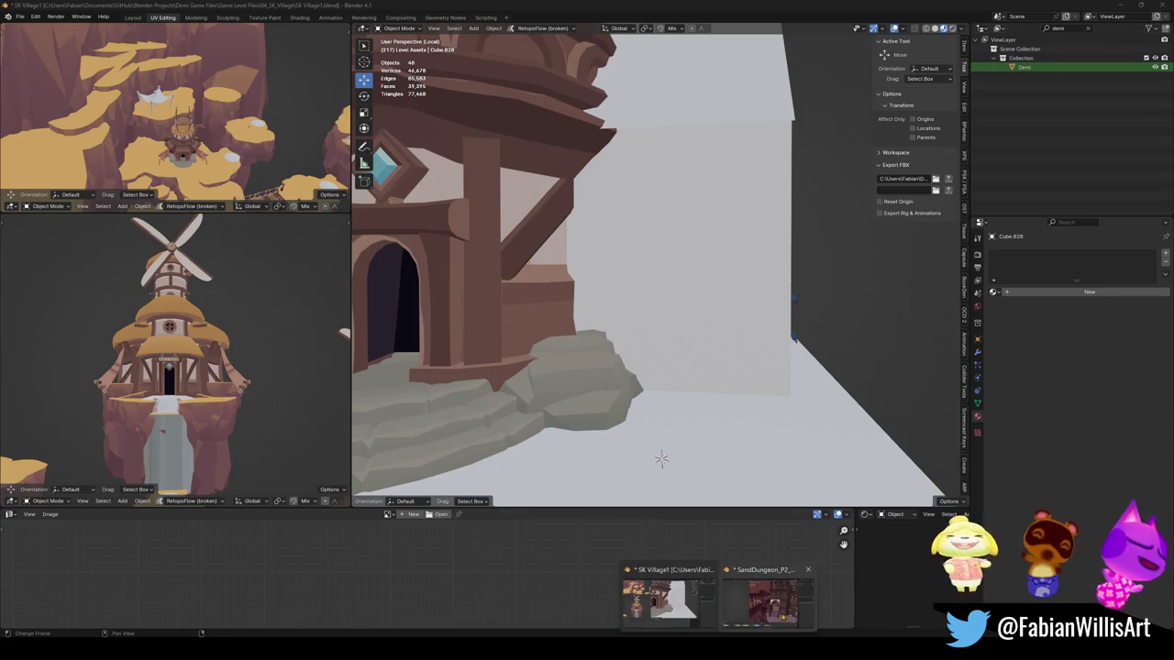
Step: Switch to SandDungeon_P2_00.blend, walk past the bookshelves and select the tiled stone floor
left_click(770, 601)
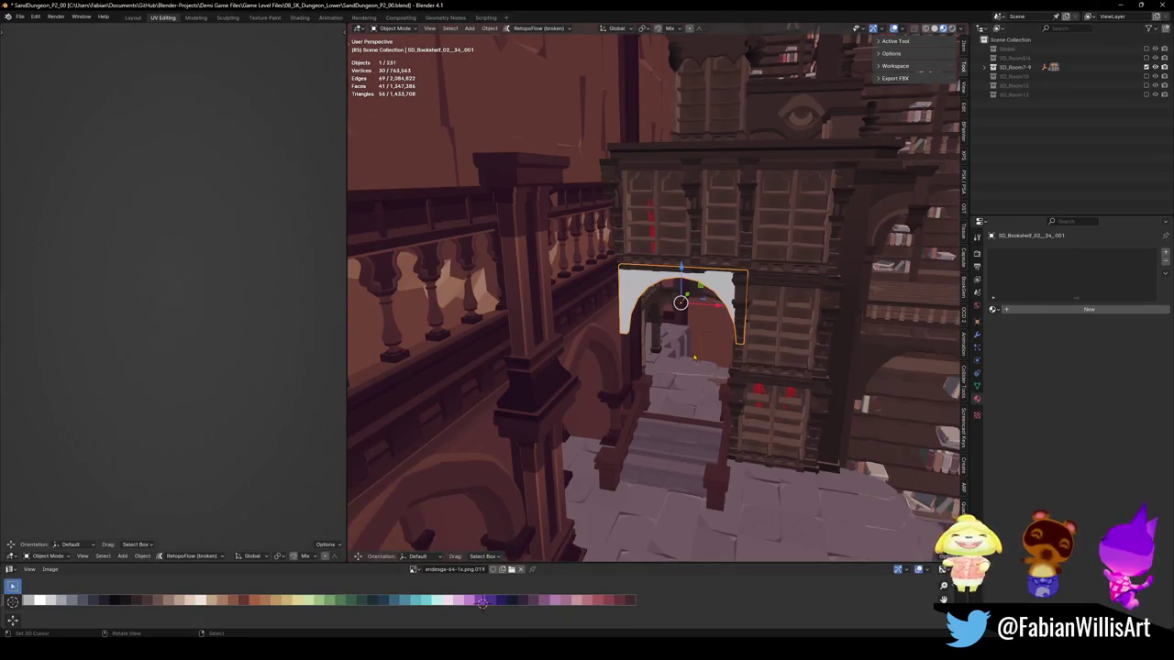
middle_click_drag(694, 357, 647, 353)
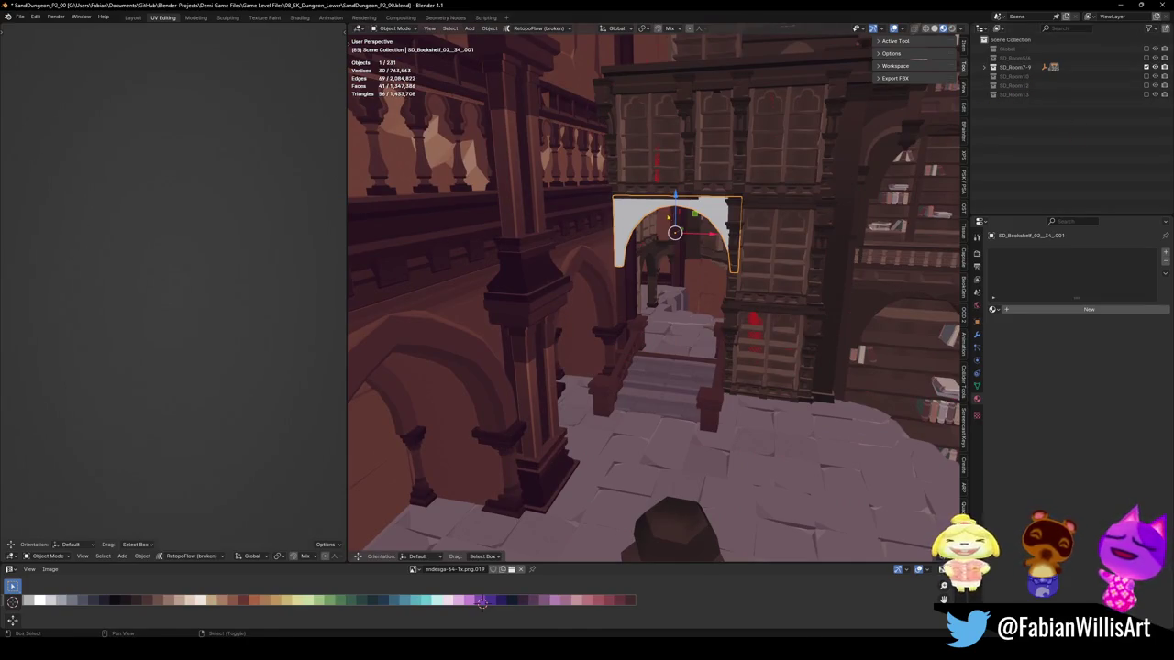
key("shift+grave")
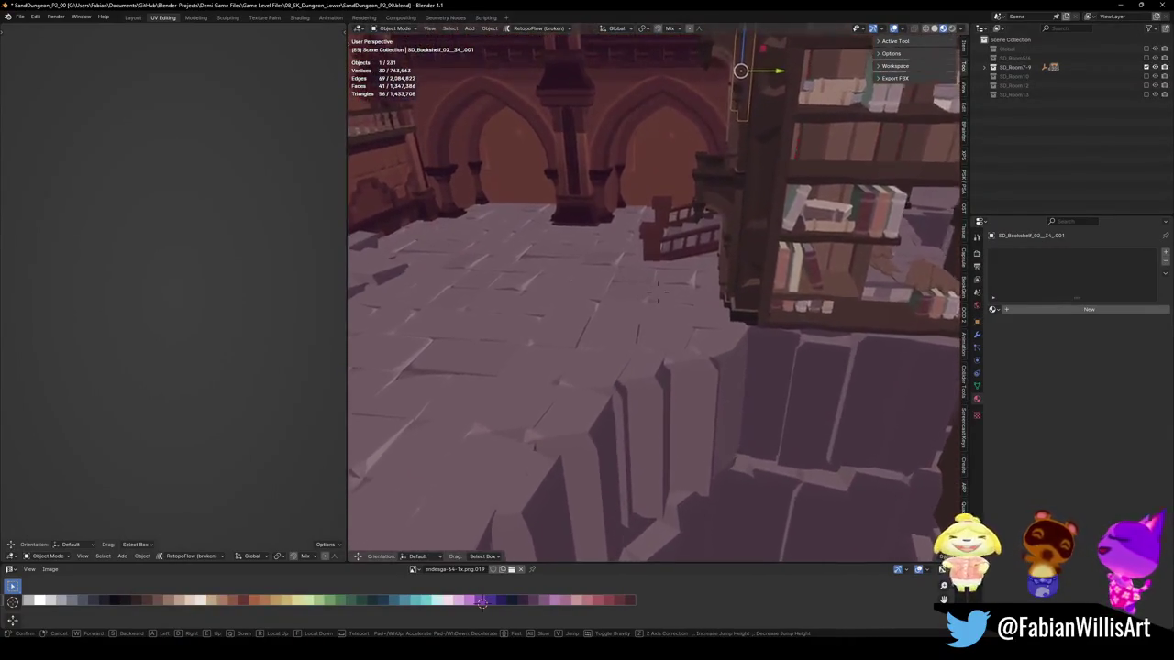
key("w")
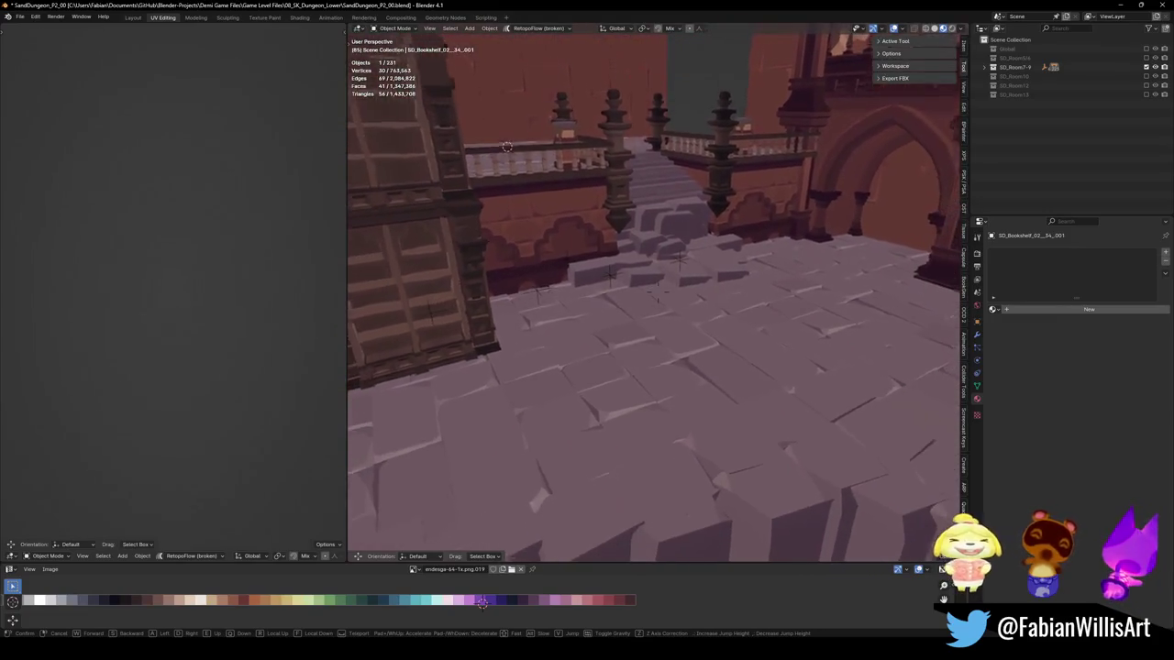
key("w")
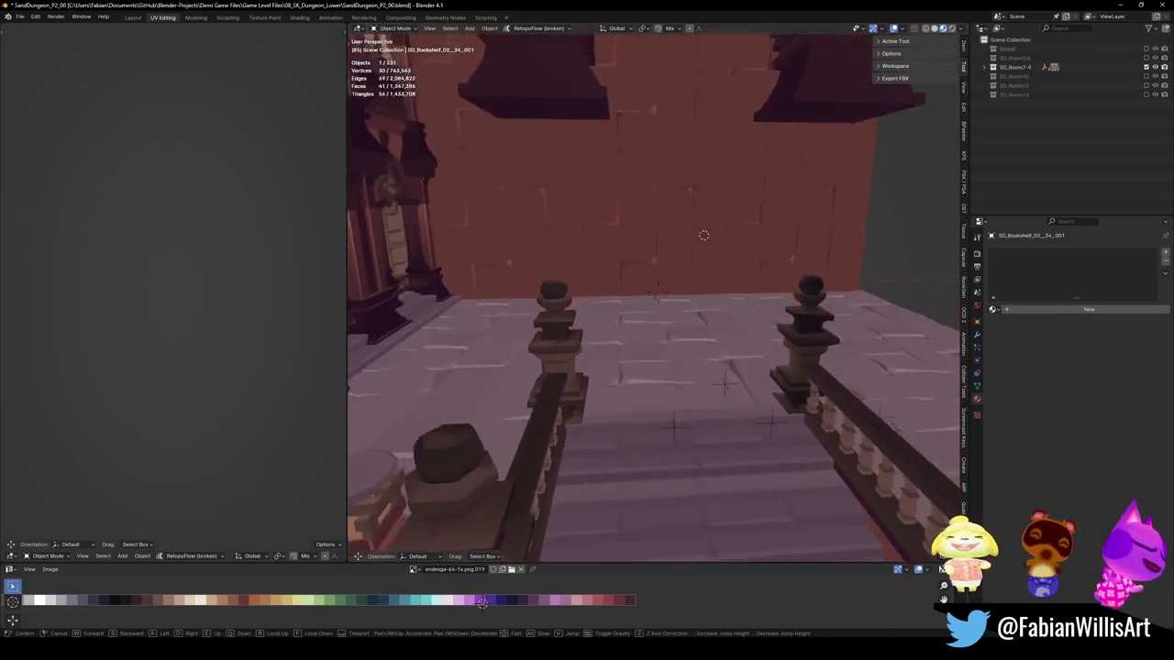
key("w")
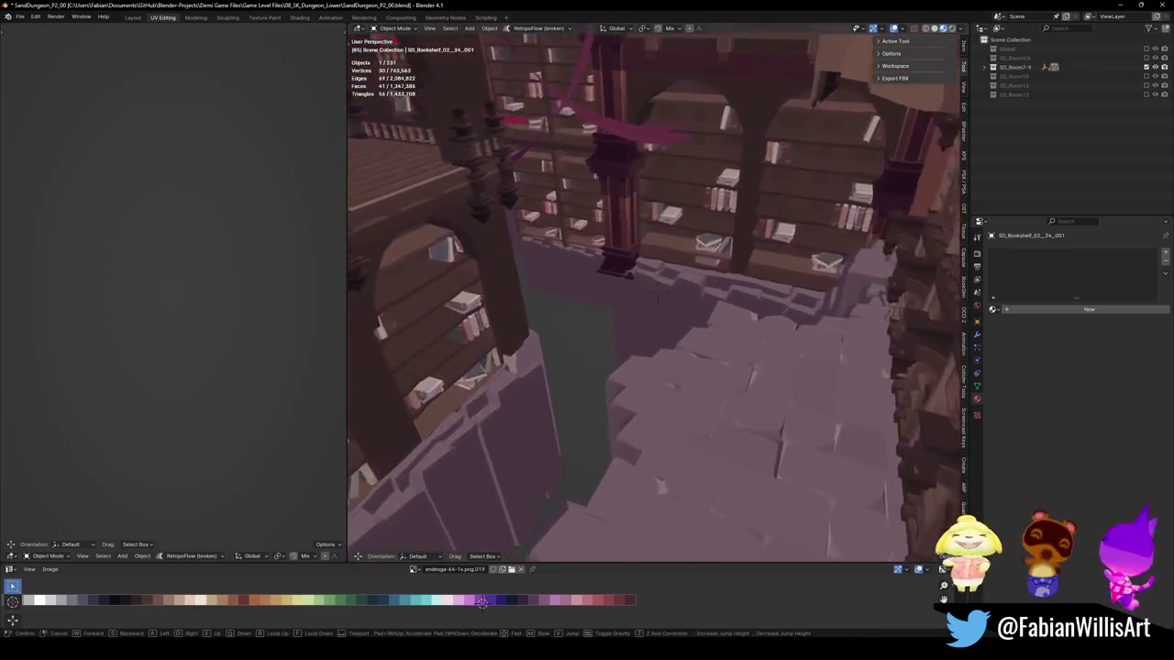
left_click(632, 314)
left_click(647, 319)
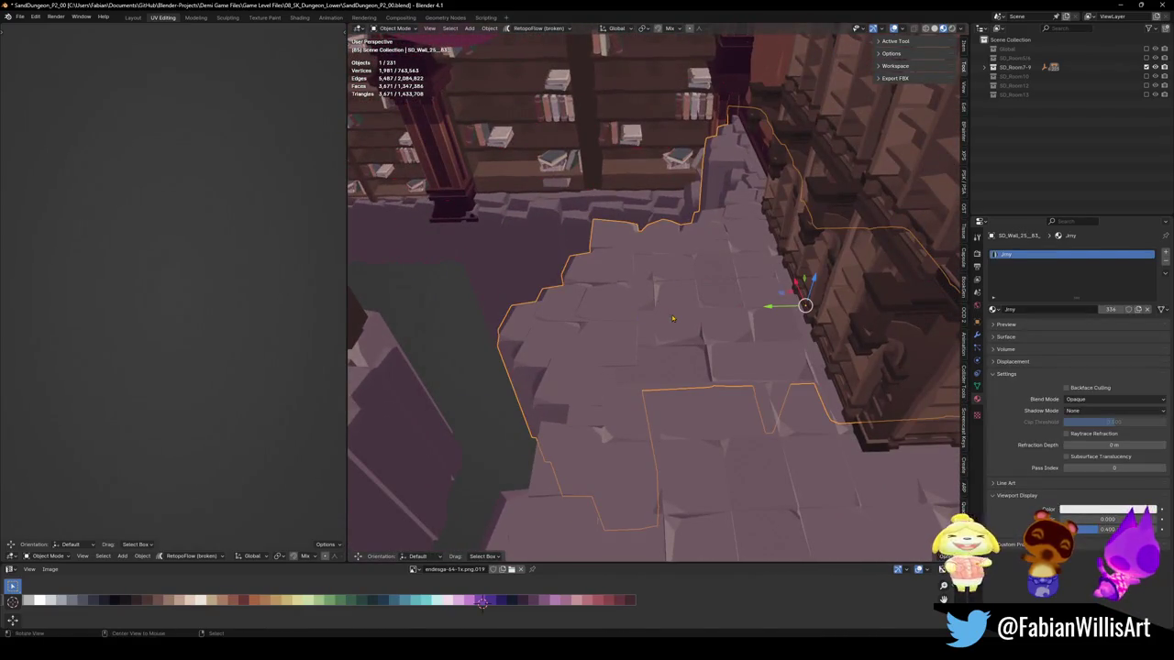
Step: Separate one connected stone slab from the floor mesh into its own object
key("Tab")
mouse_move(672, 318)
middle_mouse_down()
mouse_move(766, 302)
mouse_move(731, 340)
middle_mouse_up()
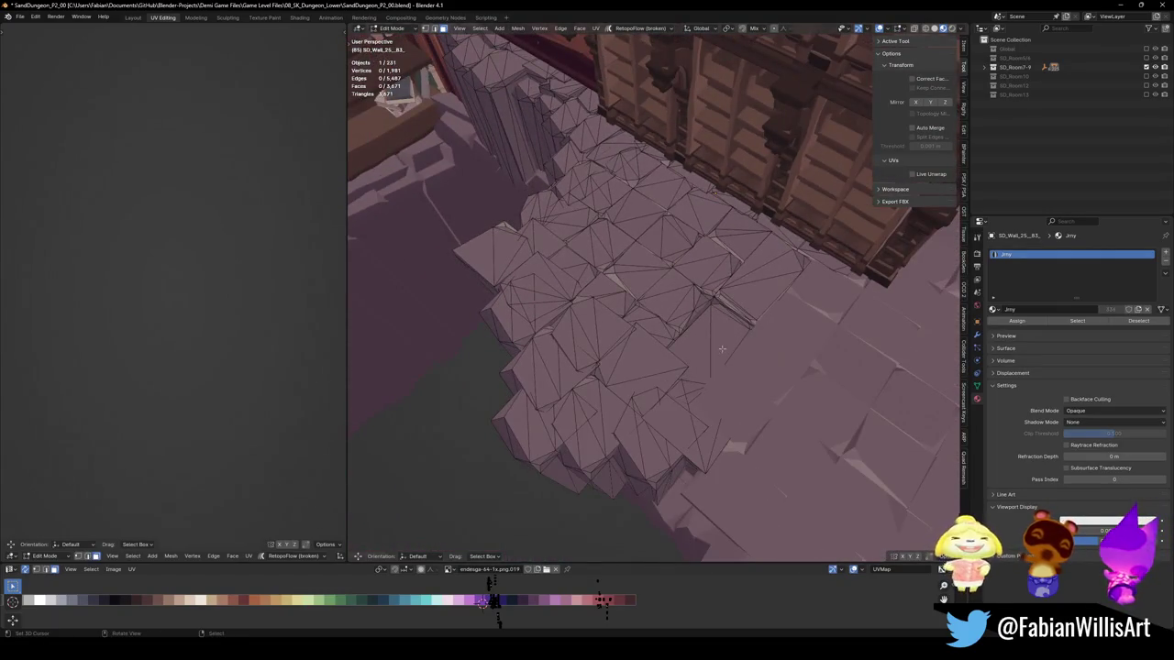
key("l")
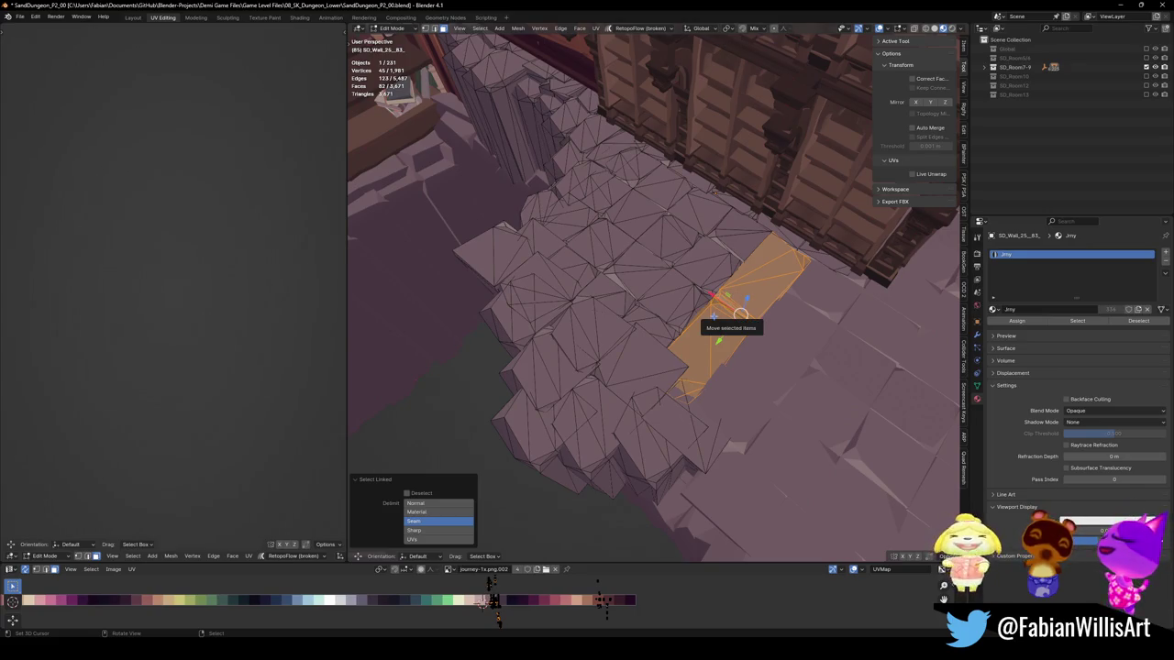
scroll(769, 282, "up", 2)
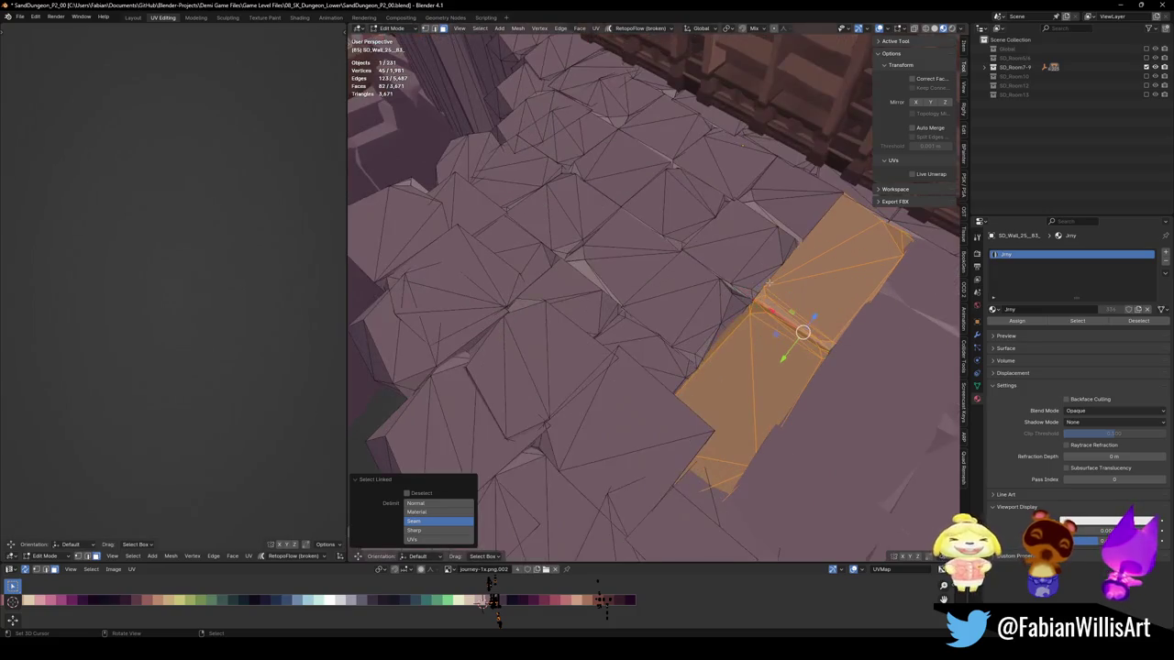
key("p")
left_click(699, 303)
key("Tab")
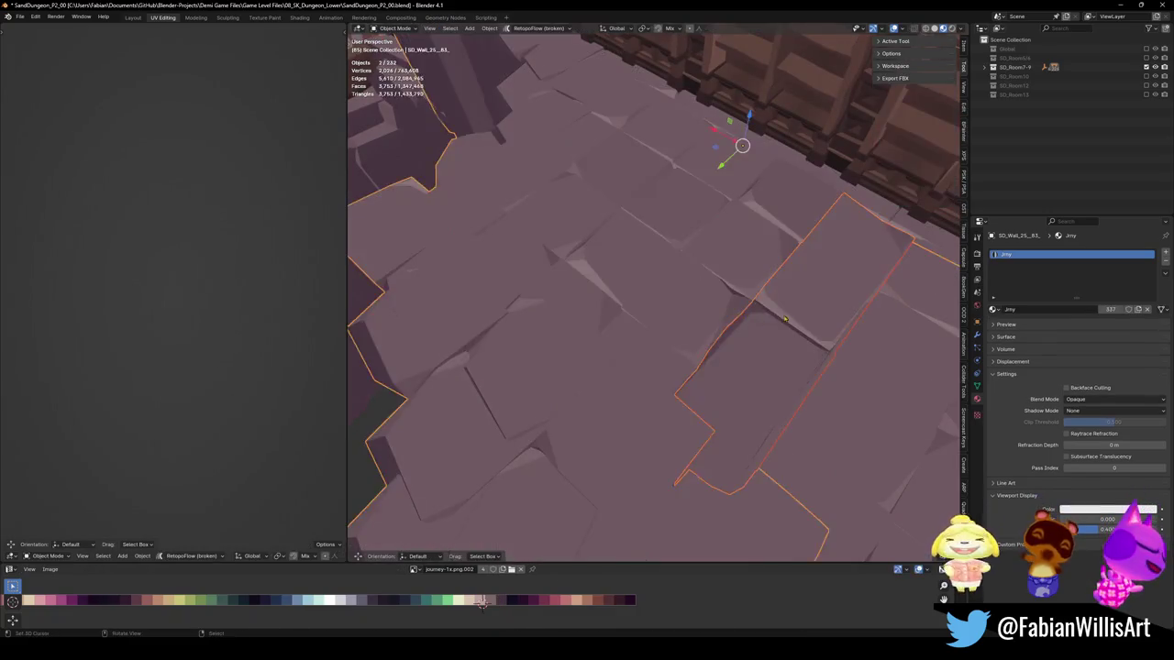
left_click(770, 367)
Step: Offset the slab, set its origin to geometry and clear its parent keeping transformation
key("g")
left_click(785, 283)
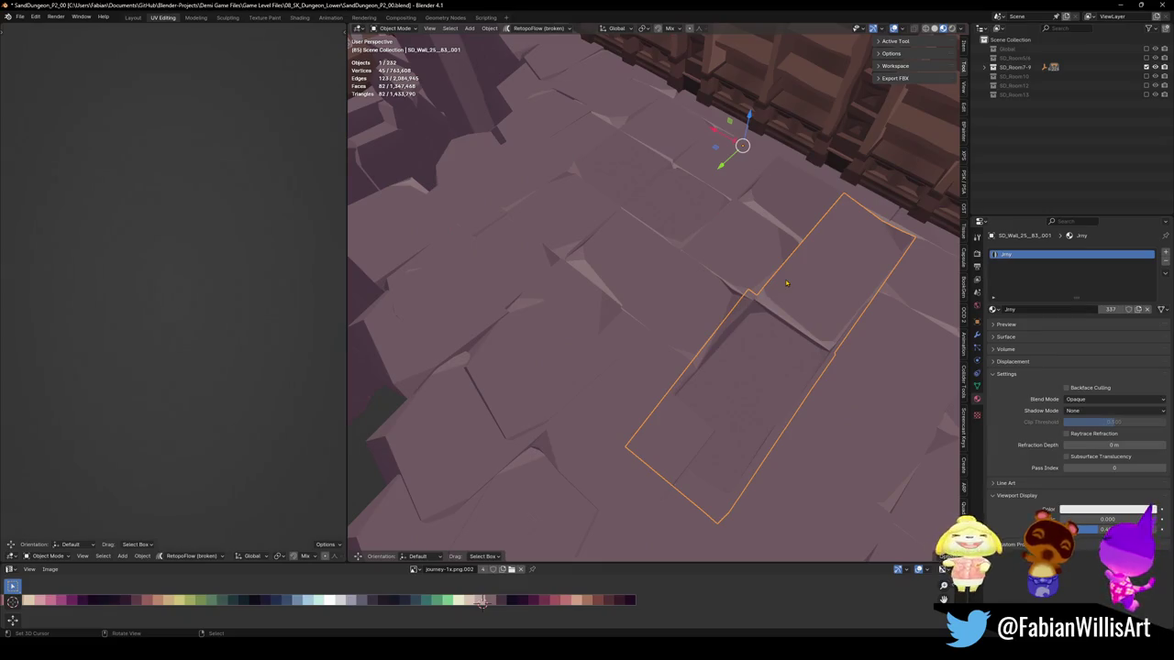
key("q")
left_click(780, 282)
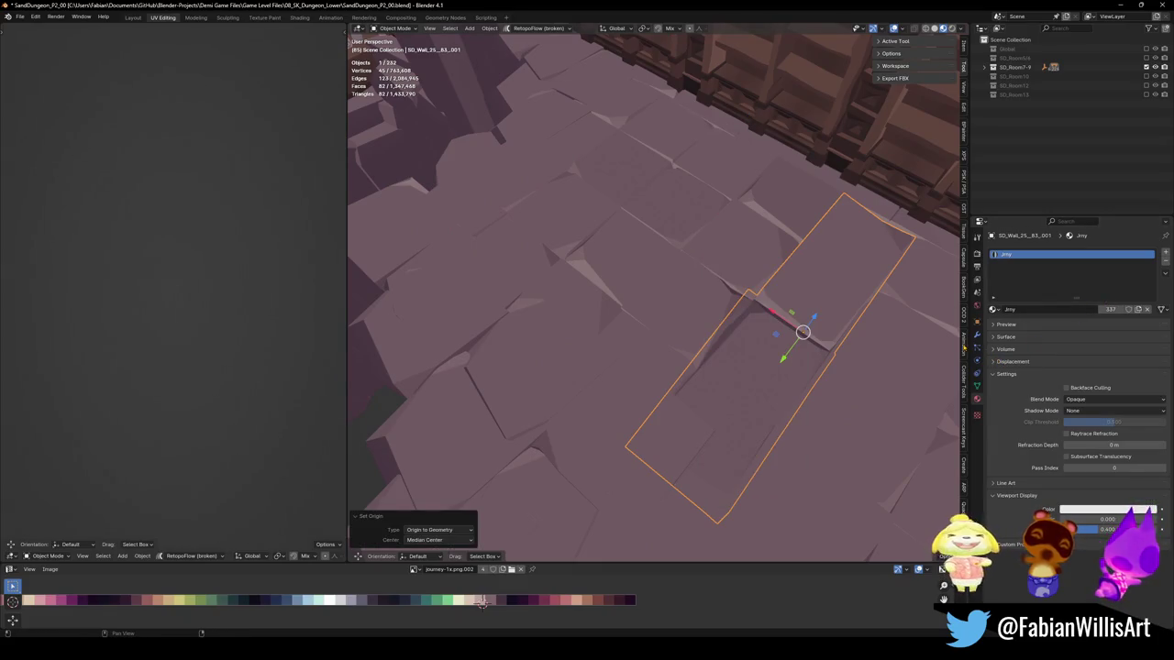
middle_click_drag(788, 349, 787, 328, "shift")
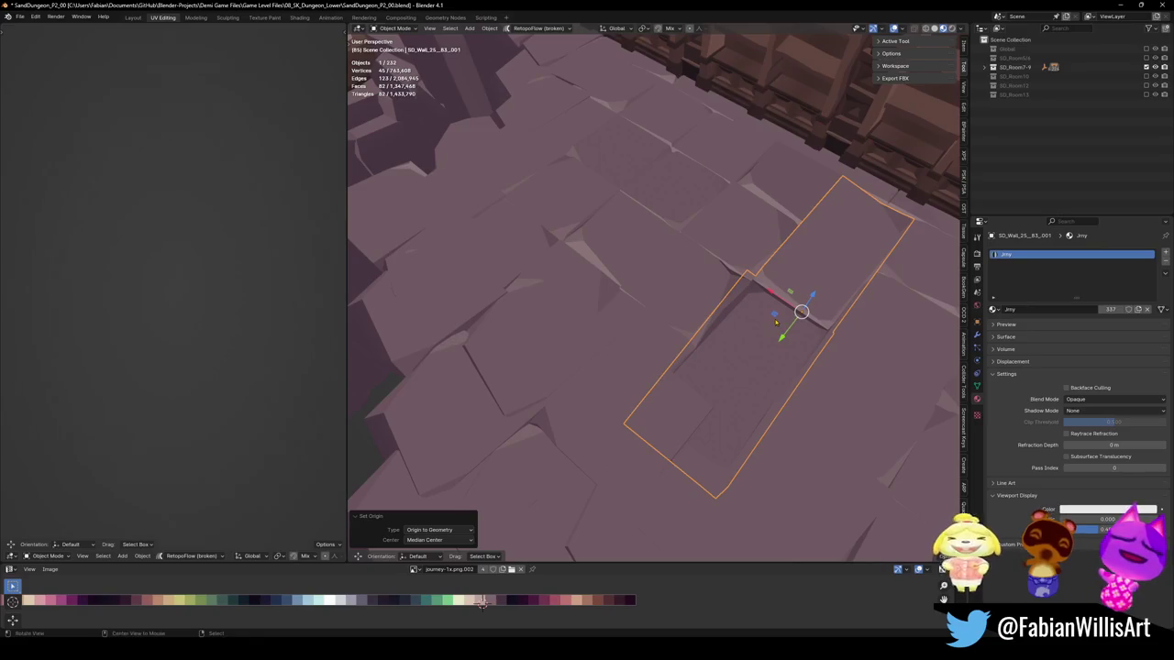
key("alt+p")
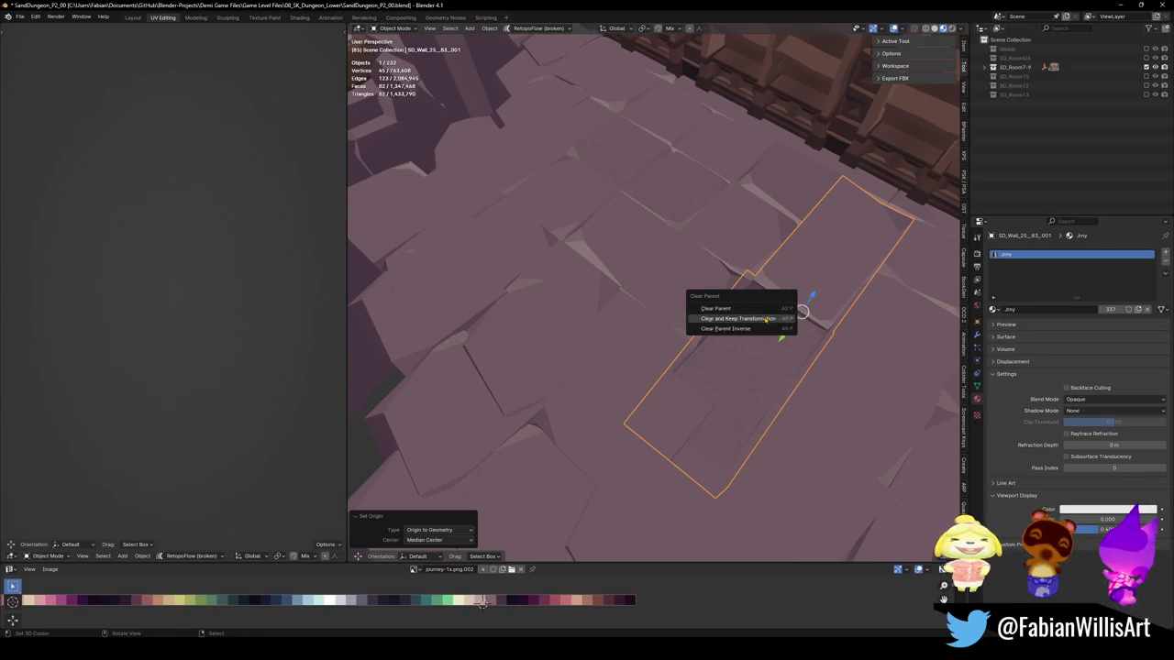
left_click(741, 319)
Step: Remove the slab's material slot and copy the slab object
left_click(1164, 262)
right_click(661, 246)
left_click(661, 294)
key("alt+Tab")
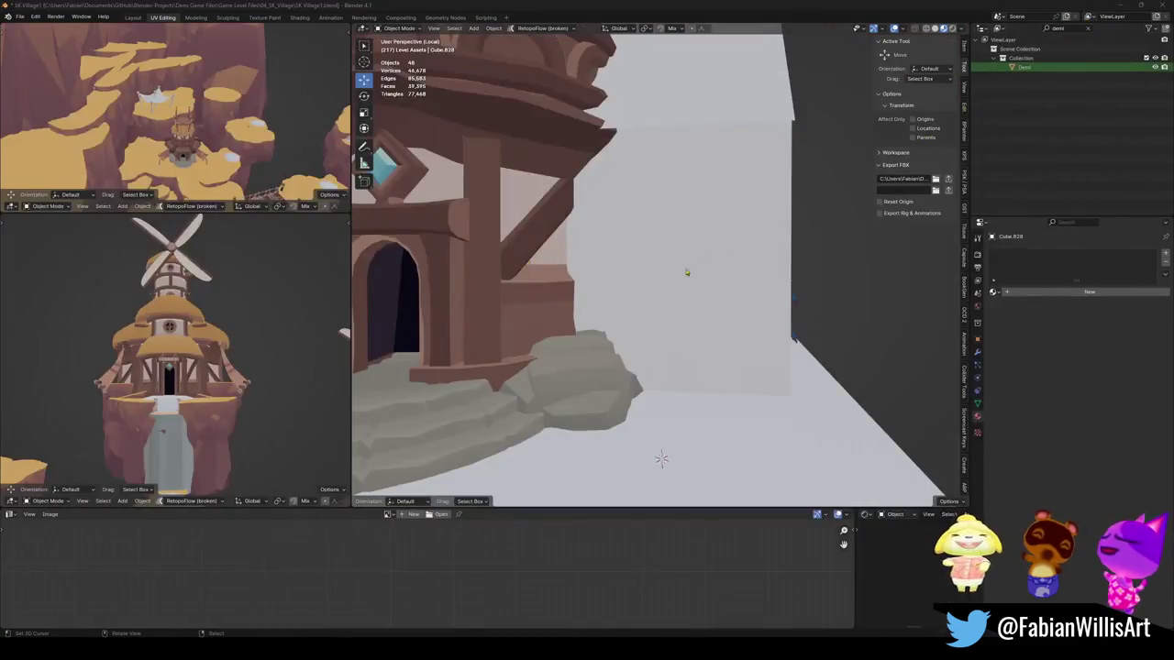
Step: Paste the slab SD_Wall_25_83_001 into the village, snapped to the cursor near the house
scroll(708, 284, "up", 2)
key("ctrl+v")
key("shift+s")
left_click(687, 286)
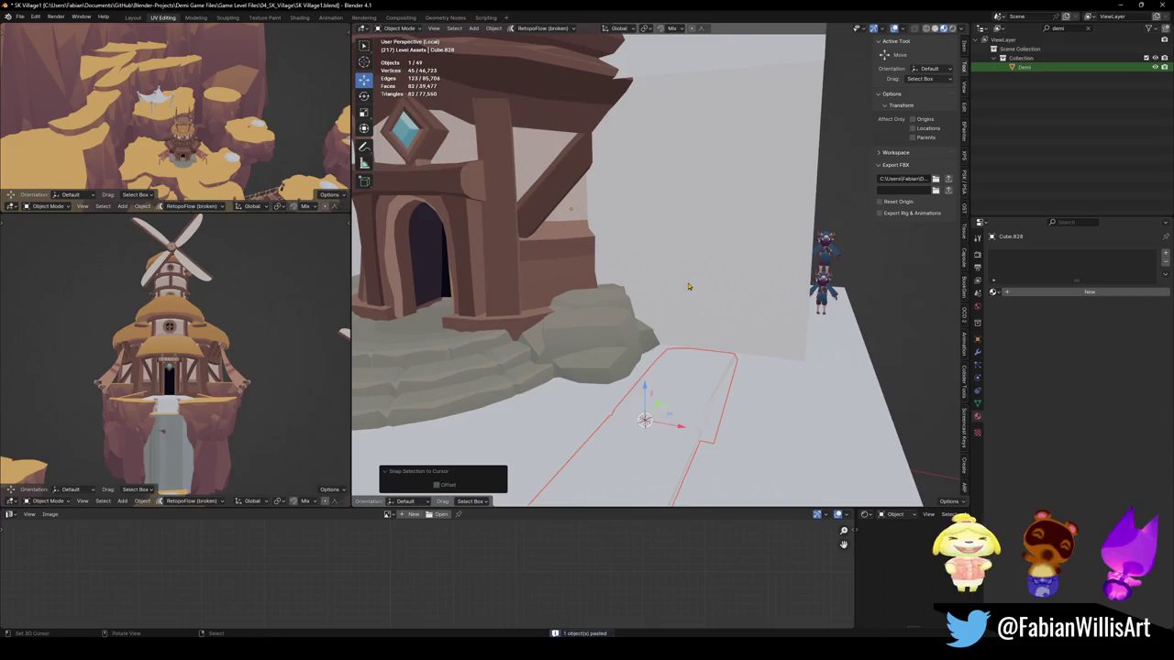
middle_click_drag(706, 387, 660, 374)
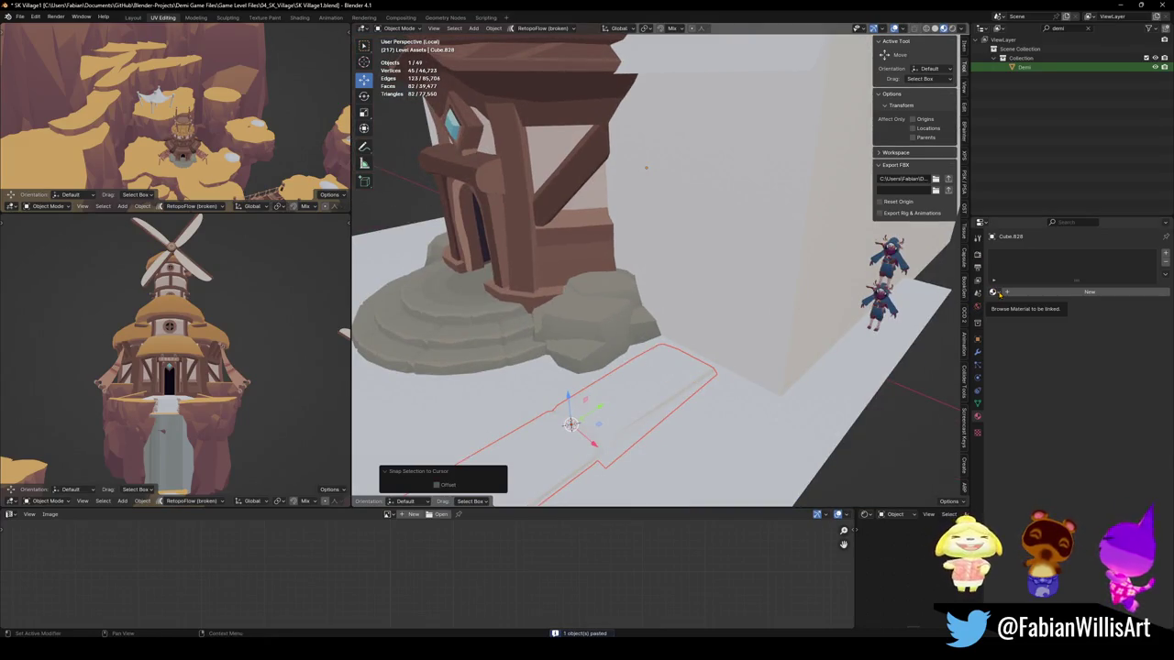
Step: Link the rock's Nature Toon.025 material to the path slab
left_click(597, 323, "shift")
key("q")
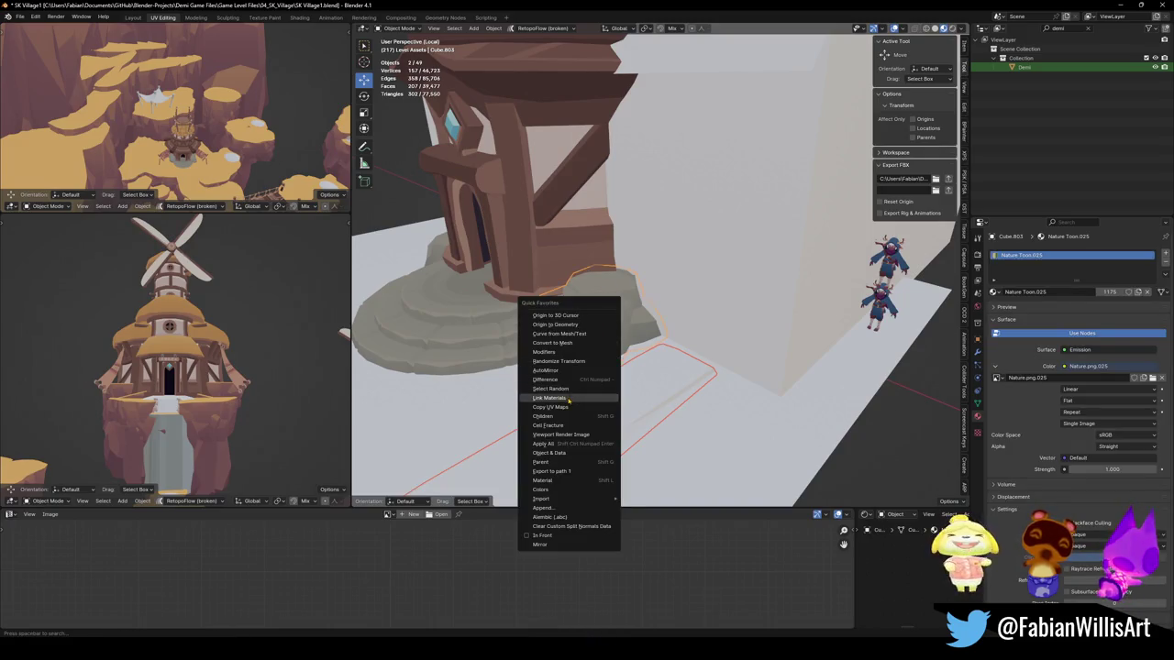
left_click(551, 398)
Step: Select the whole path mesh and separate the selection into its own piece
key("Tab")
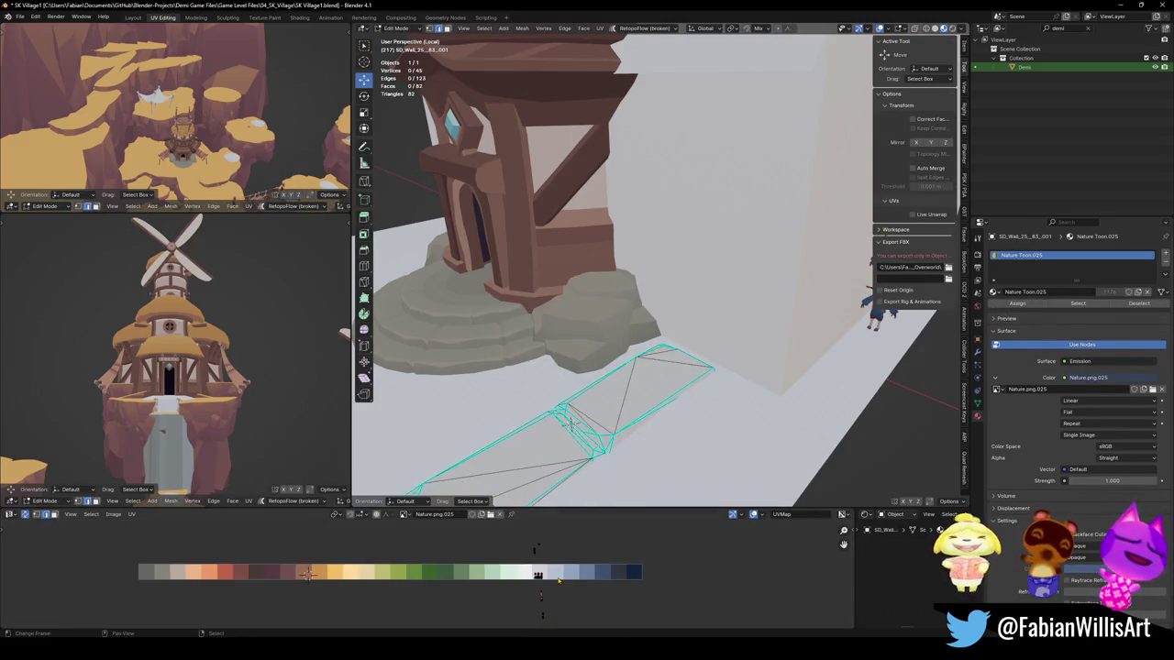
key("a")
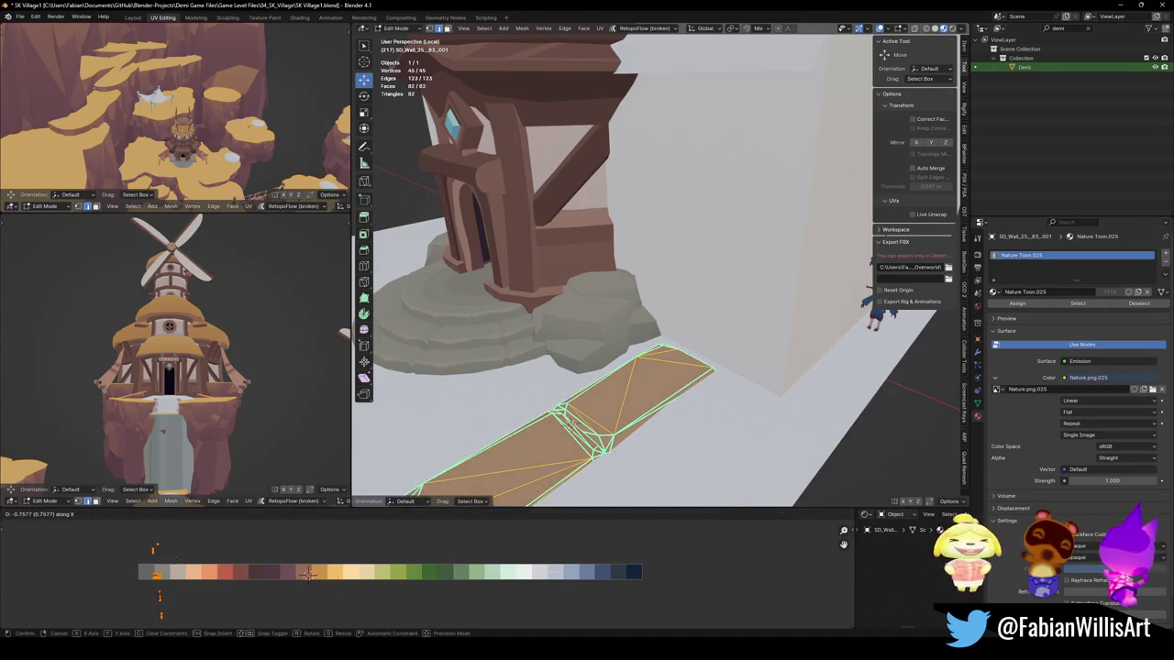
middle_click_drag(174, 358, 184, 372)
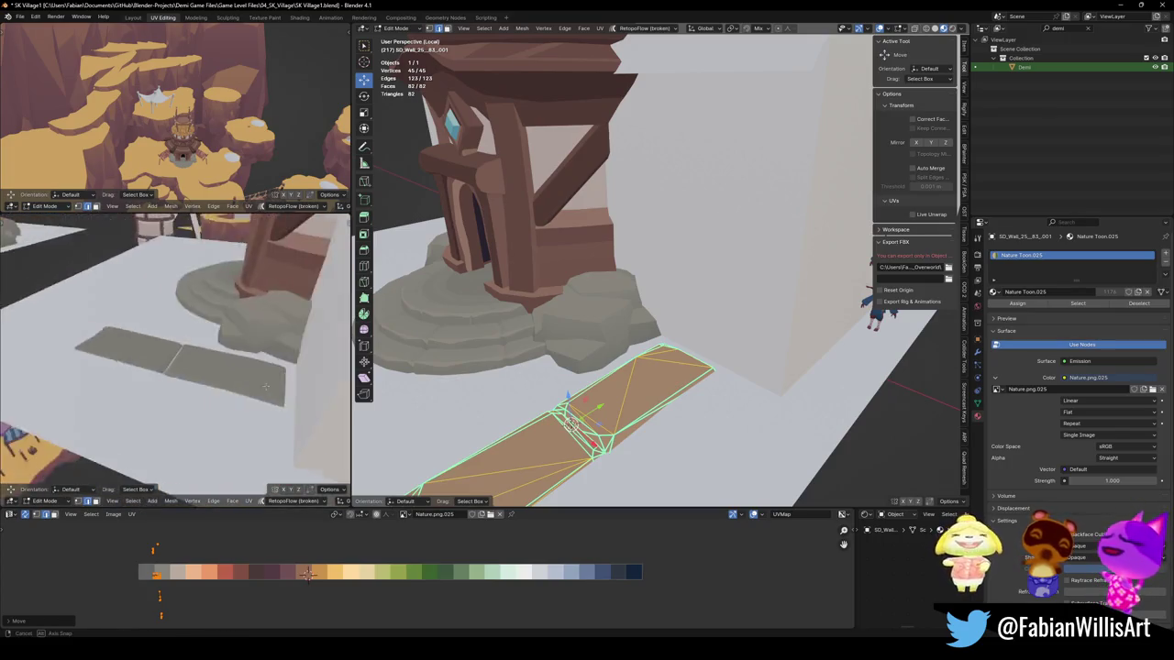
middle_click_drag(185, 372, 211, 348)
middle_click_drag(596, 367, 624, 362)
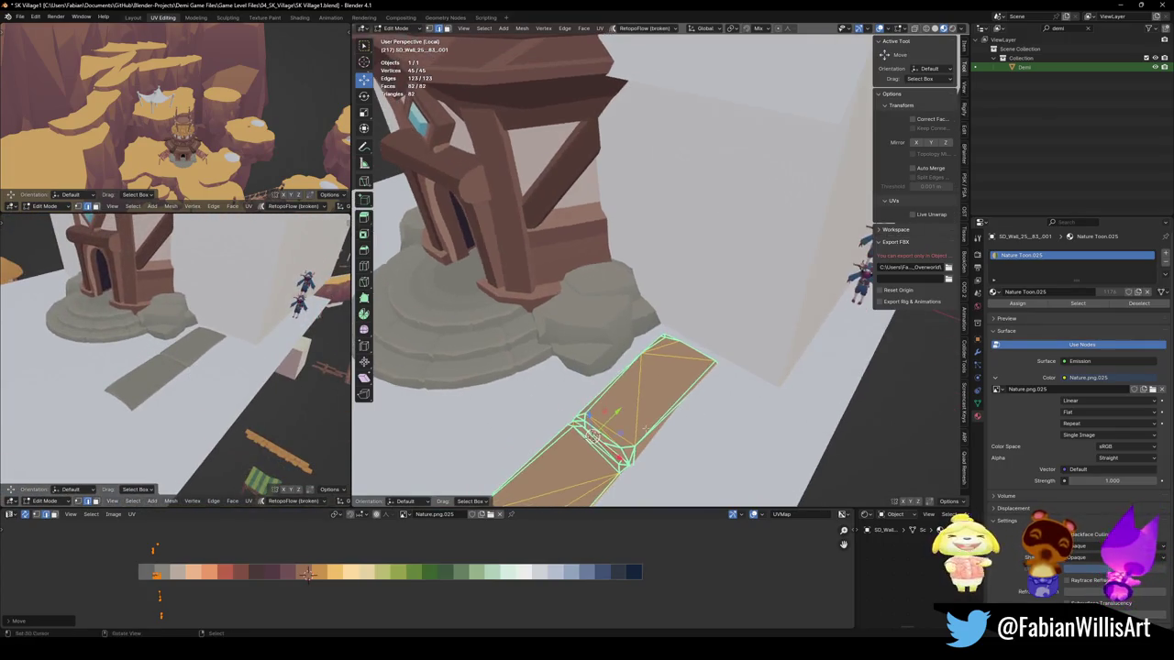
left_click(605, 445)
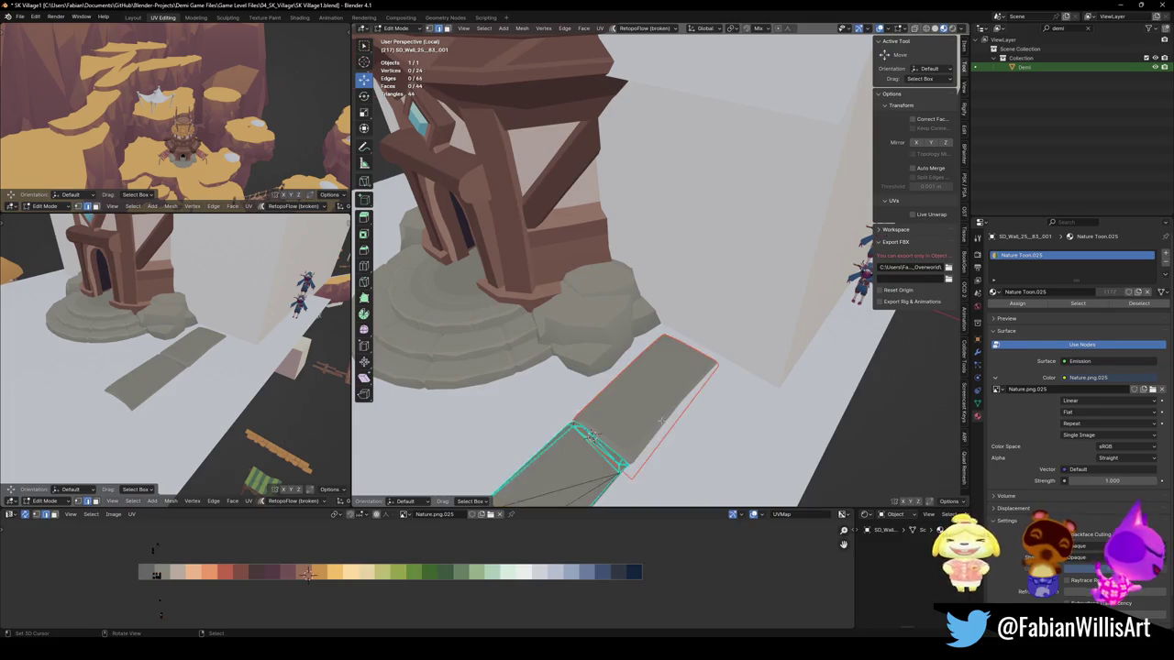
Step: Set both path pieces' origins to their geometry and save the file
key("Tab")
left_click(651, 414)
key("q")
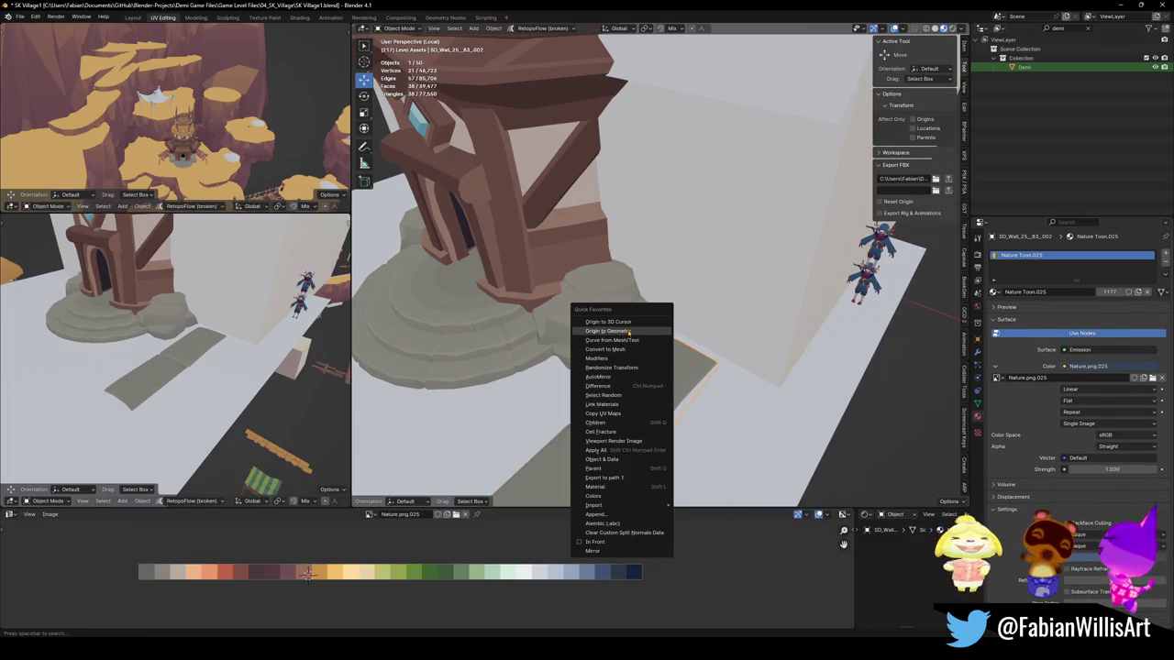
left_click(626, 336)
left_click(577, 449)
key("q")
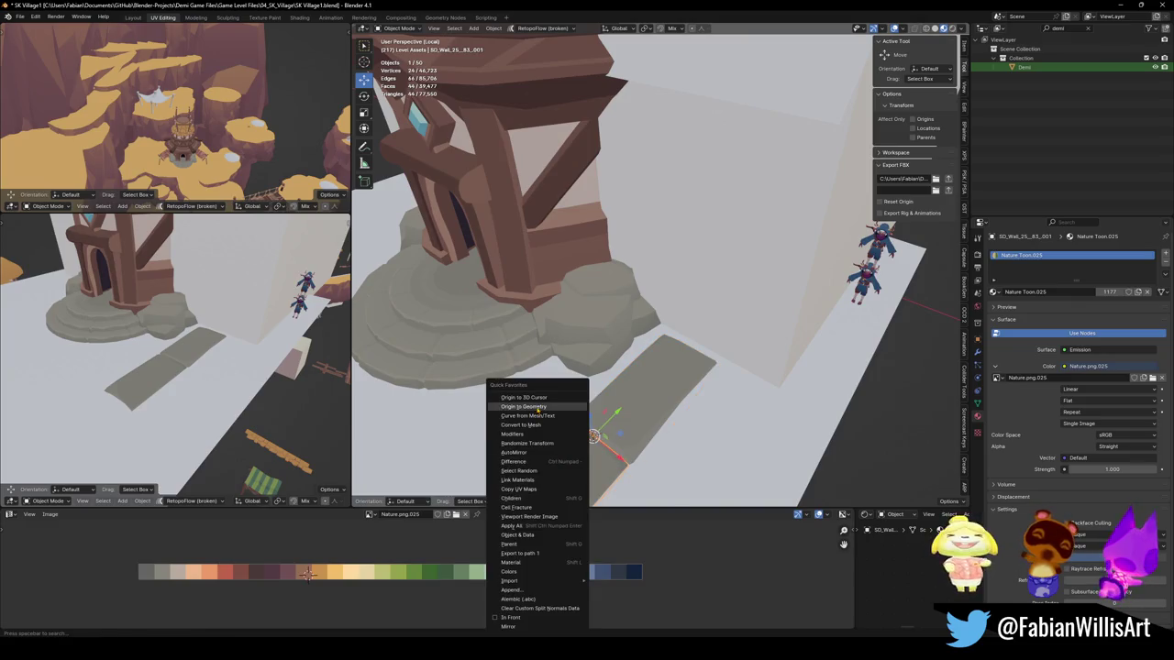
left_click(541, 410)
key("ctrl+s")
Step: Flatten the upper path slab and raise it along Z
middle_click_drag(660, 408, 642, 367)
scroll(642, 367, "down", 3)
left_click(649, 337)
scroll(651, 266, "up", 3)
left_click(652, 327)
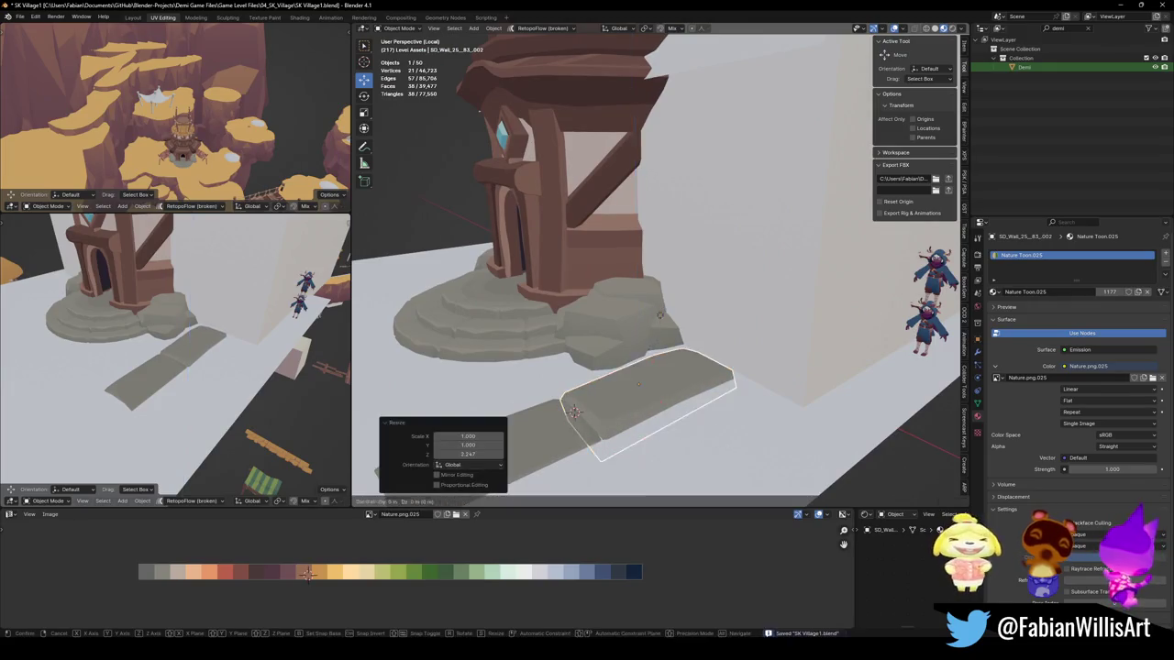
key("g")
key("z")
left_click(642, 340)
Step: Scale the upper slab along Z to 1.522 to thicken it
mouse_move(642, 340)
middle_mouse_down()
mouse_move(509, 353)
mouse_move(693, 275)
mouse_move(692, 314)
middle_mouse_up()
key("s")
key("z")
left_click(689, 290)
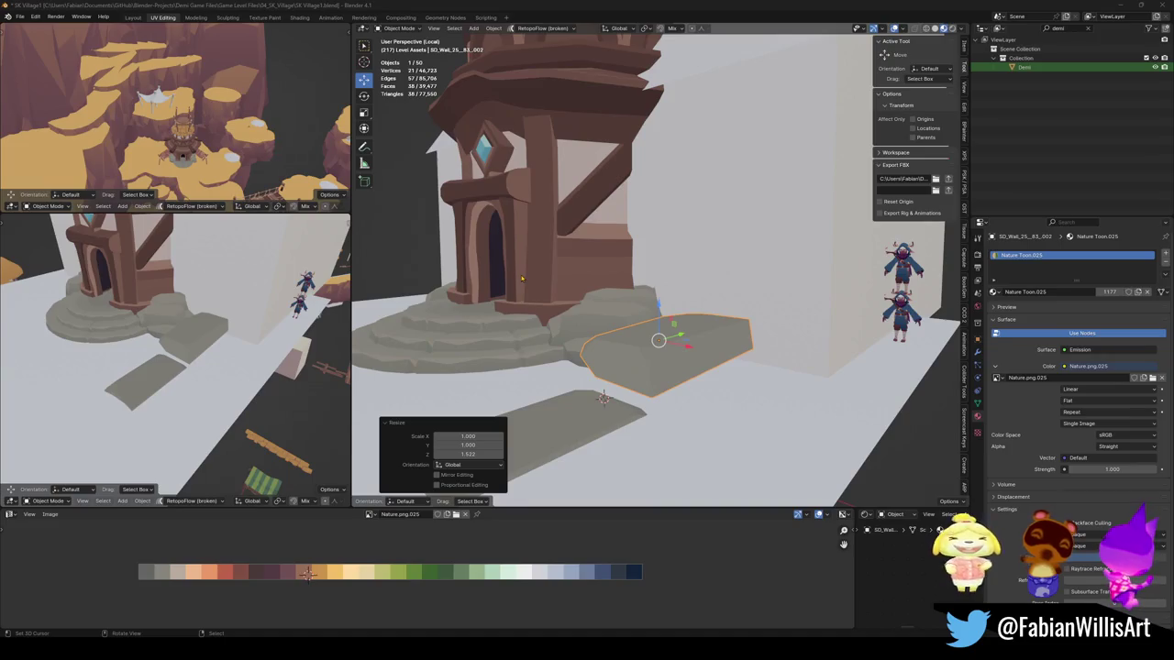
Step: Smooth-shade the slab, then switch it back to flat shading
mouse_move(691, 313)
middle_mouse_down()
mouse_move(734, 361)
mouse_move(758, 325)
mouse_move(724, 291)
mouse_move(701, 351)
mouse_move(702, 395)
middle_mouse_up()
scroll(733, 319, "up", 3)
key("Tab")
key("a")
key("Tab")
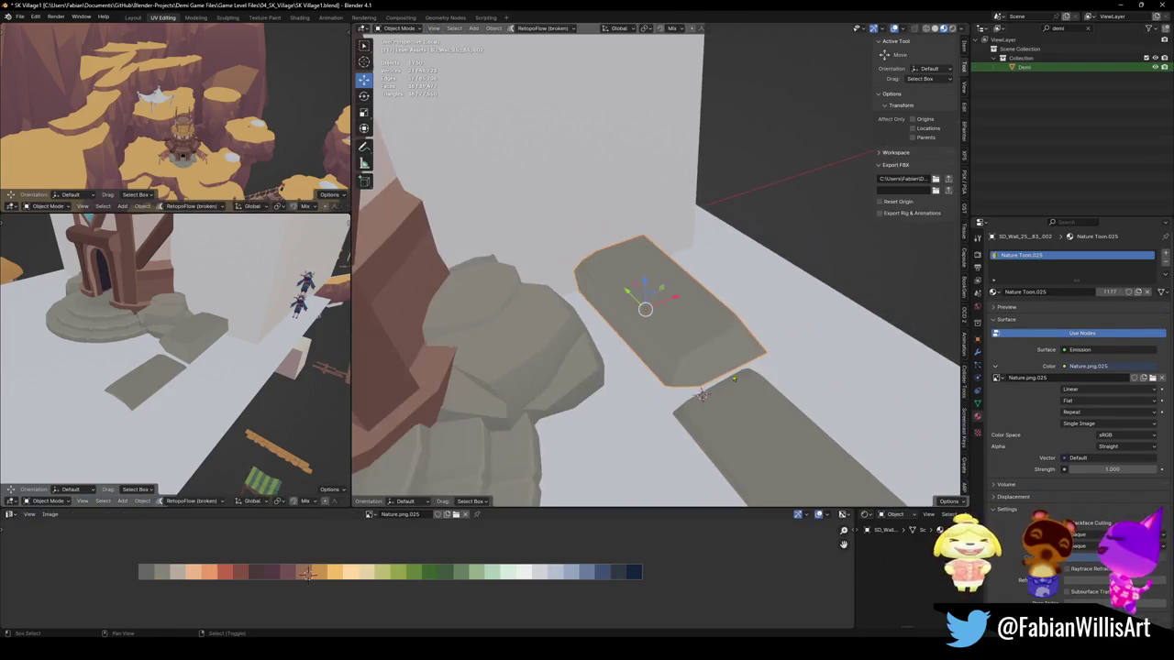
key("Tab")
key("q")
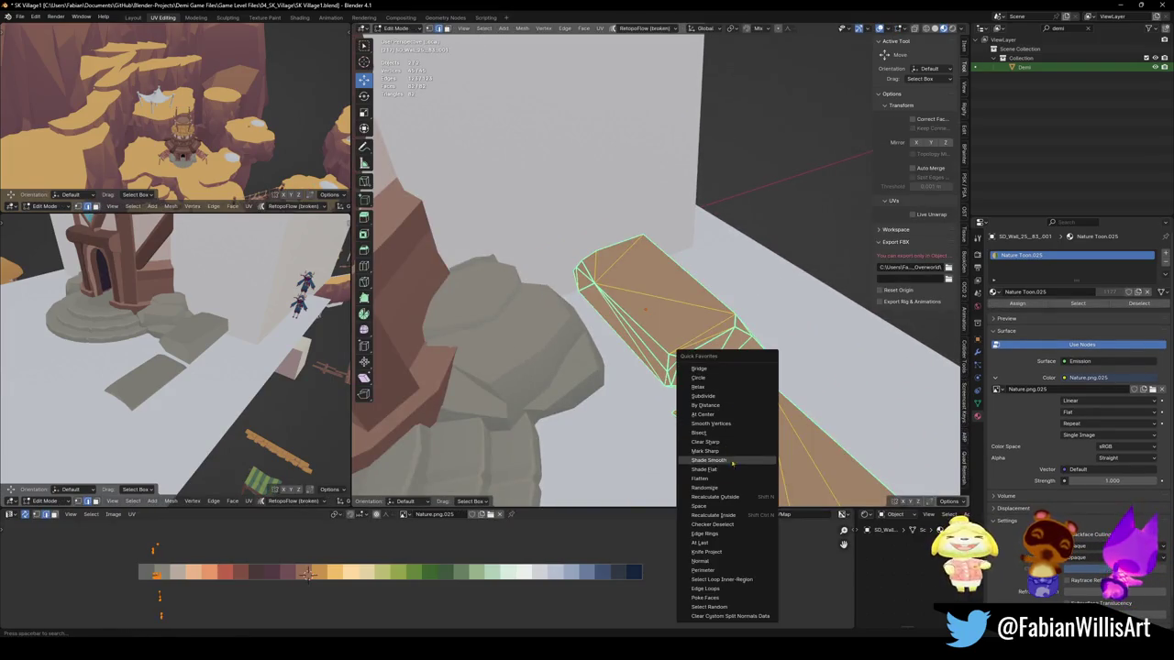
left_click(708, 459)
key("Tab")
mouse_move(695, 367)
middle_mouse_down()
mouse_move(688, 309)
mouse_move(694, 327)
mouse_move(724, 328)
mouse_move(628, 287)
mouse_move(667, 321)
mouse_move(752, 275)
middle_mouse_up()
right_click(730, 325)
left_click(694, 340)
Step: Raise the slab along Z and rescale its height to 1.210
key("s")
key("z")
left_click(754, 269)
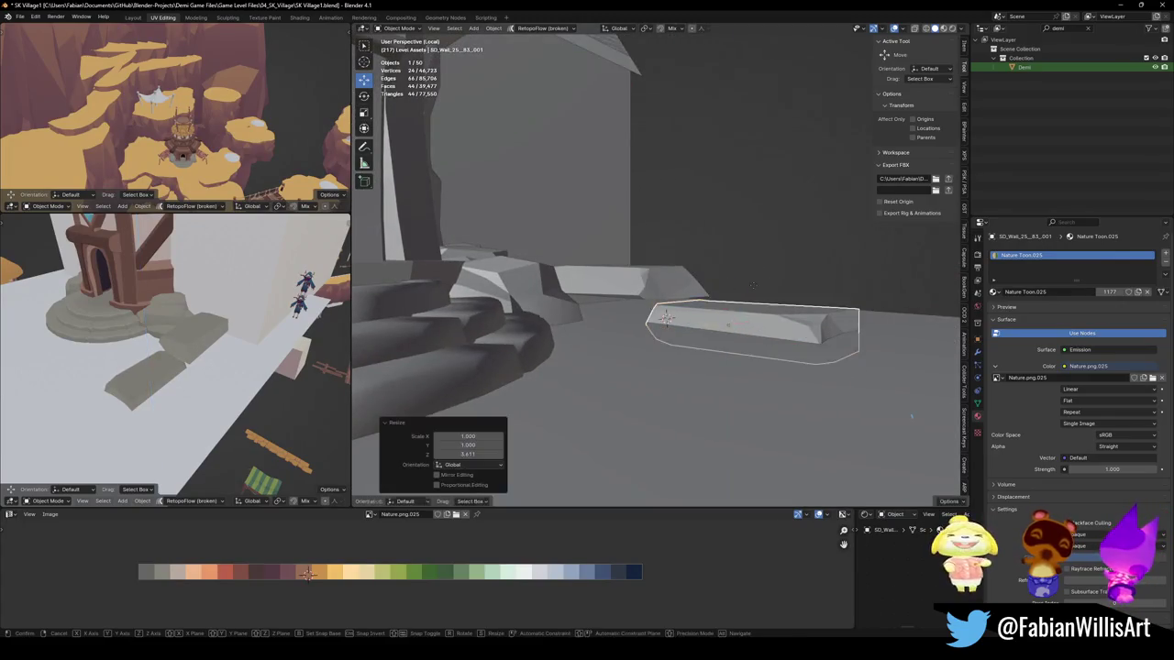
key("g")
key("z")
left_click(764, 248)
key("s")
key("z")
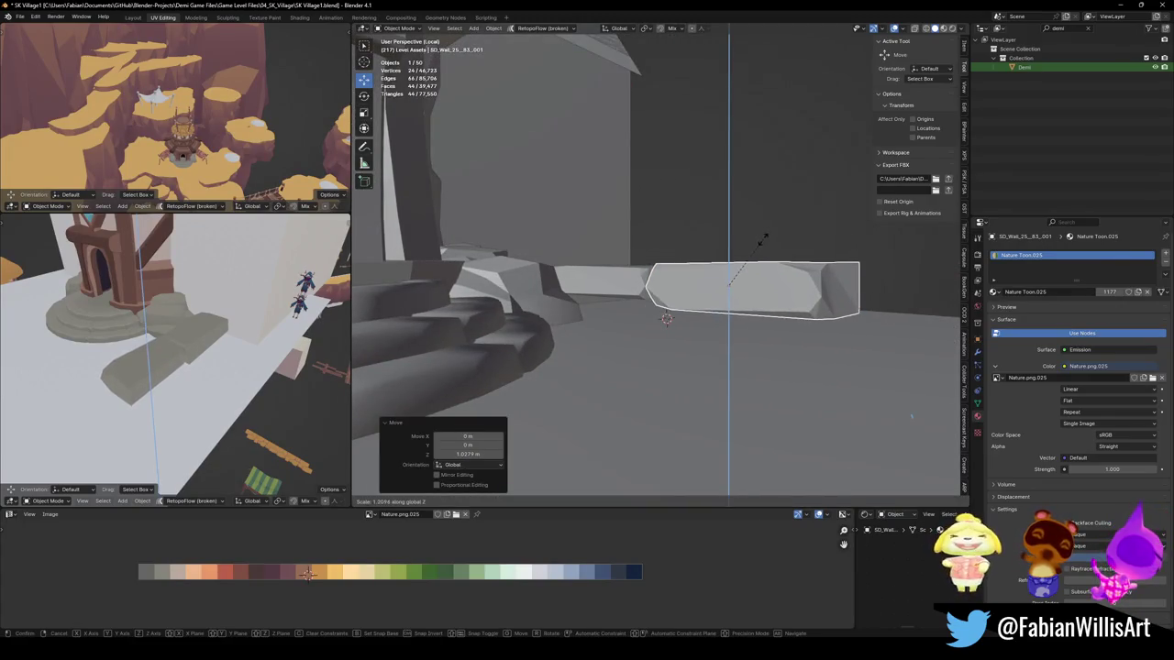
left_click(761, 238)
Step: Shorten the slab along Y and duplicate it along Y
middle_click_drag(761, 238, 750, 336)
key("s")
key("y")
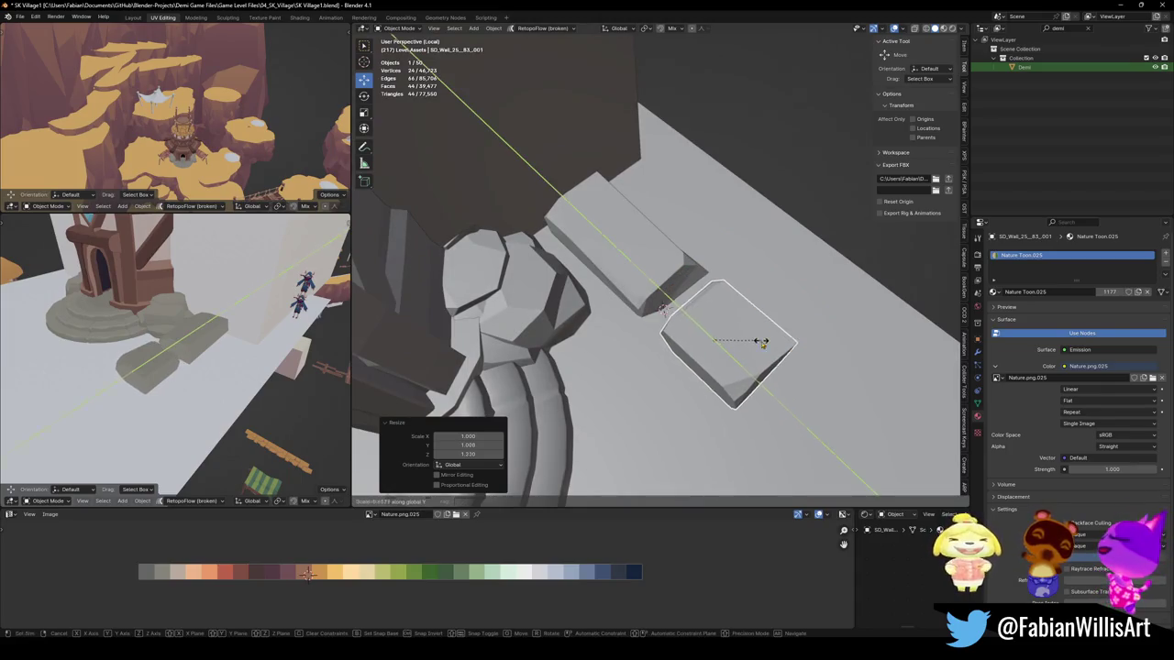
left_click(761, 342)
key("shift+d")
key("y")
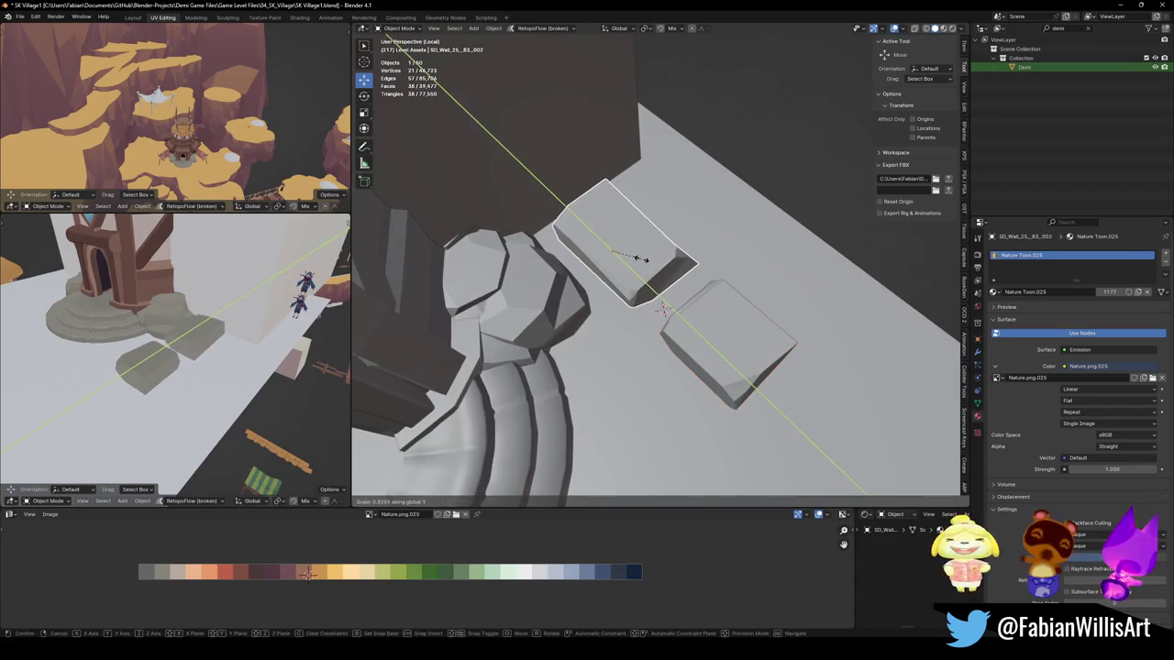
left_click(644, 260)
Step: Apply rotation and scale to both slabs and select all their mesh
left_click(703, 333, "shift")
key("ctrl+a")
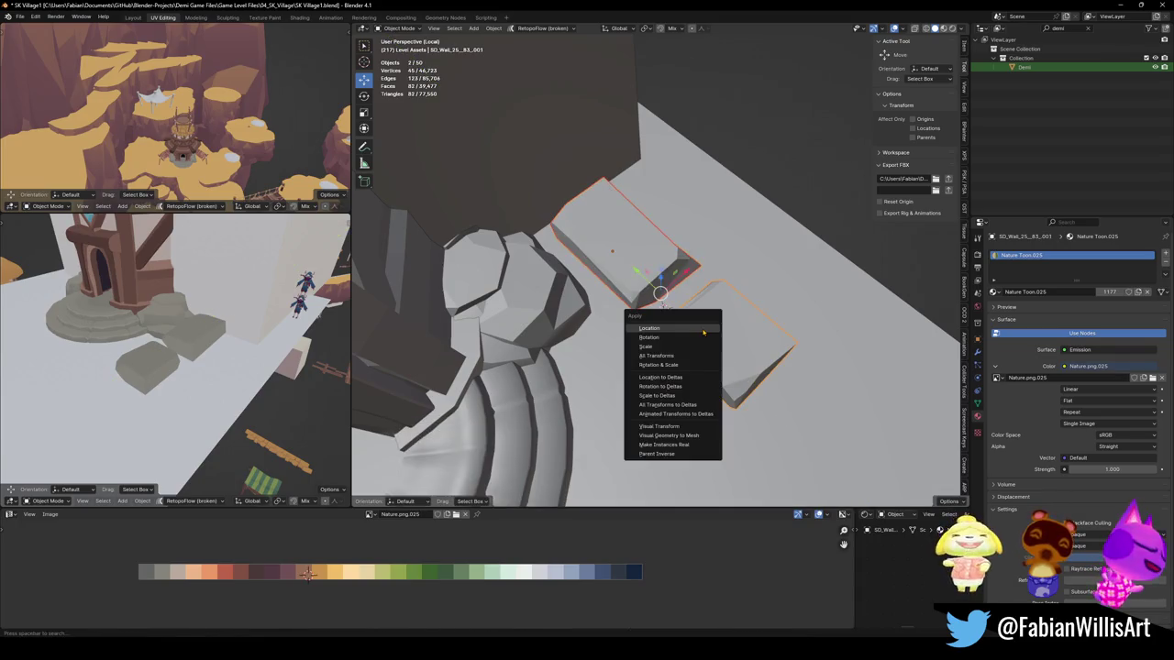
left_click(683, 369)
scroll(670, 317, "up", 3)
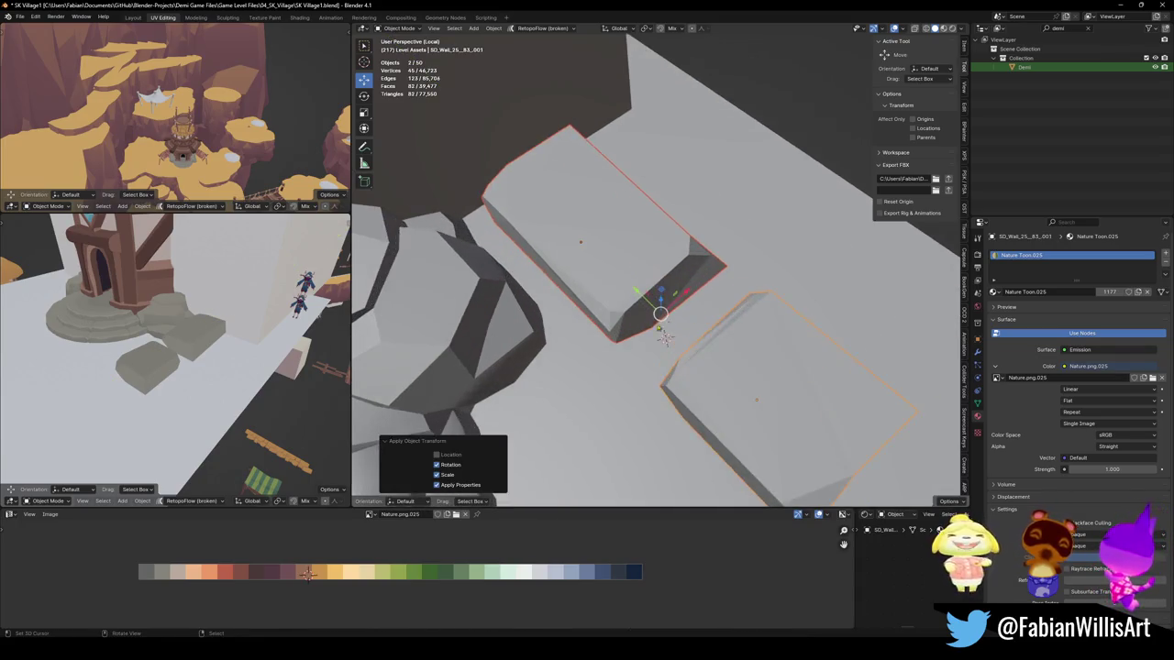
key("Tab")
scroll(670, 330, "up", 2)
left_click(683, 402)
middle_click_drag(683, 401, 715, 397)
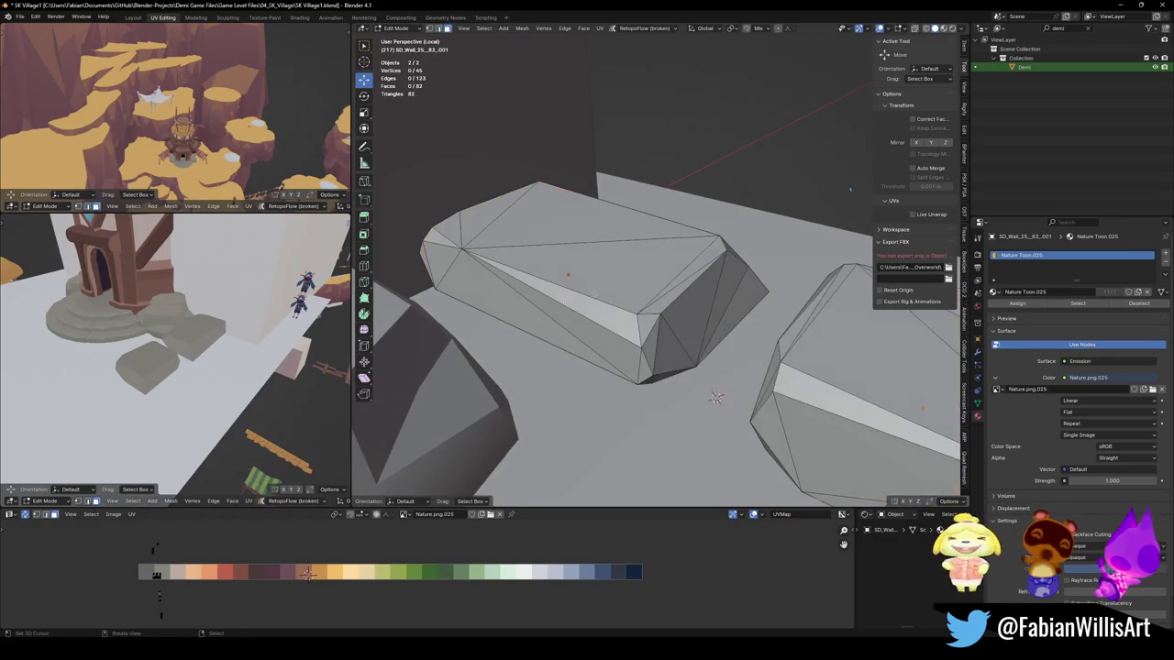
key("a")
Step: Scale the slabs' UV islands, mirror them along X and stretch them along Y
key("s")
left_click(250, 556)
key("s")
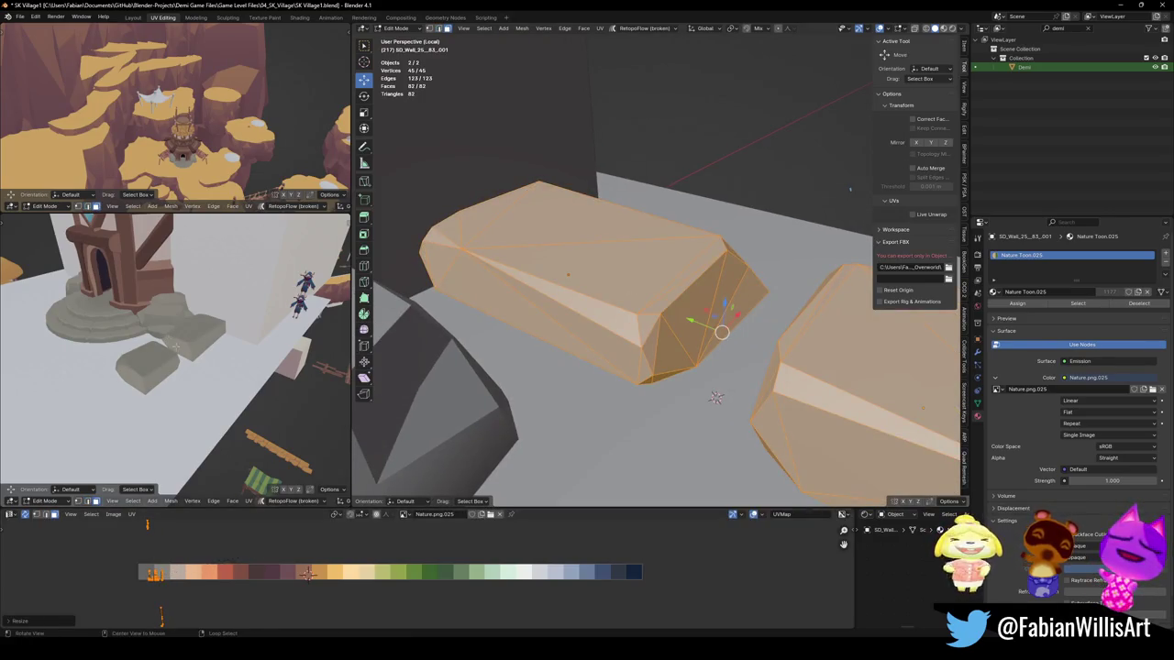
mouse_move(273, 352)
middle_mouse_down()
mouse_move(260, 367)
mouse_move(314, 288)
mouse_move(266, 469)
middle_mouse_up()
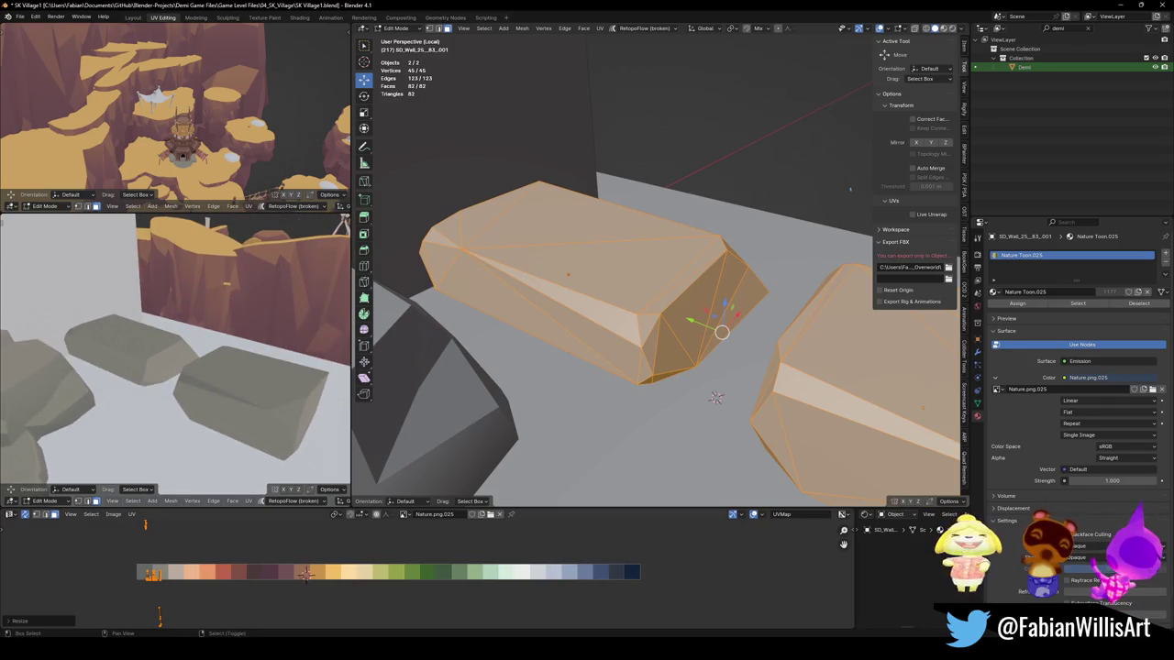
key("ctrl+m")
key("x")
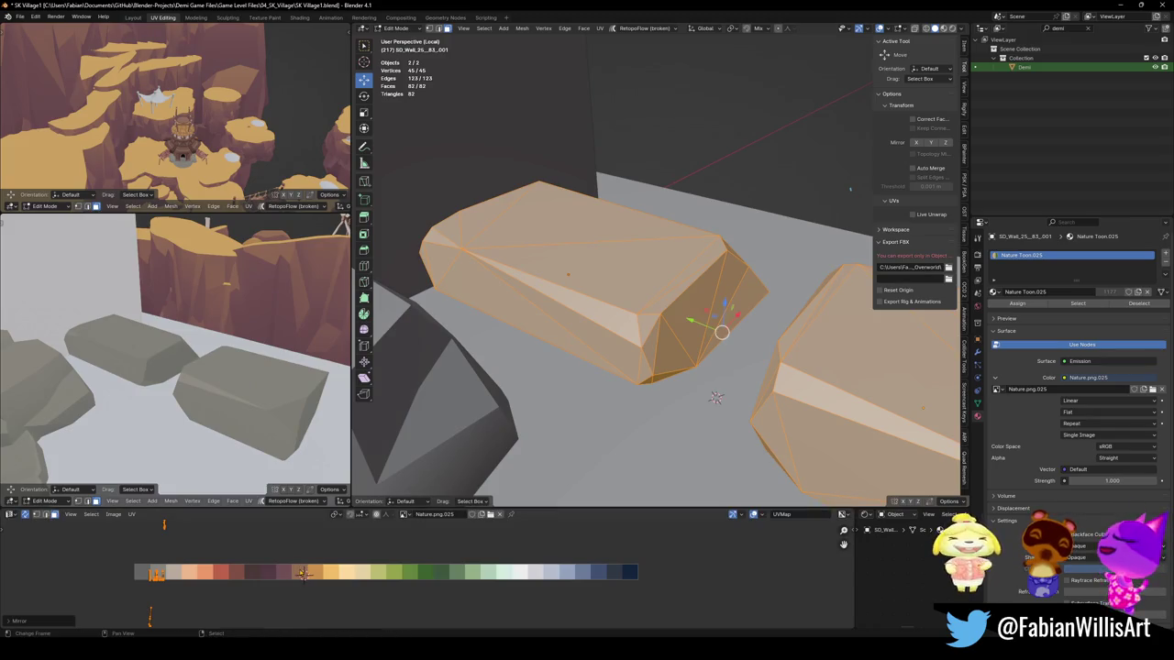
key("s")
key("y")
mouse_move(183, 367)
middle_mouse_down()
mouse_move(139, 346)
mouse_move(245, 369)
mouse_move(220, 367)
middle_mouse_up()
Step: Select same-facing side faces and narrow them along X with proportional editing
middle_click_drag(596, 321, 549, 310)
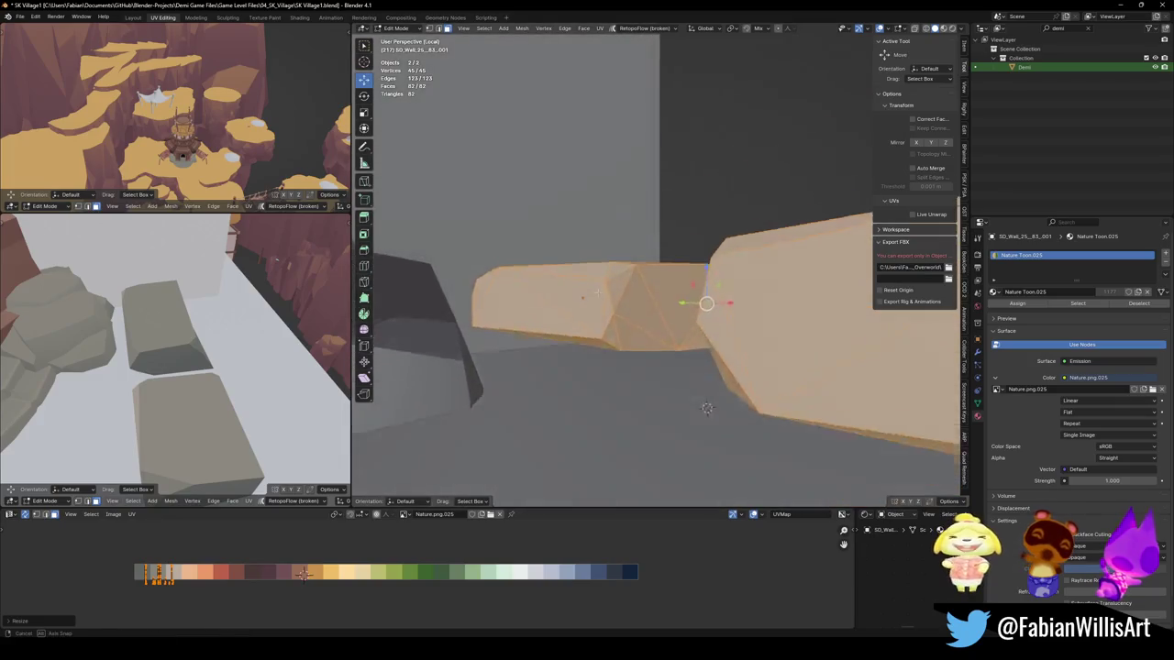
key("alt+a")
left_click(548, 311)
key("q")
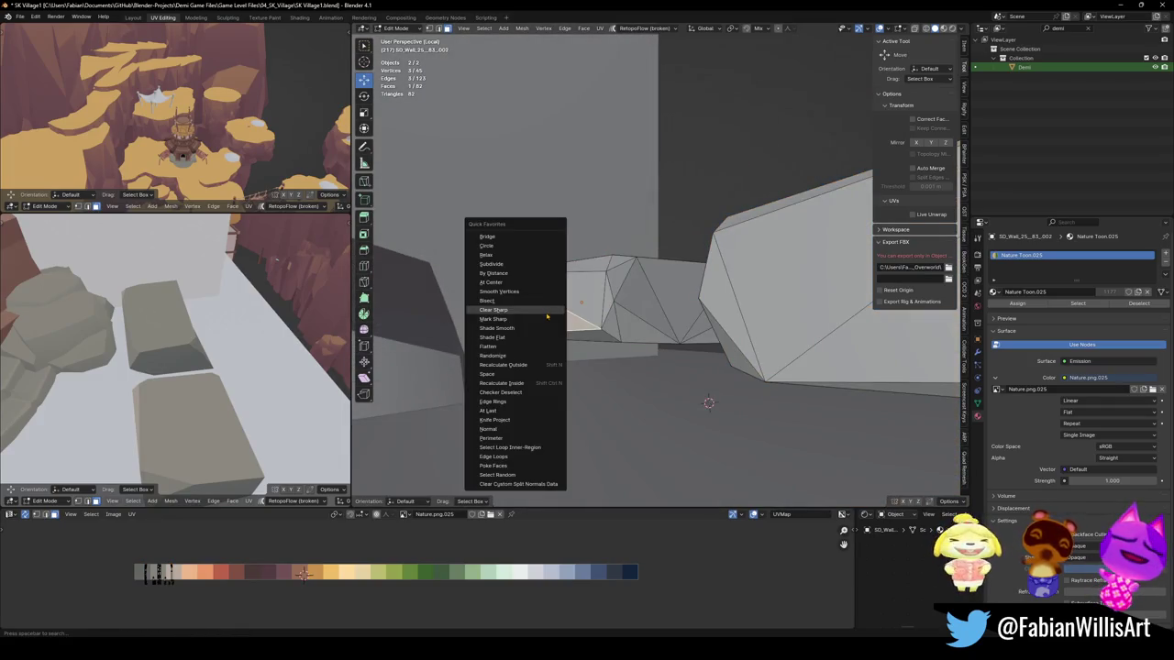
left_click(503, 433)
mouse_move(503, 433)
middle_mouse_down()
mouse_move(629, 275)
mouse_move(629, 327)
middle_mouse_up()
key("s")
key("x")
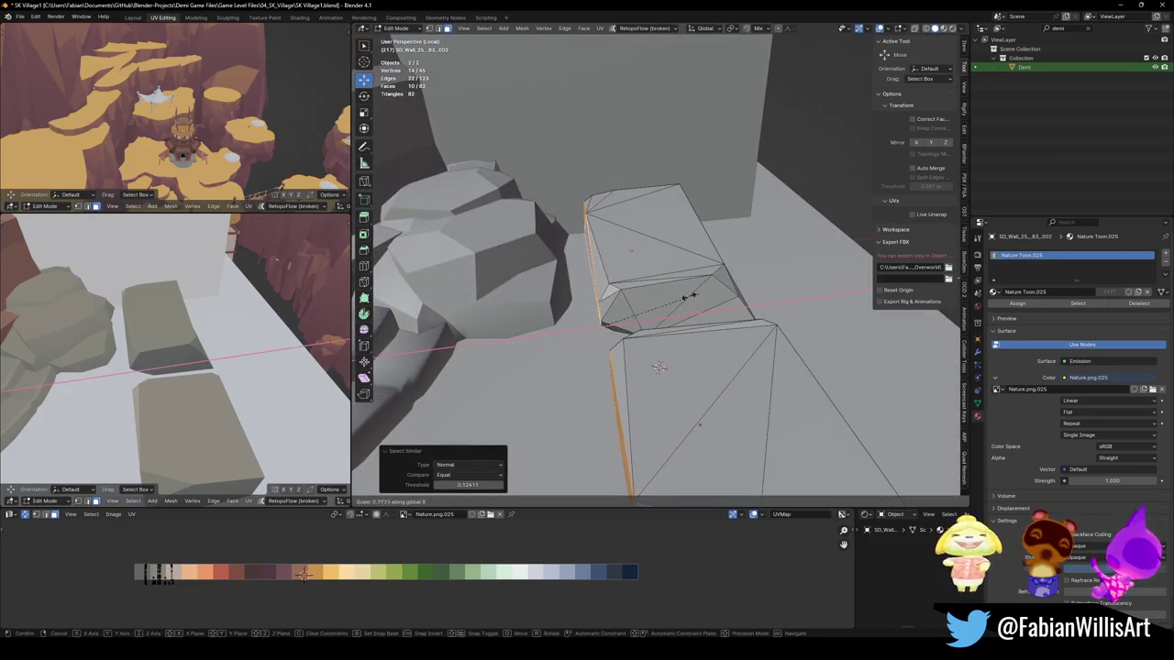
key("o")
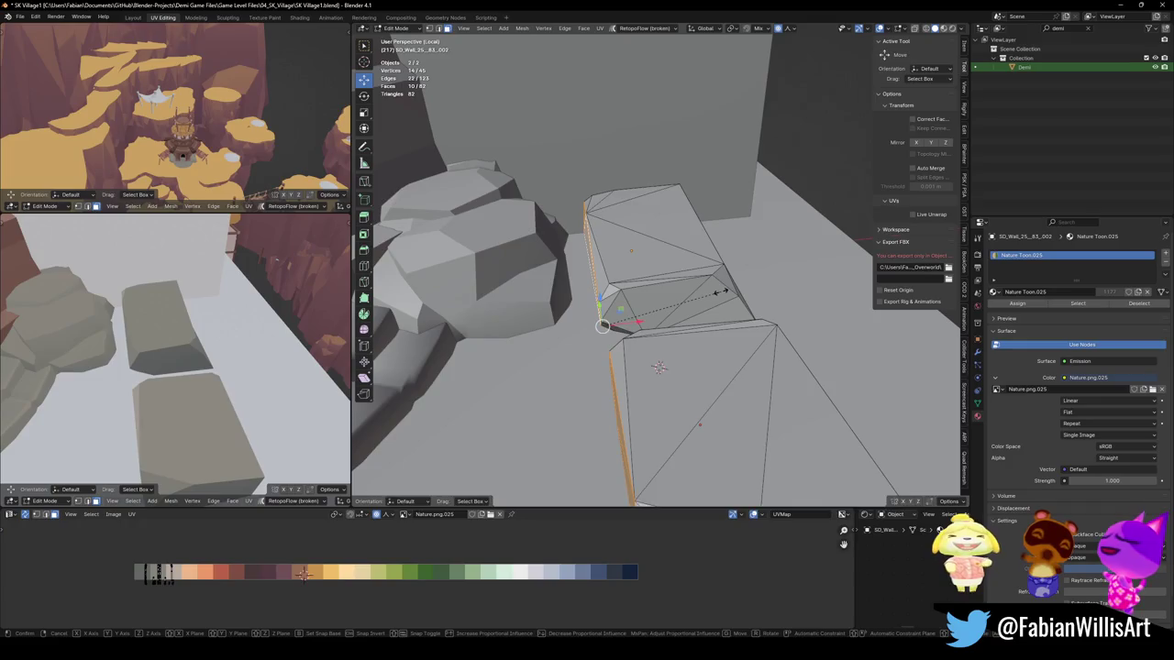
scroll(647, 305, "up", 8)
scroll(632, 310, "up", 8)
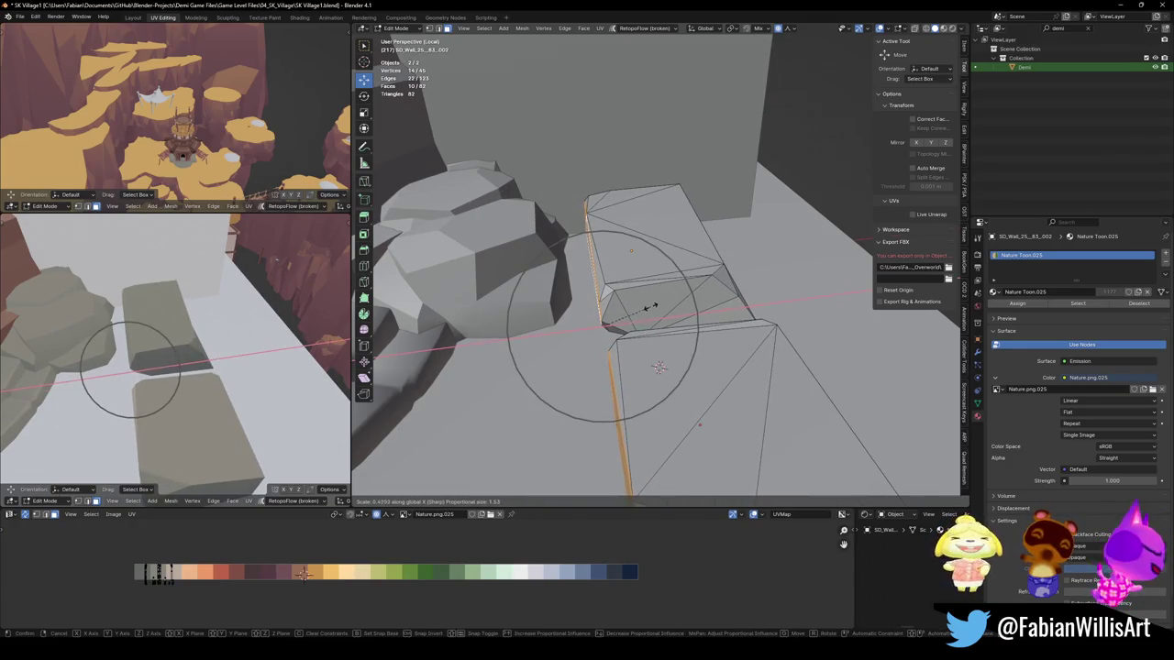
left_click(650, 307)
Step: Bevel an end edge of the slab
mouse_move(704, 302)
middle_mouse_down()
mouse_move(679, 311)
mouse_move(717, 319)
mouse_move(780, 275)
middle_mouse_up()
left_click(679, 312)
right_click(717, 318)
middle_click_drag(752, 322, 761, 256)
key("ctrl+b")
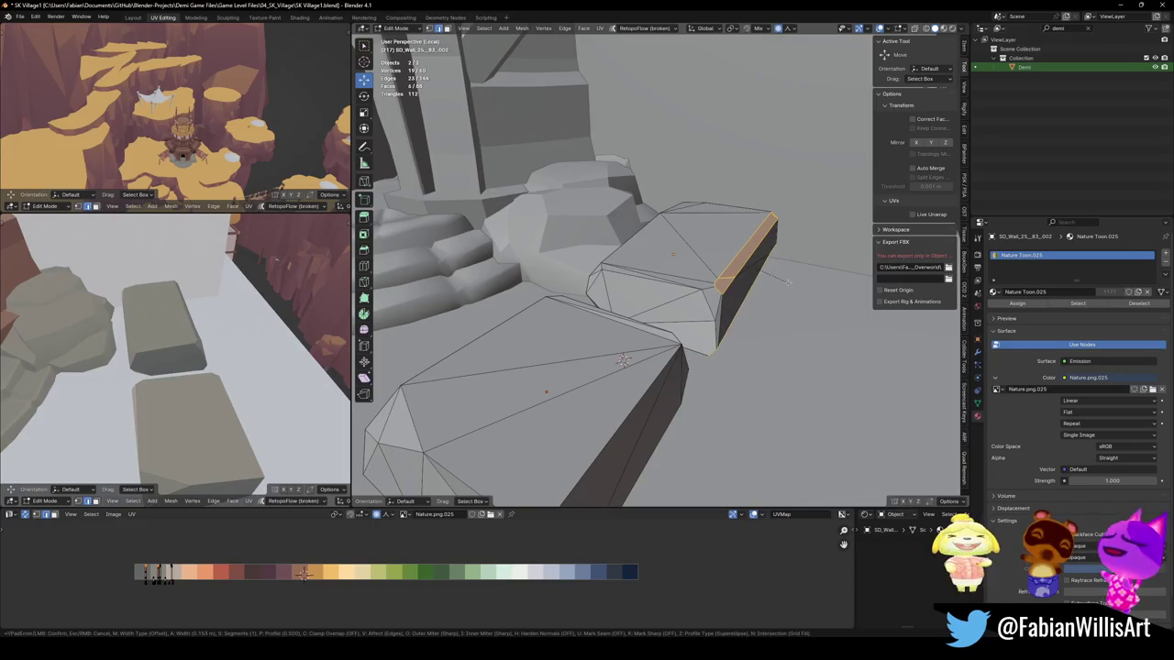
left_click(831, 293)
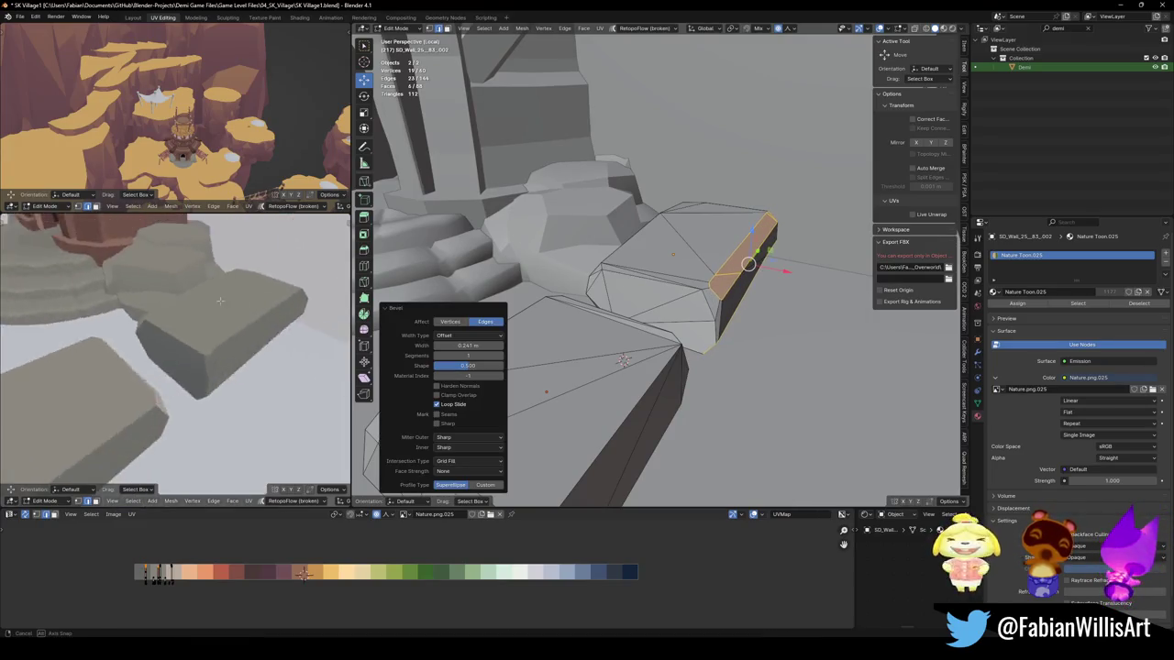
middle_click_drag(174, 348, 202, 340)
key("alt+a")
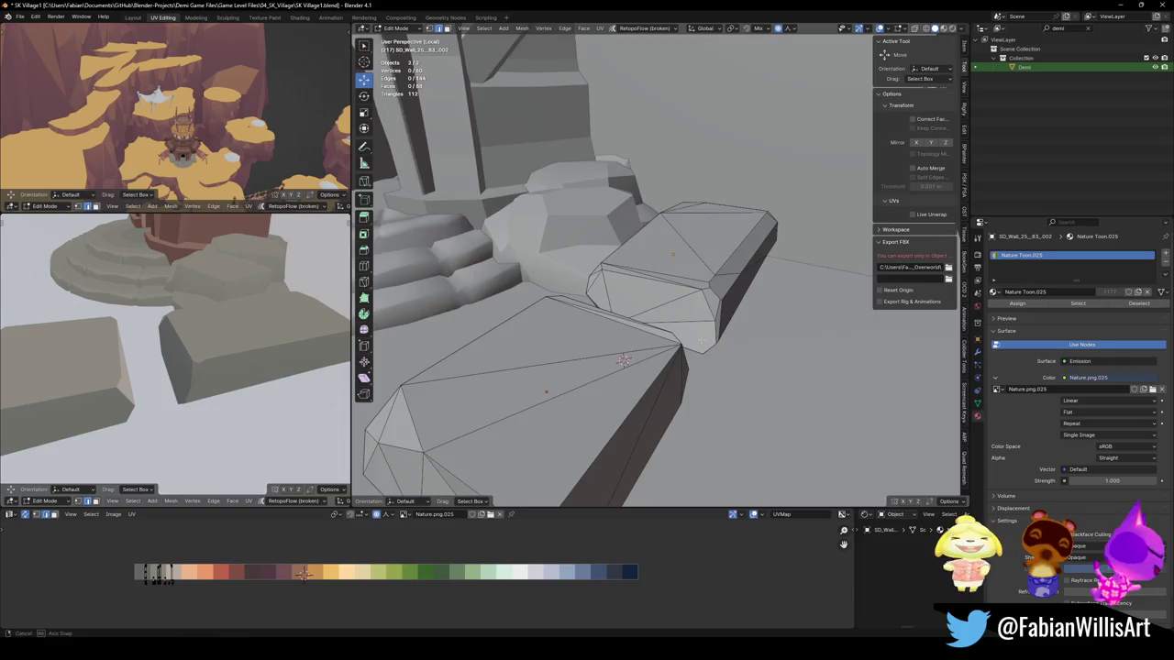
middle_click_drag(624, 349, 605, 341)
Step: Select end faces by normal and stretch them along Y, leaving a gap between the stones
key("shift+g")
left_click(605, 311)
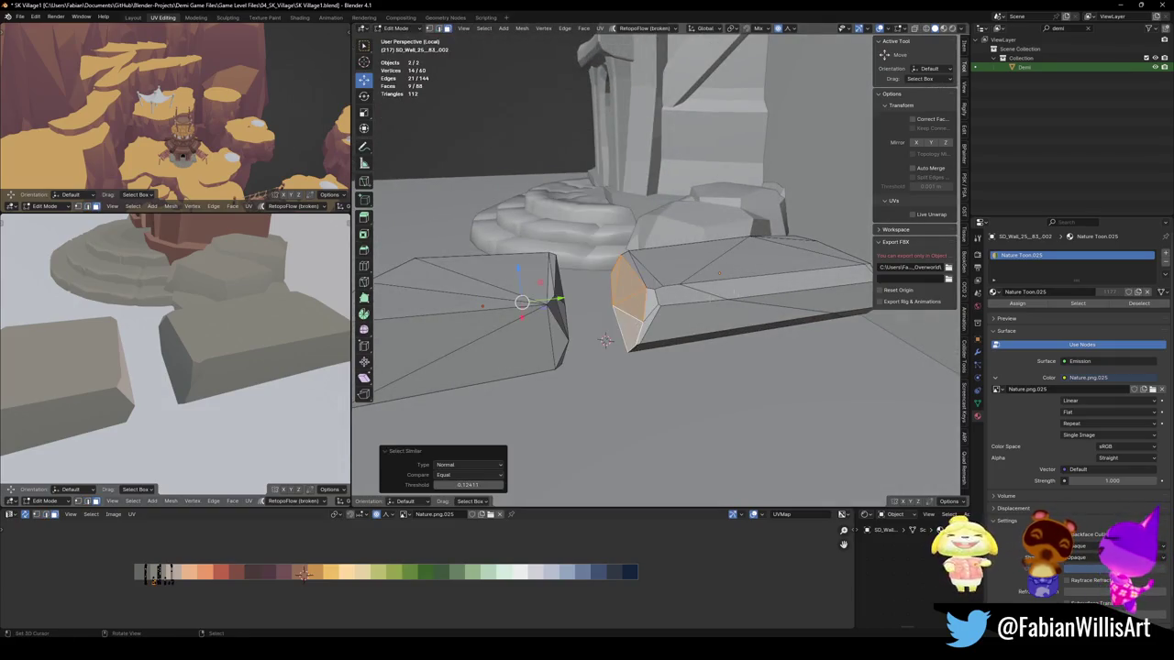
key("s")
key("y")
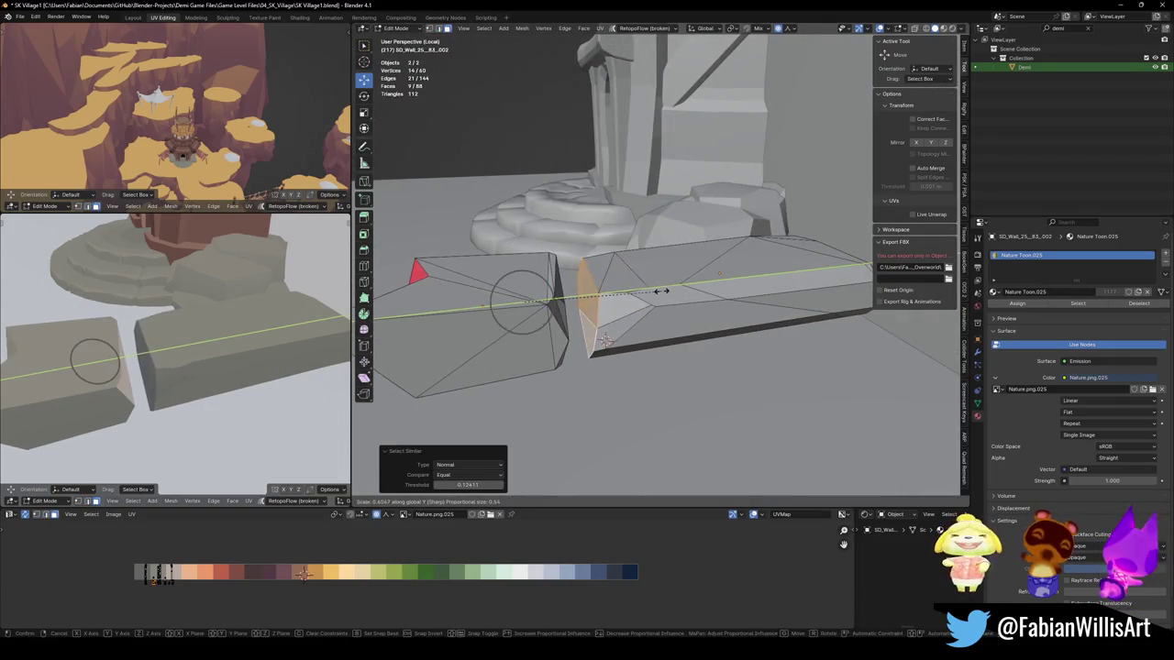
left_click(675, 307)
key("alt+a")
key("Tab")
Step: Select the right stone's end faces by normal and stretch them along Y
left_click(633, 318)
key("Tab")
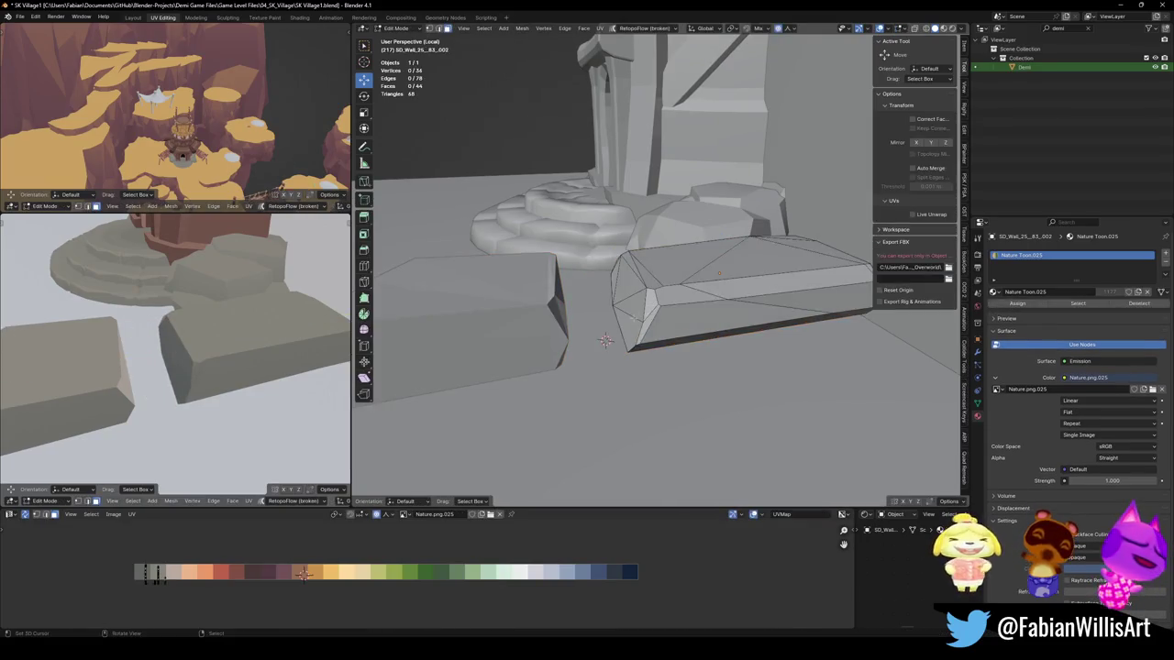
key("shift+g")
left_click(633, 317)
key("s")
key("y")
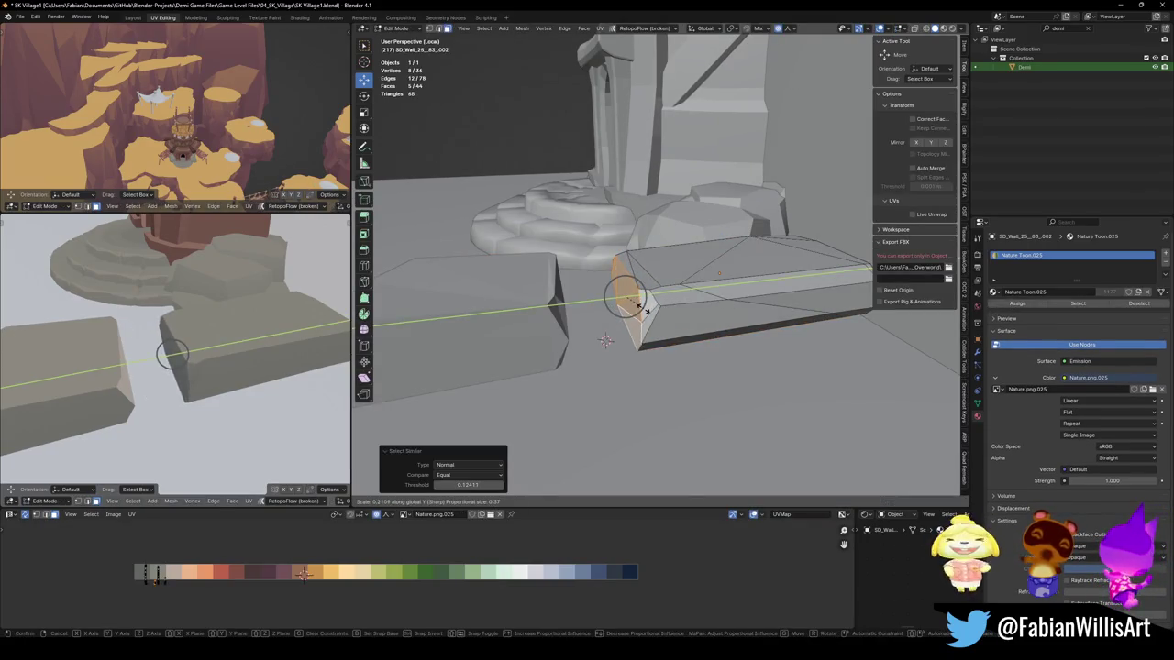
left_click(641, 310)
Step: Bevel an end edge of the right stone
left_click(631, 275)
mouse_move(633, 284)
middle_mouse_down()
mouse_move(632, 321)
mouse_move(642, 317)
middle_mouse_up()
key("ctrl+b")
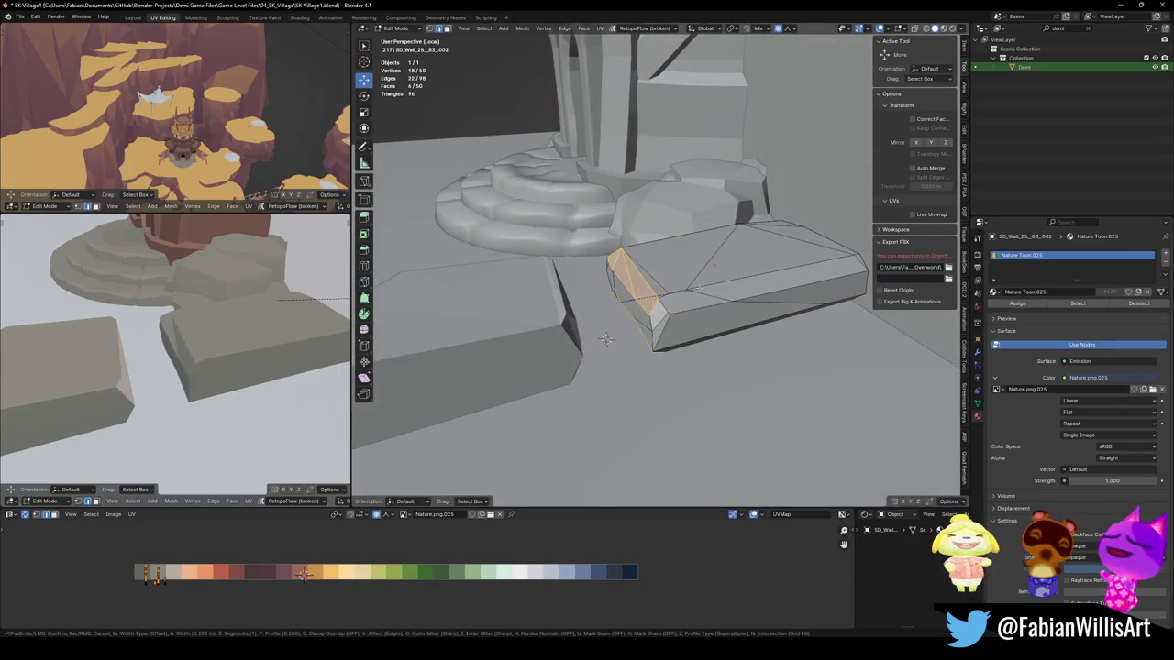
left_click(606, 339)
key("alt+a")
mouse_move(606, 339)
middle_mouse_down()
mouse_move(518, 351)
mouse_move(695, 331)
middle_mouse_up()
Step: Deselect everything and save SK Village1.blend
key("Tab")
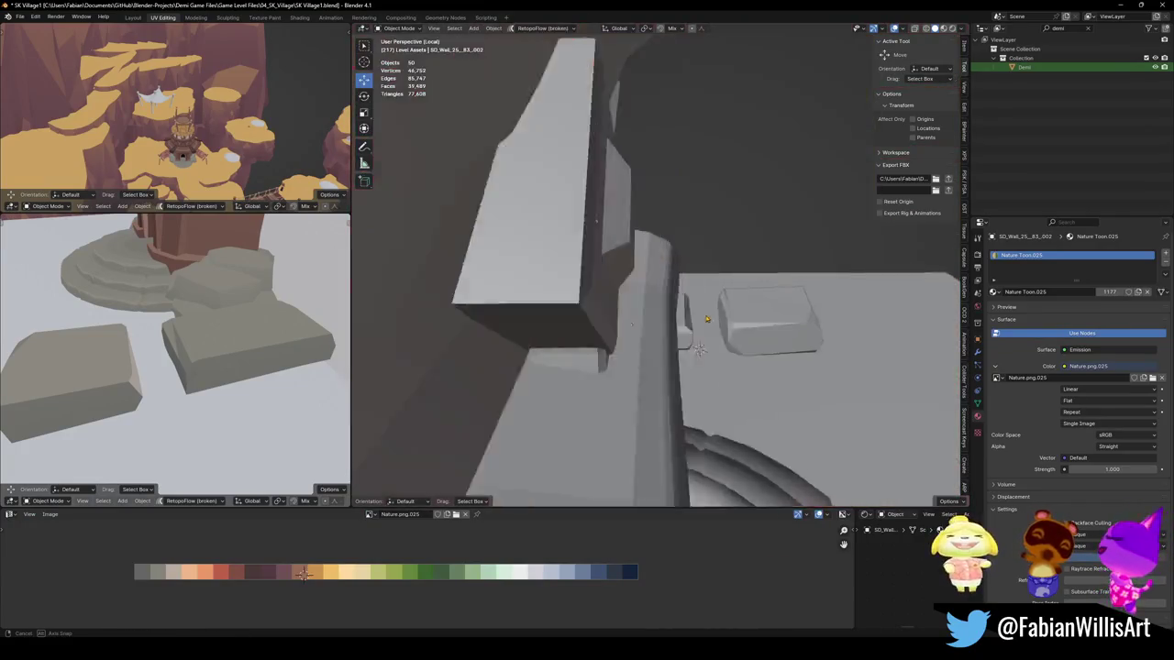
key("alt+a")
mouse_move(174, 348)
middle_mouse_down()
mouse_move(227, 322)
mouse_move(223, 333)
middle_mouse_up()
scroll(223, 333, "up", 4)
scroll(718, 452, "up", 4)
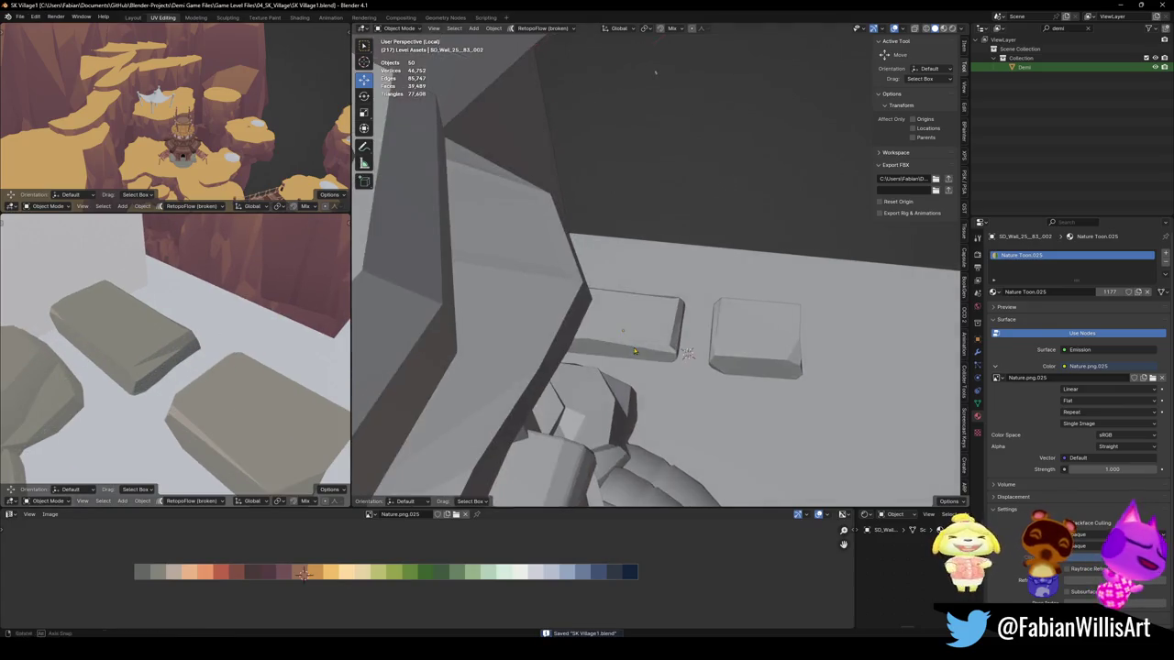
key("Tab")
key("ctrl+s")
Step: Roughen the small block by moving vertices along X and with proportional falloff
key("g")
key("x")
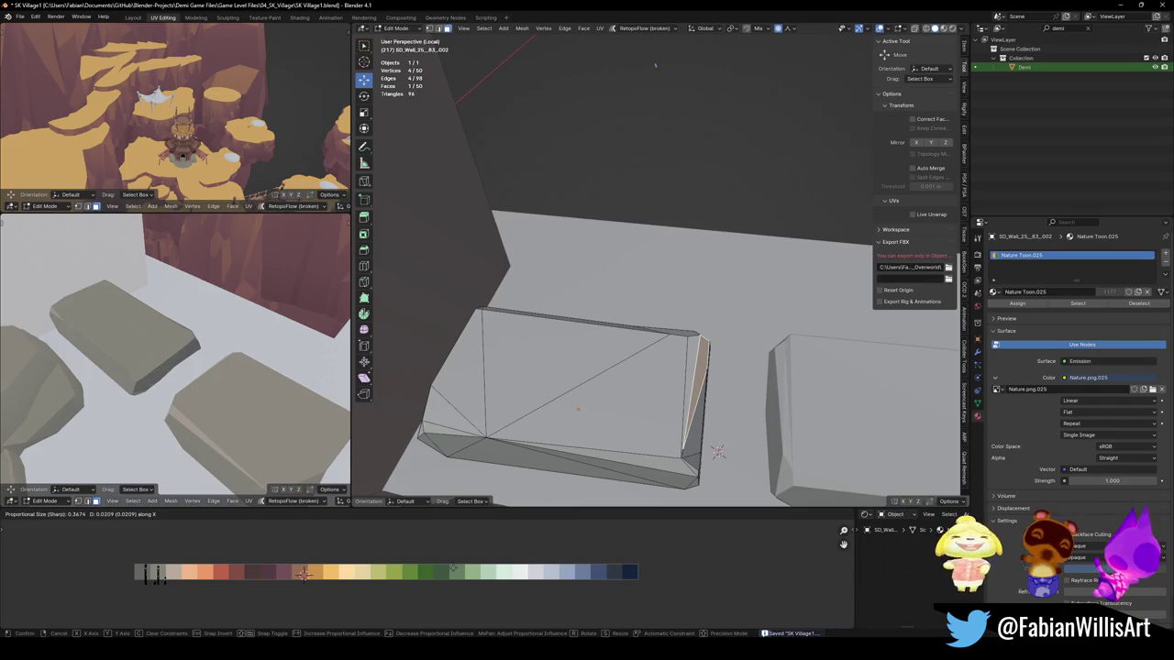
left_click(386, 440)
mouse_move(655, 64)
middle_mouse_down()
mouse_move(813, 302)
mouse_move(609, 387)
middle_mouse_up()
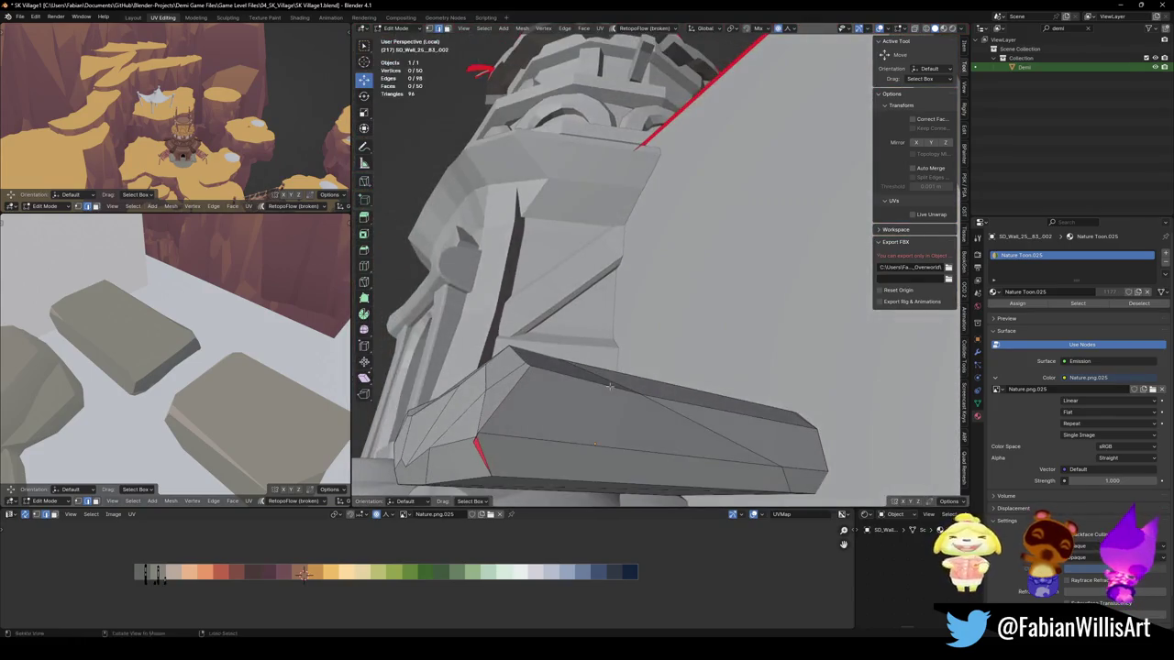
middle_click_drag(476, 437, 617, 332)
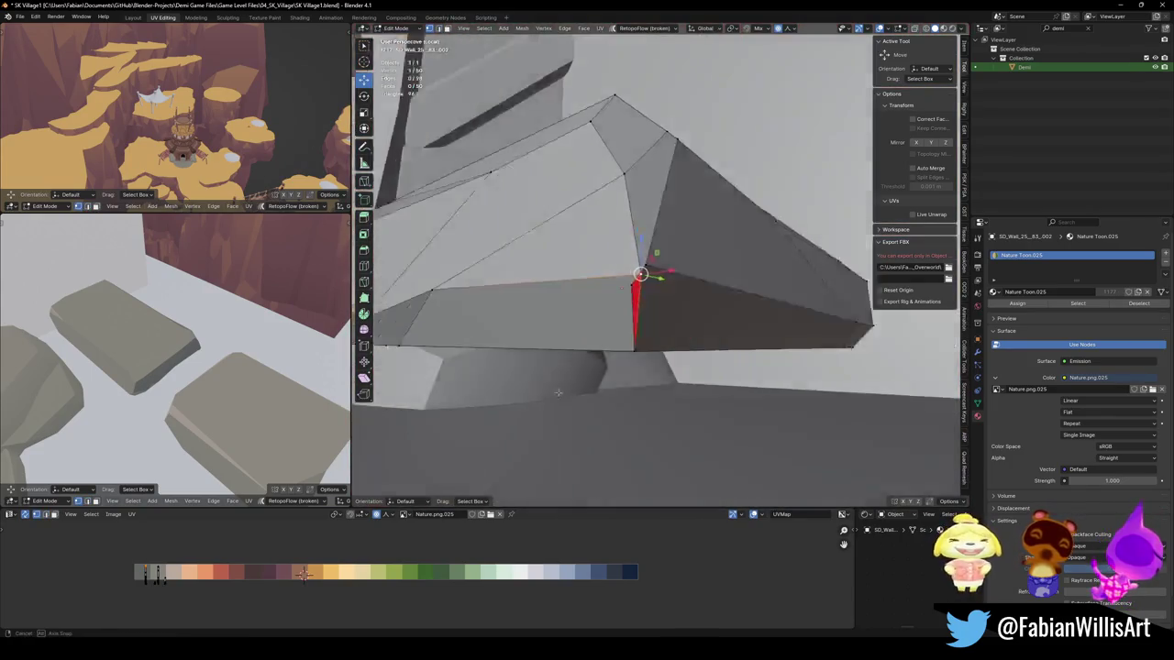
key("g")
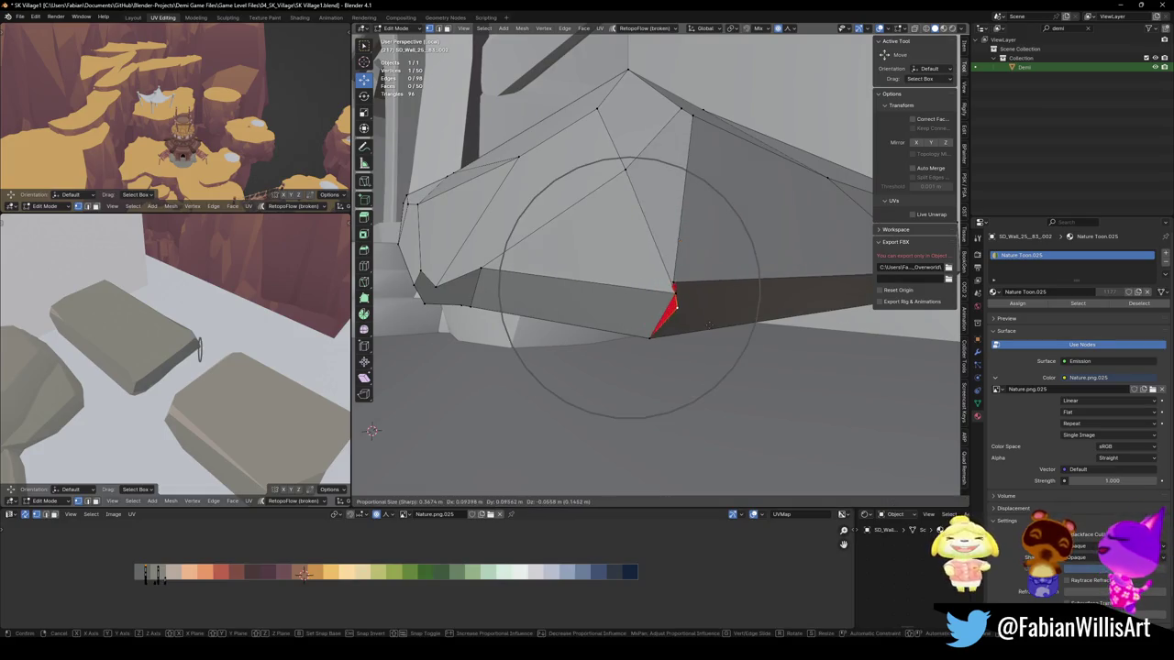
left_click(708, 323)
middle_click_drag(708, 323, 683, 300)
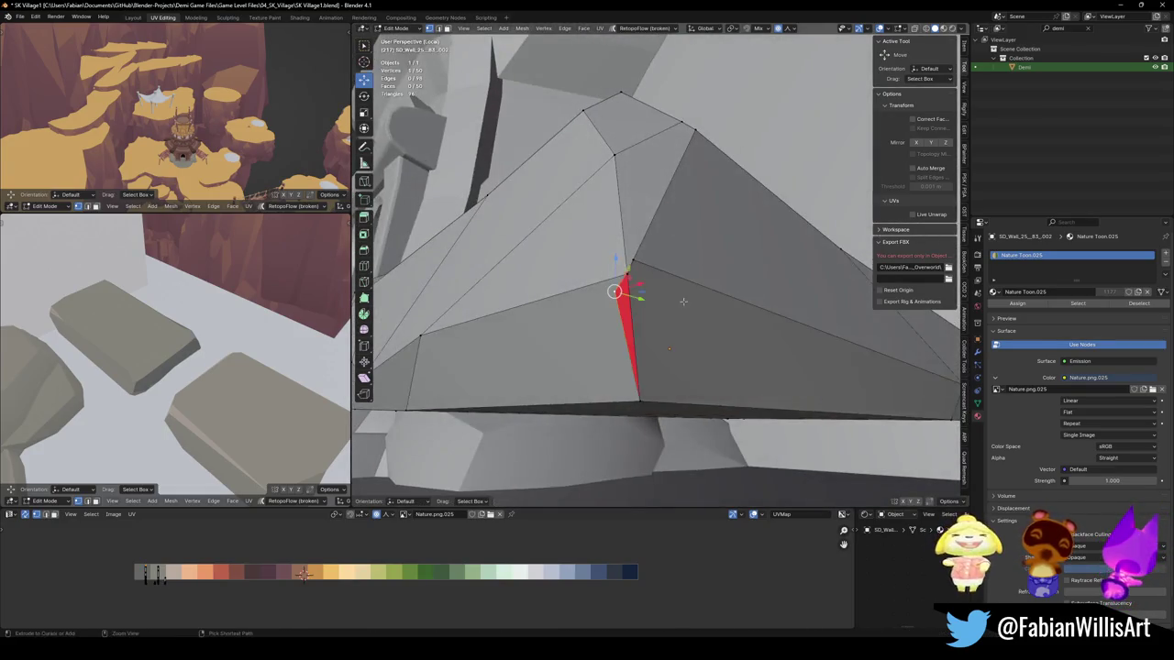
Step: Triangulate a block face together with its neighbouring faces
left_click(656, 311)
key("ctrl+KP_Add")
key("ctrl+t")
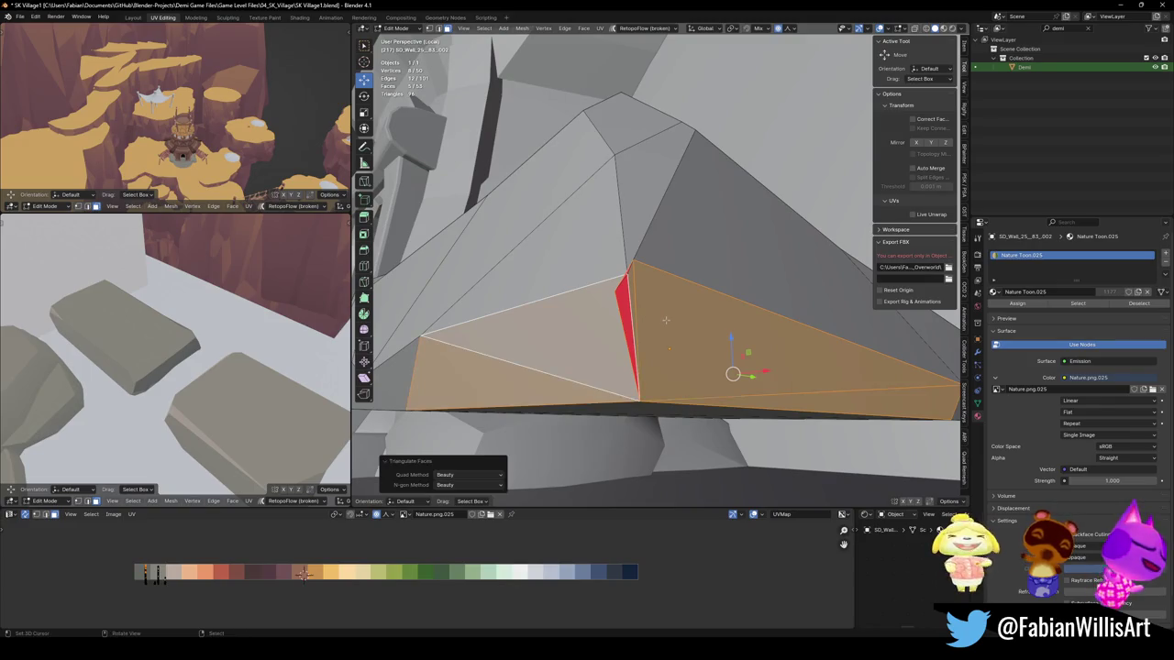
mouse_move(641, 318)
middle_mouse_down()
mouse_move(697, 312)
mouse_move(593, 311)
middle_mouse_up()
Step: Move and slide vertices to merge away the thin sliver face, sliding one 0.103
left_click(635, 292)
key("g")
left_click(760, 315)
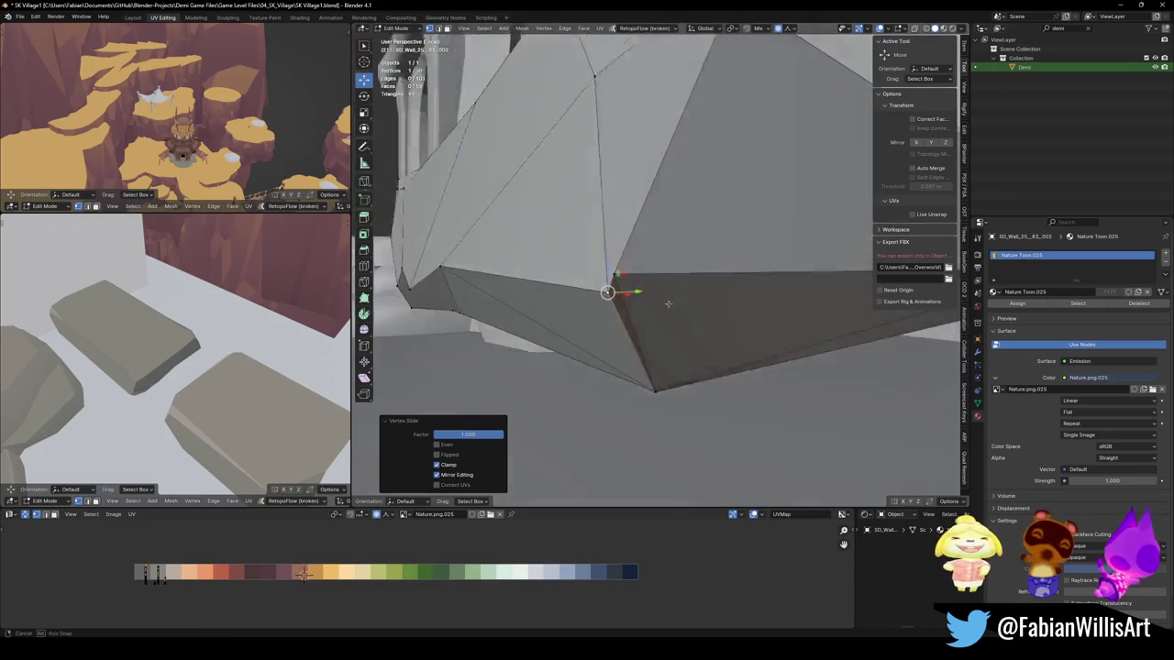
key("g")
key("g")
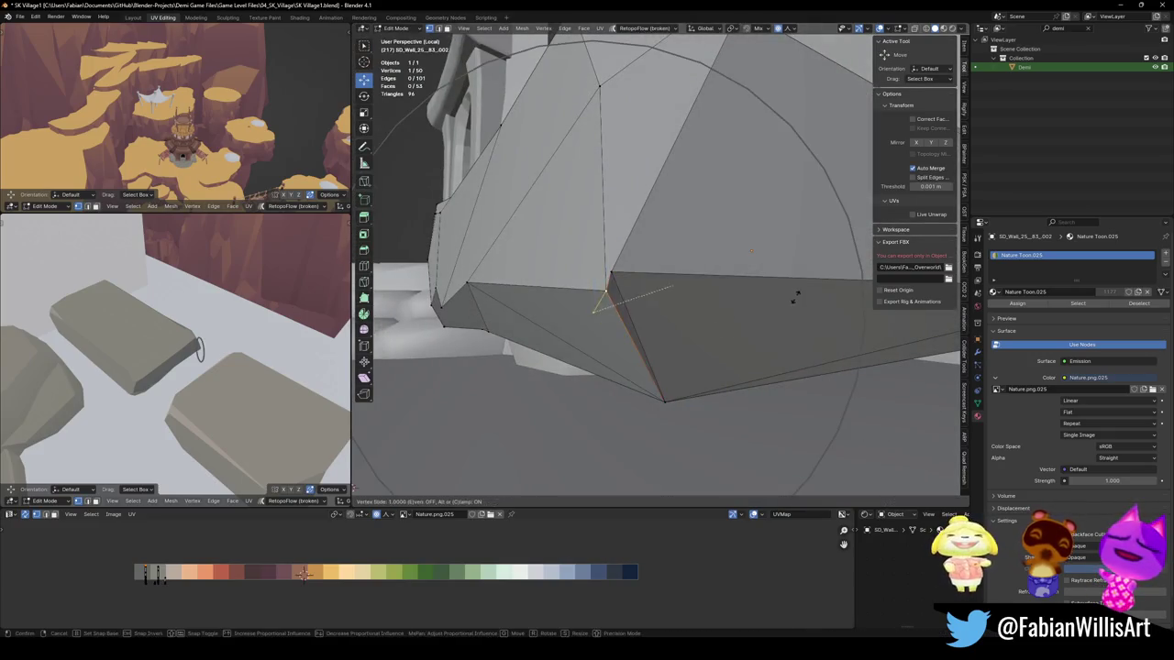
left_click(780, 319)
key("g")
key("g")
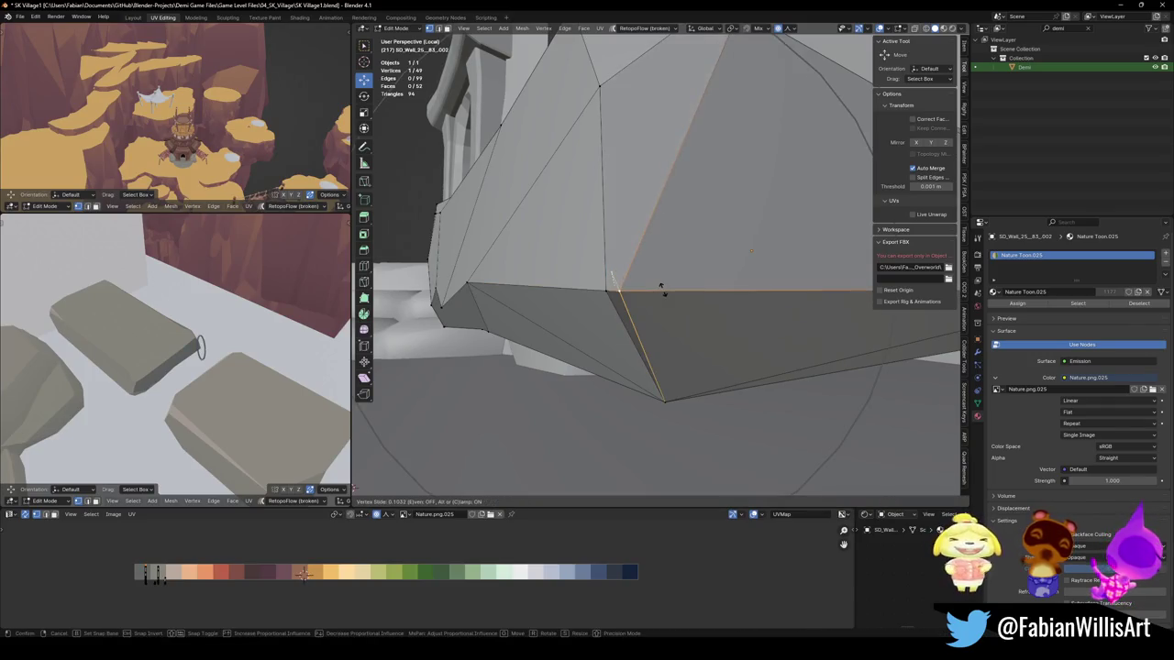
left_click(619, 290)
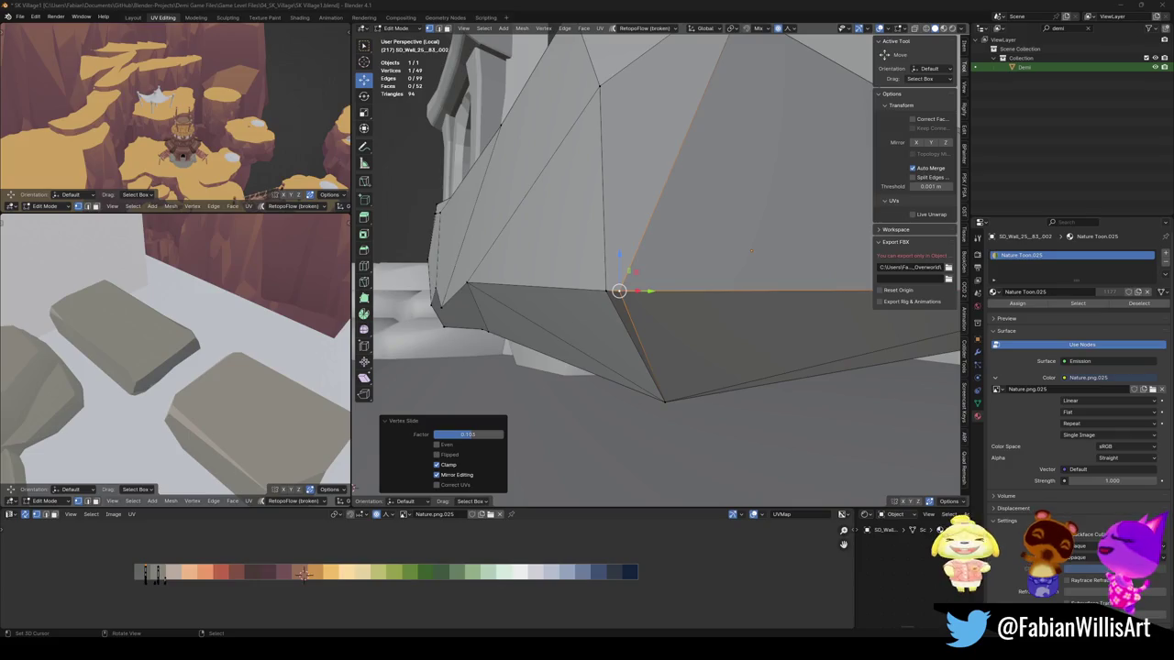
Step: Leave edit mode and orbit out to inspect the stone tiles
middle_click_drag(663, 265, 678, 363)
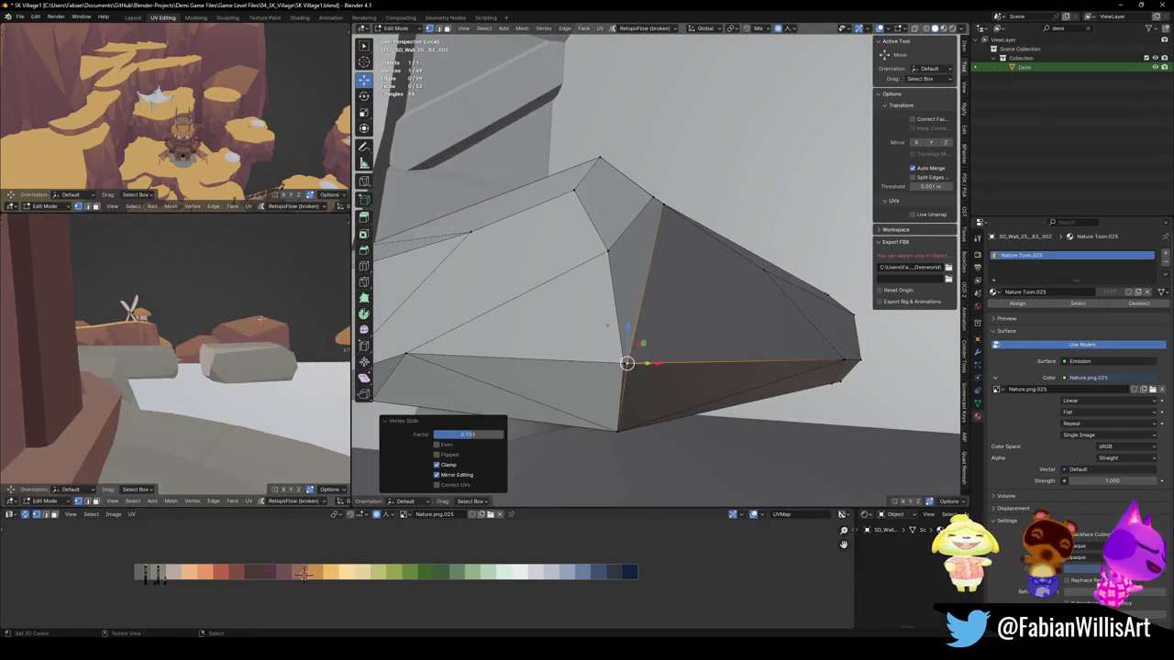
key("Tab")
mouse_move(626, 363)
middle_mouse_down()
mouse_move(639, 273)
mouse_move(690, 248)
mouse_move(627, 310)
middle_mouse_up()
scroll(658, 252, "up", 5)
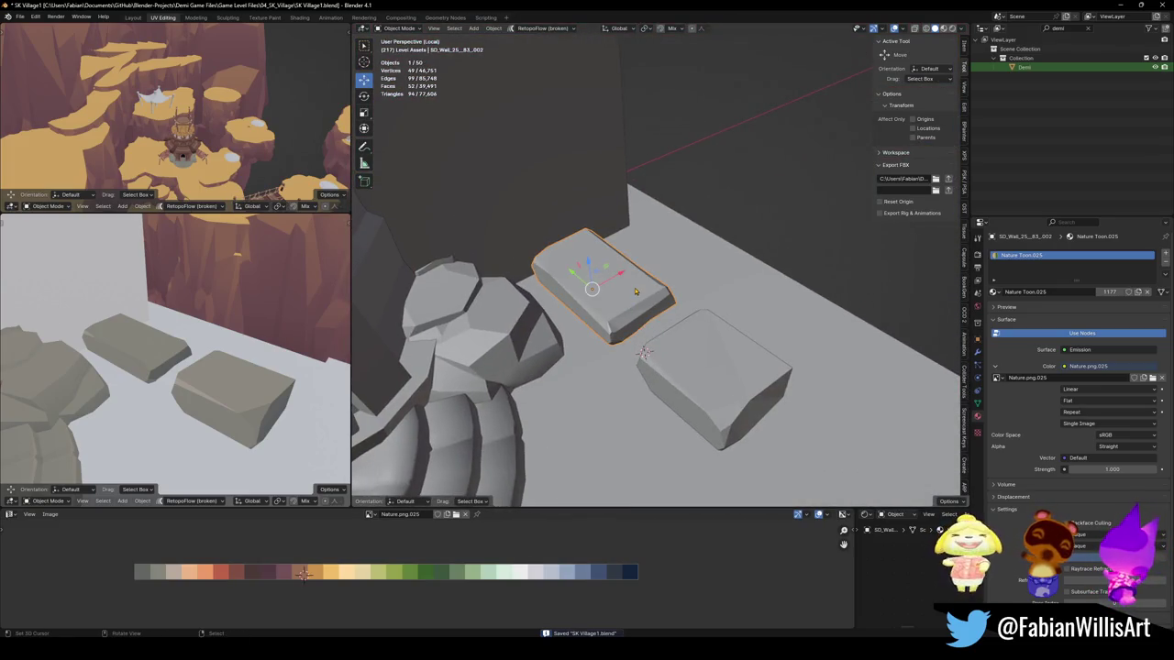
scroll(628, 300, "down", 4)
Step: Turn the block about Z, move it beside the rock path, and sink it lower
middle_click_drag(627, 300, 647, 321)
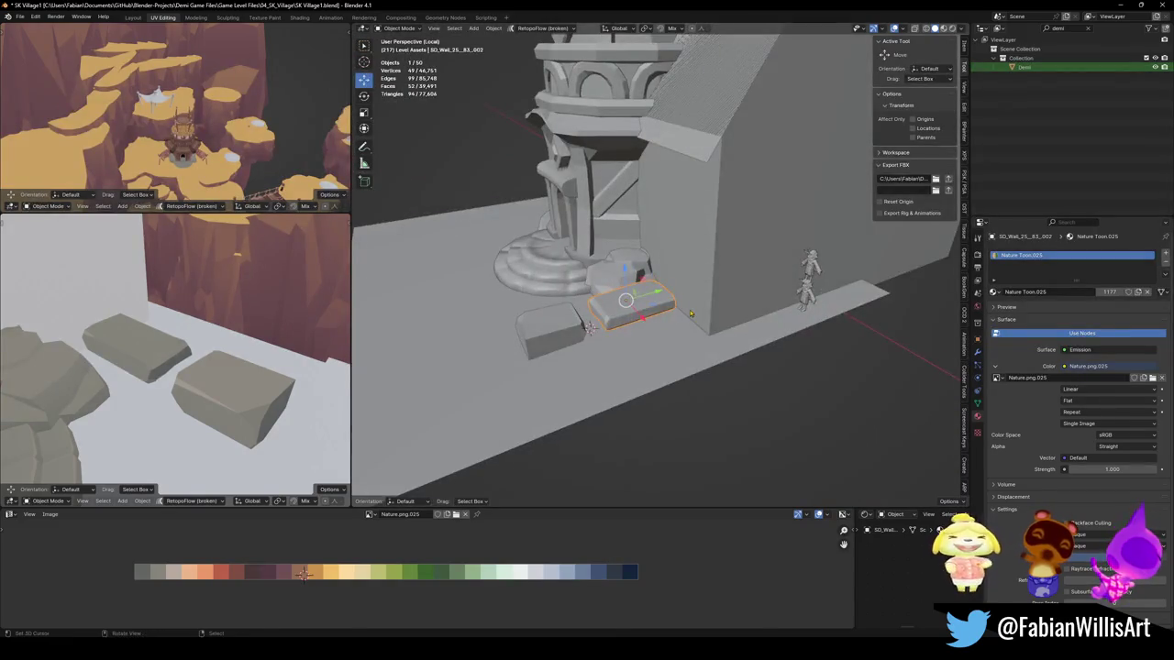
key("r")
key("z")
left_click(665, 352)
key("g")
left_click(721, 340)
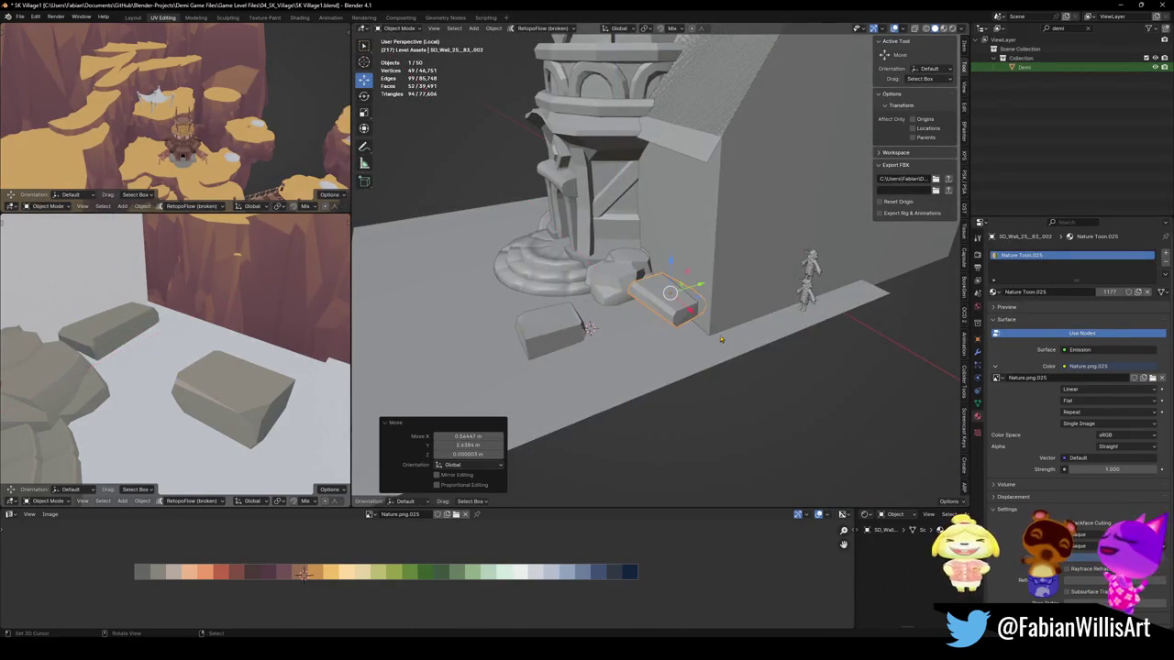
key("g")
key("z")
left_click(723, 356)
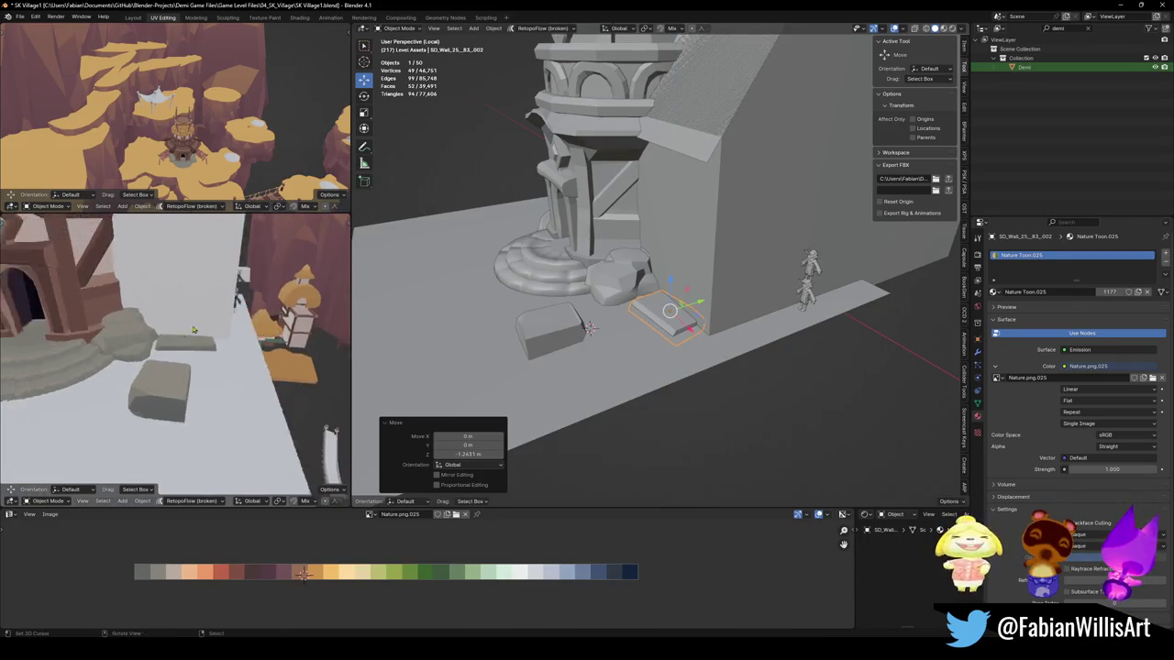
Step: Turn the block -11.3°, scale it taller along Z, and raise it back up
key("r")
key("z")
left_click(606, 332)
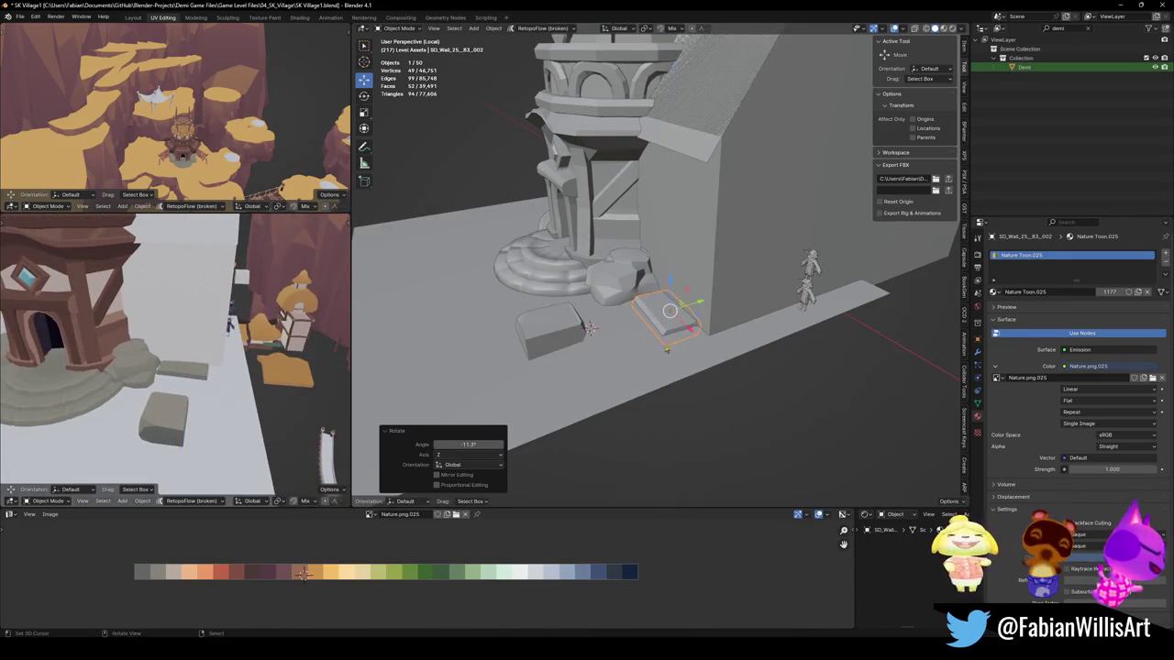
key("s")
key("z")
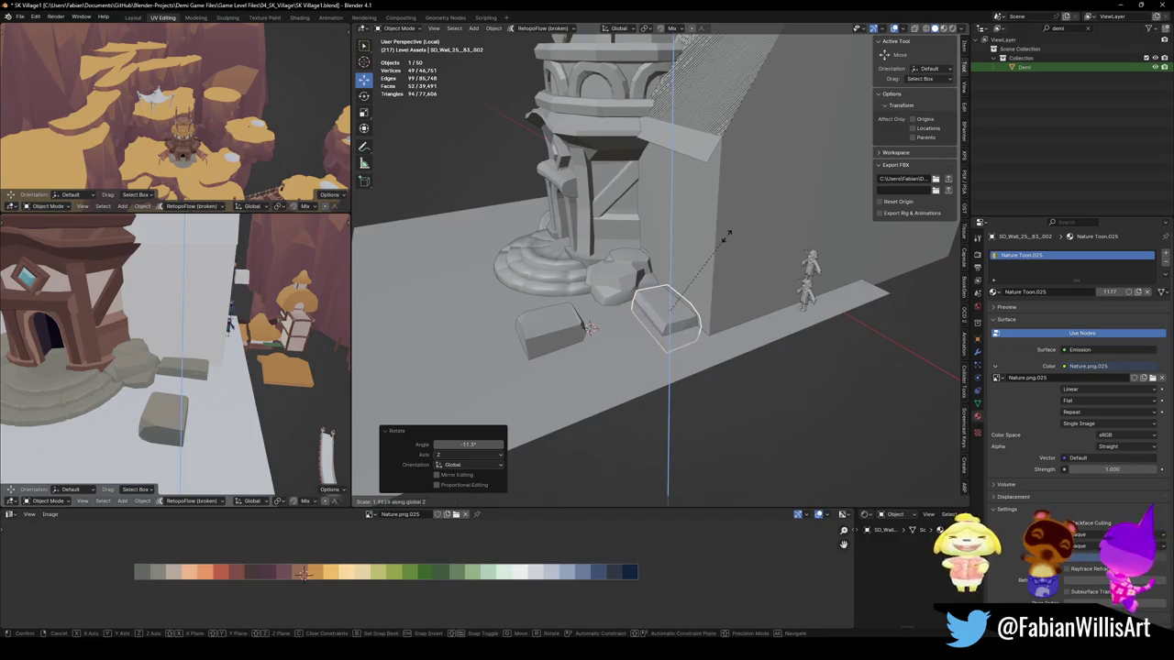
left_click(726, 237)
key("g")
key("z")
left_click(687, 283)
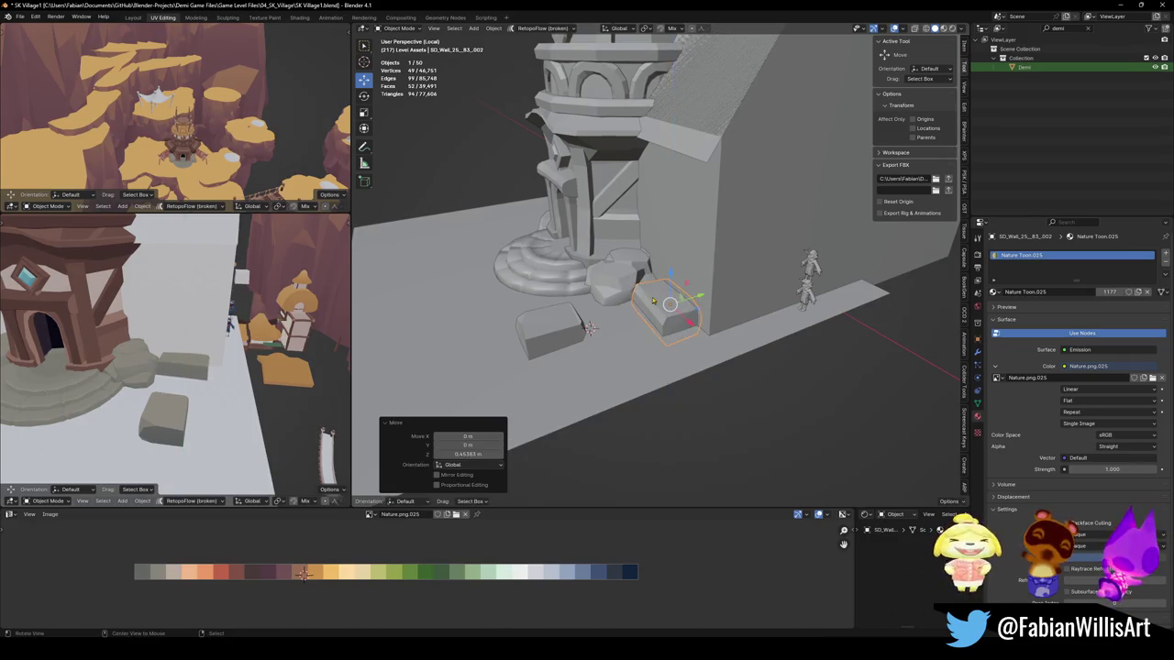
key("KP_Decimal")
Step: Turn the block around on Z and slide it level across the ground
key("r")
key("z")
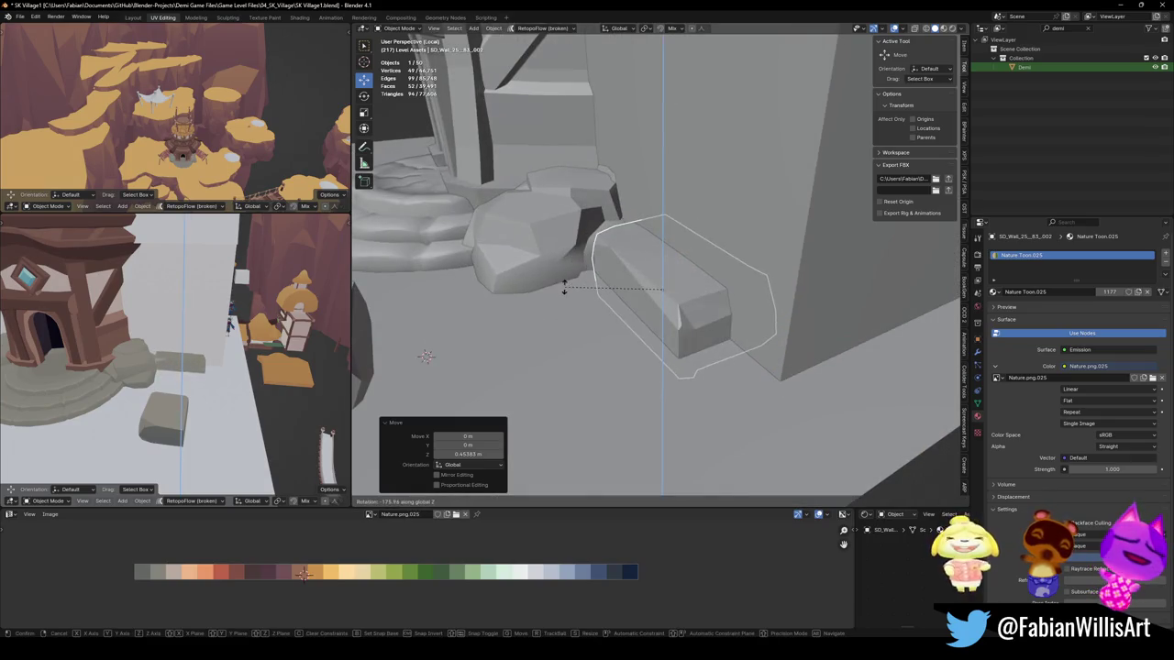
left_click(569, 287)
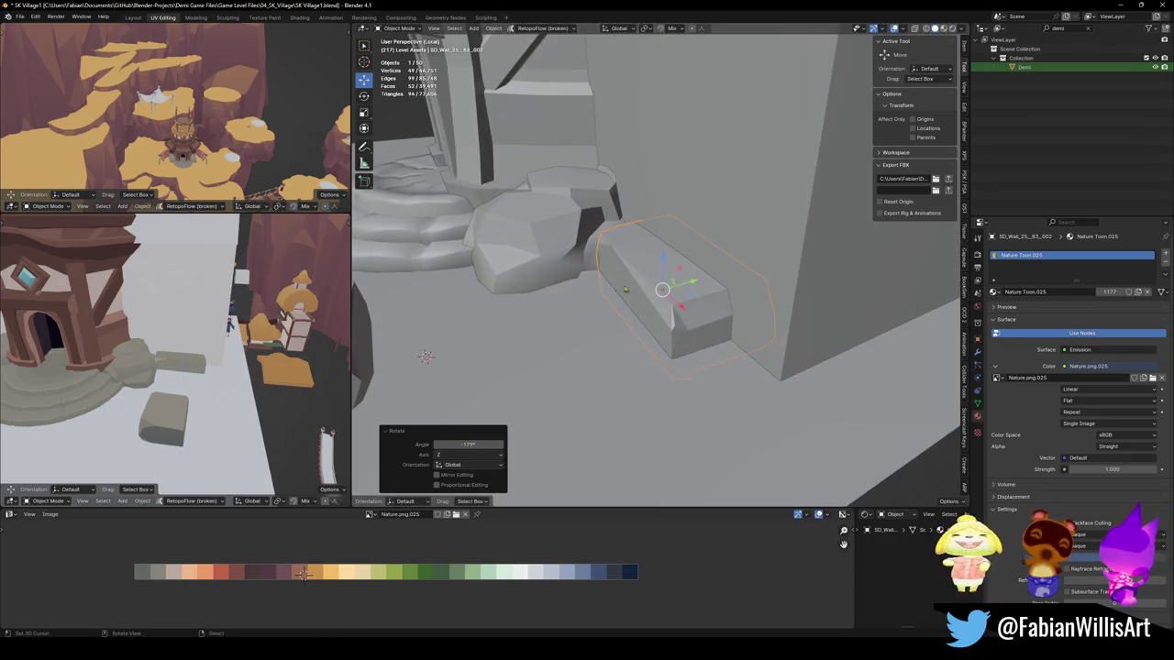
middle_click_drag(570, 287, 642, 312)
key("g")
key("shift+z")
left_click(673, 314)
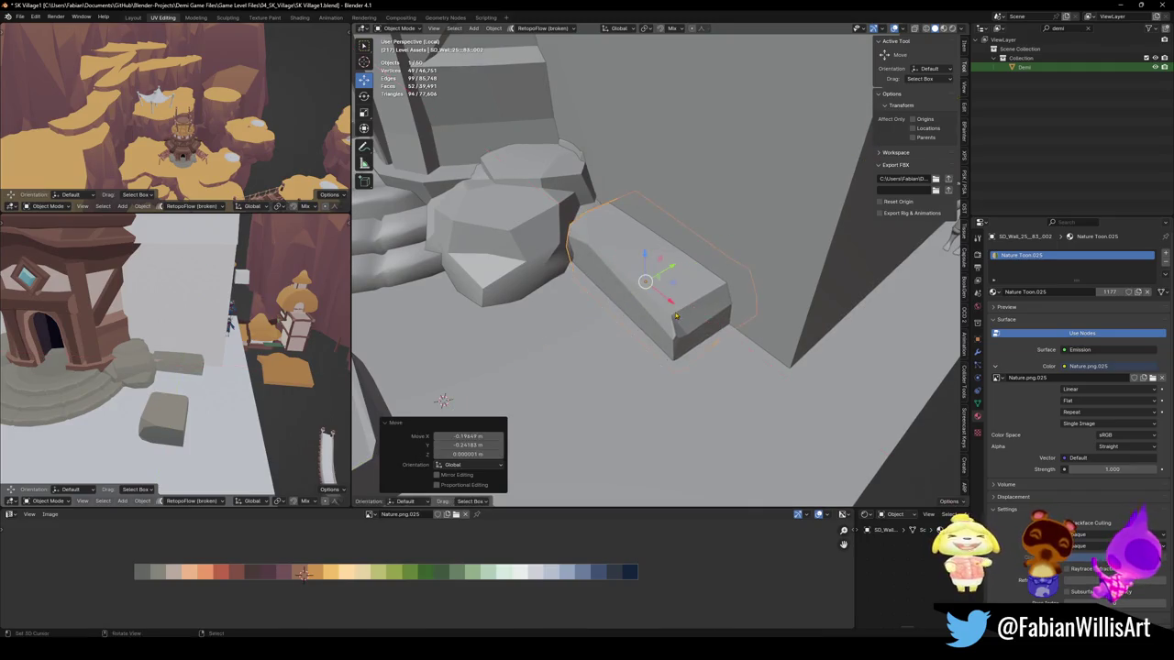
key("g")
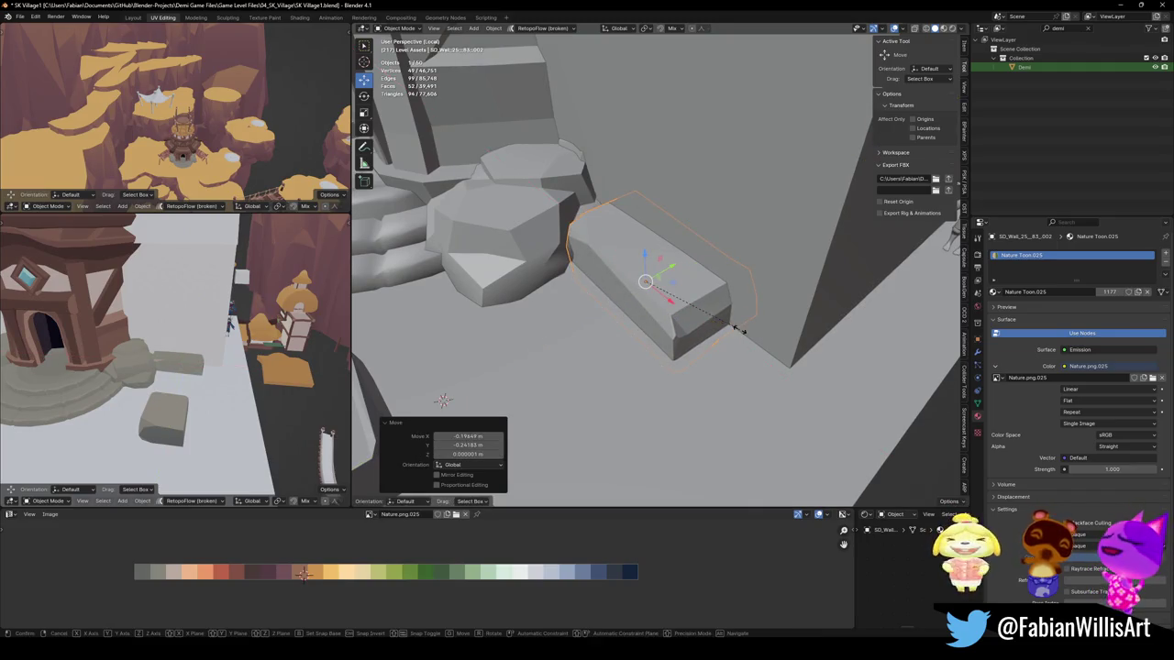
key("x")
key("Escape")
Step: Rotate the block again on Z and shift it along the Y axis
key("s")
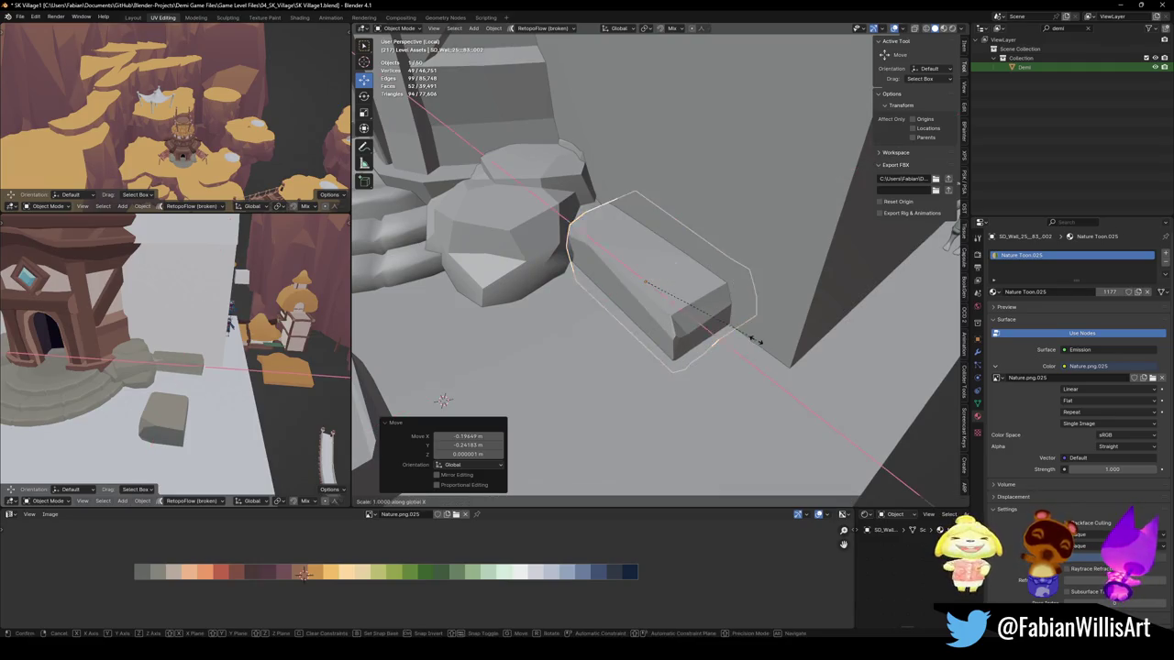
key("x")
key("y")
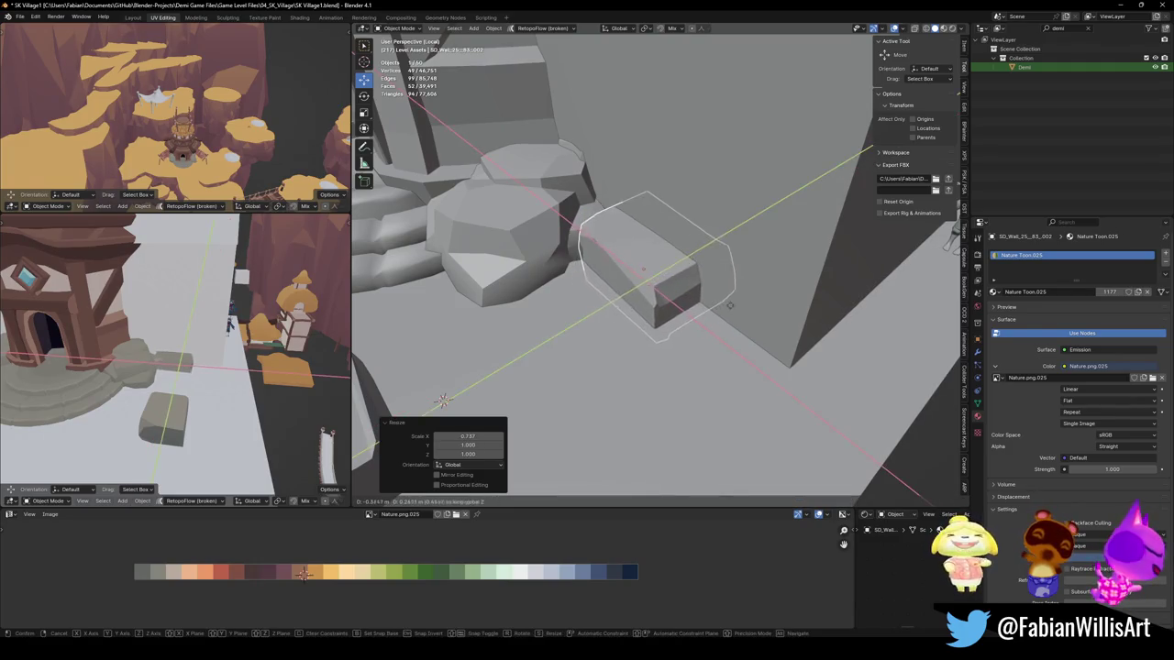
key("Escape")
middle_click_drag(731, 318, 544, 339)
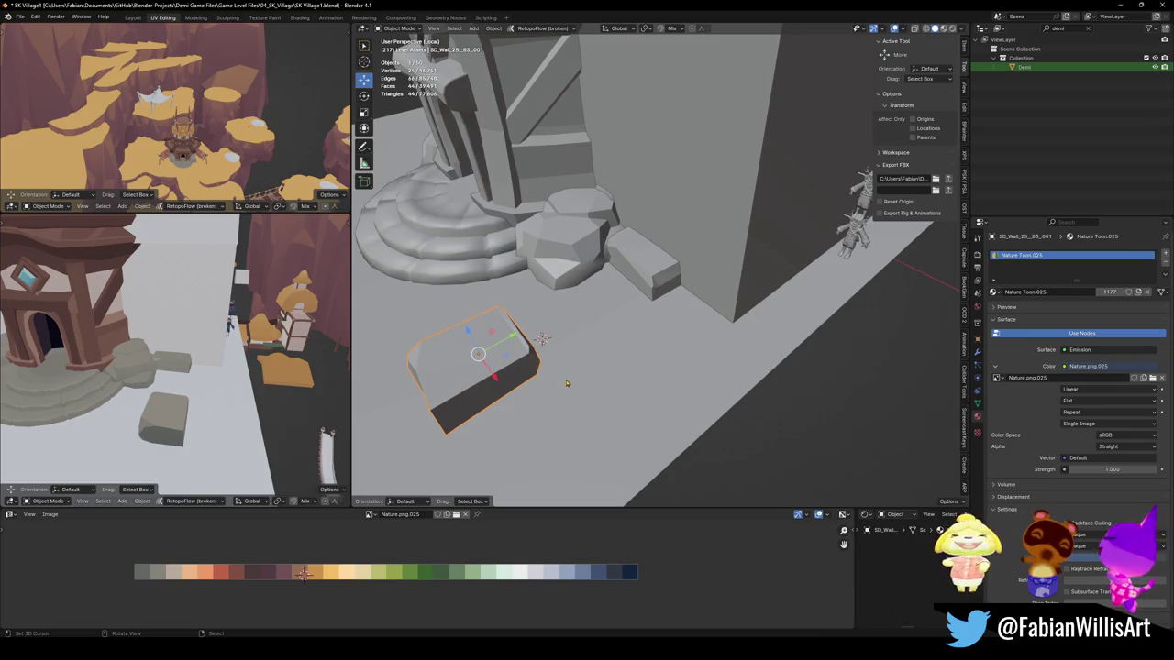
key("r")
key("z")
left_click(479, 442)
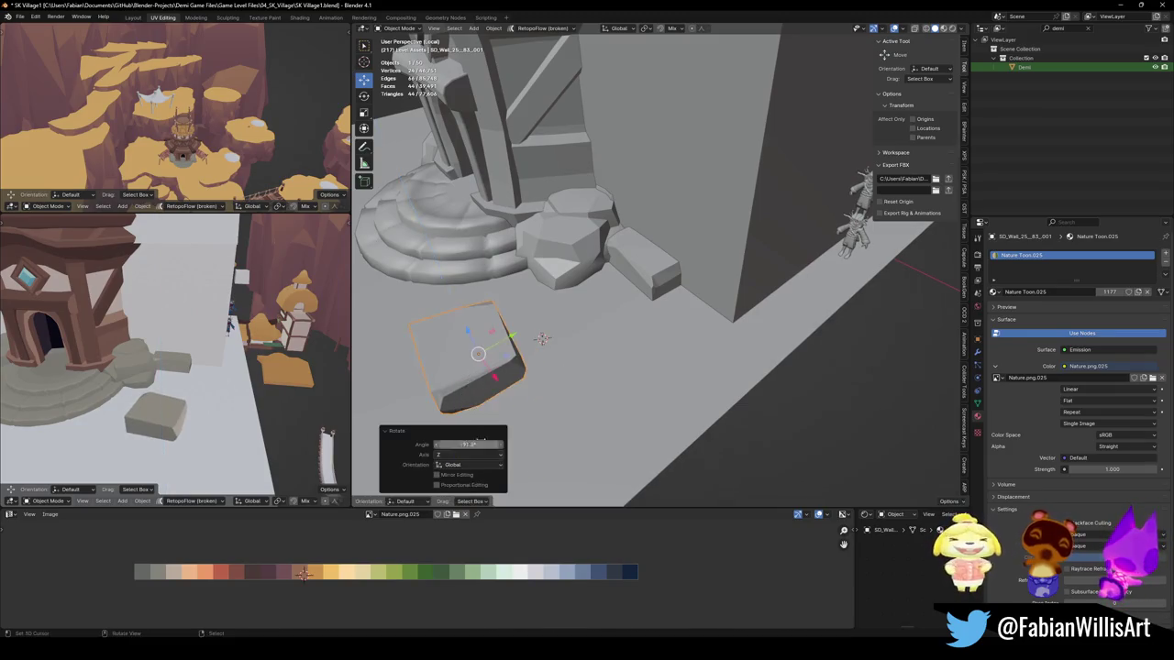
key("g")
key("y")
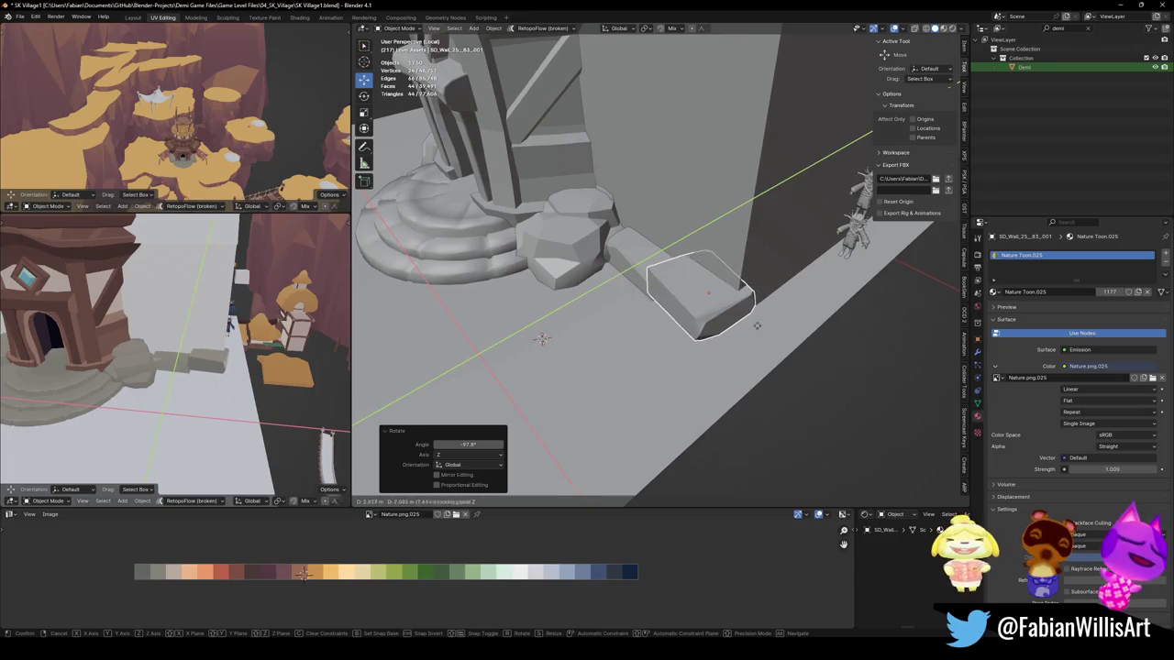
left_click(762, 321)
Step: Lower the block into the ground and adjust its Z rotation
middle_click_drag(762, 322, 688, 328)
key("g")
key("z")
left_click(721, 318)
key("r")
key("z")
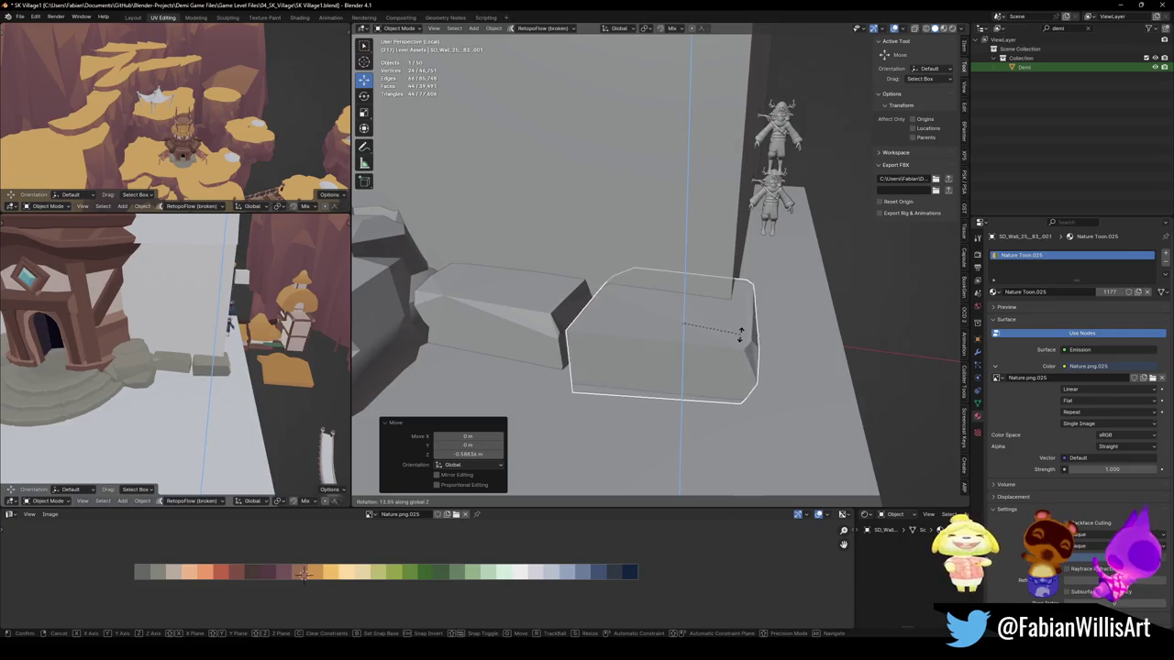
left_click(740, 335)
Step: Slide the block level into the path and round it with one subdivision level
key("g")
key("shift+z")
left_click(754, 336)
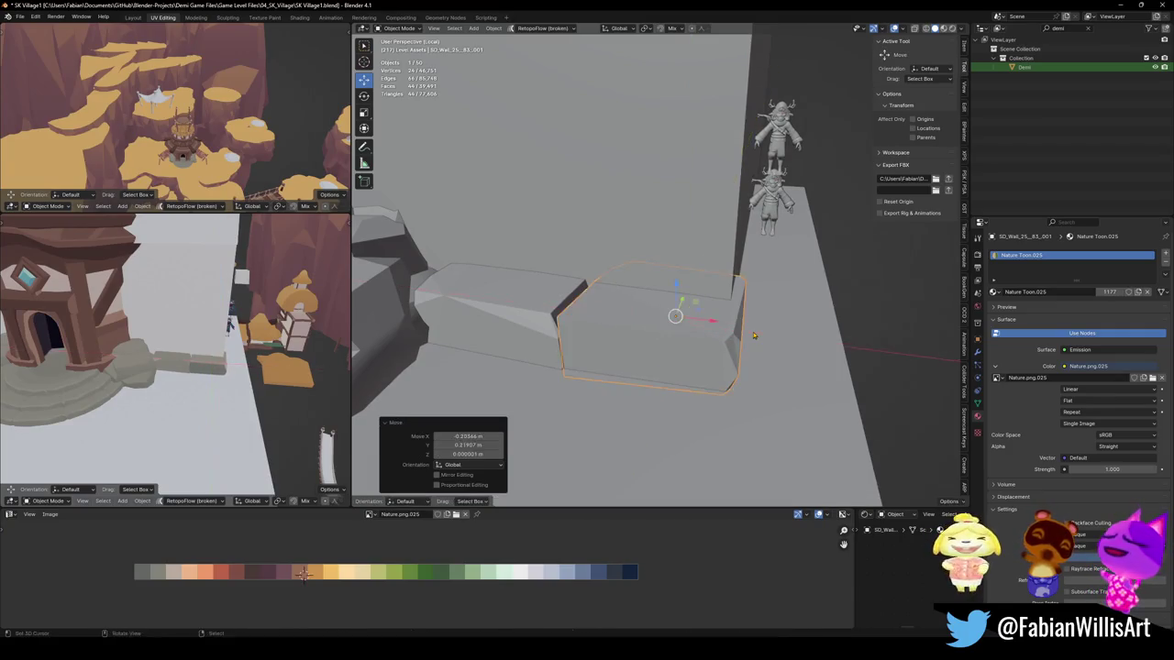
key("ctrl+1")
mouse_move(199, 375)
middle_mouse_down()
mouse_move(135, 357)
mouse_move(184, 349)
middle_mouse_up()
left_click(522, 324)
Step: Give the left block one subdivision level and check its modifier settings
key("ctrl+1")
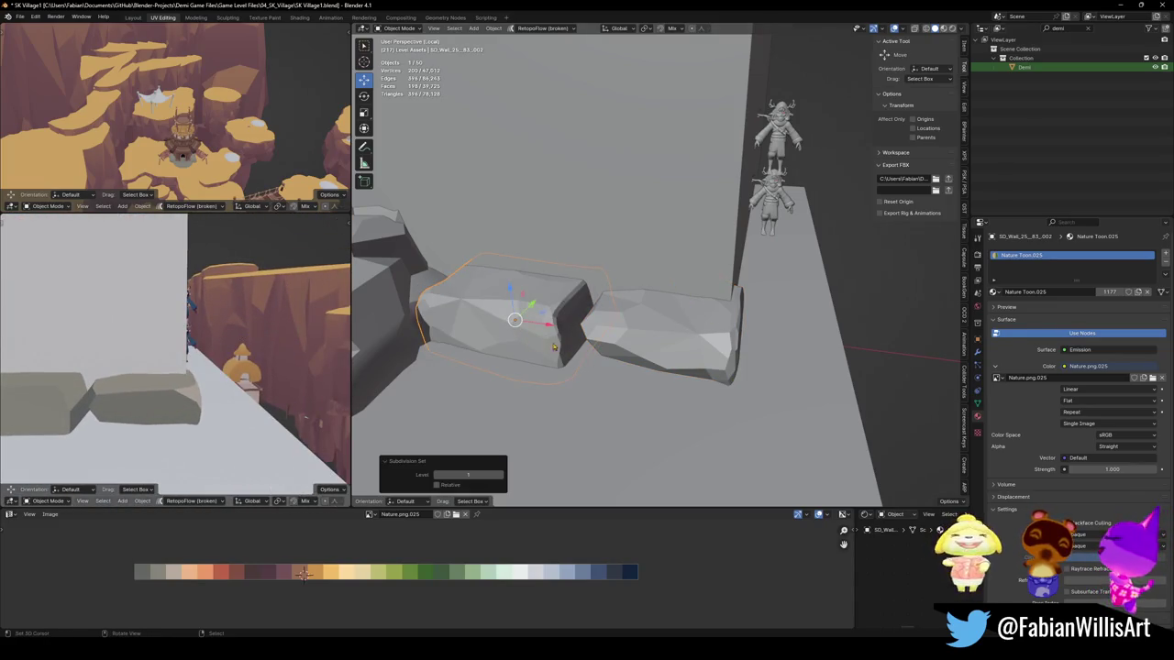
left_click(977, 353)
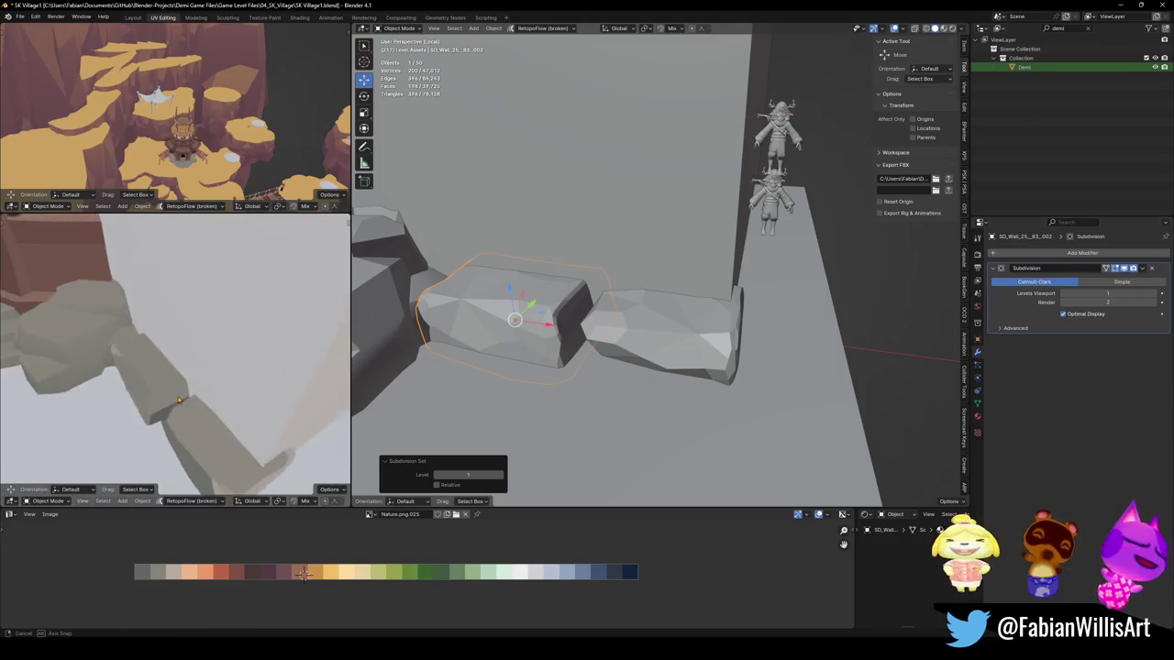
middle_click_drag(600, 293, 597, 314)
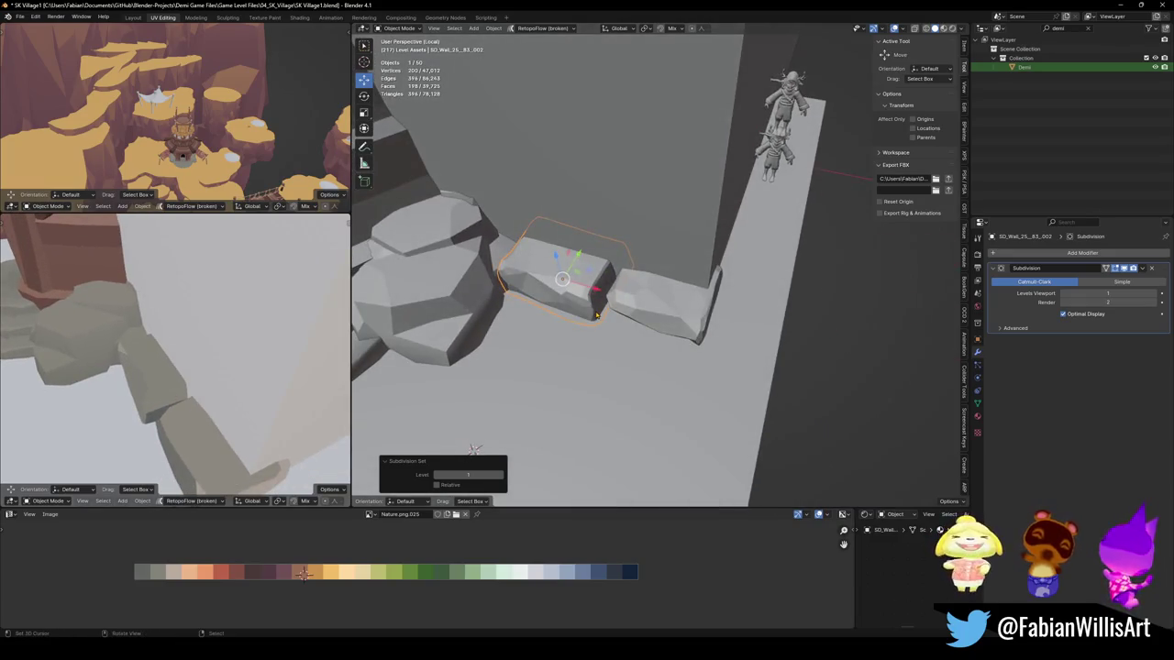
left_click_drag(596, 315, 579, 338)
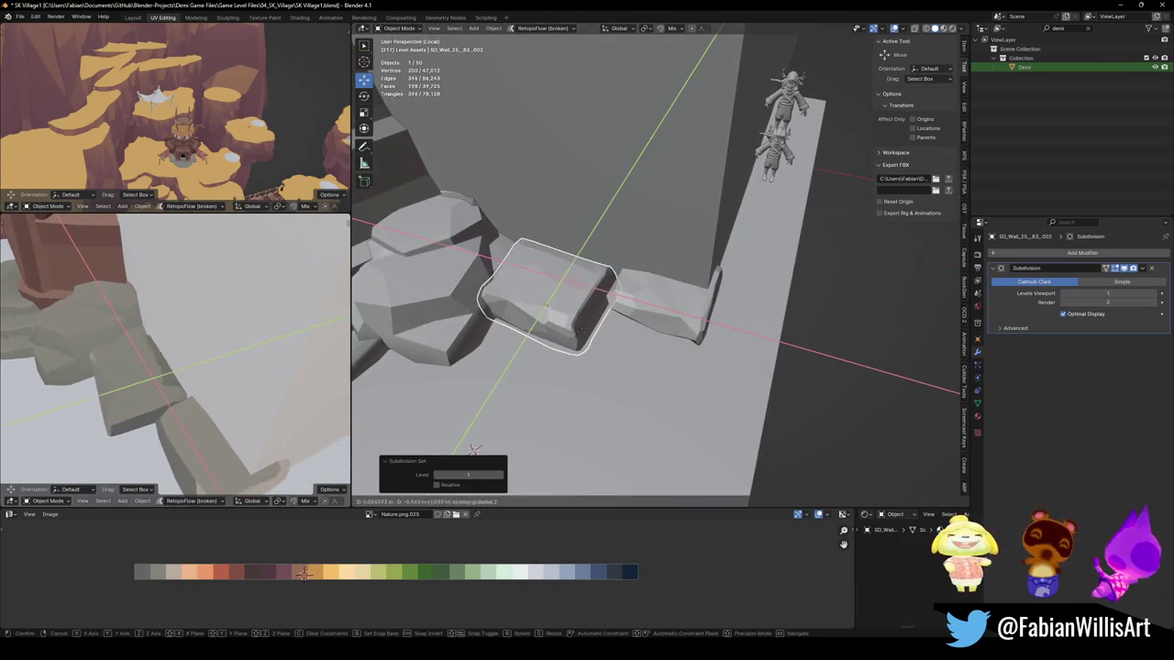
mouse_move(193, 357)
middle_mouse_down()
mouse_move(216, 366)
mouse_move(209, 385)
middle_mouse_up()
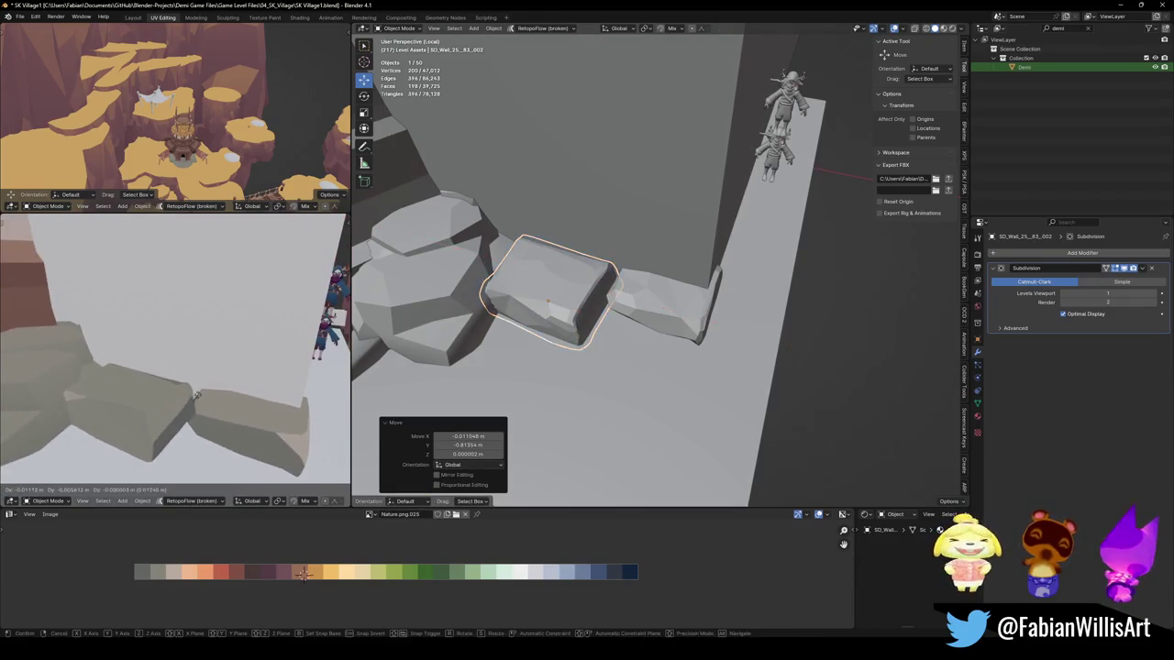
left_click_drag(209, 385, 211, 392)
Step: Rotate the right stone slab about Z and slide it level to a new position
left_click(211, 392)
key("r")
key("z")
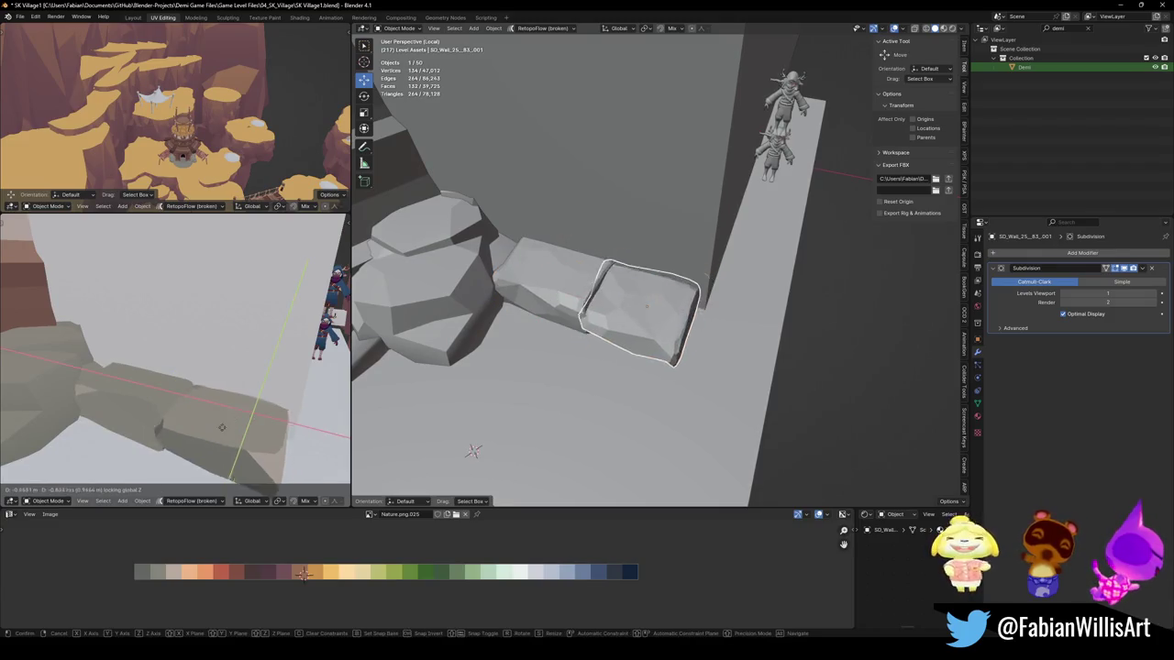
left_click(220, 403)
key("g")
key("shift+z")
left_click(218, 426)
Step: Fine-tune the right slab's rotation and level position once more
middle_click_drag(218, 427, 285, 390)
key("r")
key("z")
left_click(245, 427)
key("g")
key("shift+z")
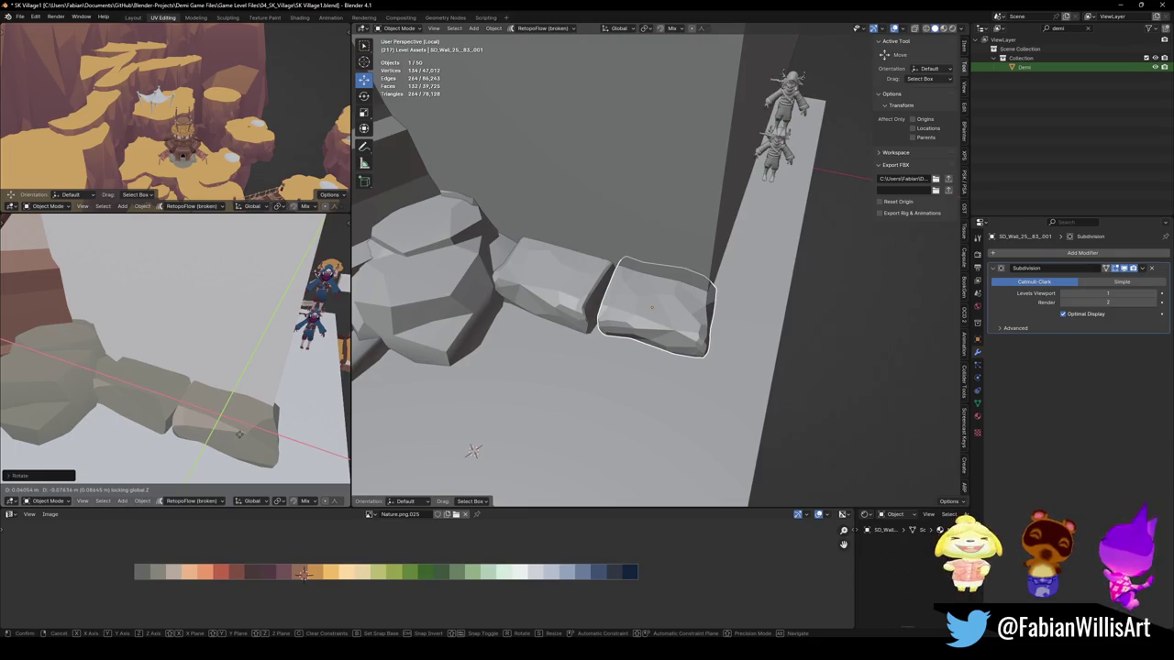
left_click(239, 434)
Step: Shift both slabs together about -0.644 m along Y, then deselect all
left_click(605, 307, "shift")
key("g")
key("shift+z")
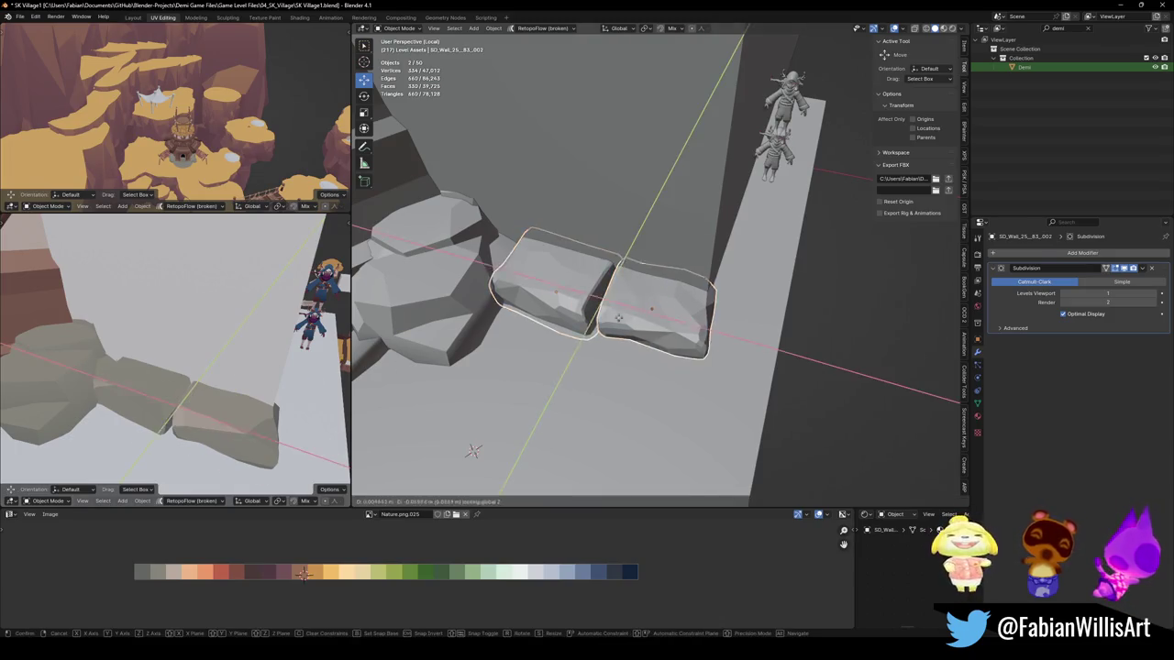
left_click(672, 316)
key("alt+a")
mouse_move(672, 316)
middle_mouse_down()
mouse_move(727, 329)
mouse_move(697, 304)
mouse_move(605, 321)
middle_mouse_up()
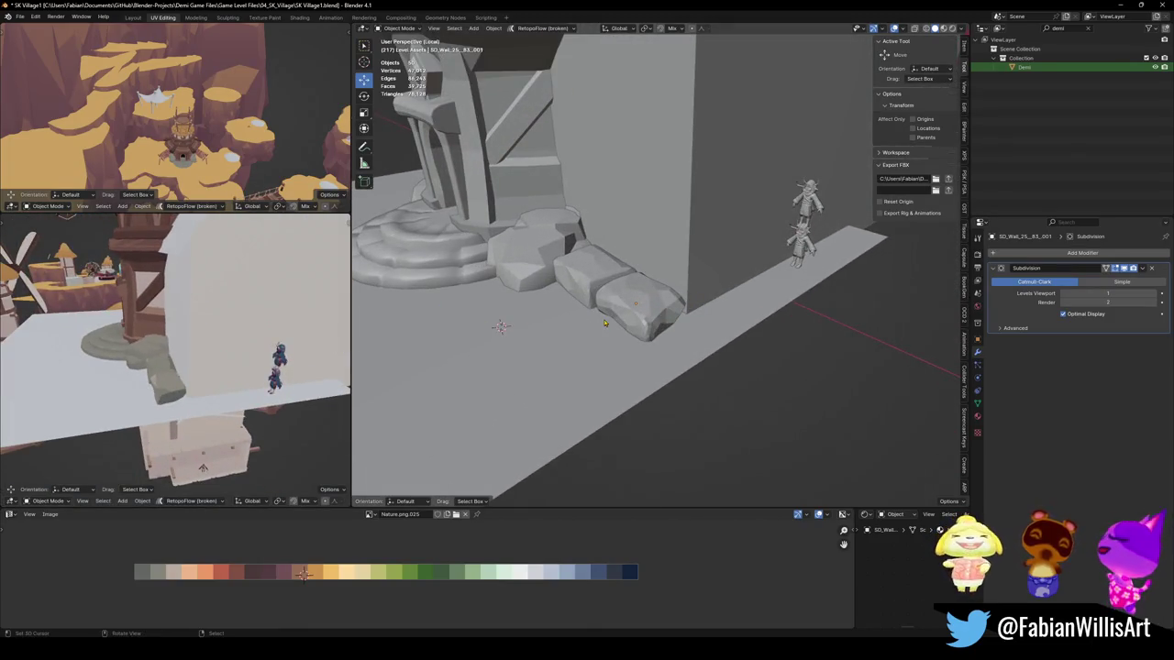
Step: Duplicate both stone slabs in place
scroll(593, 320, "up", 3)
left_click(592, 320)
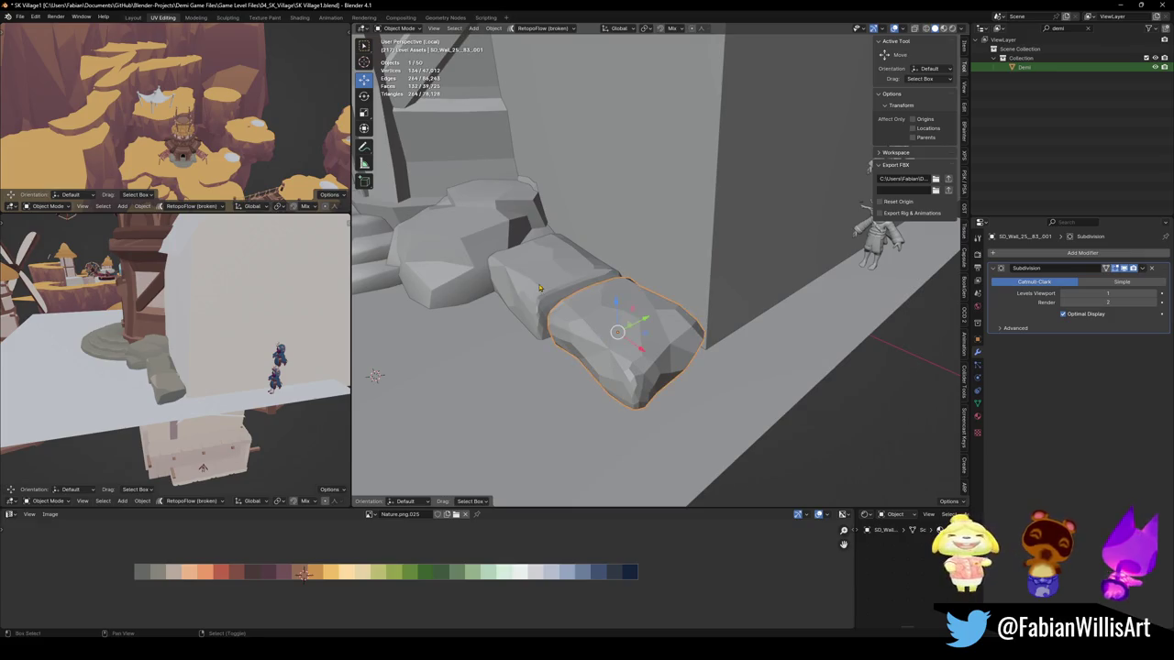
left_click(550, 275, "shift")
scroll(589, 325, "down", 3)
key("shift+d")
key("shift+z")
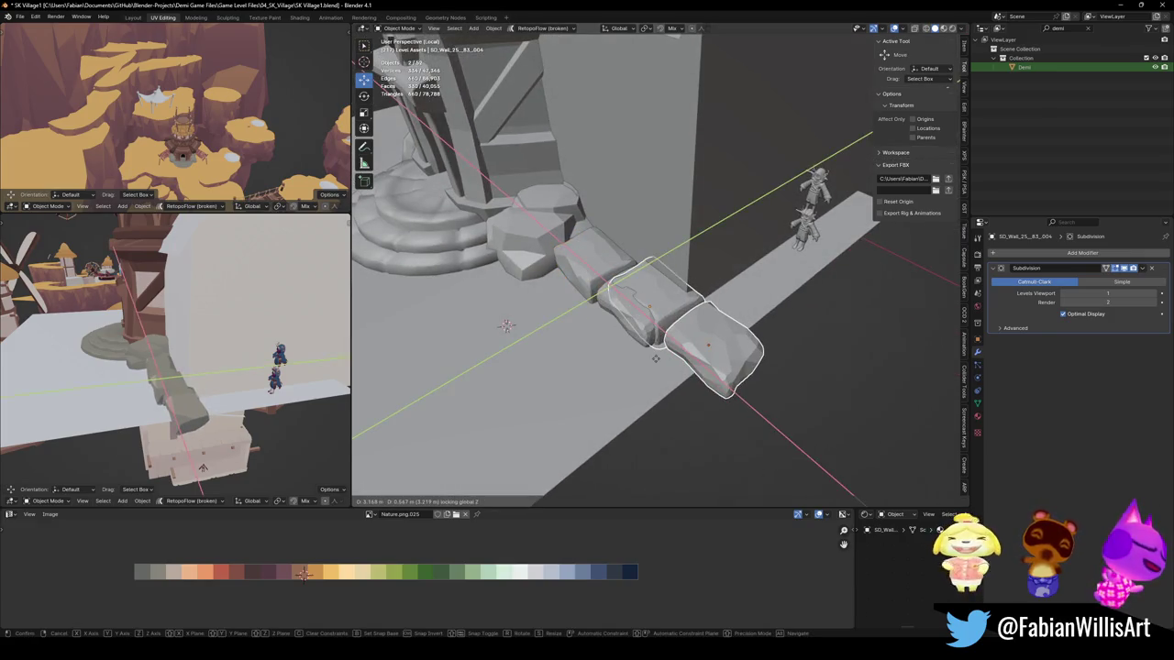
left_click(654, 358)
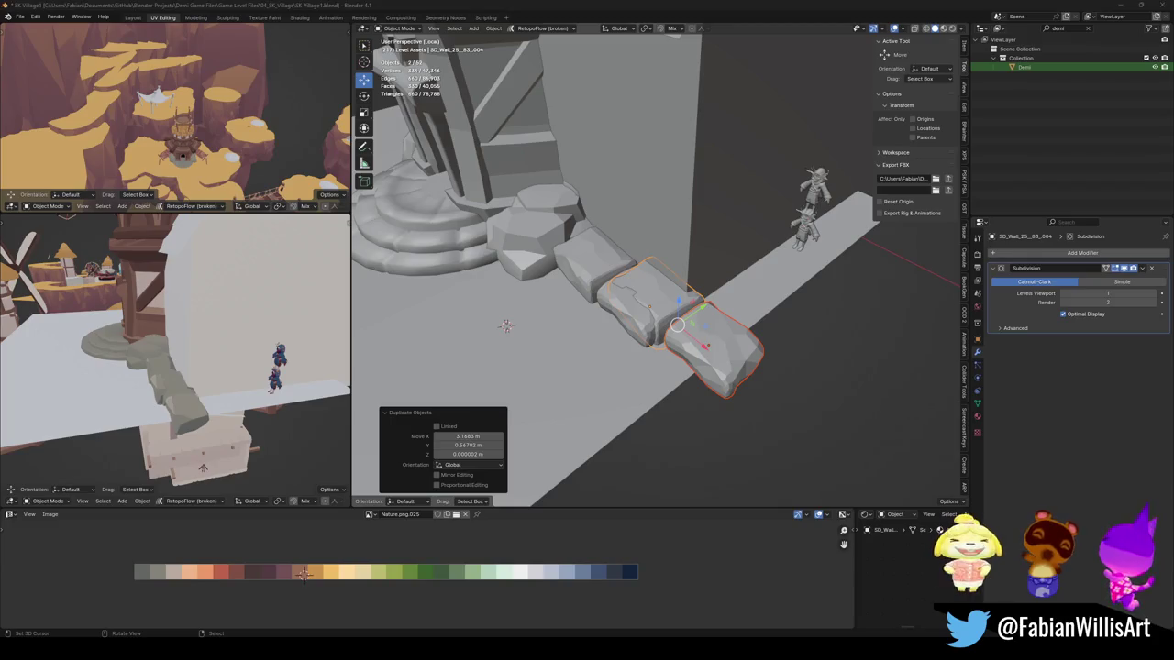
Step: Turn the copied slabs 92° and move them further along the path on Y
middle_click_drag(754, 300, 679, 417)
key("g")
left_click(676, 417)
key("r")
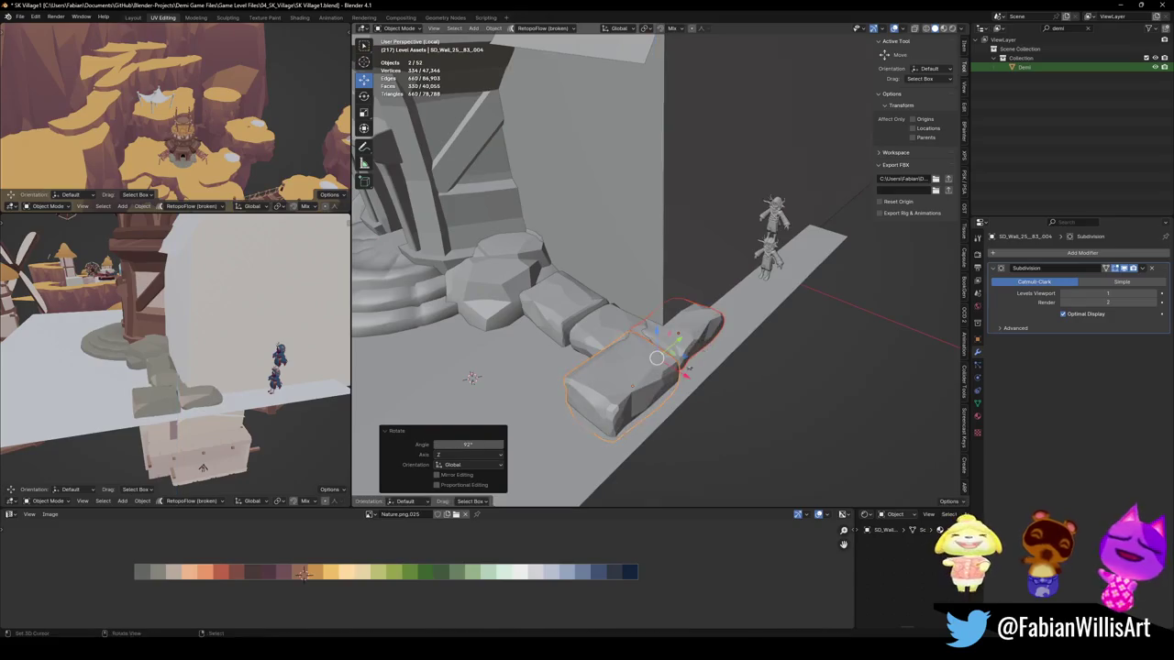
left_click(676, 417)
key("g")
key("y")
left_click(674, 408)
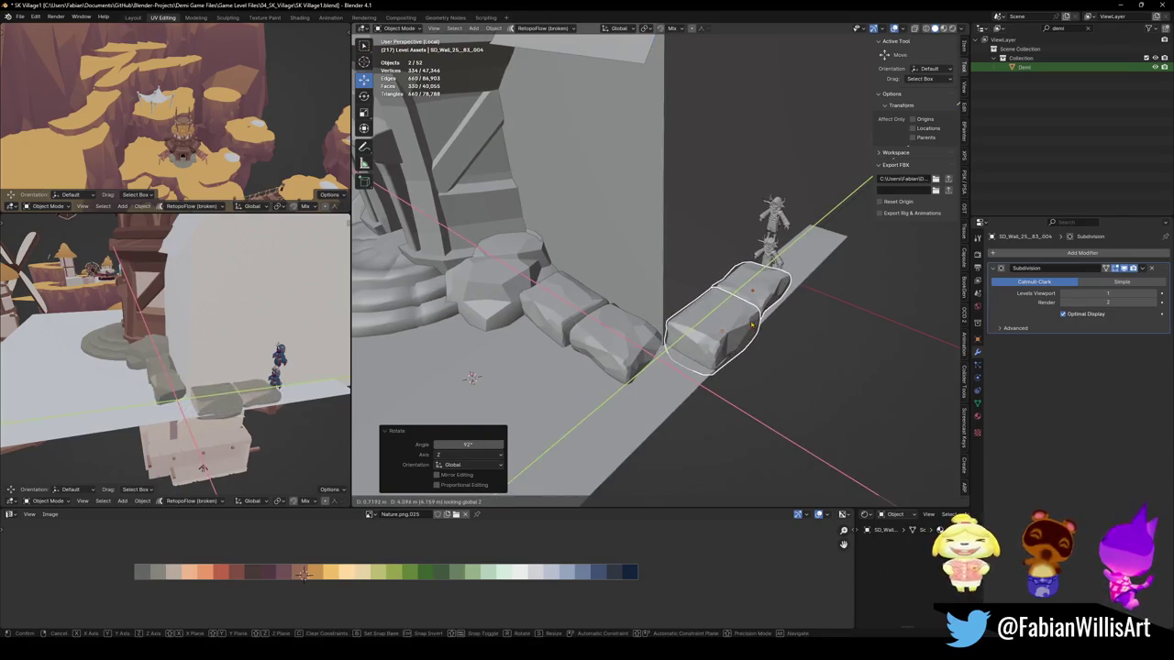
Step: Duplicate a rock to the path's bend and scale it to 0.673
left_click(495, 301)
key("shift+d")
left_click(698, 364)
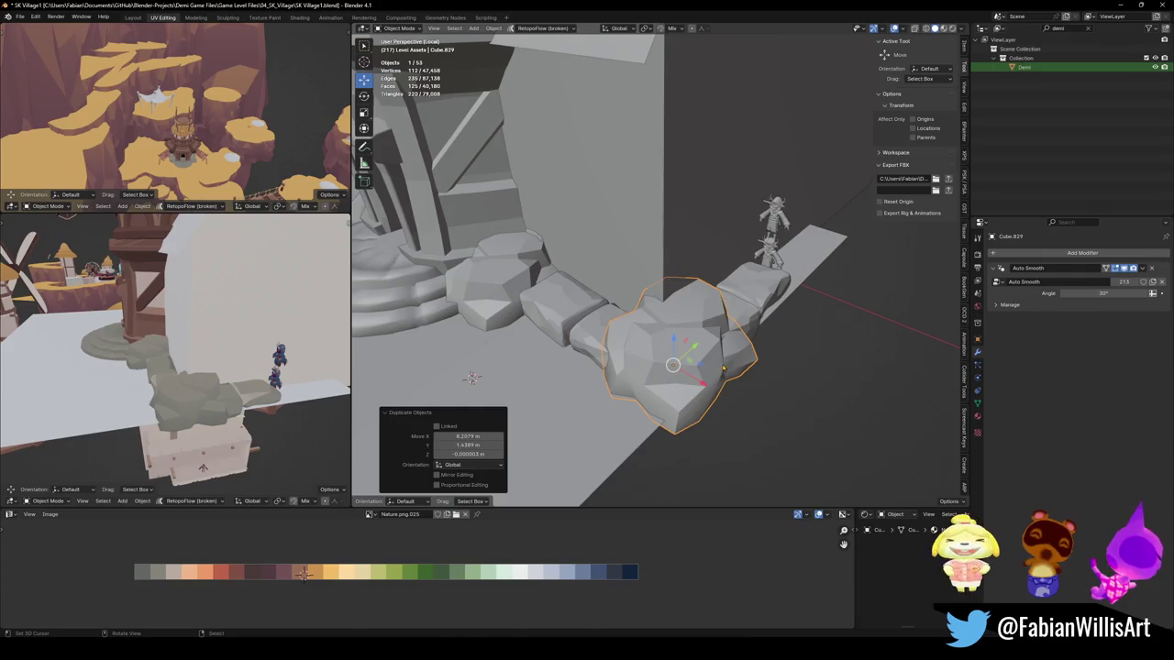
key("s")
left_click(642, 367)
mouse_move(642, 367)
middle_mouse_down()
mouse_move(619, 366)
mouse_move(646, 358)
middle_mouse_up()
Step: Narrow the slab beside the wall to 0.748 on X, lower it, and duplicate it into the gap
left_click(647, 357)
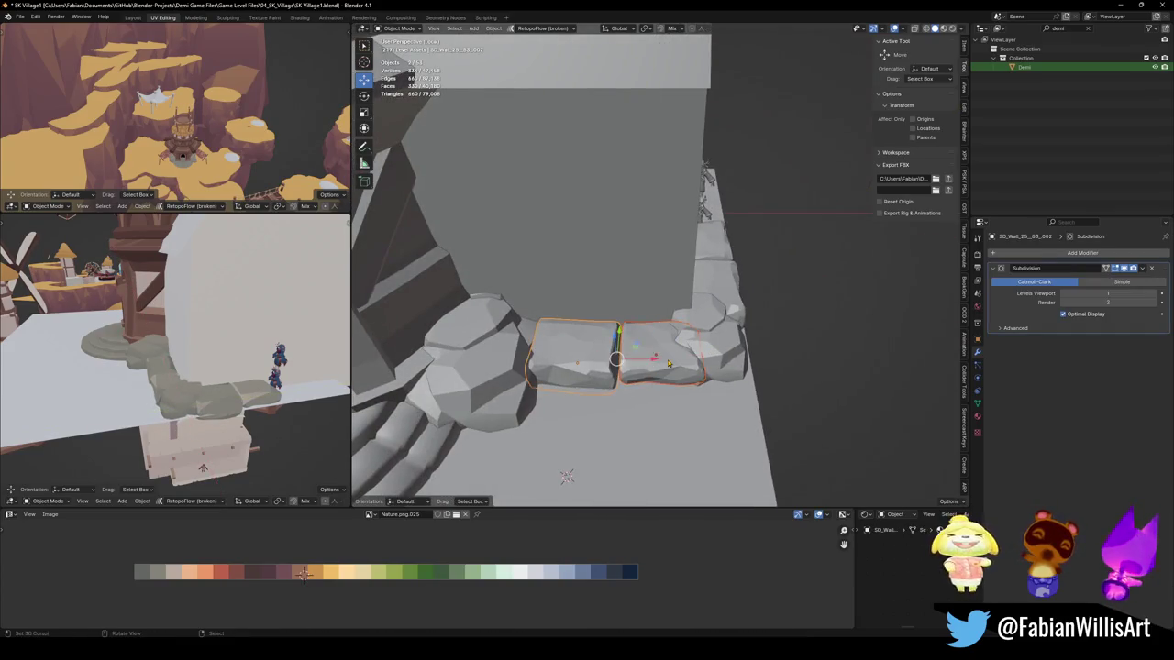
key("s")
key("x")
left_click(706, 361)
key("g")
key("x")
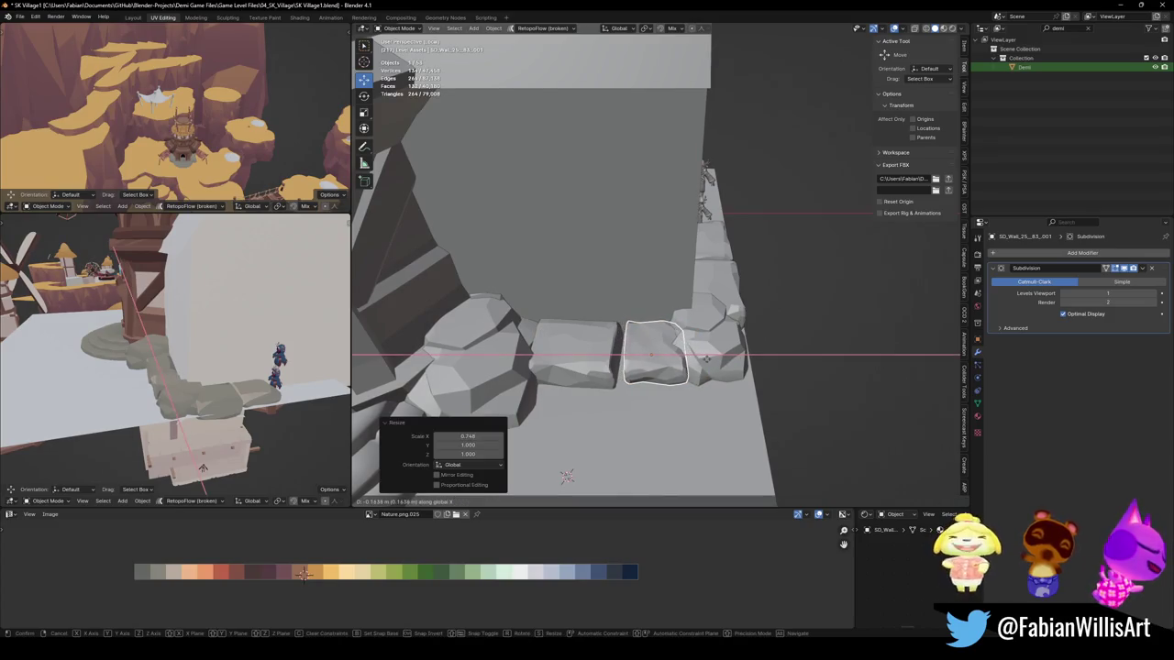
key("z")
key("Return")
middle_click_drag(646, 358, 660, 348)
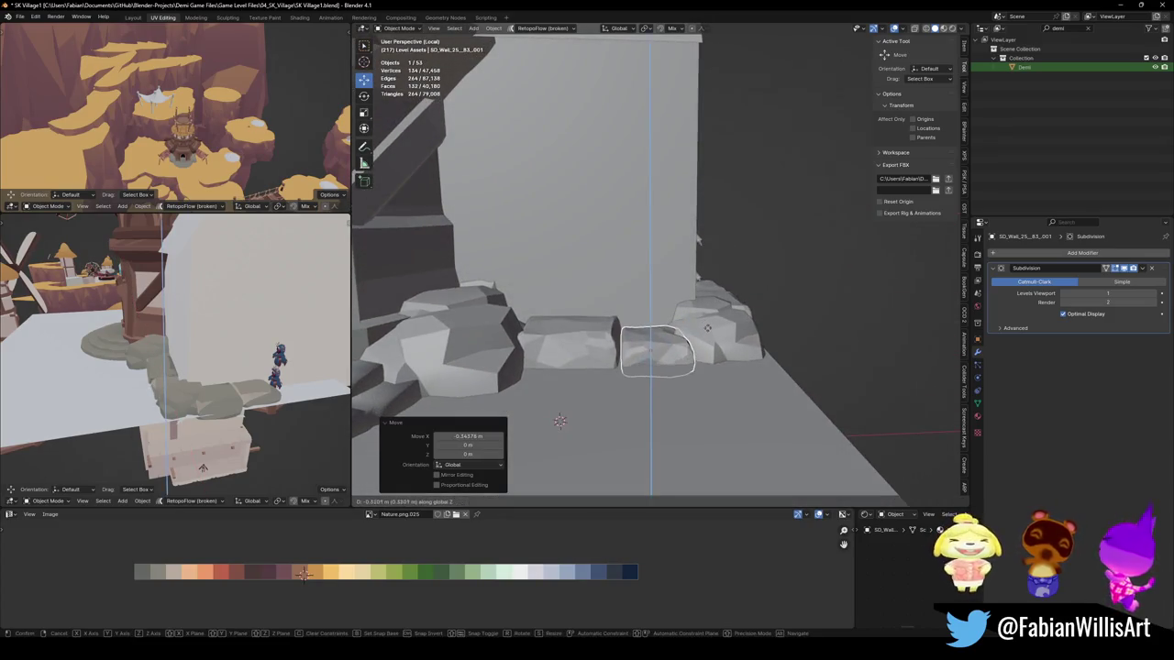
key("shift+d")
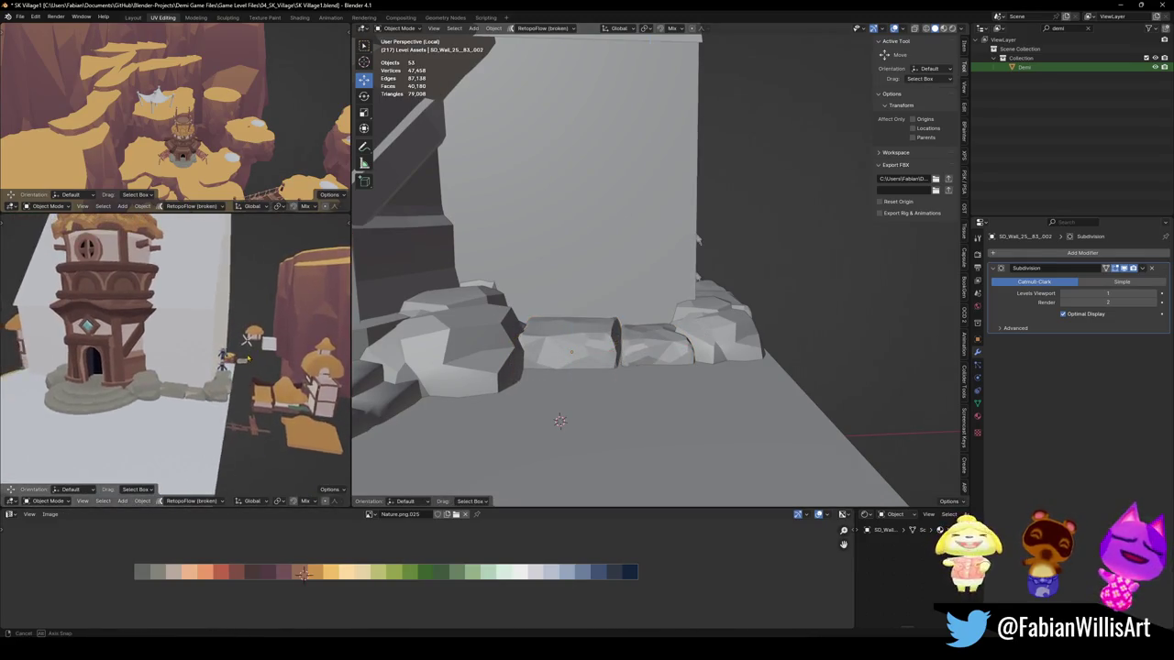
middle_click_drag(263, 352, 206, 338)
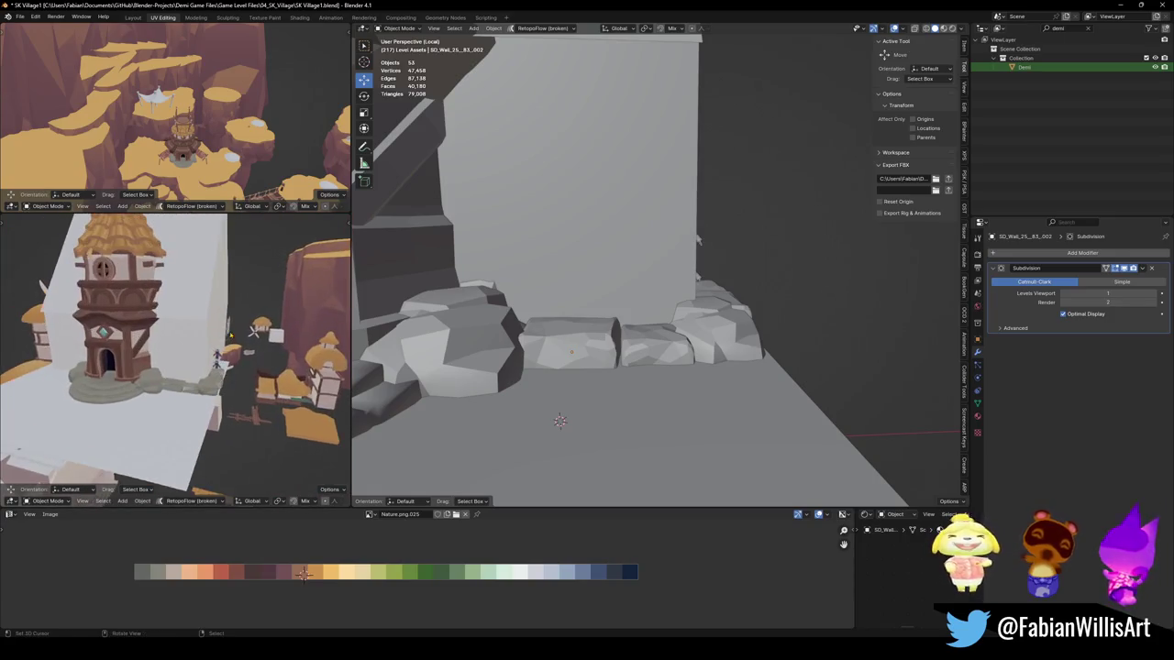
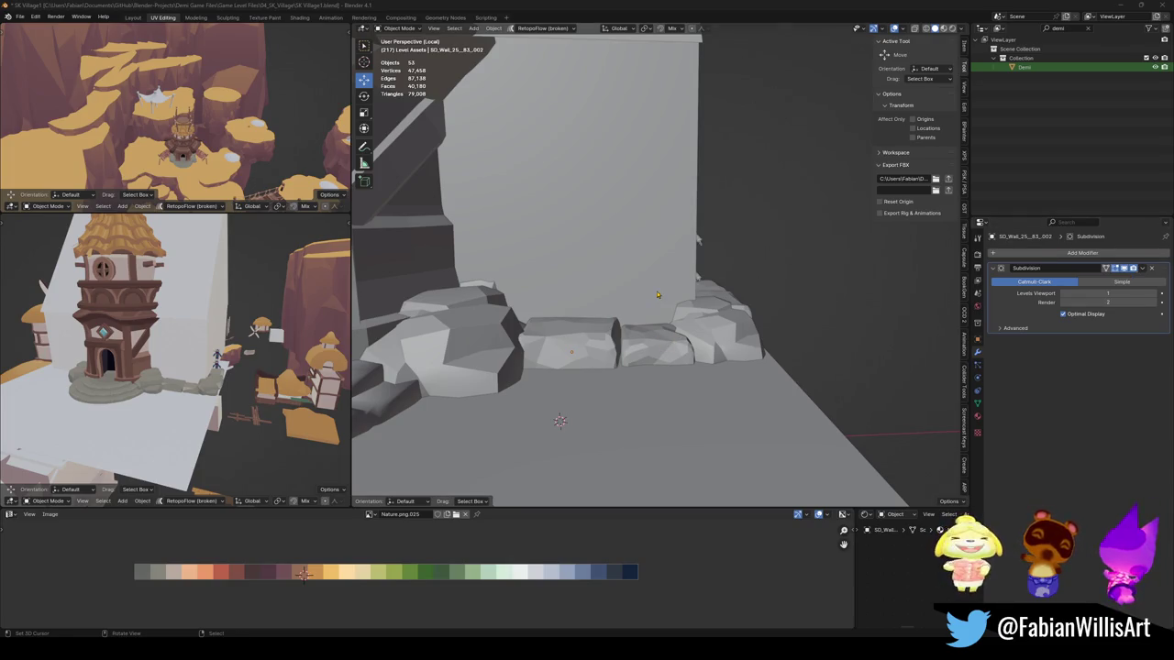
Step: Move the large wall block 32.851 m sideways along the X axis
scroll(657, 294, "down", 2)
middle_click_drag(657, 294, 664, 289)
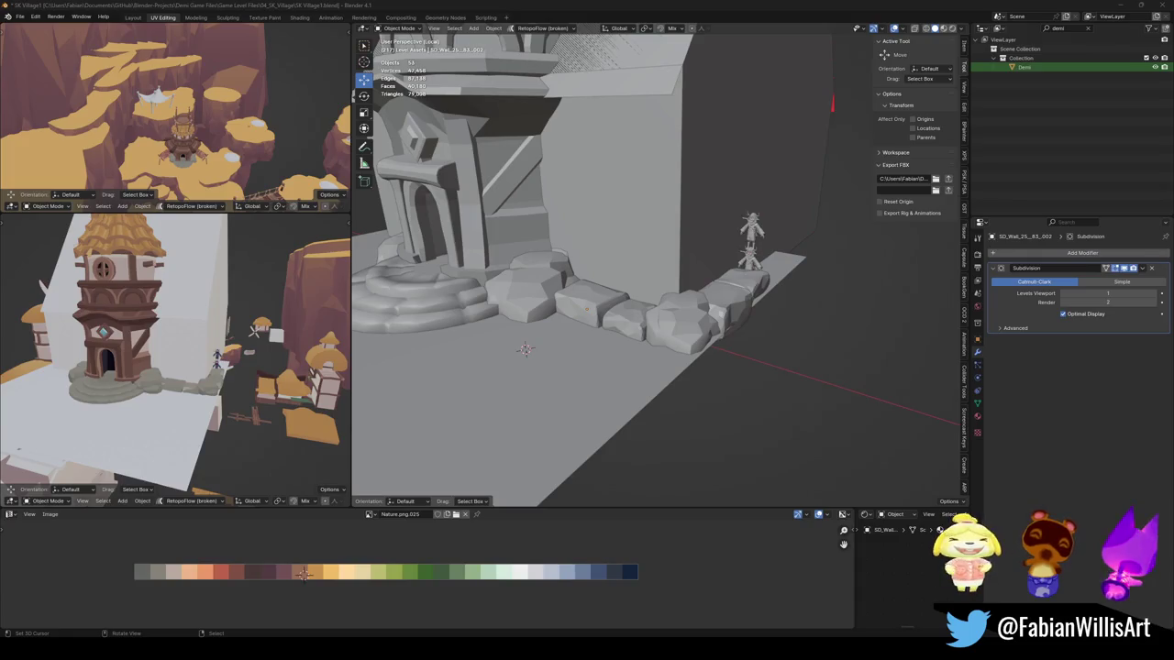
scroll(601, 244, "down", 3)
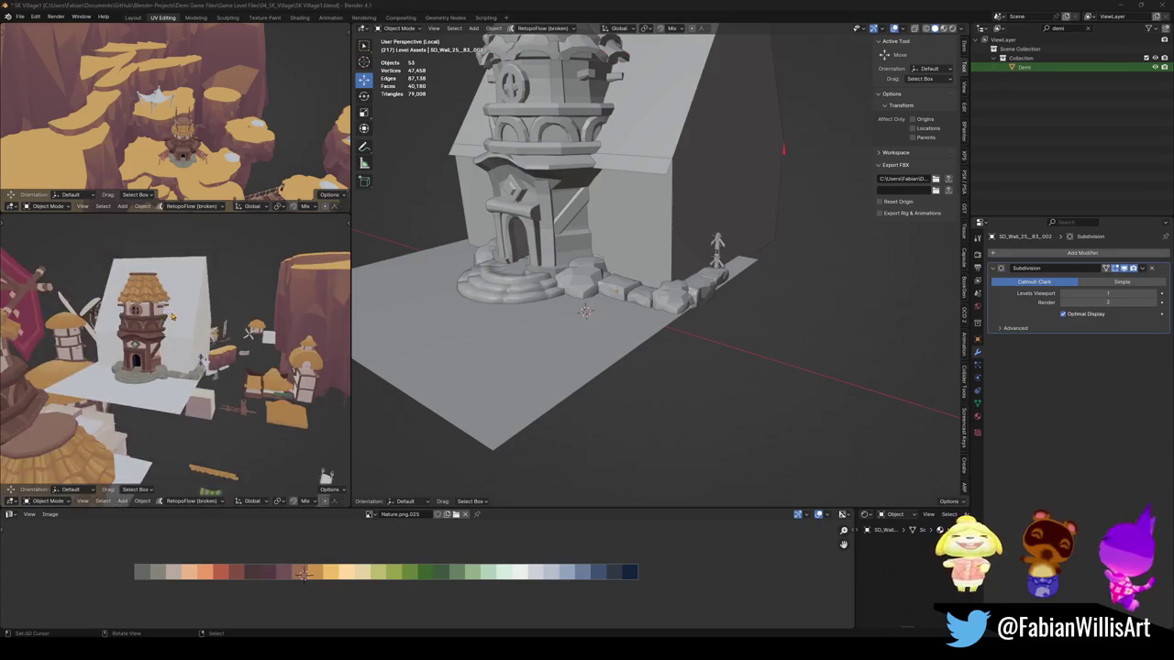
middle_click_drag(169, 316, 183, 325)
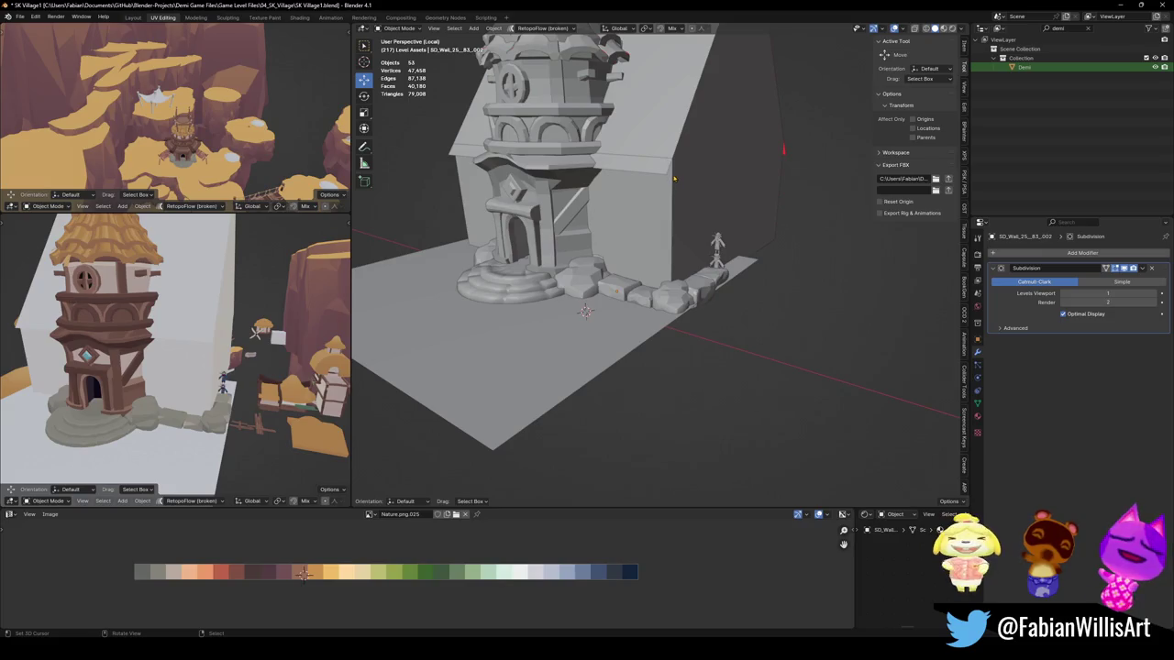
mouse_move(636, 269)
middle_mouse_down()
mouse_move(620, 321)
mouse_move(639, 320)
middle_mouse_up()
left_click(621, 321)
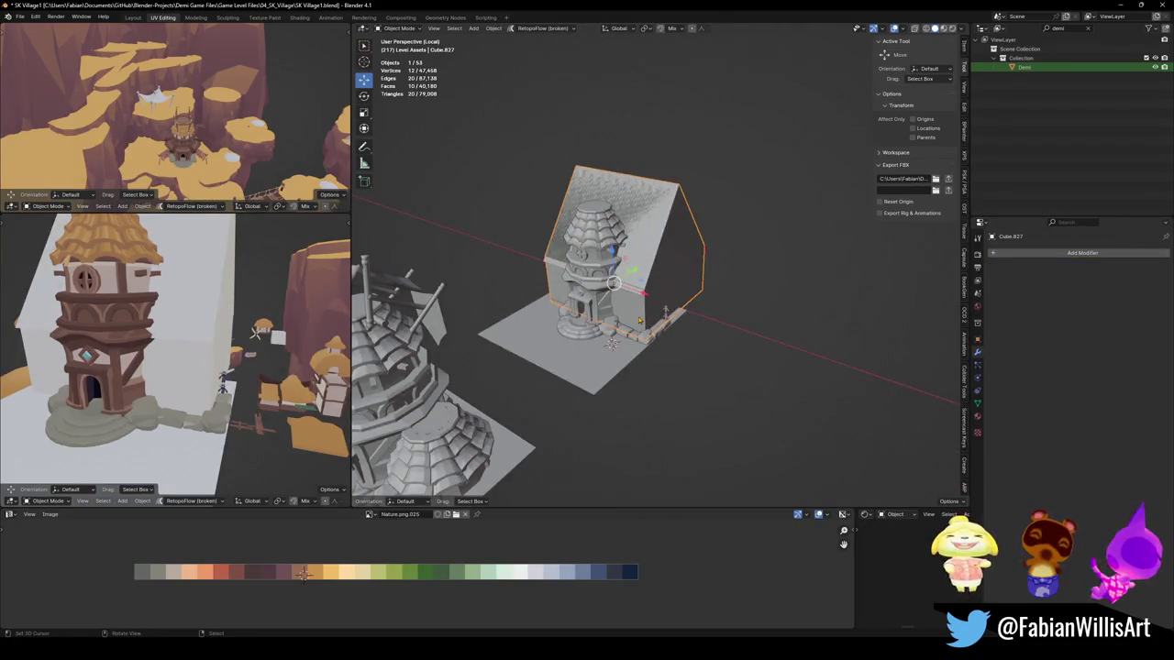
key("g")
key("x")
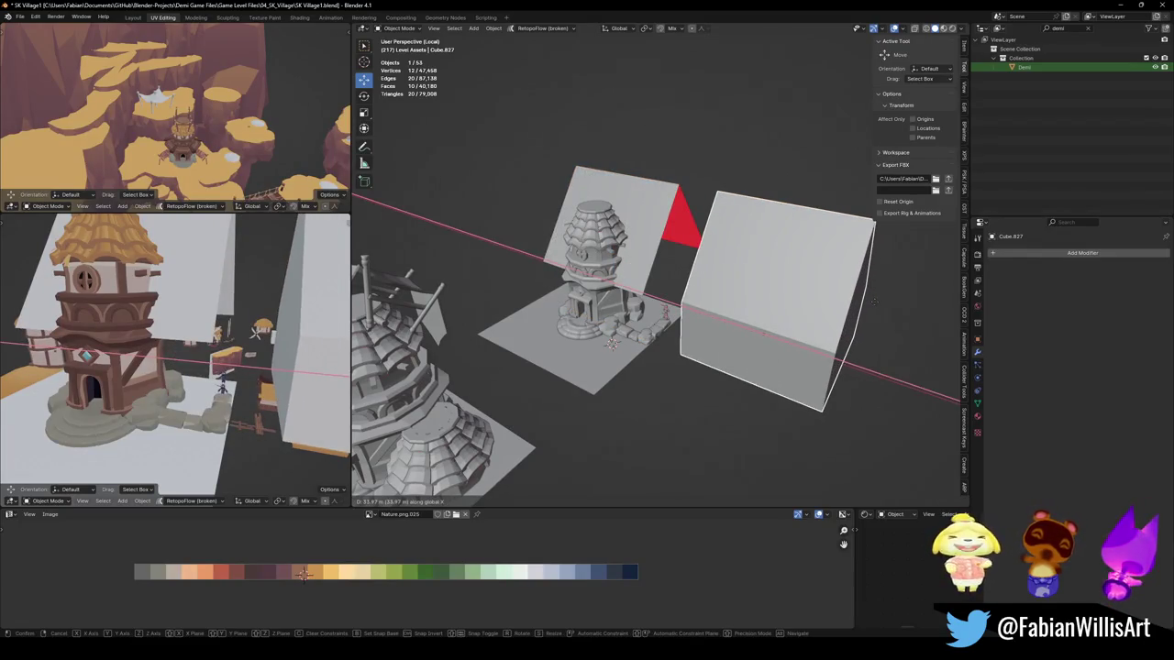
left_click(862, 298)
Step: Lower the block's top ridge edge by 4.345 m to flatten it into a box
scroll(736, 263, "up", 3)
scroll(726, 265, "up", 2)
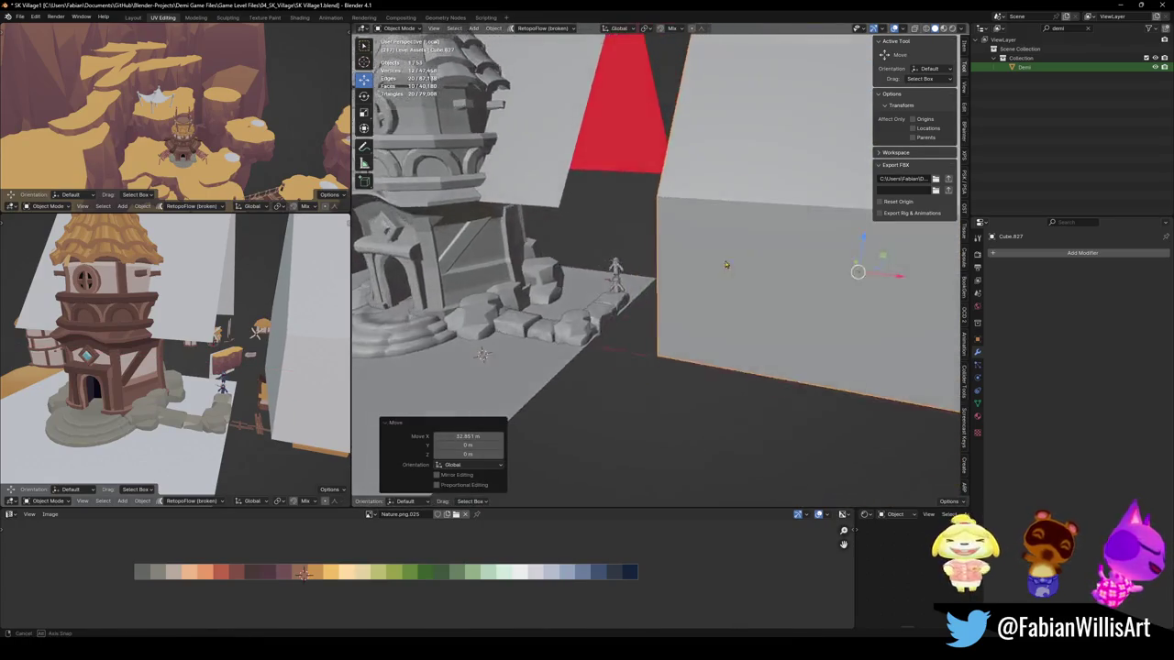
middle_click_drag(726, 265, 710, 280)
scroll(711, 275, "up", 2)
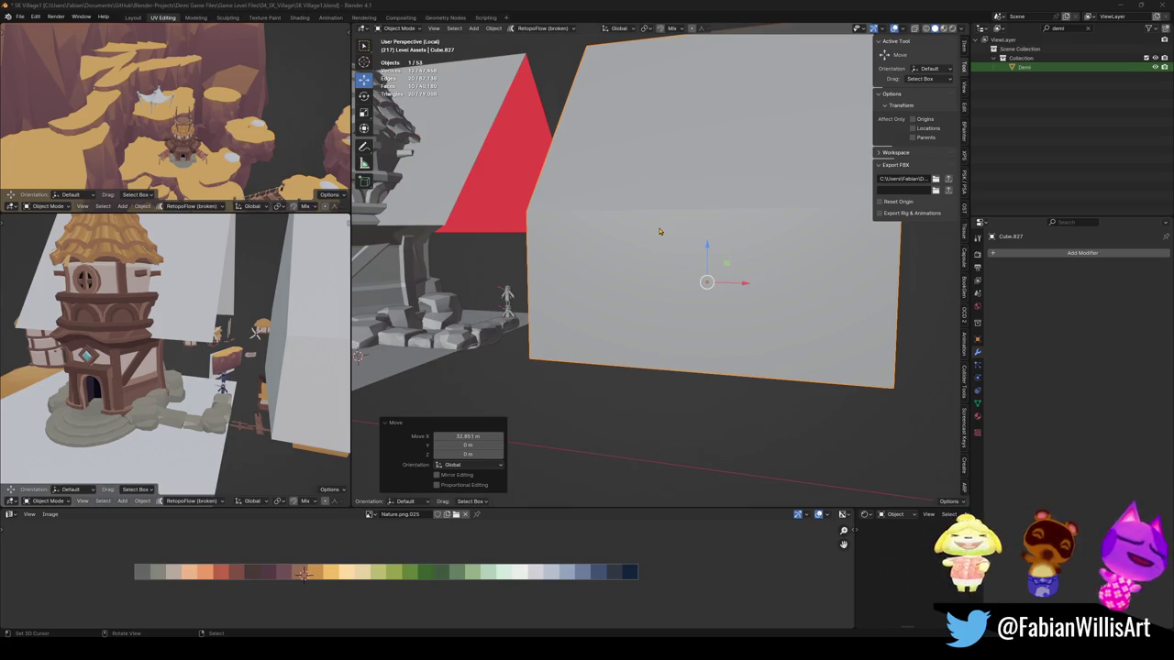
middle_click_drag(668, 231, 660, 254)
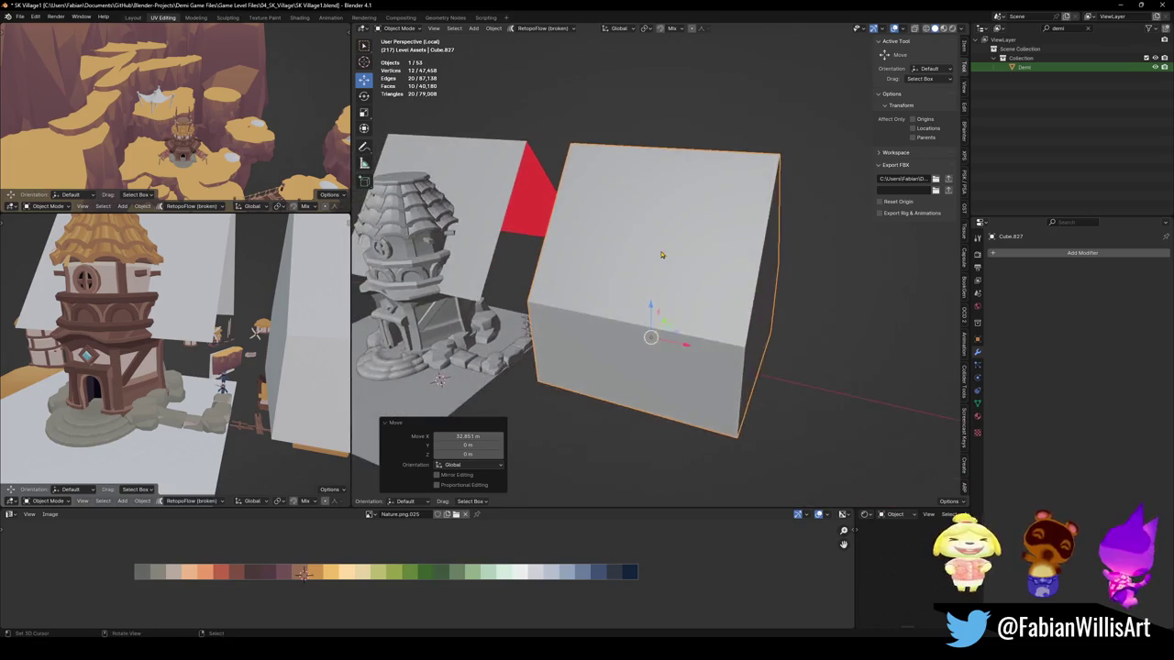
key("Tab")
left_click(674, 150)
left_click_drag(663, 119, 662, 227)
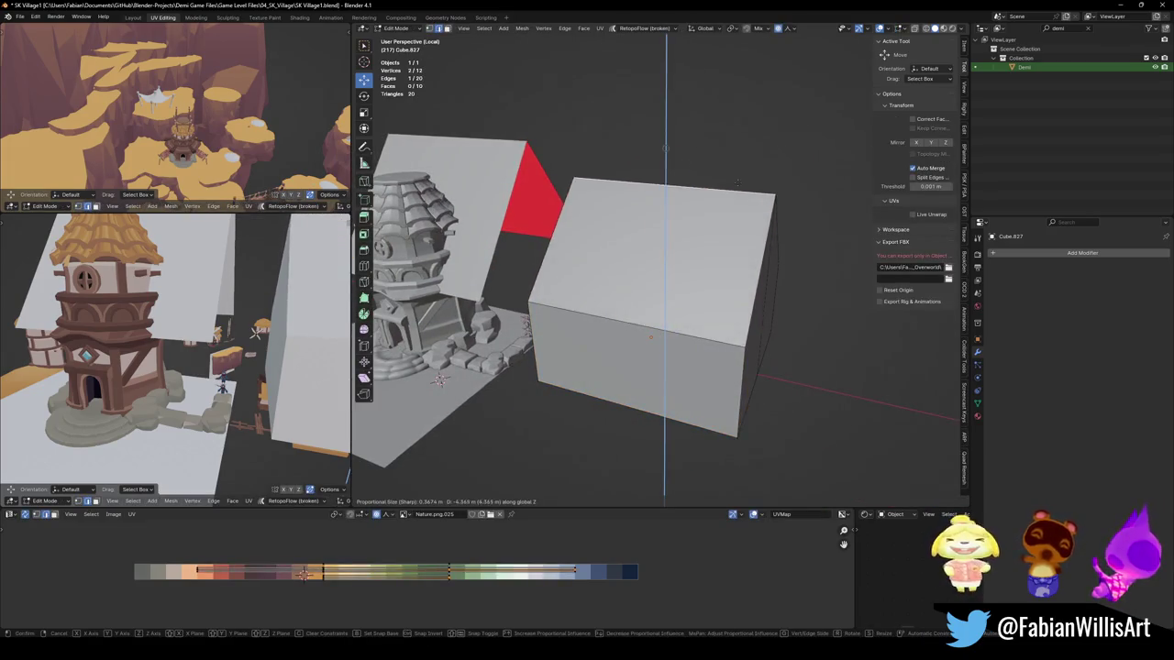
middle_click_drag(550, 367, 493, 370)
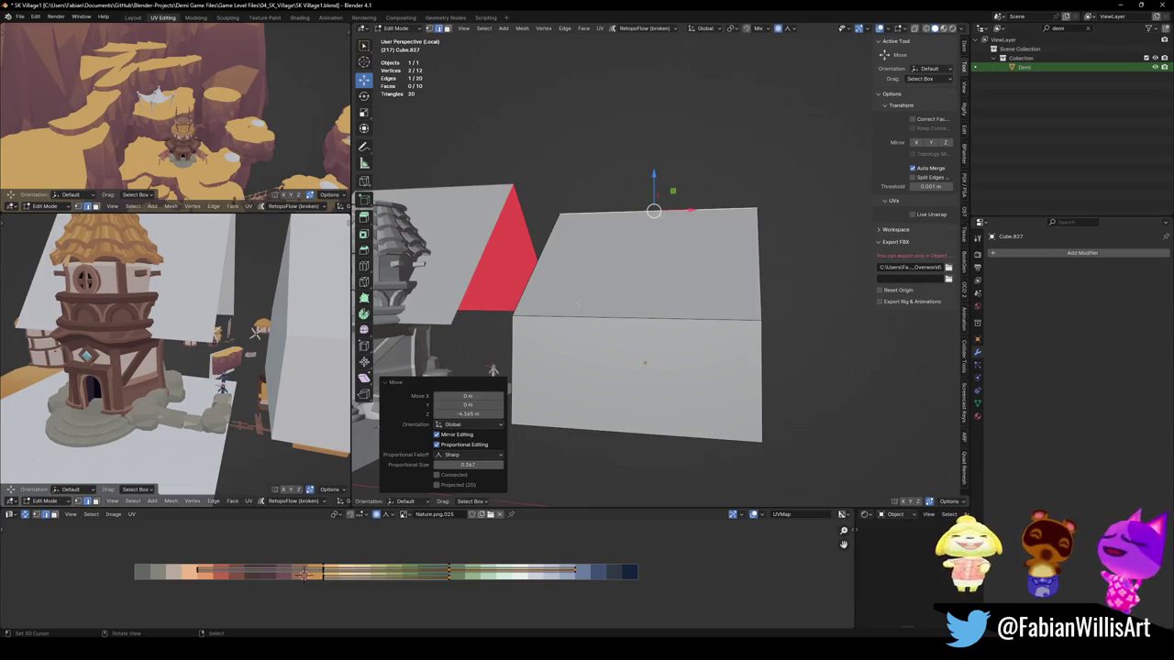
middle_click_drag(597, 341, 610, 341)
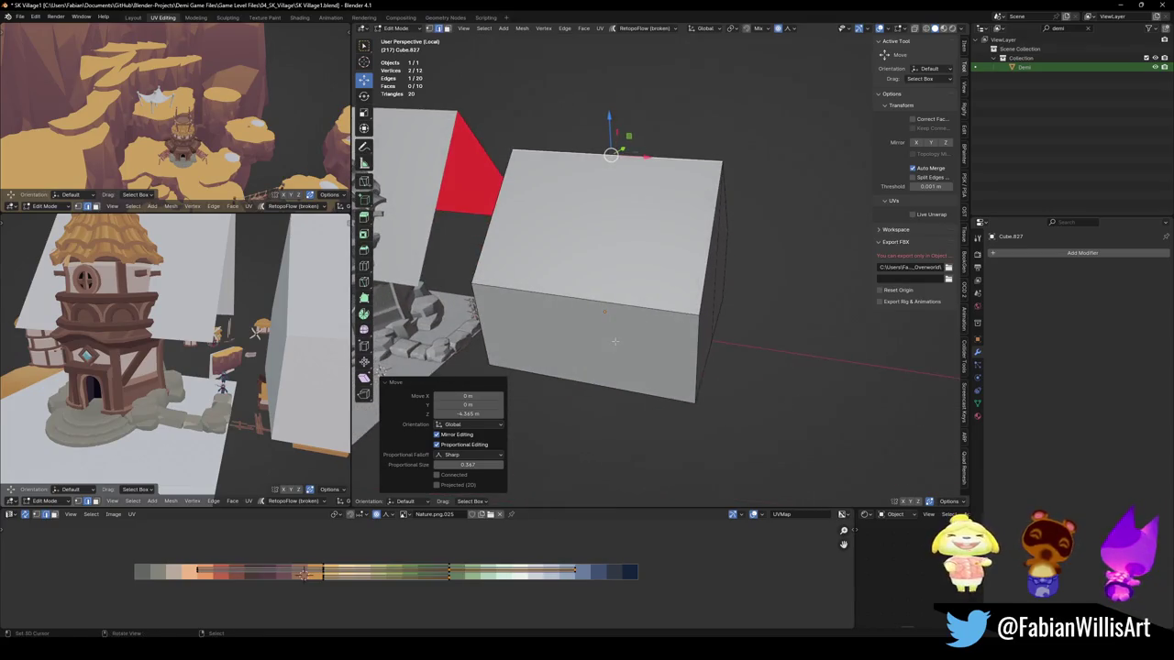
Step: Clear the mesh selection, return to Object Mode and save SK Village1.blend
key("alt+a")
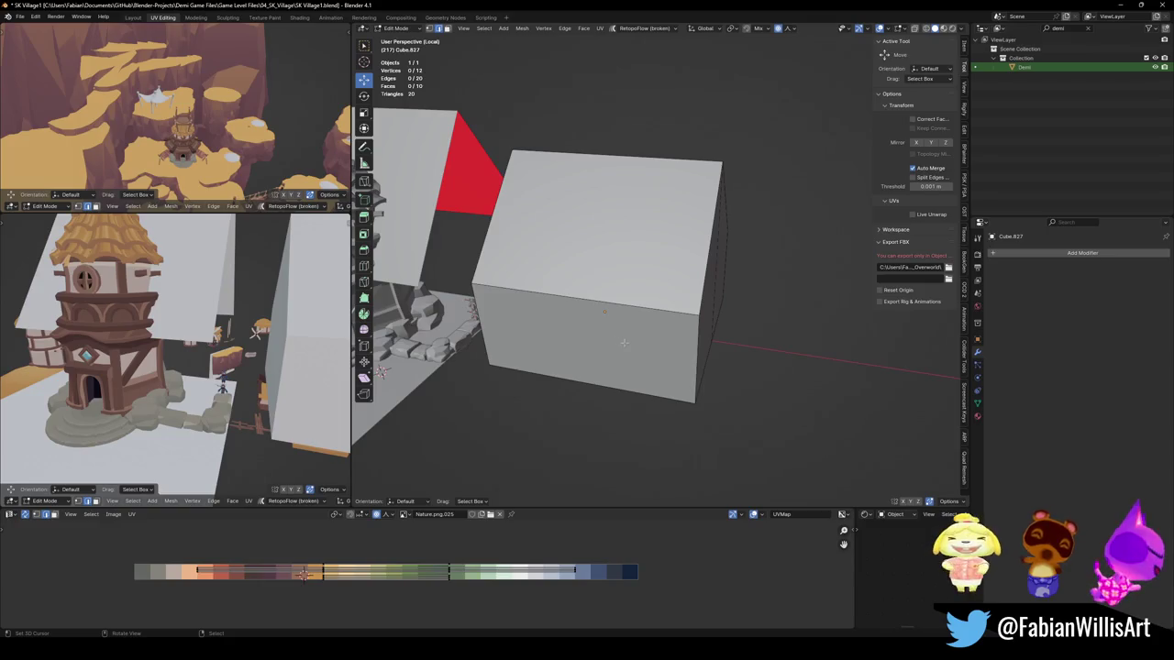
key("Tab")
key("alt+a")
middle_click_drag(646, 322, 637, 331)
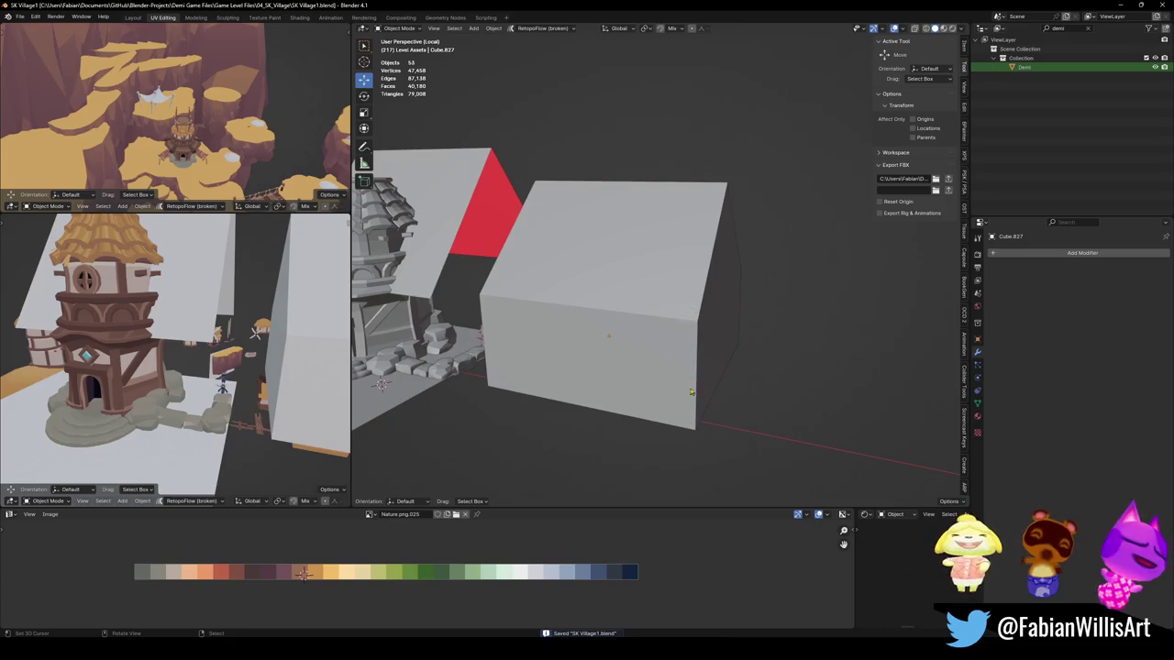
Step: Add a 12-vertex cylinder and move it horizontally to a new spot
middle_click_drag(683, 310, 693, 377)
left_click(693, 377)
key("shift+a")
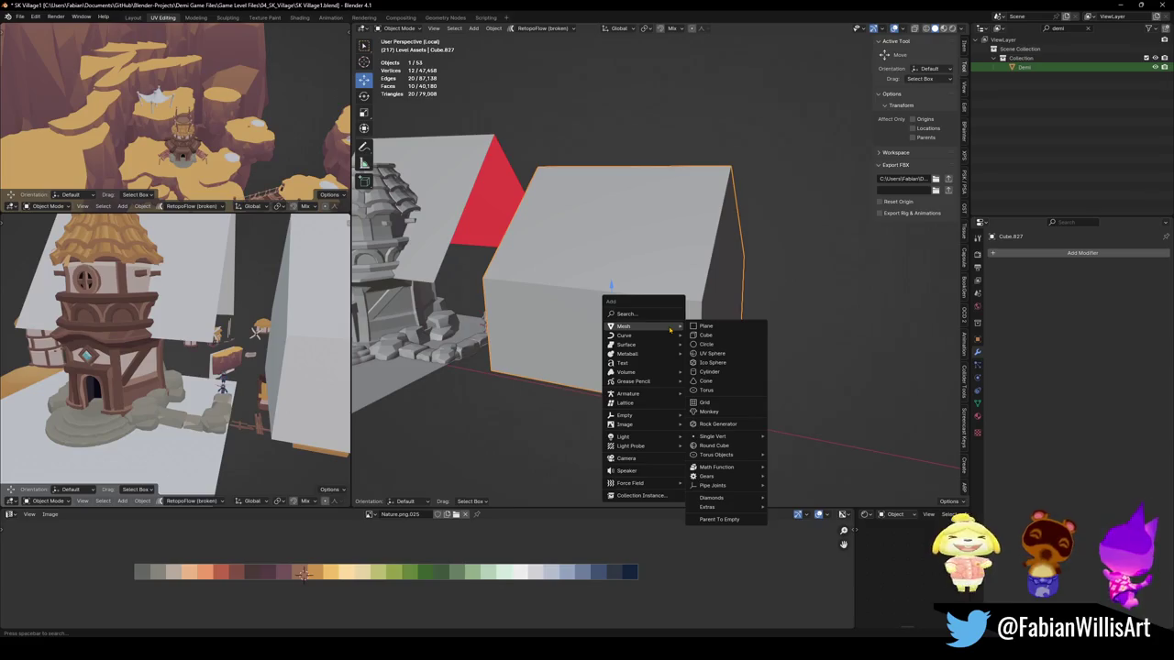
left_click(709, 371)
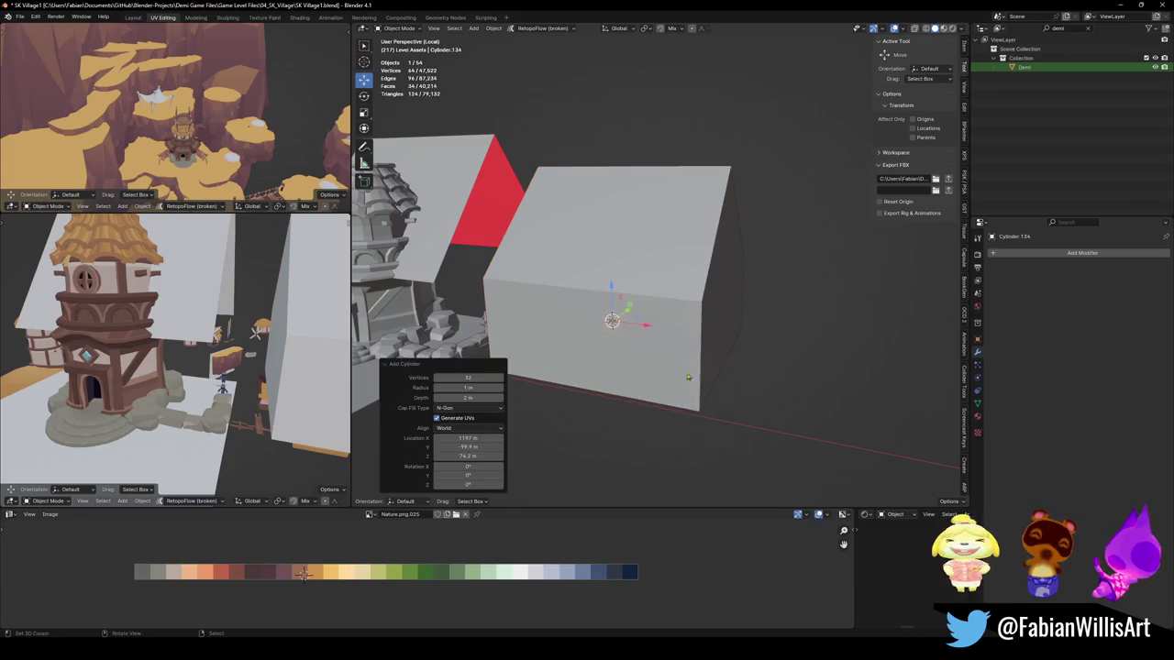
left_click(475, 378)
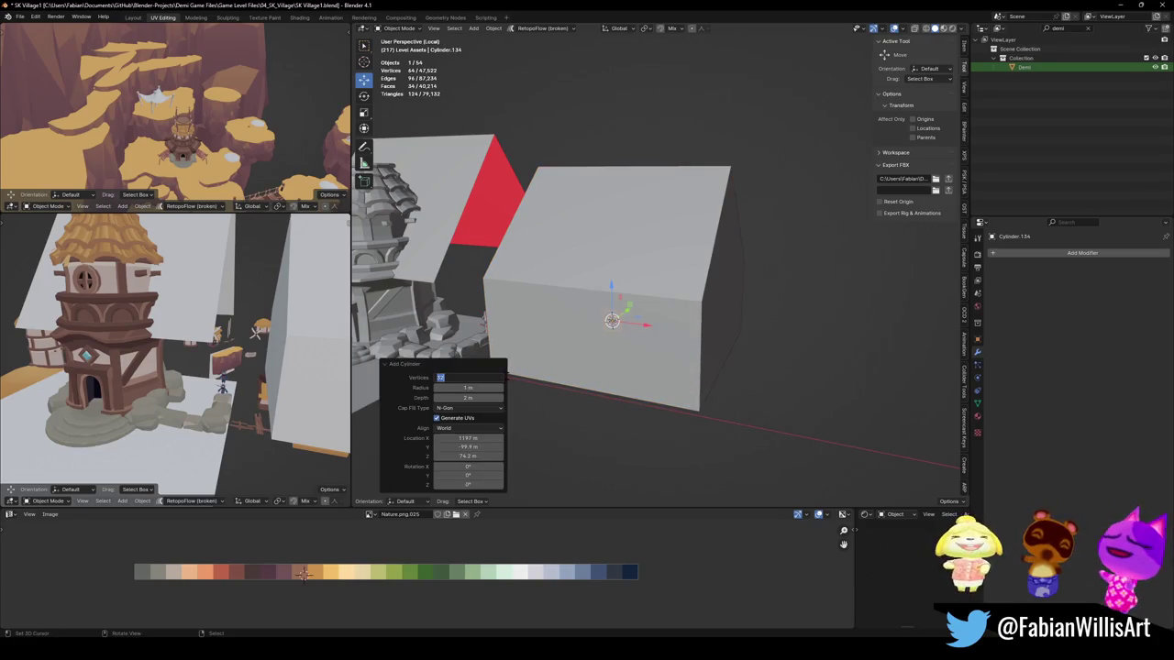
type("12")
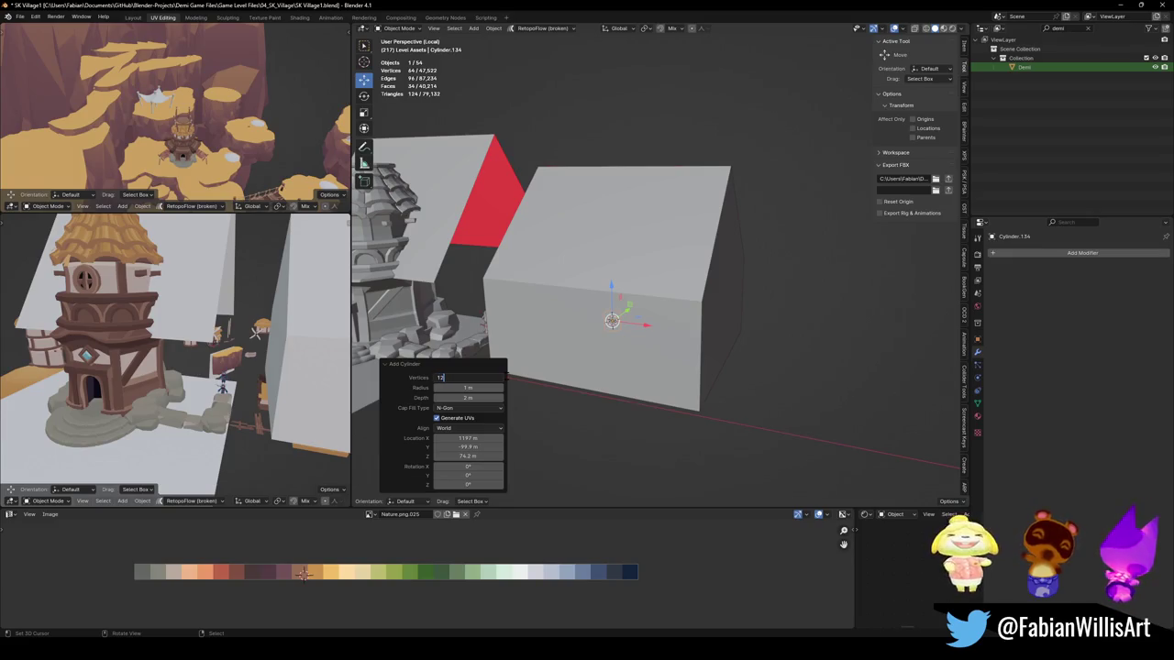
key("Return")
key("g")
key("shift+z")
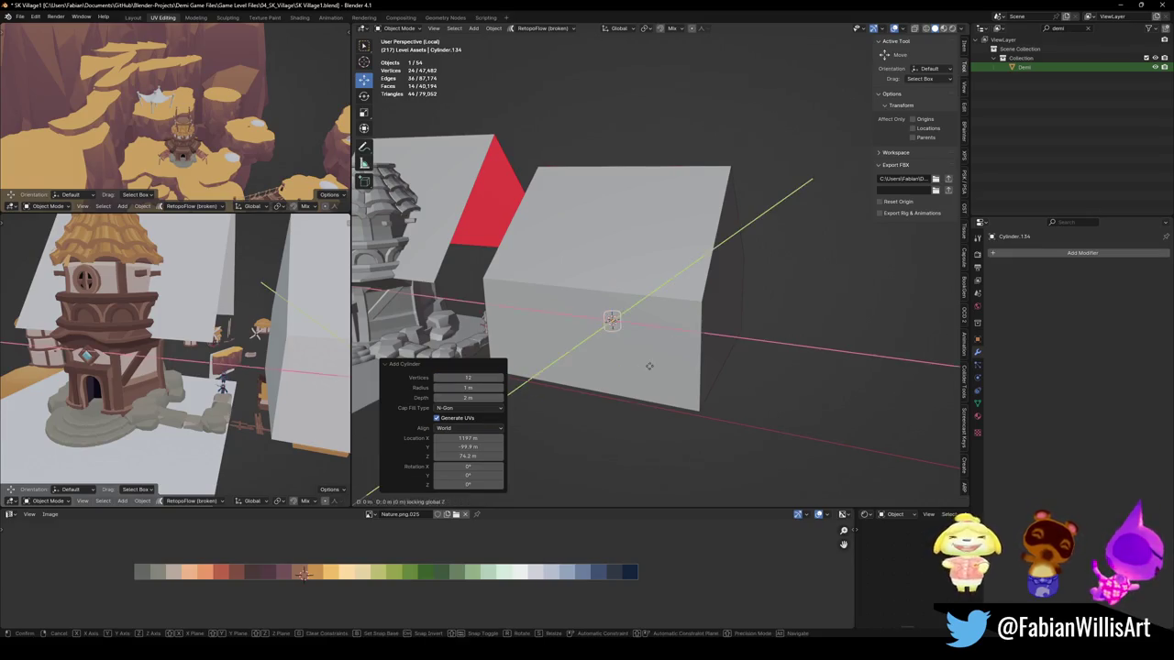
left_click(669, 486)
key("KP_Decimal")
Step: Select two vertical side edges of the cylinder and delete them
key("Tab")
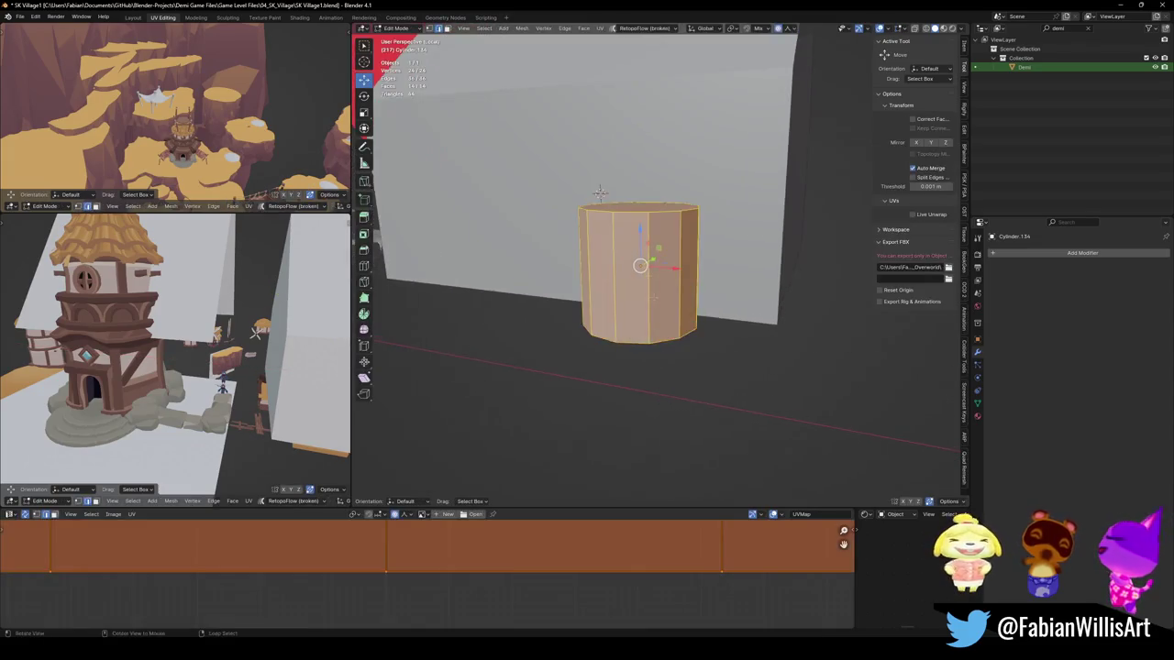
key("alt+a")
left_click(648, 217)
mouse_move(648, 217)
middle_mouse_down()
mouse_move(655, 263)
mouse_move(701, 279)
mouse_move(724, 267)
mouse_move(603, 303)
middle_mouse_up()
key("2")
left_click(708, 275)
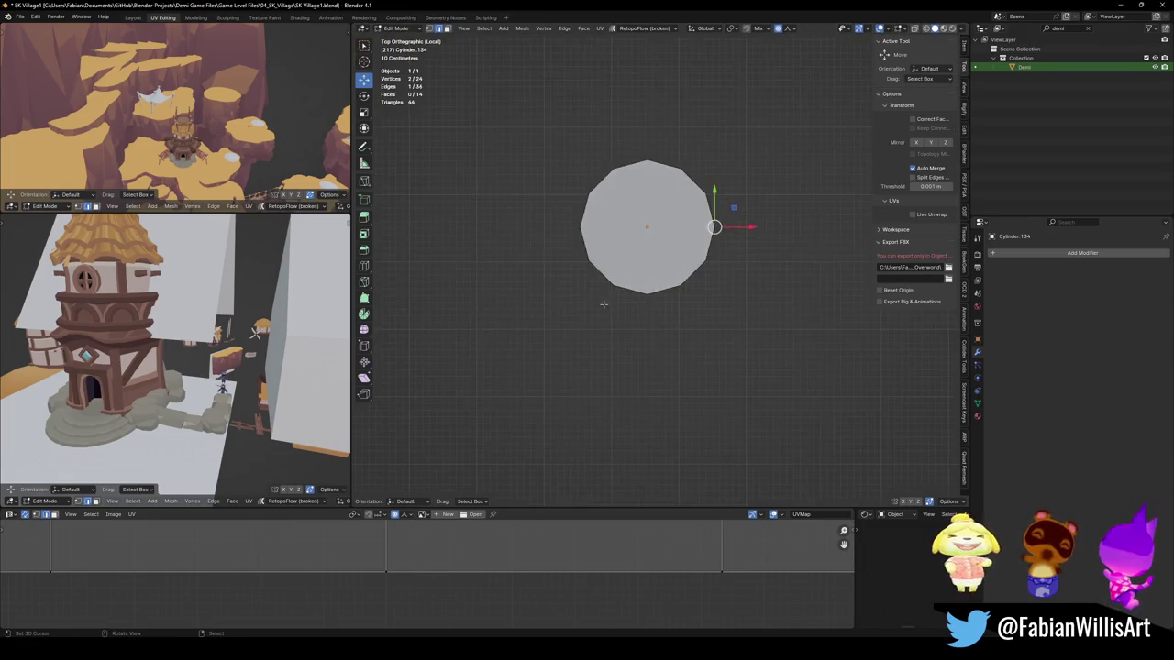
left_click(578, 237, "shift")
middle_click_drag(550, 303, 657, 297)
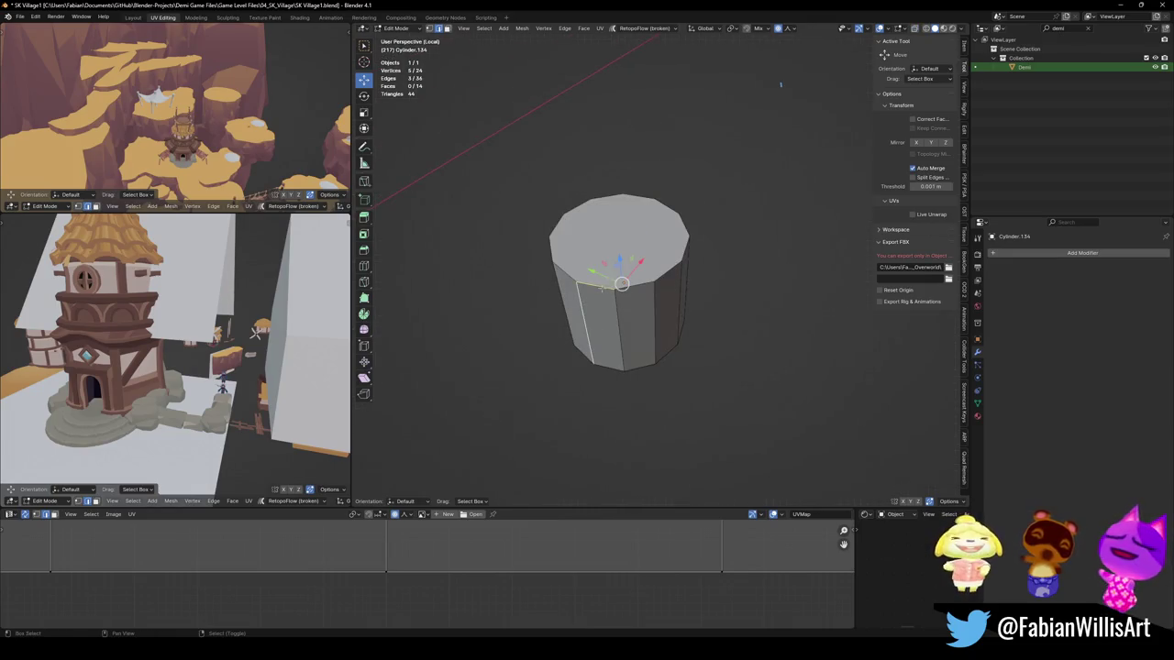
key("x")
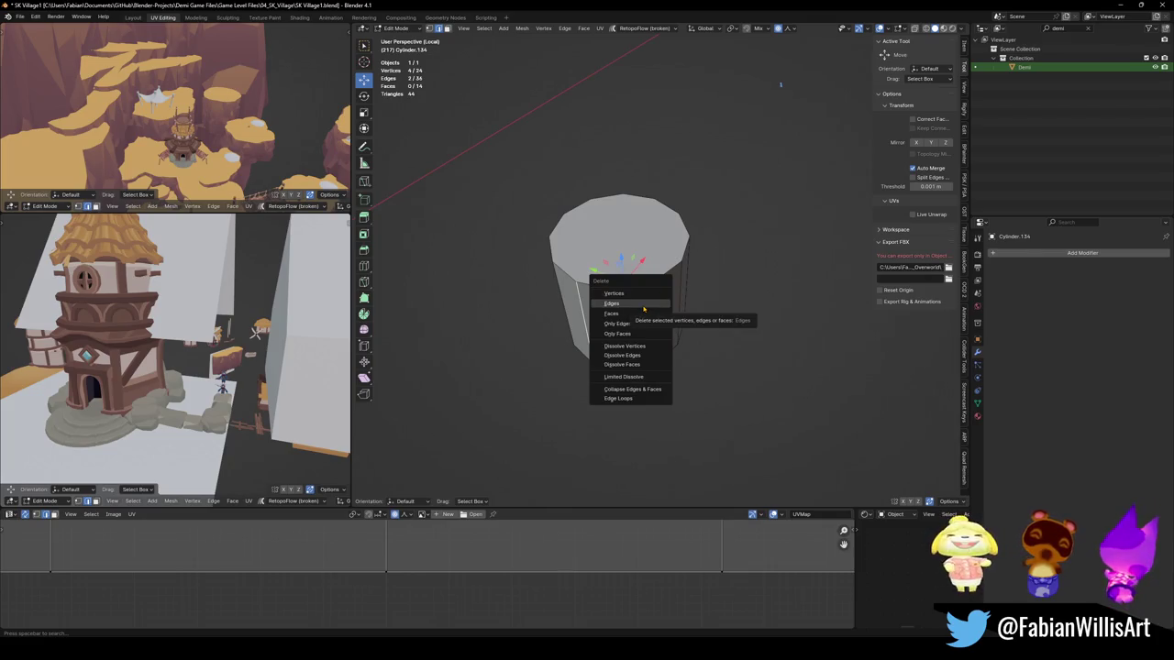
left_click(634, 305)
mouse_move(634, 304)
middle_mouse_down()
mouse_move(555, 328)
mouse_move(569, 288)
mouse_move(542, 320)
mouse_move(567, 288)
mouse_move(705, 323)
middle_mouse_up()
Step: Undo the edge deletion, then delete the selected side faces and the top face
key("ctrl+z")
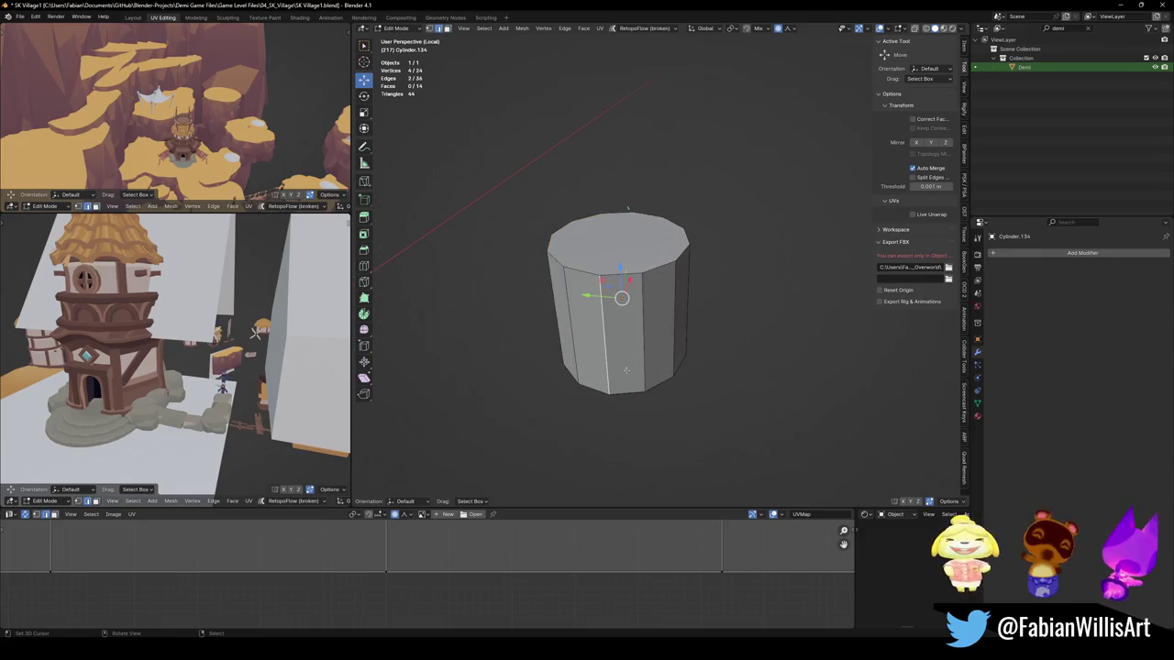
key("ctrl+z")
key("x")
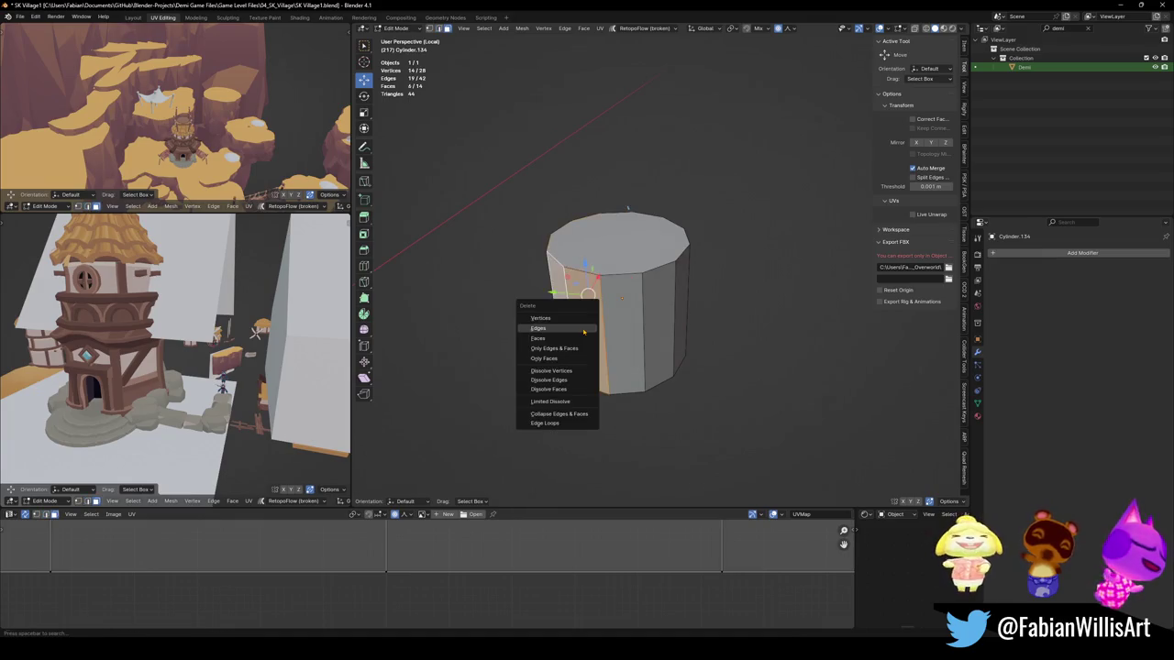
left_click(584, 337)
left_click(619, 241)
key("x")
left_click(610, 351)
mouse_move(610, 353)
middle_mouse_down()
mouse_move(632, 367)
mouse_move(580, 335)
middle_mouse_up()
mouse_move(803, 220)
middle_mouse_down()
mouse_move(625, 325)
mouse_move(641, 344)
middle_mouse_up()
Step: Add a Solidify modifier giving the band 0.307 m thickness
key("a")
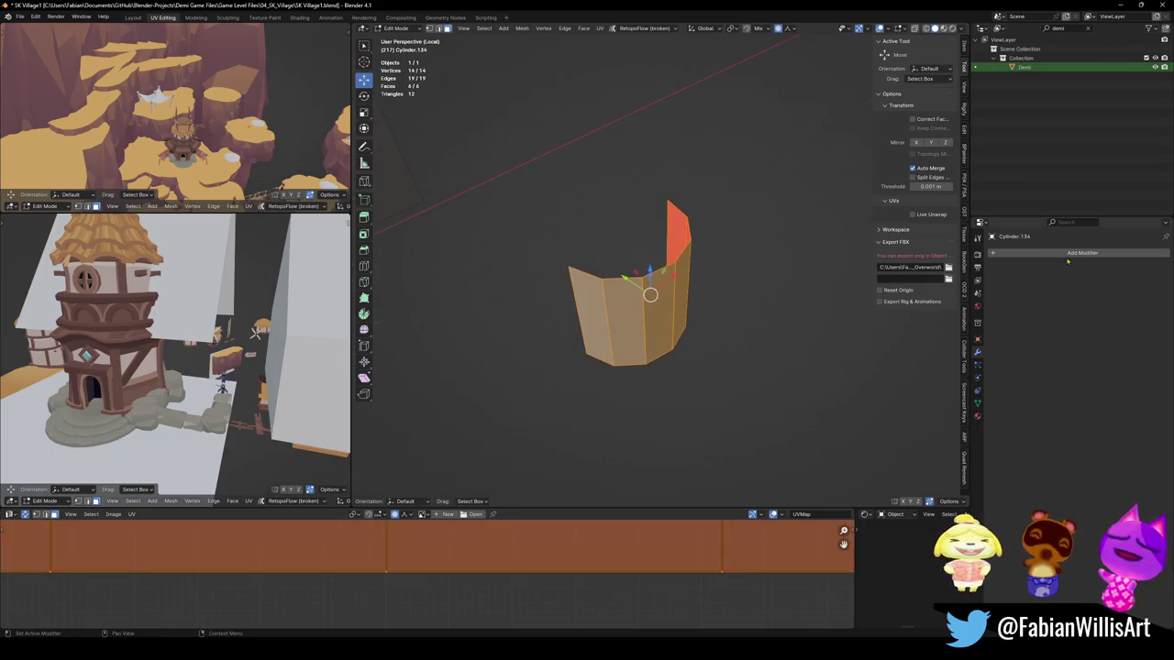
left_click(1082, 252)
type("solid")
key("Return")
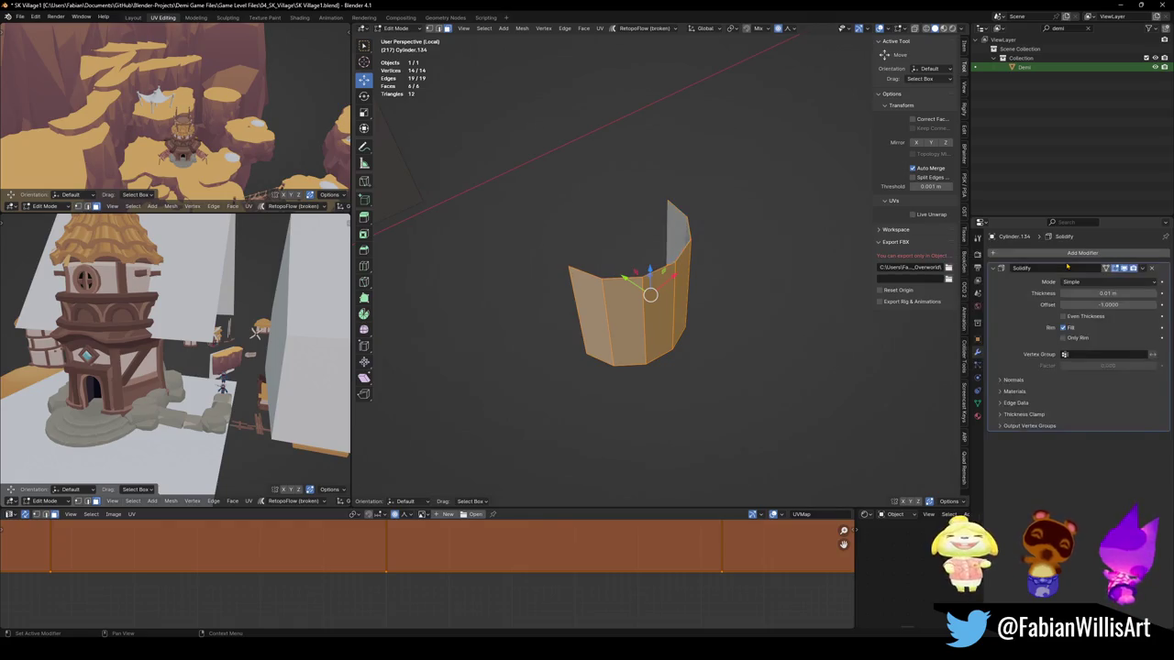
left_click_drag(1104, 294, 1151, 293)
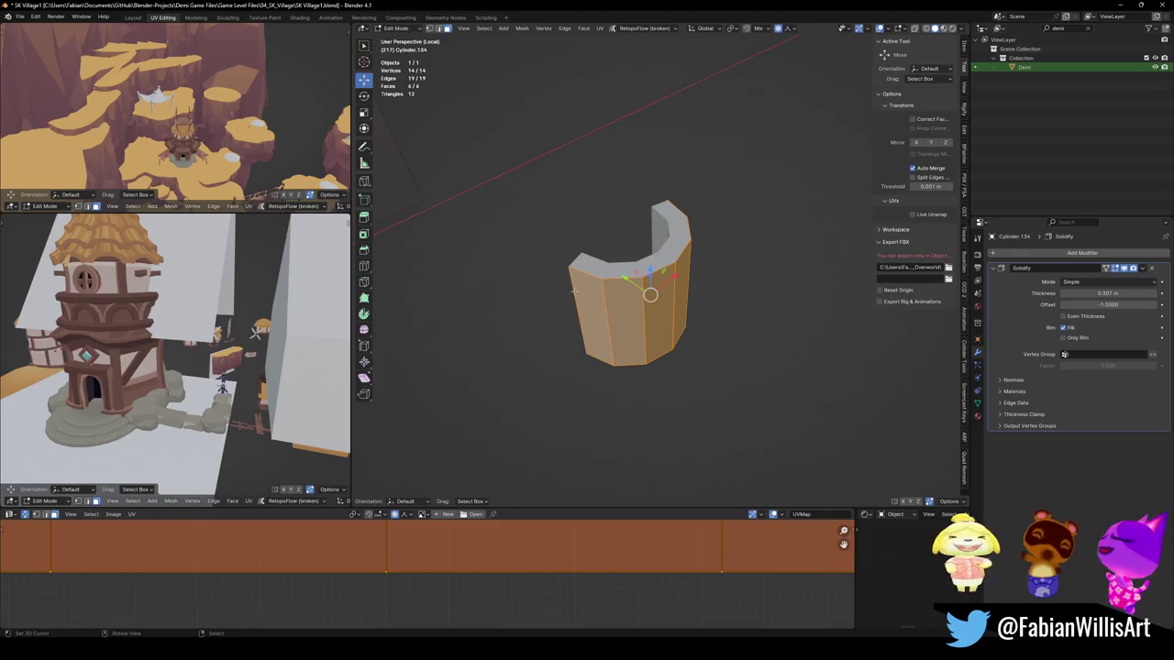
middle_click_drag(573, 292, 550, 330)
Step: Delete the vertices of the band's end face
key("alt+a")
left_click(573, 358)
mouse_move(790, 251)
middle_mouse_down()
mouse_move(733, 276)
mouse_move(729, 321)
mouse_move(706, 325)
middle_mouse_up()
left_click(734, 284)
key("x")
left_click(746, 297)
key("Tab")
Step: Duplicate the band about 3.61 m along X and delete the copy's upper faces
key("shift+d")
key("x")
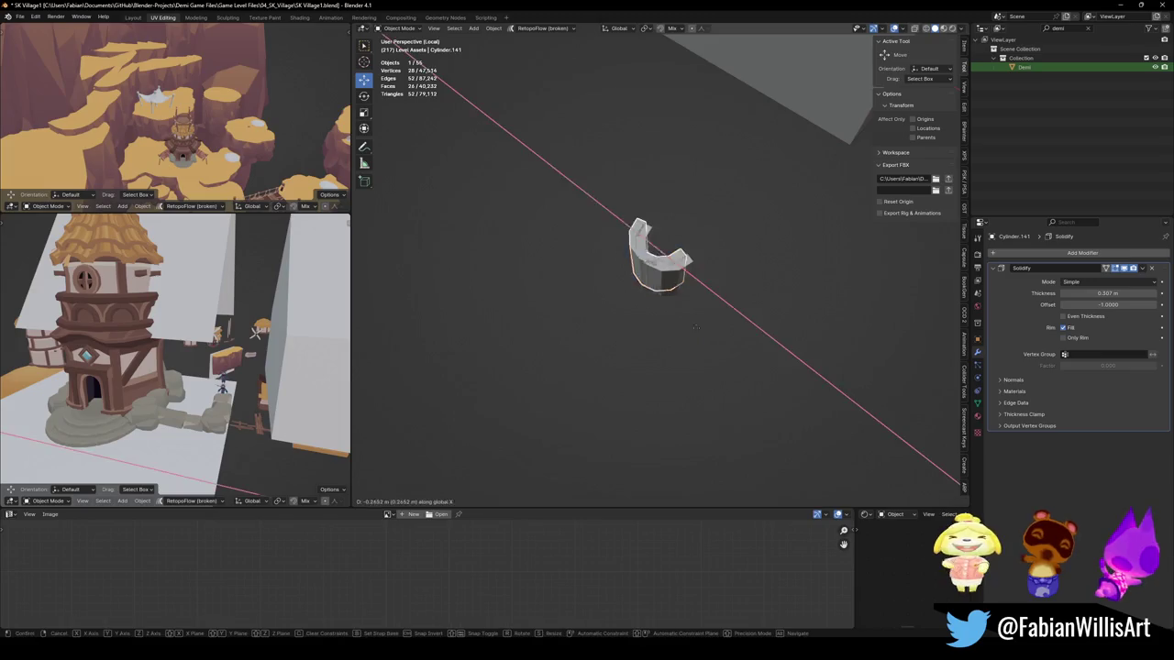
left_click(595, 256)
scroll(593, 219, "up", 3)
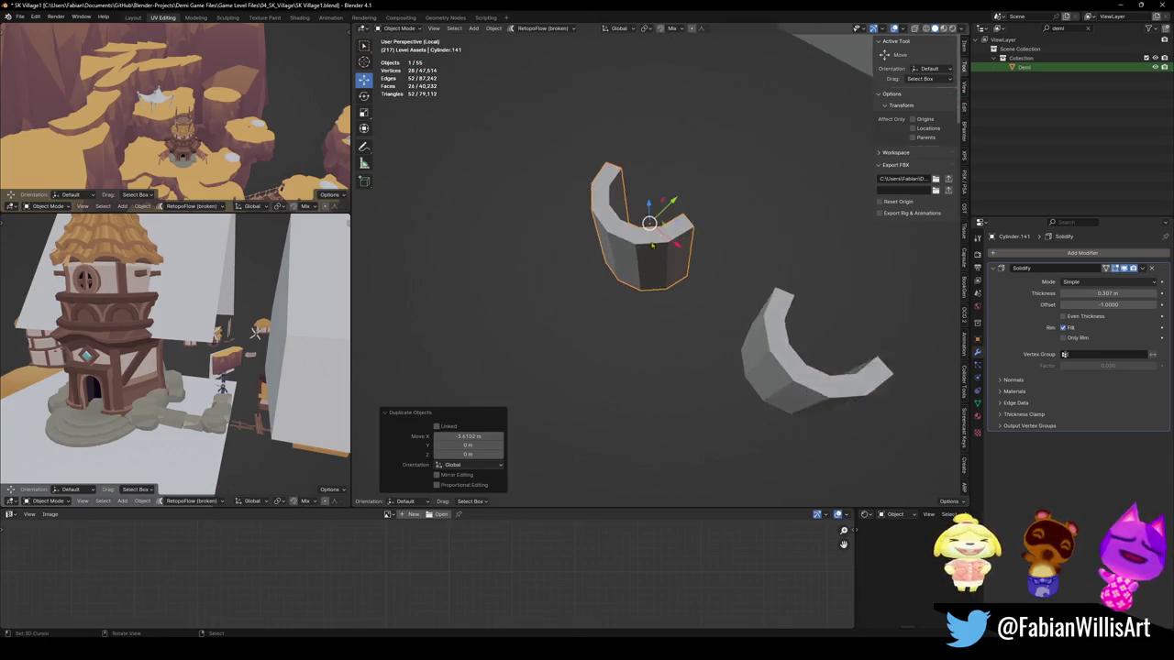
scroll(633, 248, "up", 2)
scroll(660, 266, "up", 1)
key("Tab")
mouse_move(675, 274)
middle_mouse_down()
mouse_move(655, 256)
mouse_move(674, 298)
middle_mouse_up()
key("x")
left_click(642, 250)
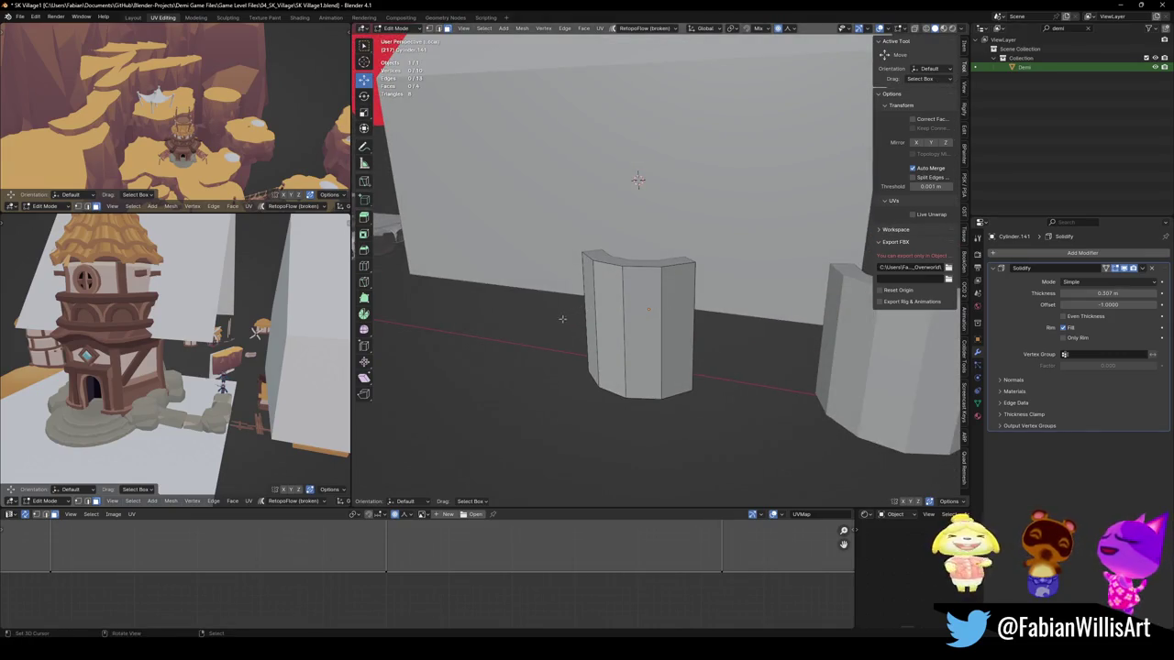
mouse_move(562, 319)
middle_mouse_down()
mouse_move(636, 338)
mouse_move(674, 302)
middle_mouse_up()
Step: Set the curved piece's origin to its top vertex via the 3D cursor
key("Tab")
key("q")
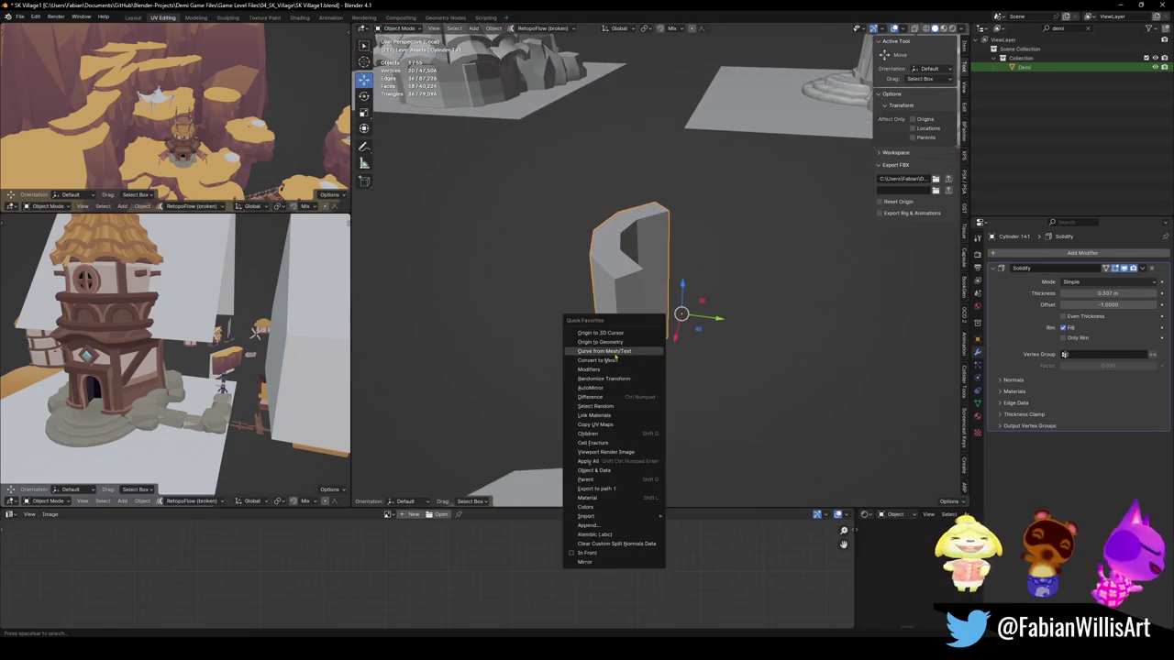
key("Tab")
left_click(616, 236)
mouse_move(616, 237)
middle_mouse_down()
mouse_move(642, 256)
mouse_move(681, 228)
middle_mouse_up()
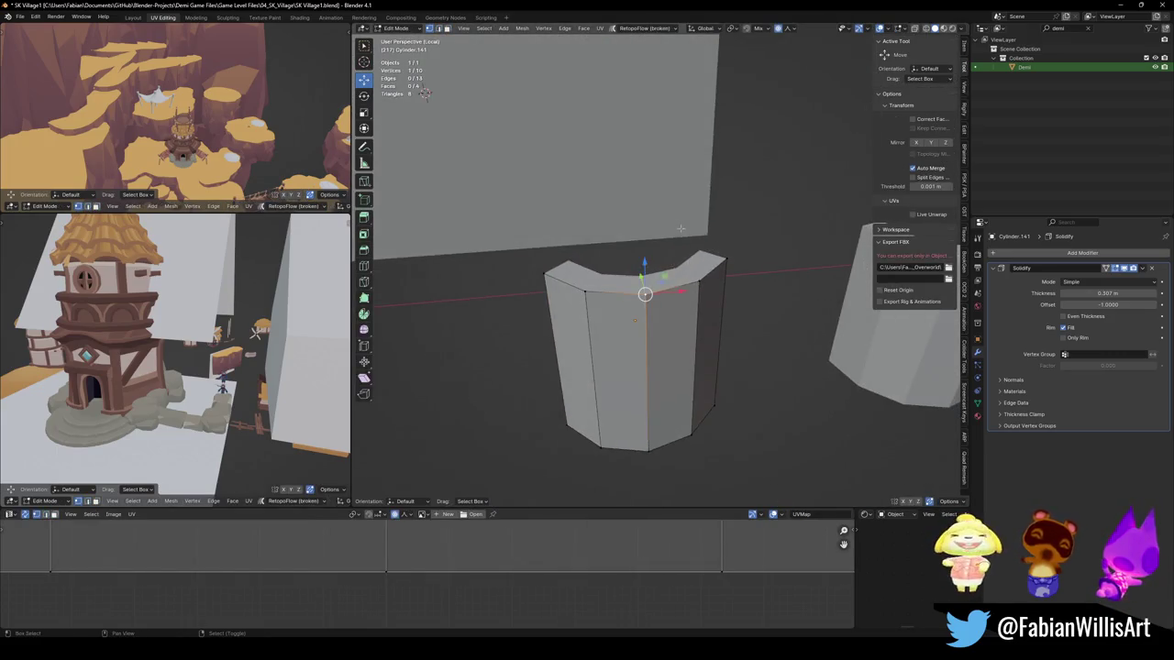
key("Tab")
right_click(642, 270)
left_click(642, 317)
middle_click_drag(642, 316, 730, 255)
Step: Tilt the piece -62.8° around the X axis
key("r")
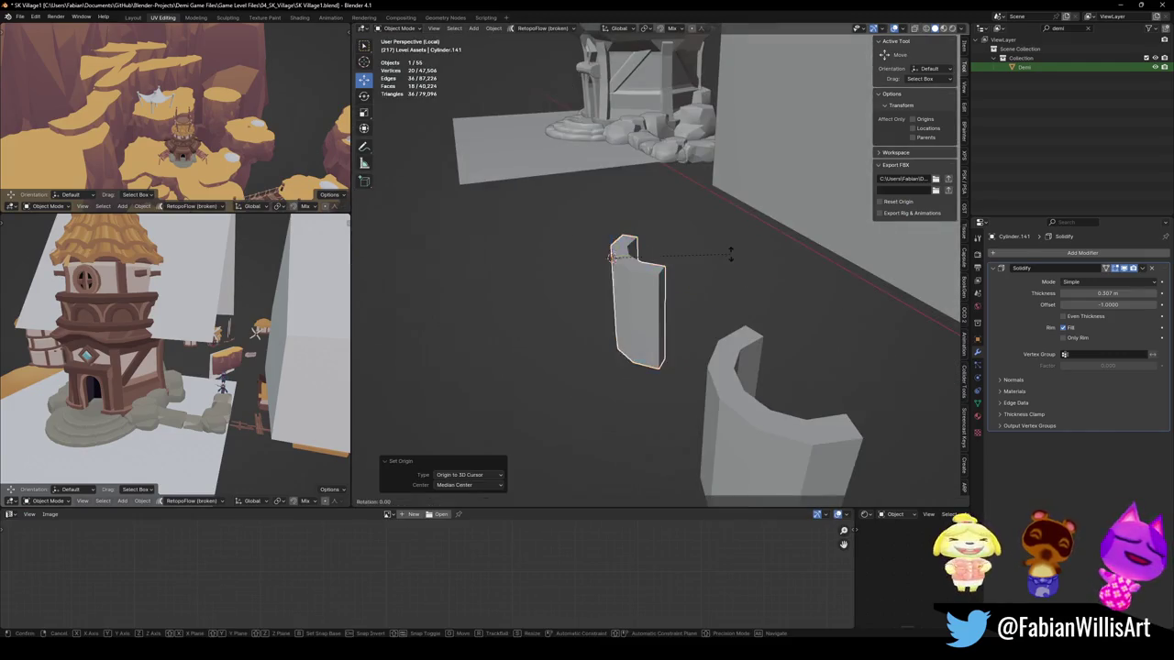
key("x")
left_click(655, 352)
mouse_move(681, 340)
middle_mouse_down()
mouse_move(654, 318)
mouse_move(714, 134)
middle_mouse_up()
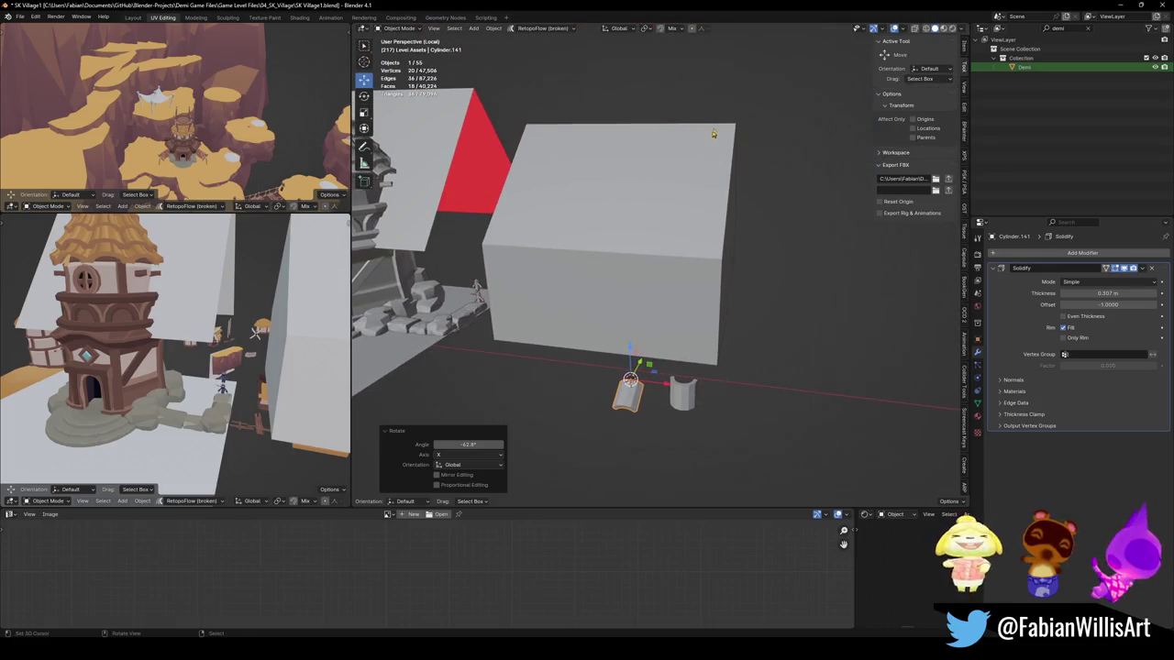
Step: Snap the curved piece to the 3D cursor and scale it up to about 1.68
key("shift+s")
left_click(706, 229)
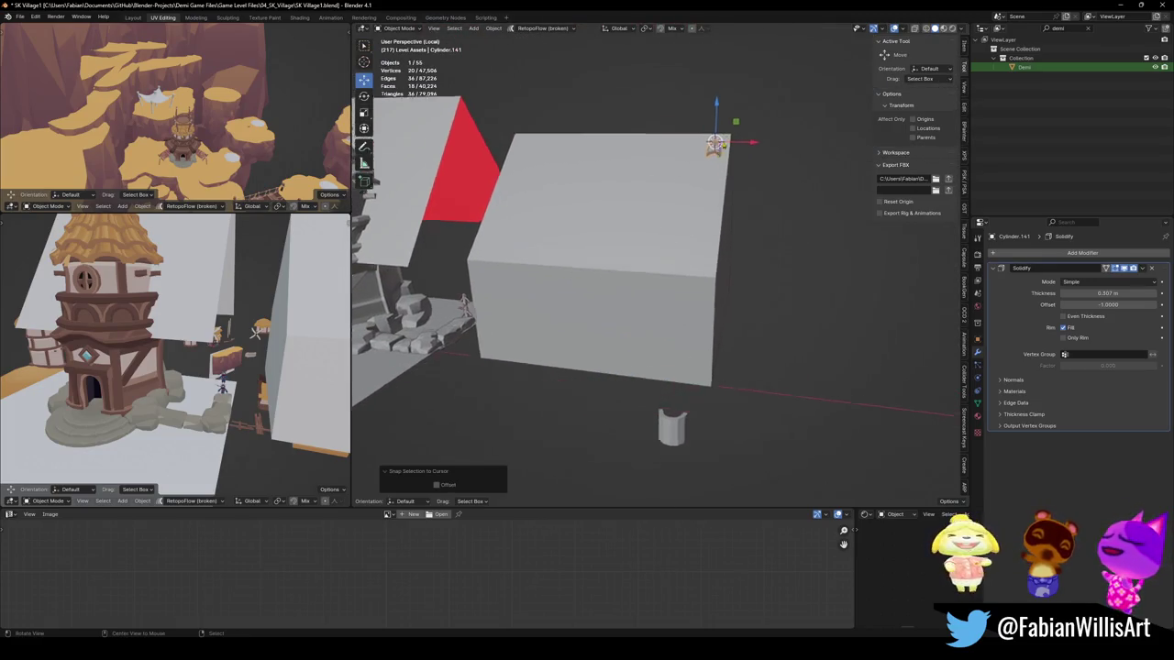
key("KP_Decimal")
mouse_move(709, 246)
middle_mouse_down()
mouse_move(694, 286)
mouse_move(724, 302)
middle_mouse_up()
key("s")
left_click(768, 267)
middle_click_drag(768, 267, 725, 312)
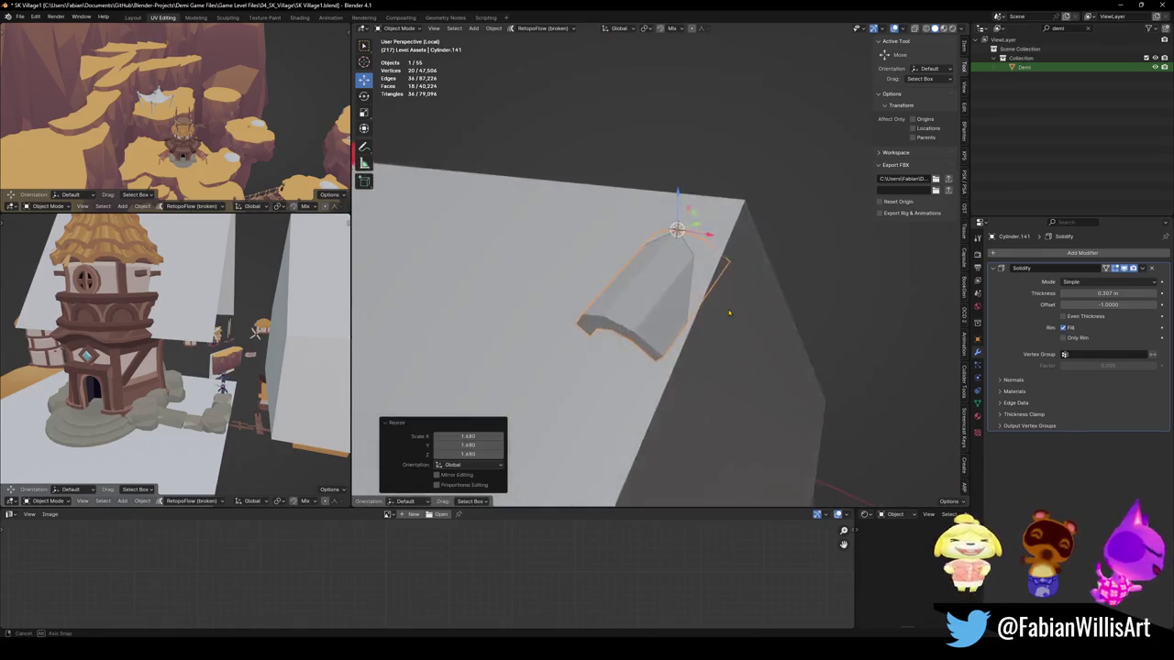
Step: Shift the piece along X, then raise it along Z onto the roof ridge
key("g")
key("x")
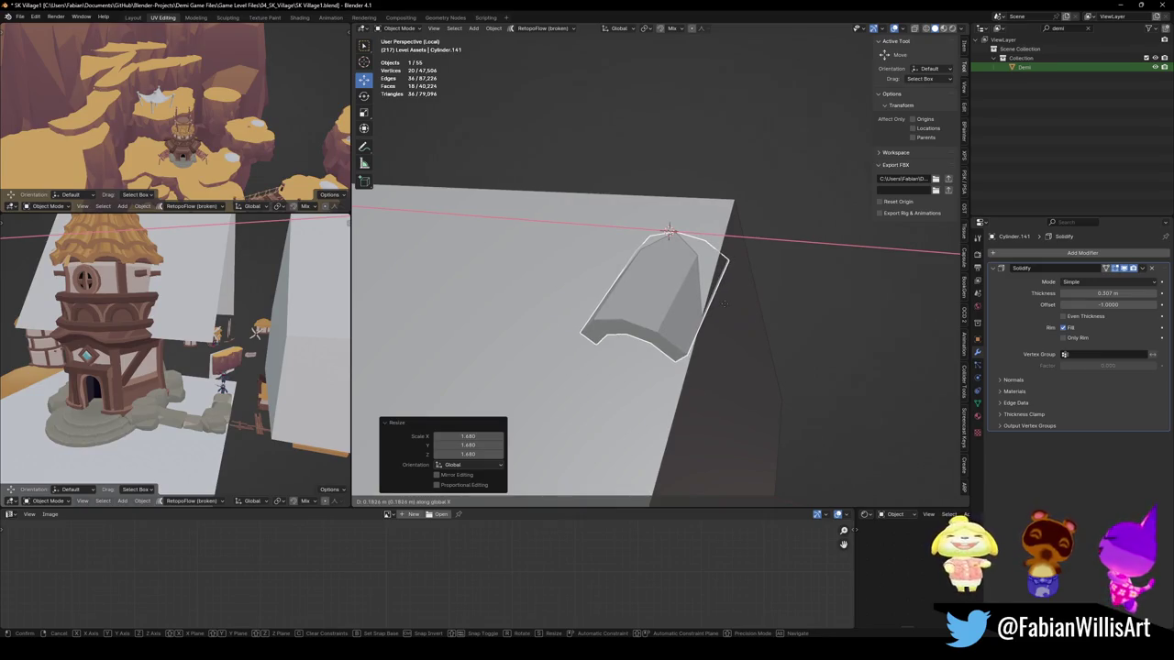
left_click(724, 304)
key("g")
key("z")
mouse_move(723, 304)
middle_mouse_down()
mouse_move(738, 276)
mouse_move(502, 325)
mouse_move(707, 312)
mouse_move(735, 263)
mouse_move(673, 280)
middle_mouse_up()
left_click(738, 276)
scroll(738, 276, "down", 4)
scroll(503, 326, "up", 5)
scroll(707, 312, "down", 3)
scroll(707, 311, "down", 4)
Step: Select the house block and pick an edge along its roof side in Edit Mode
left_click(726, 268)
key("Tab")
scroll(735, 262, "up", 4)
scroll(697, 257, "down", 2)
left_click(686, 255)
mouse_move(689, 192)
middle_mouse_down()
mouse_move(715, 229)
mouse_move(768, 245)
middle_mouse_up()
scroll(730, 254, "up", 2)
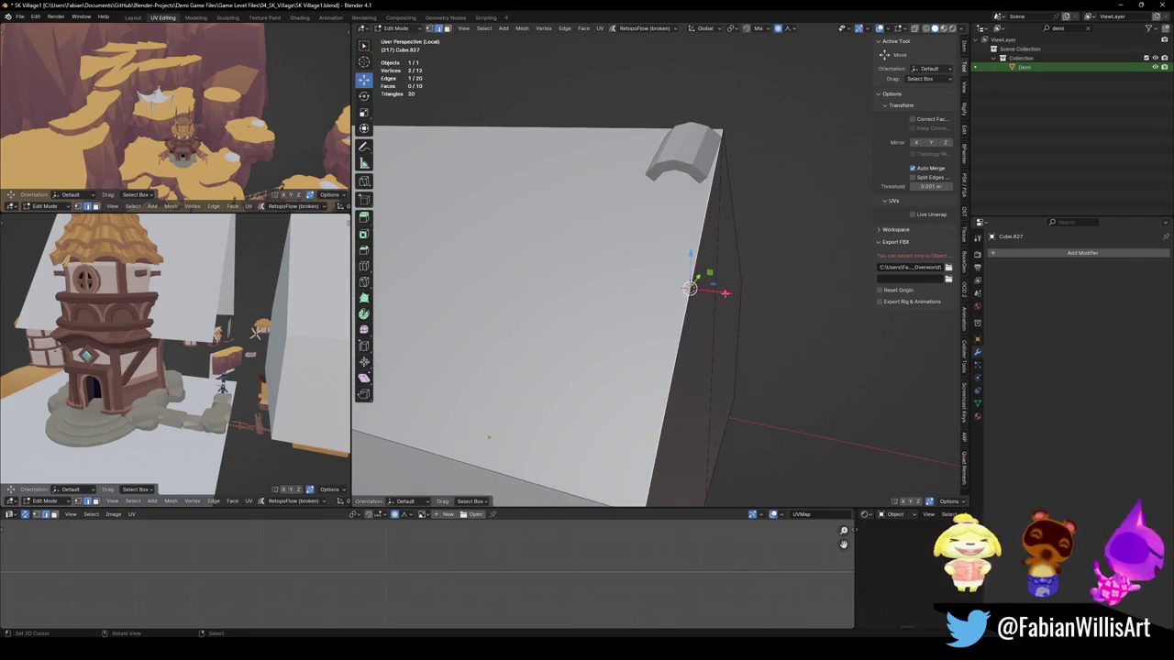
Step: Extrude the selected roof edge twice along the X axis
key("e")
key("x")
left_click(689, 290)
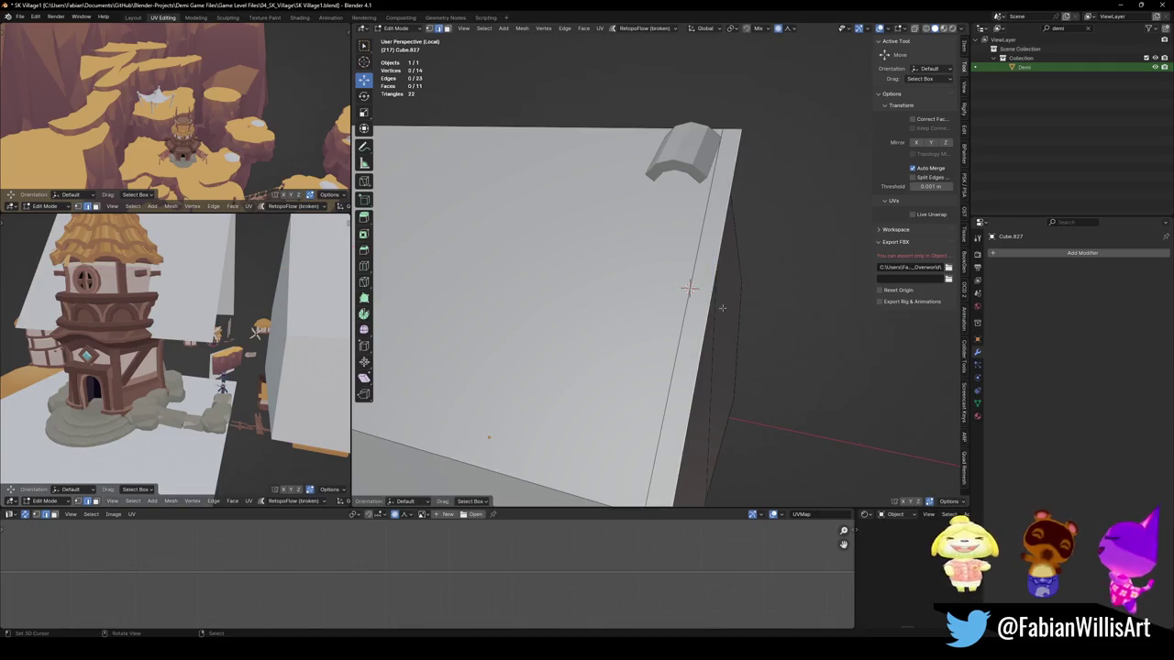
key("e")
key("x")
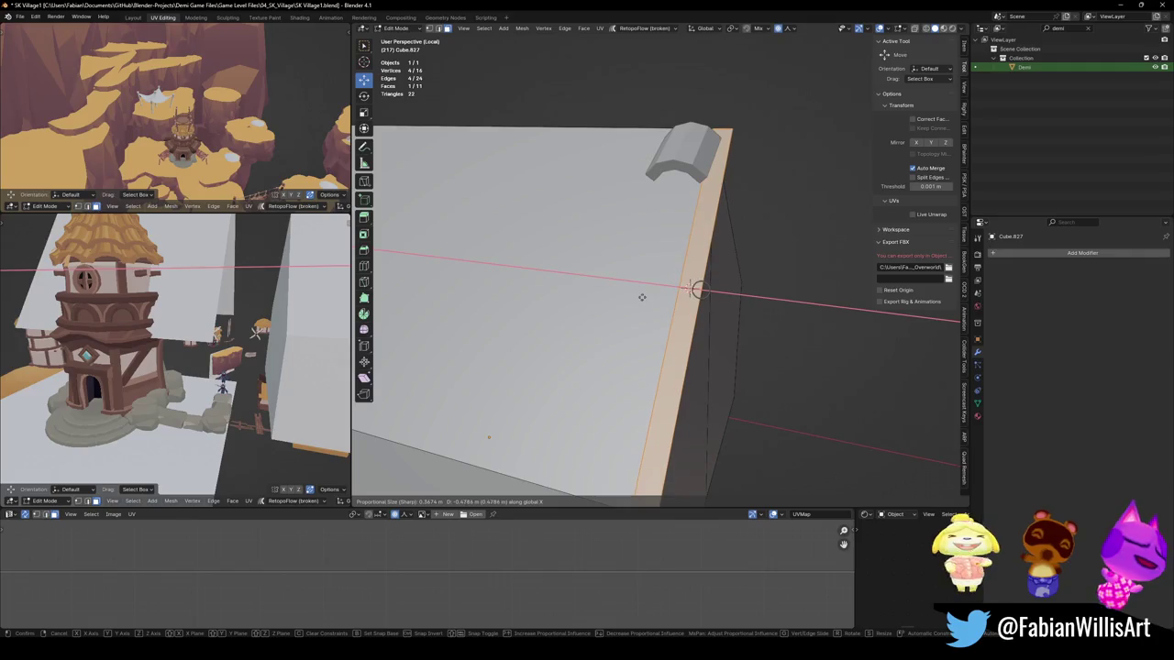
left_click(683, 299)
Step: Shift the extruded roof edge -0.55 m along X
middle_click_drag(697, 293, 780, 335)
key("g")
key("x")
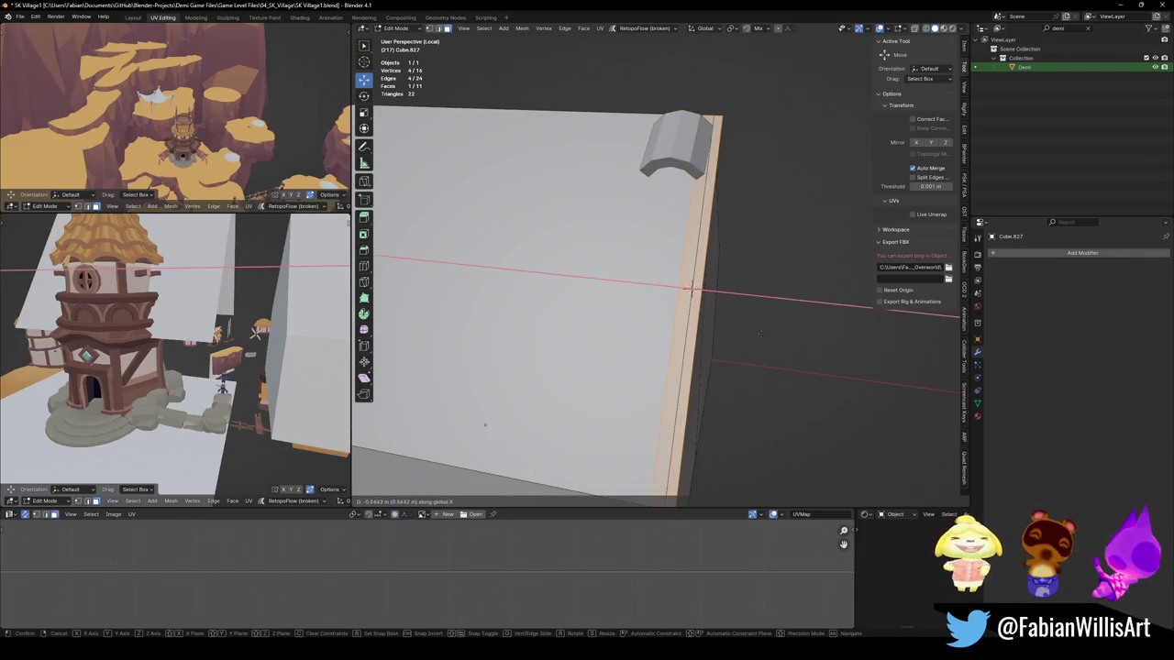
left_click(765, 334)
mouse_move(762, 336)
middle_mouse_down()
mouse_move(726, 309)
mouse_move(597, 370)
middle_mouse_up()
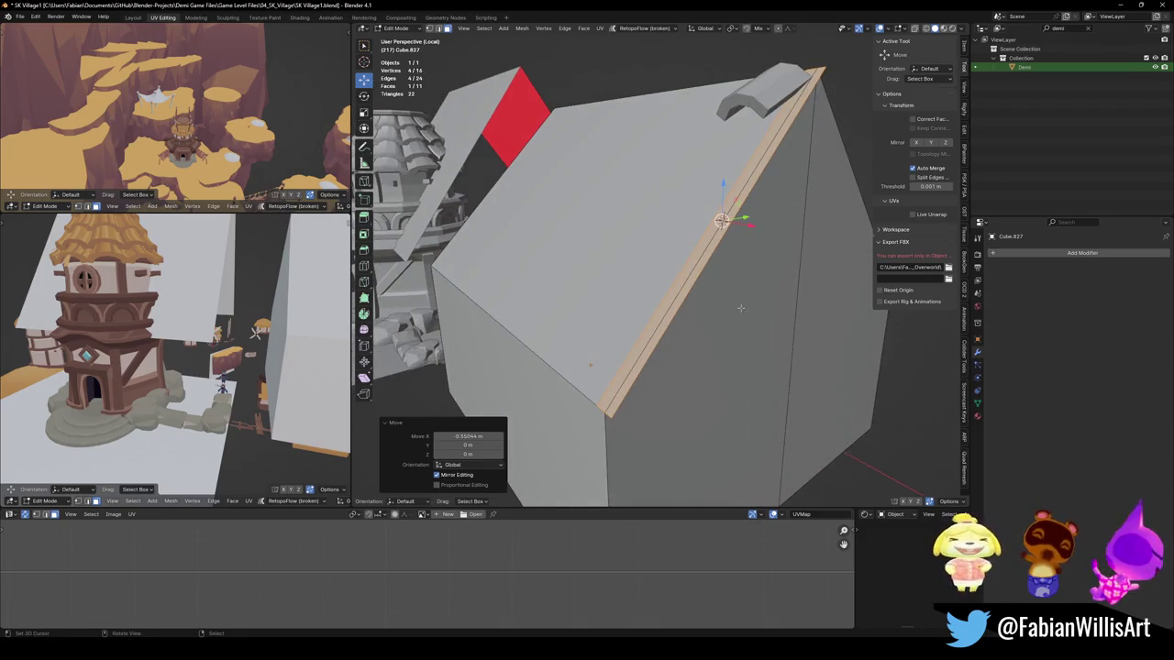
Step: Extrude the roof-edge strip outward and select its new face
key("e")
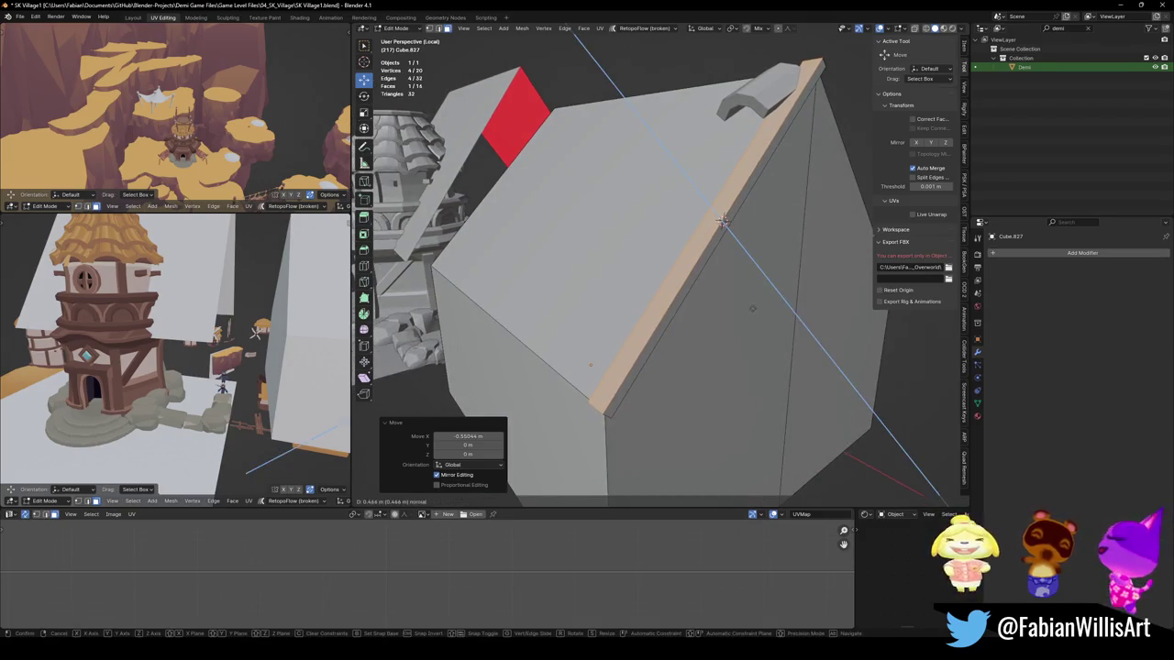
left_click(725, 220)
middle_click_drag(724, 220, 686, 190)
key("alt+a")
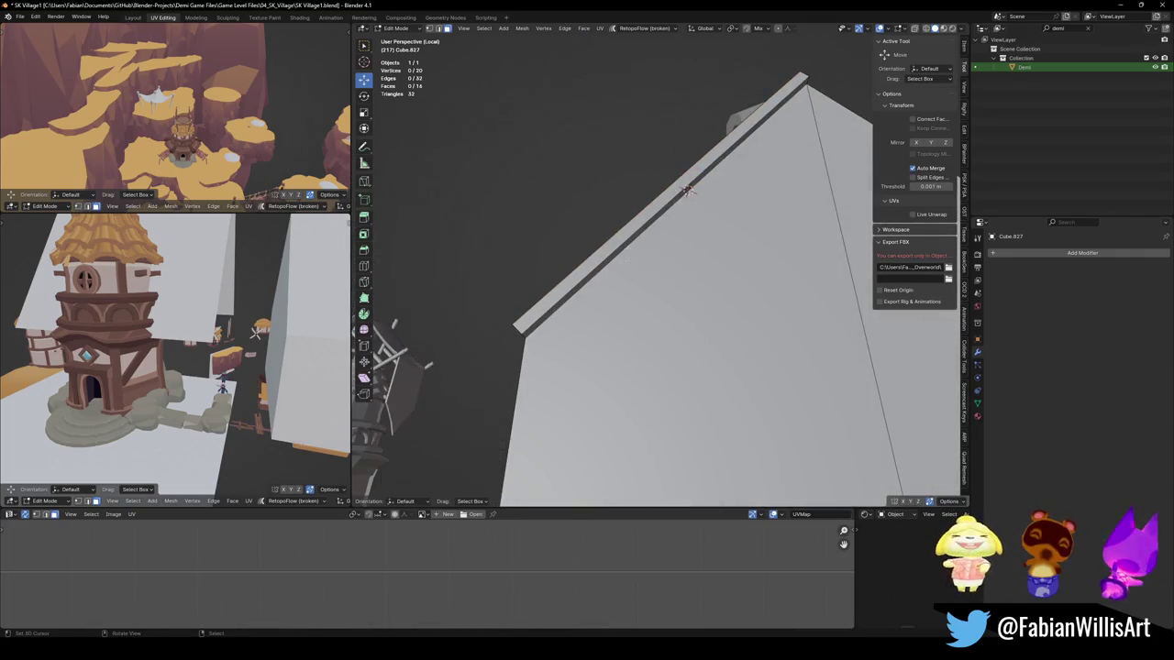
left_click(632, 235)
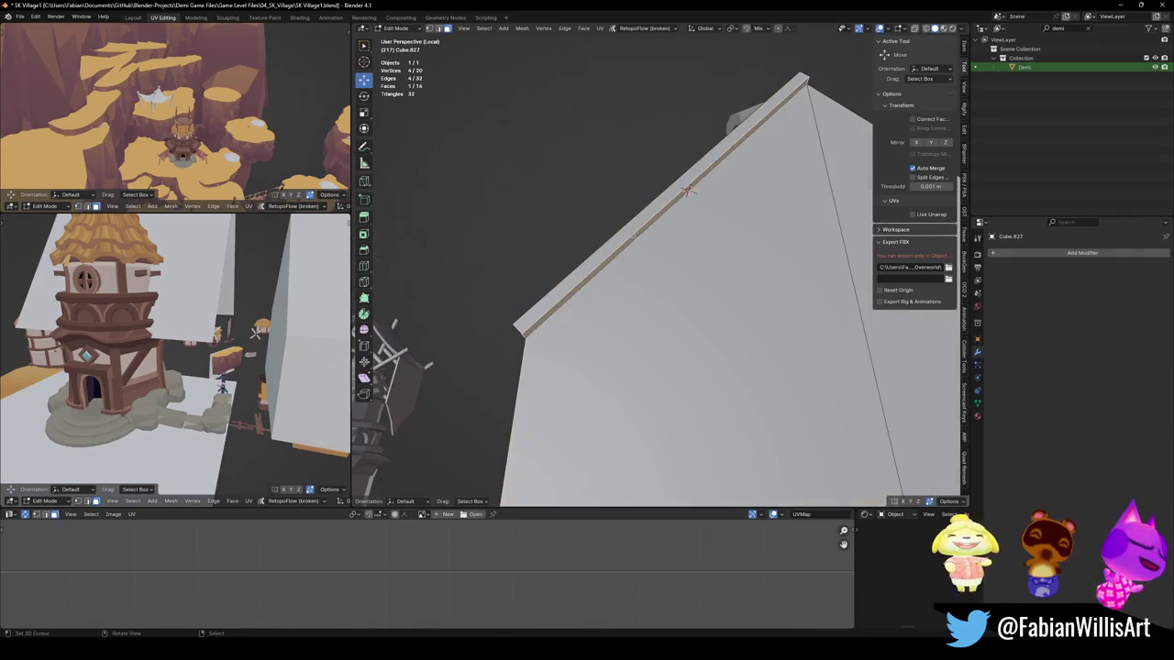
Step: With Normal orientation, raise the strip face 0.447 m along its normal
key("comma")
left_click(632, 288)
key("g")
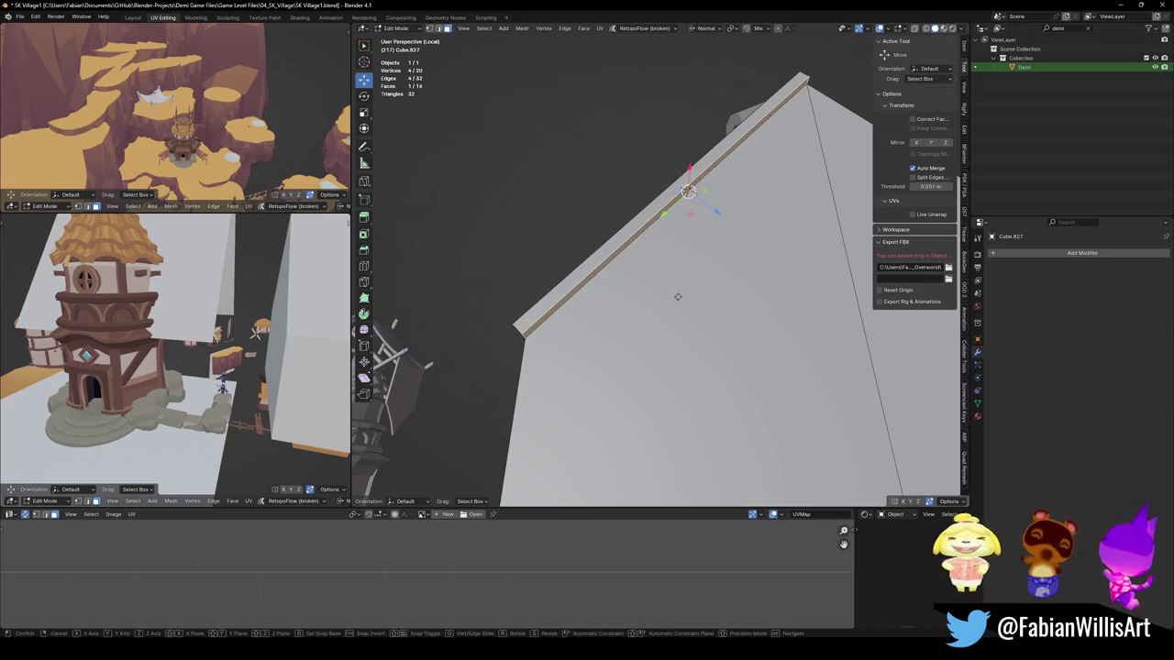
key("z")
left_click(760, 348)
mouse_move(760, 348)
middle_mouse_down()
mouse_move(677, 285)
mouse_move(620, 304)
middle_mouse_up()
scroll(673, 274, "up", 3)
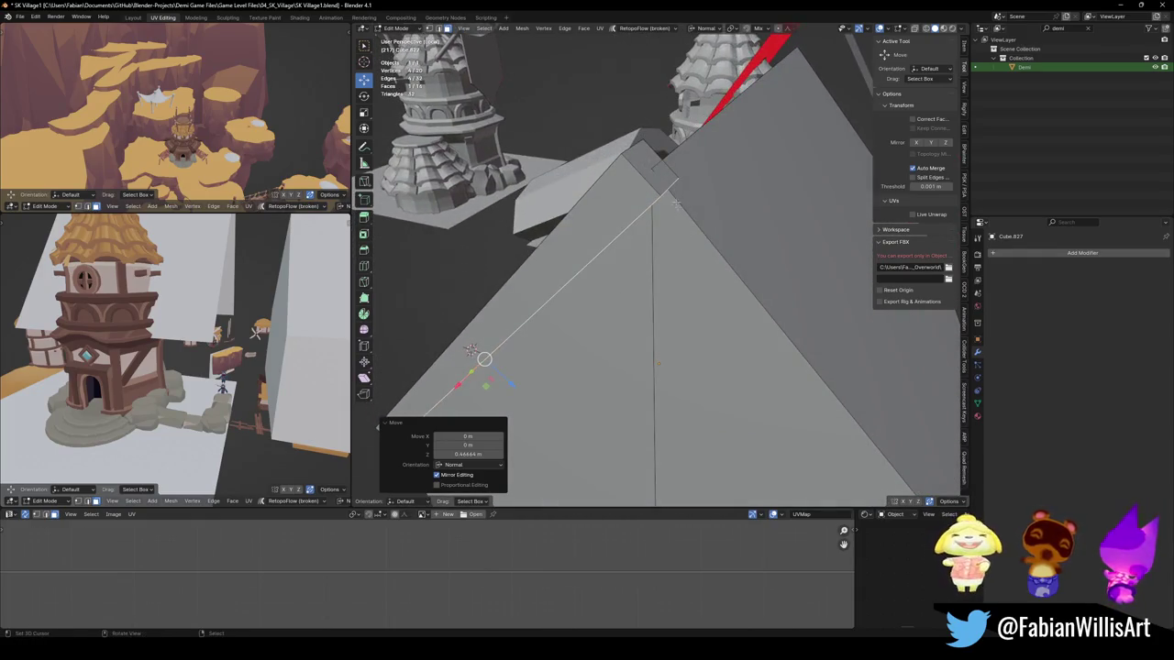
mouse_move(676, 202)
middle_mouse_down()
mouse_move(794, 278)
mouse_move(771, 259)
middle_mouse_up()
Step: Push the slab's side face loop outward along normal X, then leave edit mode
key("alt+a")
left_click(770, 259)
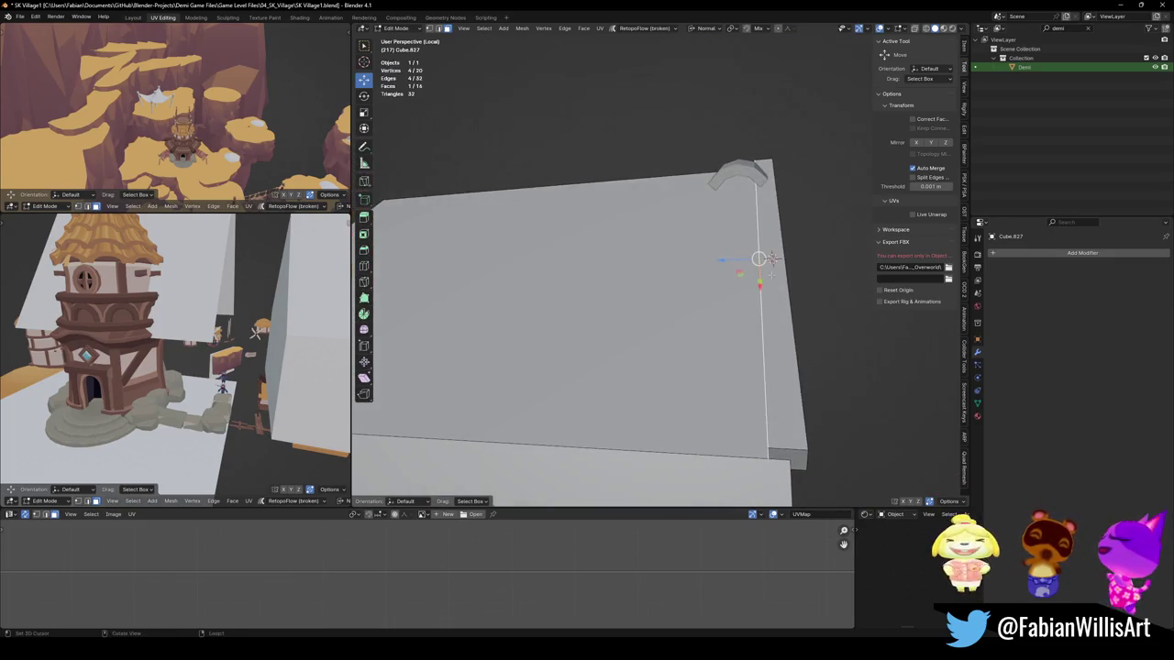
key("alt+a")
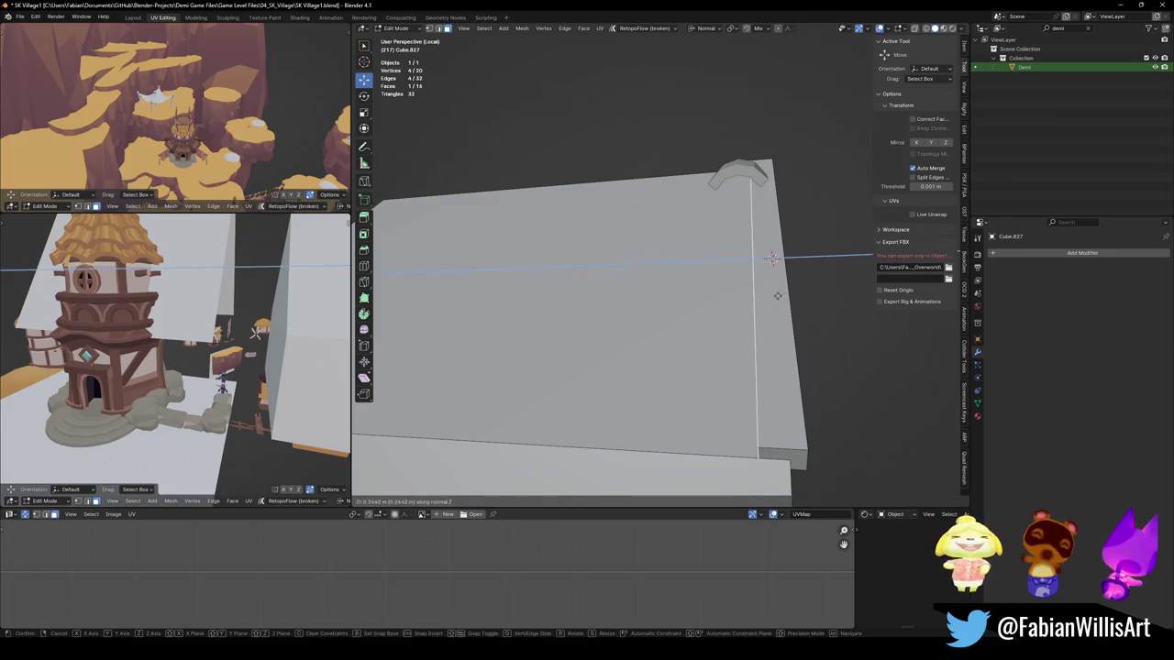
middle_click_drag(770, 259, 767, 268)
left_click(768, 269, "alt")
key("g")
key("x")
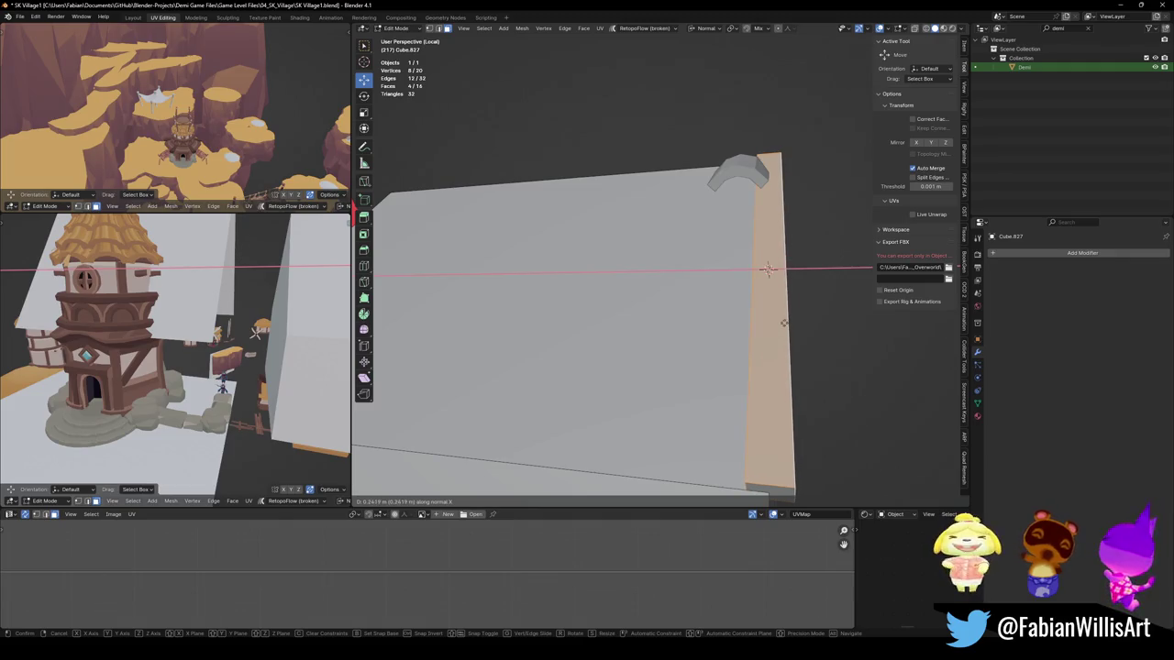
left_click(761, 321)
key("Tab")
middle_click_drag(761, 320, 701, 237)
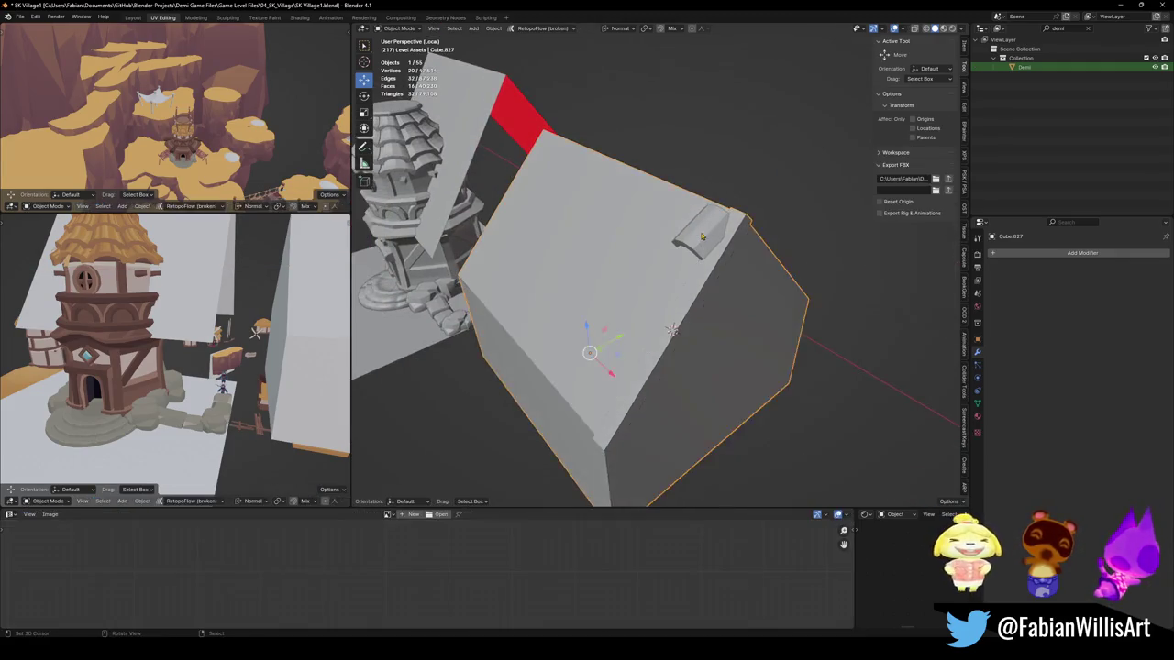
Step: Select the curved roof cap, set the array X offset to 0, and pull copies closer
left_click(701, 236)
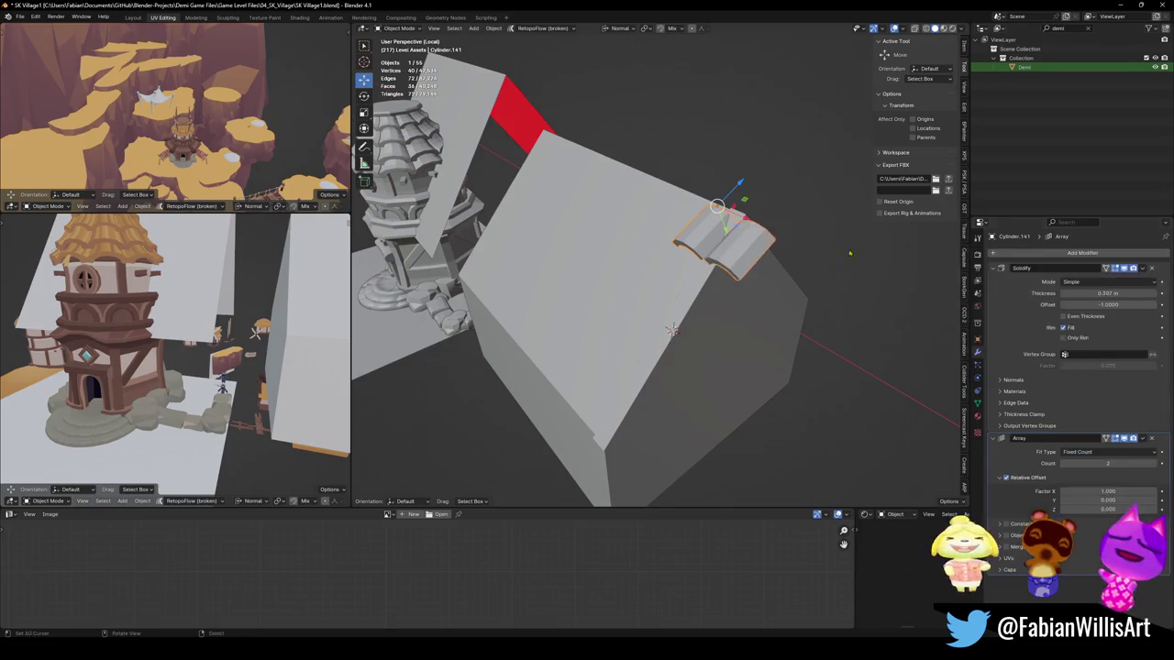
middle_click_drag(722, 243, 679, 275)
type("0")
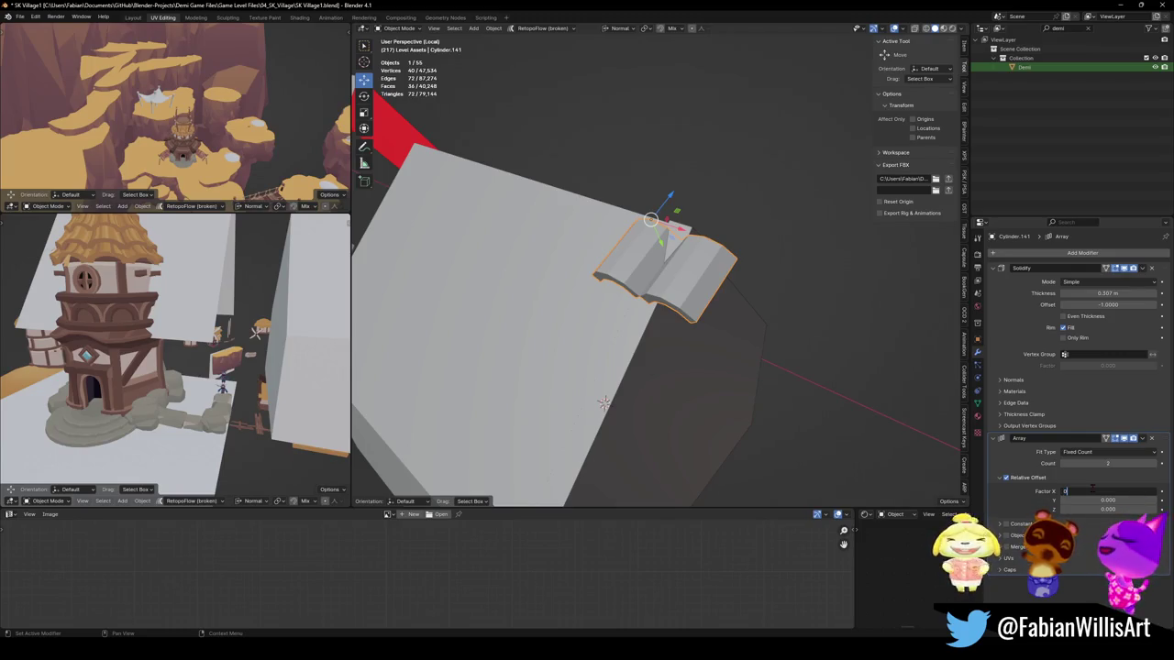
key("Return")
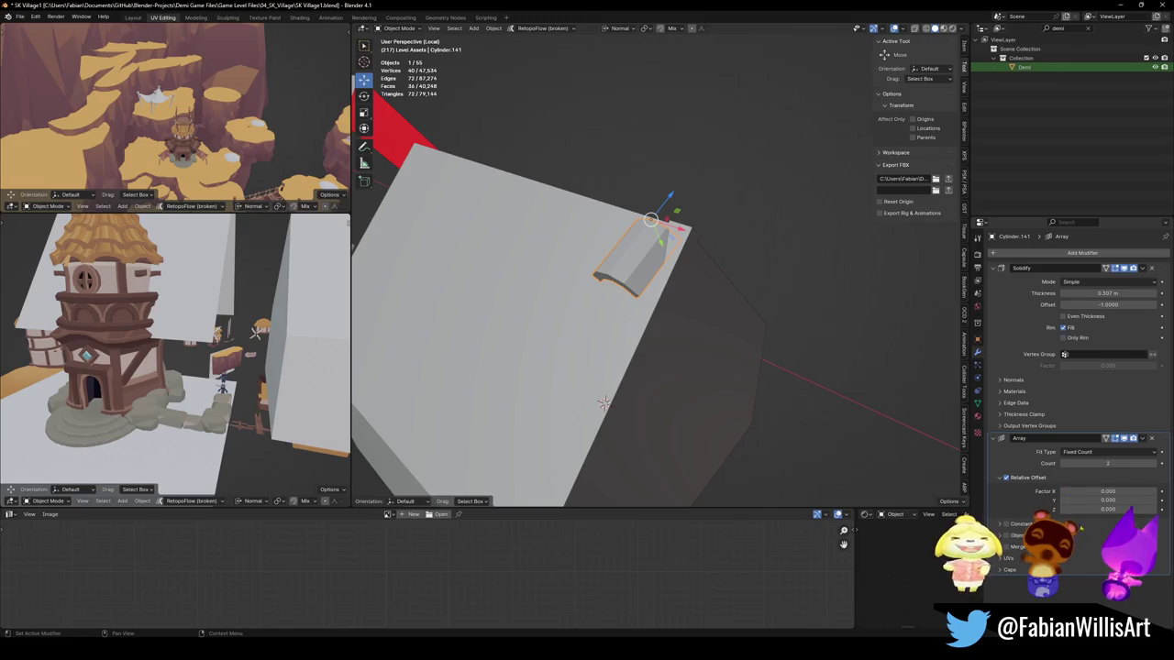
left_click_drag(1111, 510, 1091, 510)
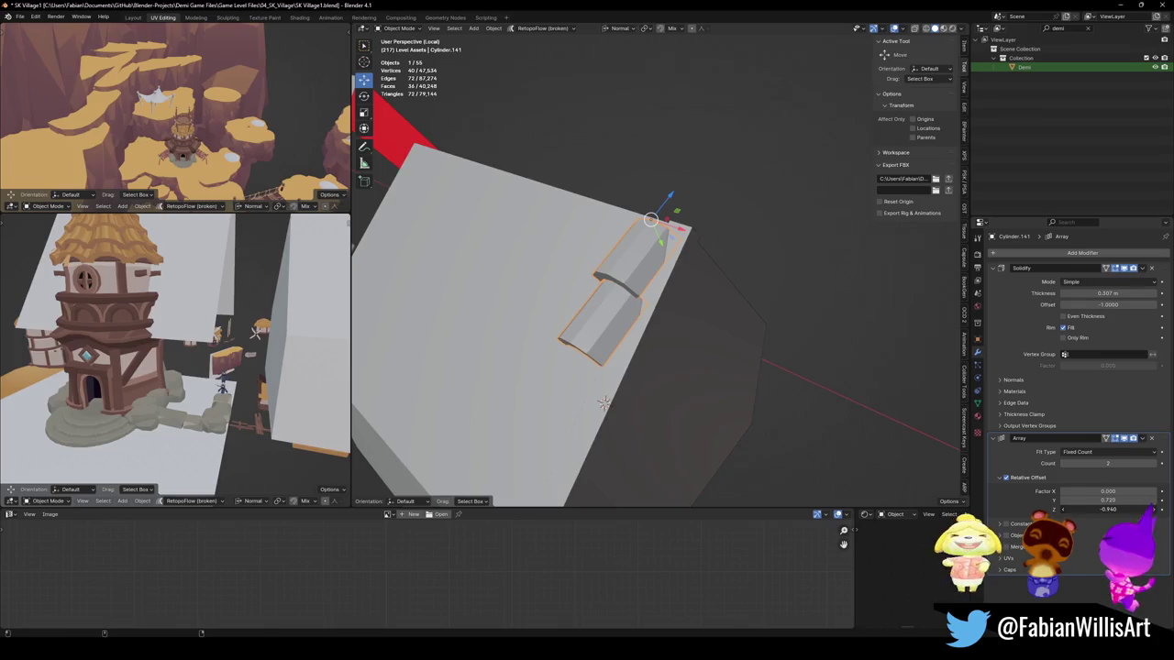
middle_click_drag(685, 340, 717, 347)
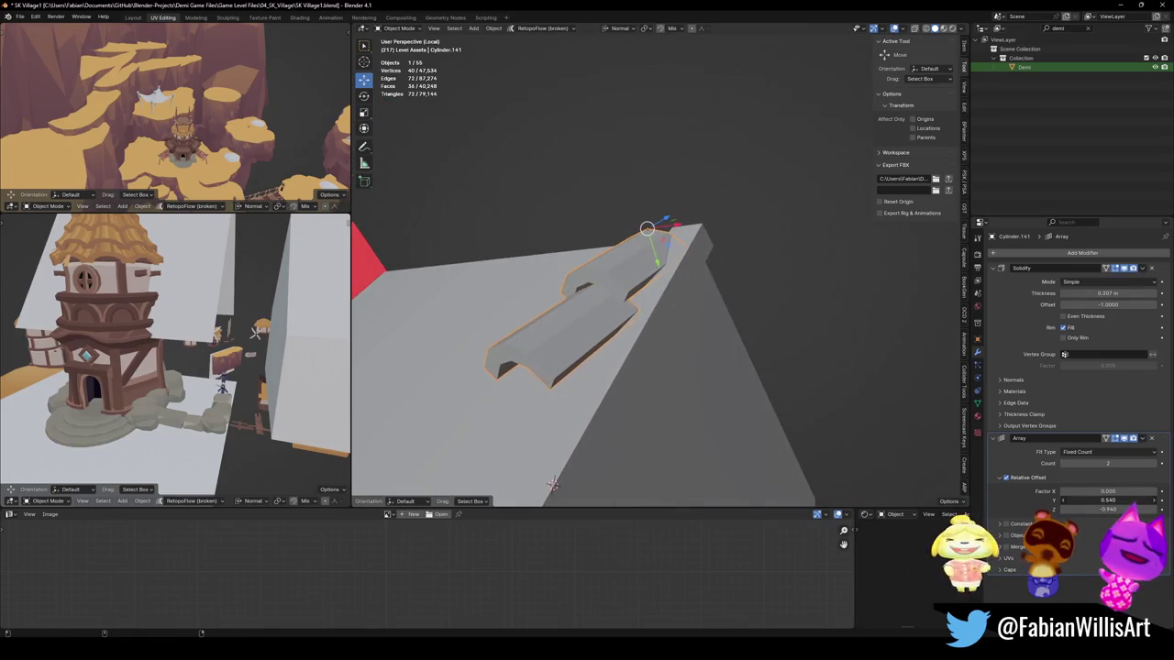
left_click_drag(1108, 501, 1091, 500)
middle_click_drag(706, 385, 829, 389)
Step: Tilt the caps slightly about normal X and fine-tune the second cap's position
key("r")
key("x")
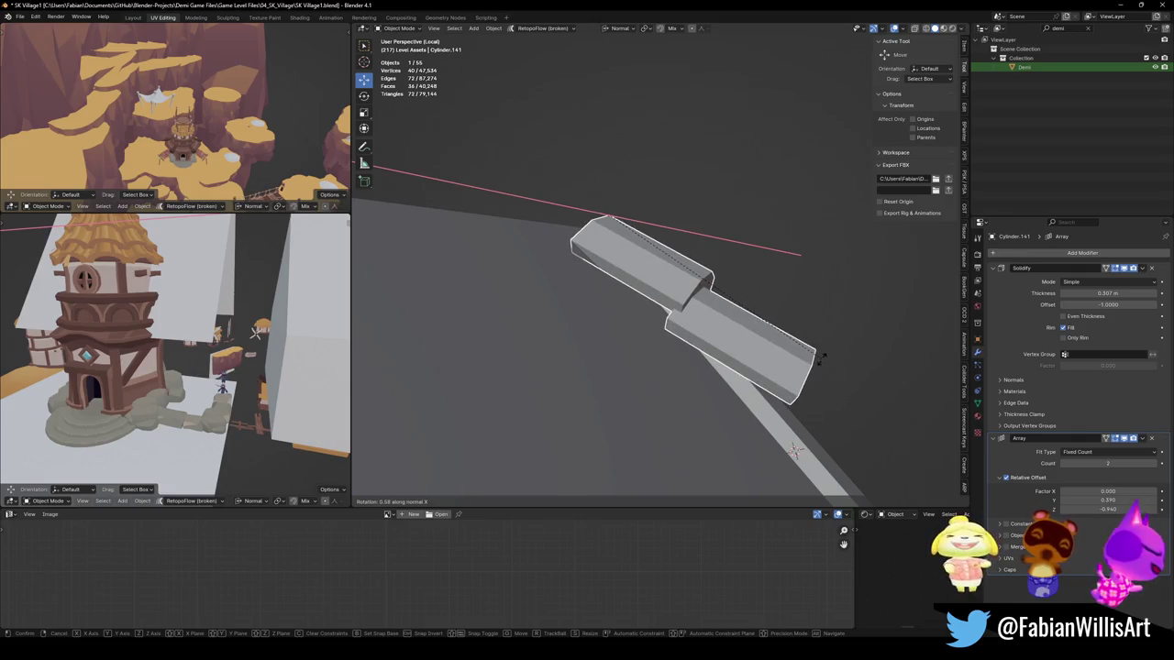
left_click(821, 358)
mouse_move(1108, 509)
left_mouse_down()
mouse_move(1092, 509)
mouse_move(1128, 509)
left_mouse_up()
middle_click_drag(633, 349, 654, 354)
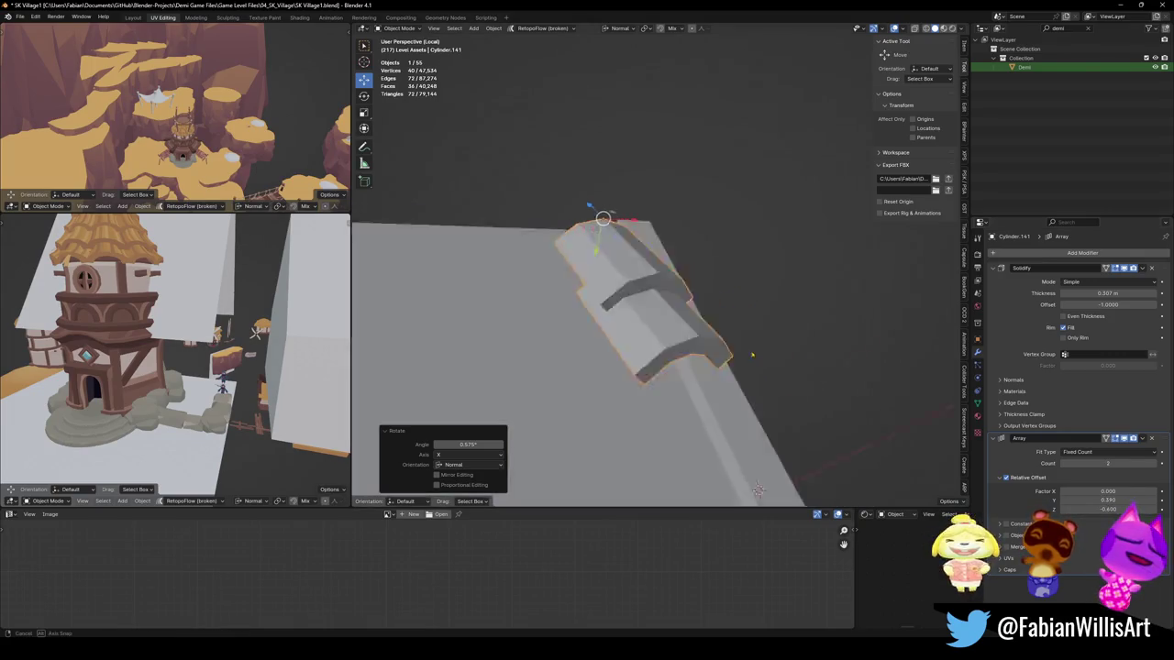
middle_click_drag(706, 325, 671, 336)
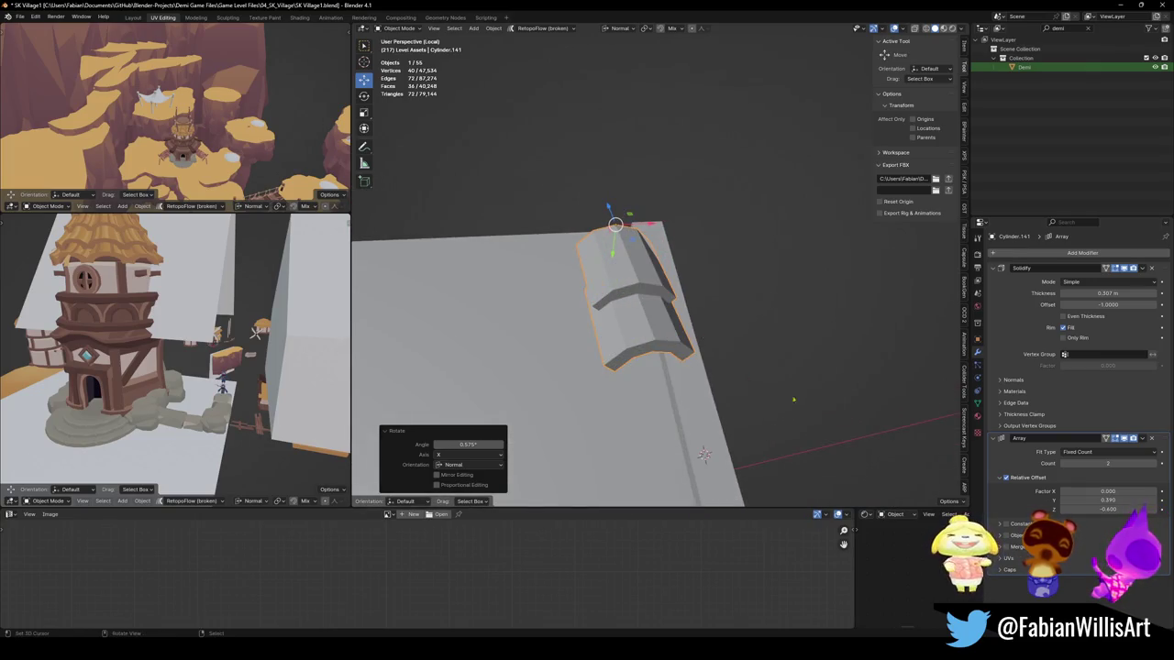
Step: Set array Z offset to -0.750, raise the roof piece 0.0998 m, and save SK Village1.blend
left_click_drag(1132, 509, 1114, 509)
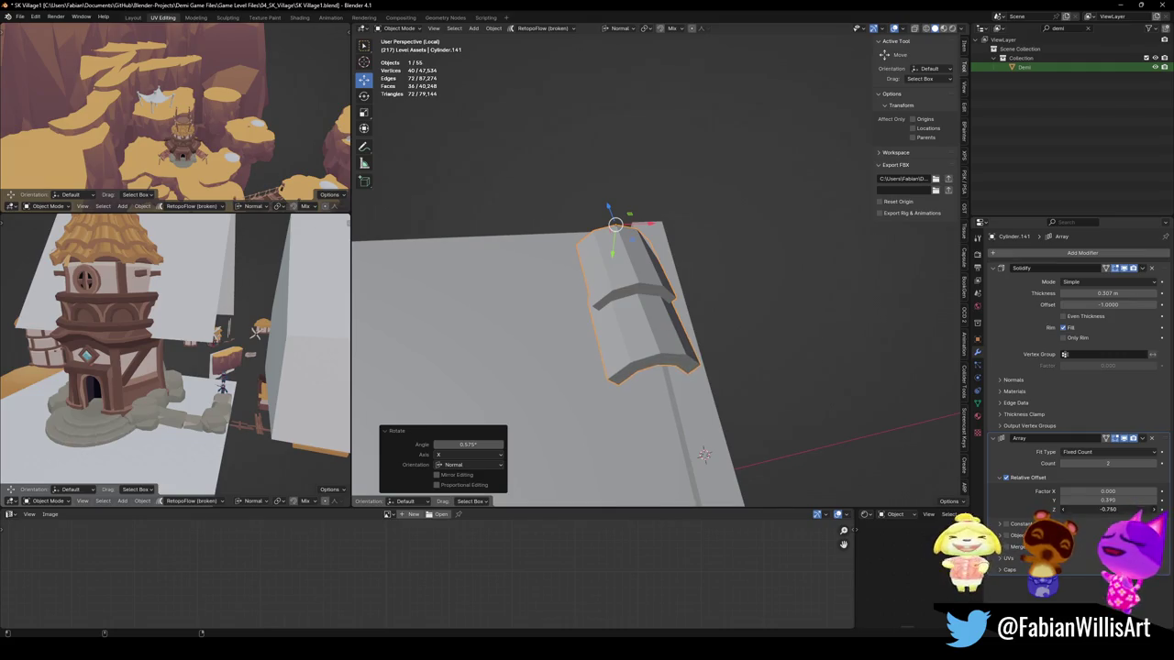
mouse_move(673, 342)
middle_mouse_down()
mouse_move(643, 321)
mouse_move(646, 303)
middle_mouse_up()
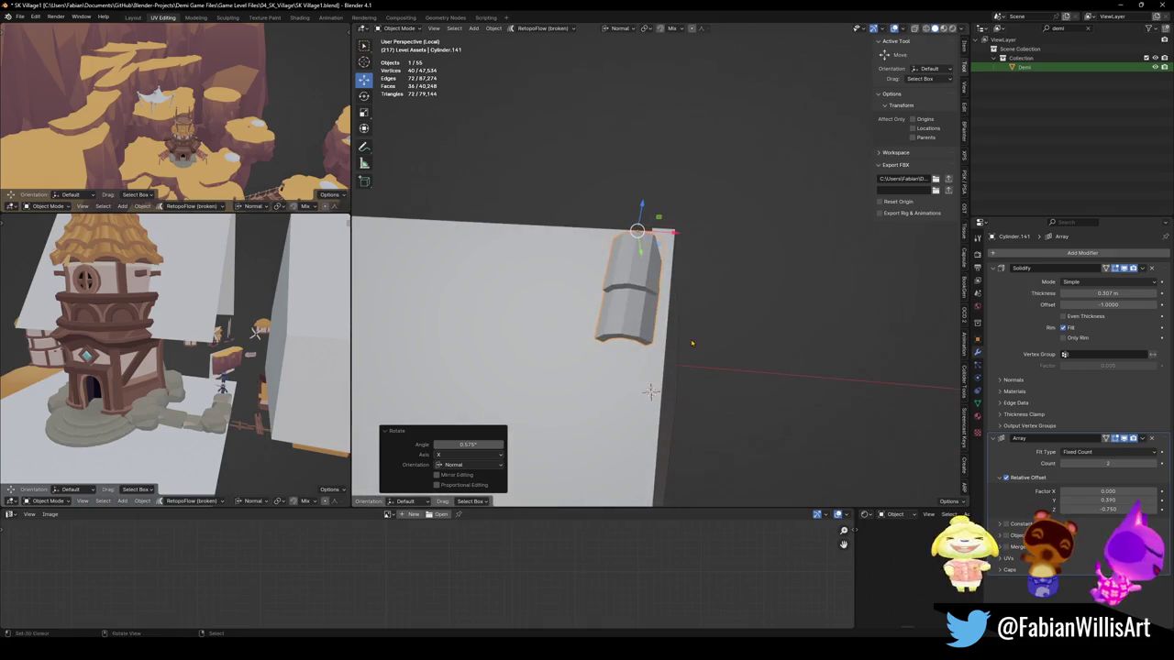
mouse_move(652, 352)
middle_mouse_down()
mouse_move(908, 486)
mouse_move(917, 471)
mouse_move(779, 398)
middle_mouse_up()
key("g")
key("z")
key("z")
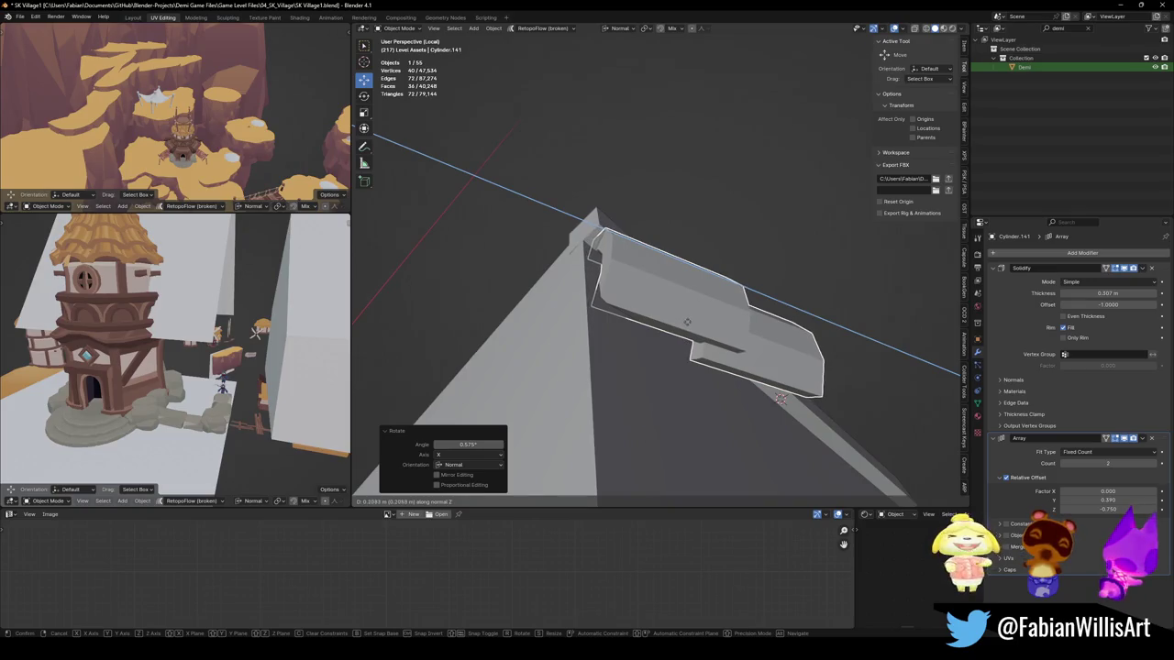
left_click(693, 325)
mouse_move(692, 324)
middle_mouse_down()
mouse_move(679, 320)
mouse_move(700, 349)
mouse_move(687, 327)
middle_mouse_up()
key("ctrl+s")
left_click(709, 403)
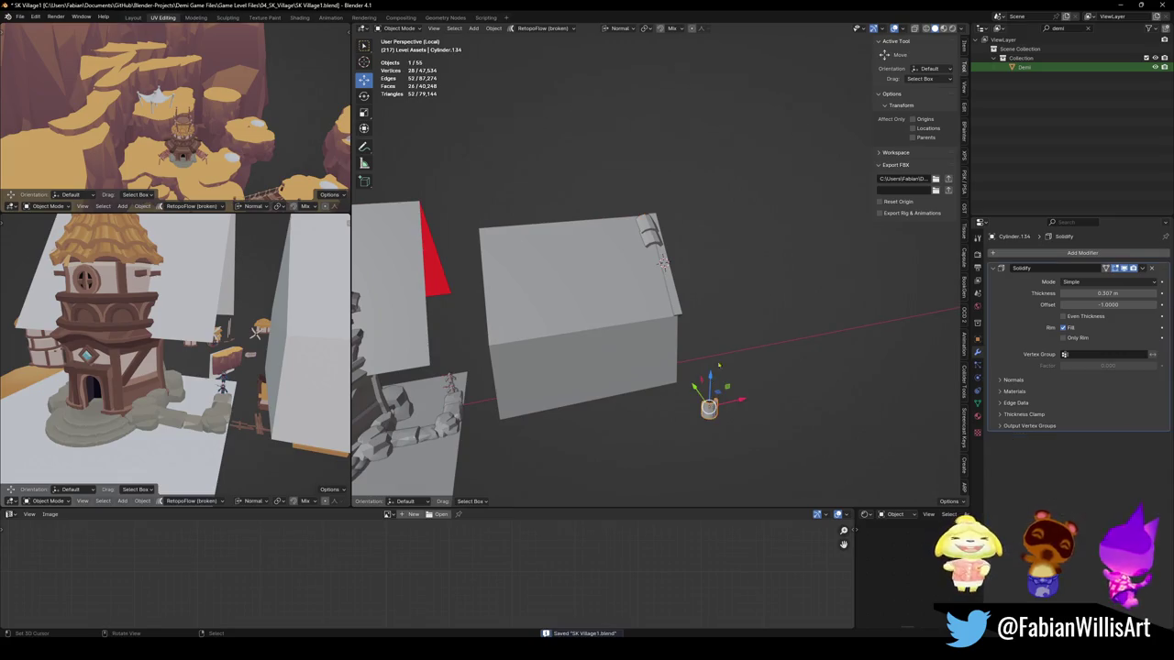
Step: Duplicate the small cylinder in place, clear its rotation, and rotate it -90° about X
key("shift+d")
right_click(634, 225)
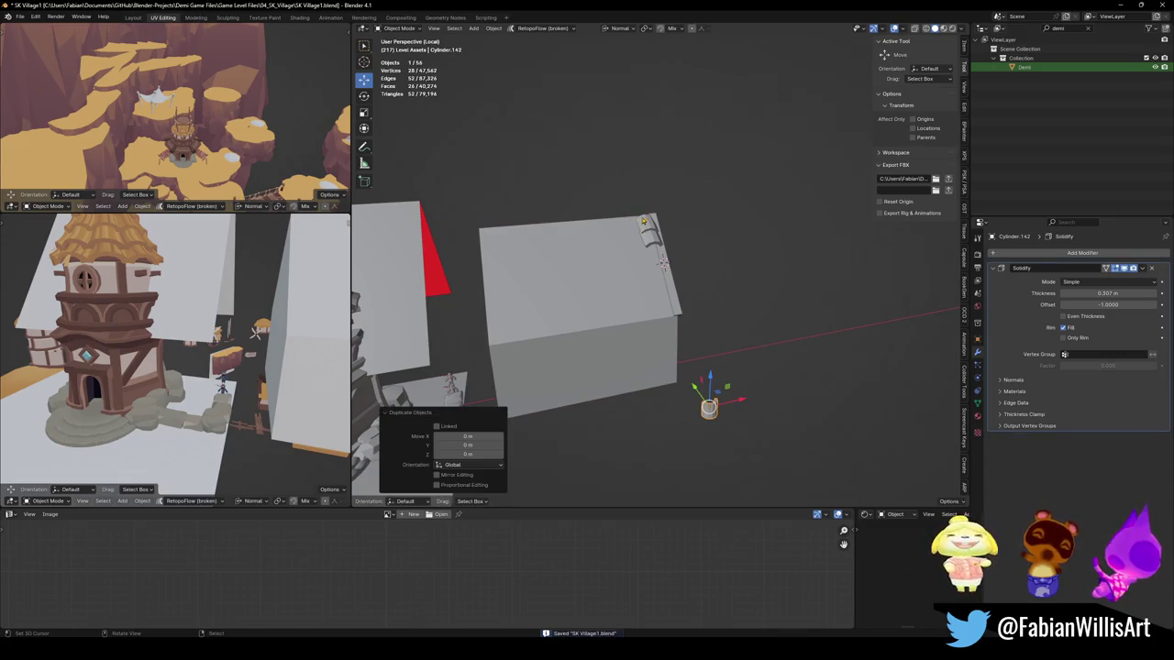
key("alt+r")
key("g")
scroll(644, 262, "up", 5)
key("r")
type("x-90")
key("Return")
Step: Rotate the arch 90° about the global Z axis
key("r")
key("Escape")
key("comma")
left_click(755, 333)
type("rz90")
key("Return")
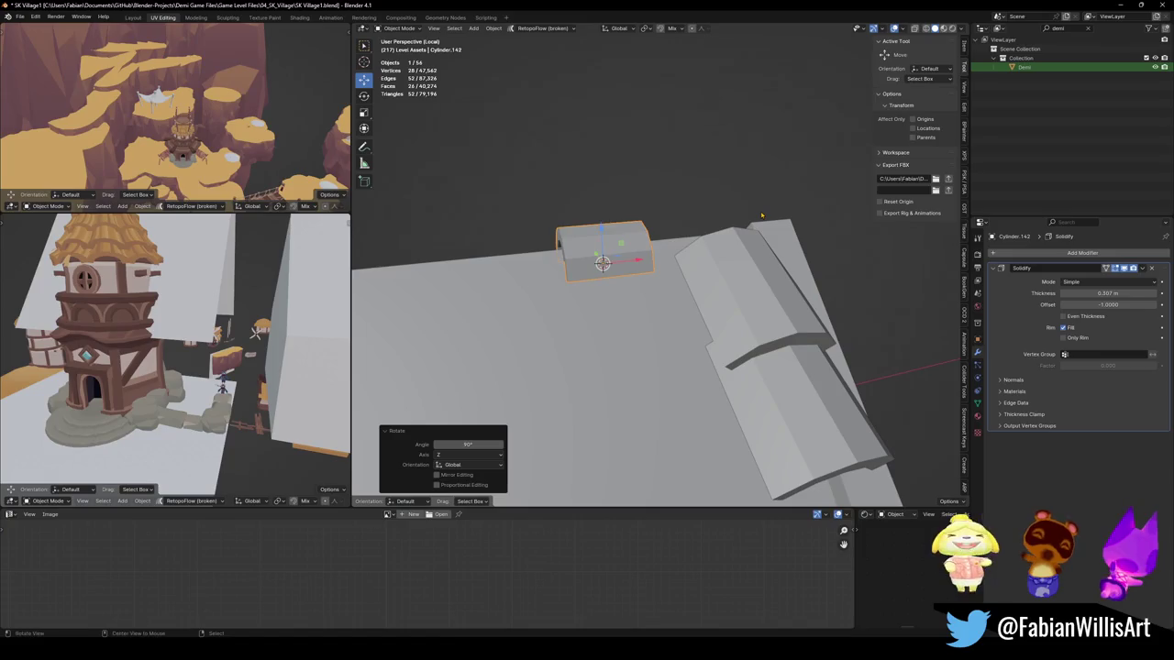
middle_click_drag(760, 212, 698, 260)
Step: Snap the 3D cursor to the ridge-end corner vertex and move the arch onto it
key("Tab")
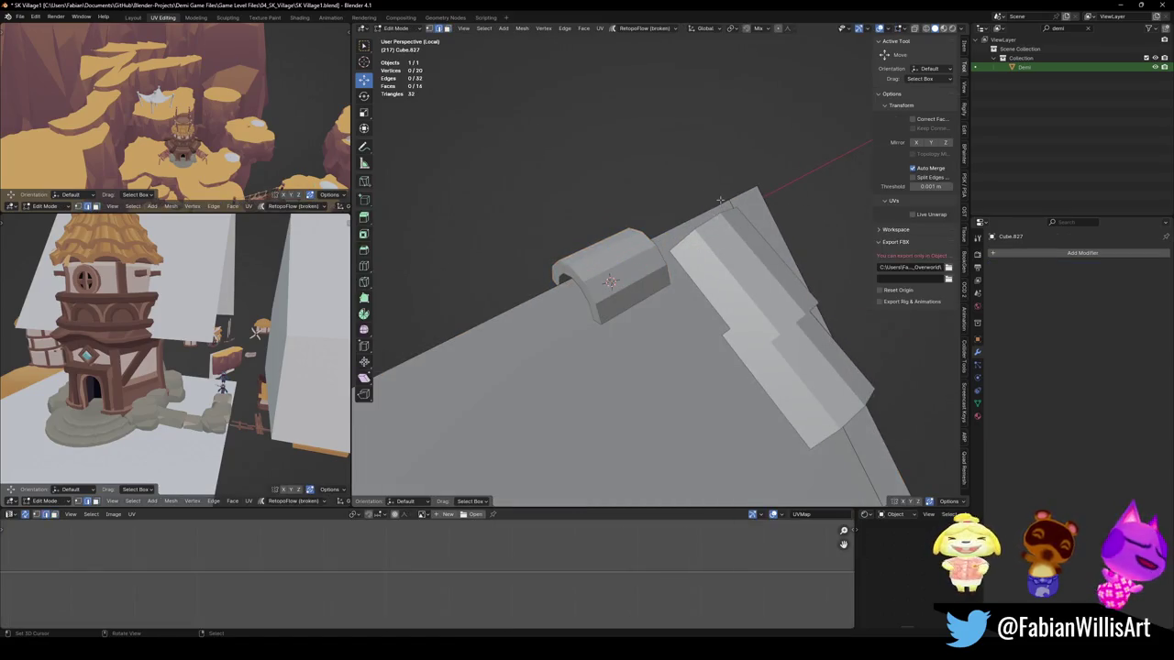
middle_click_drag(751, 155, 657, 224)
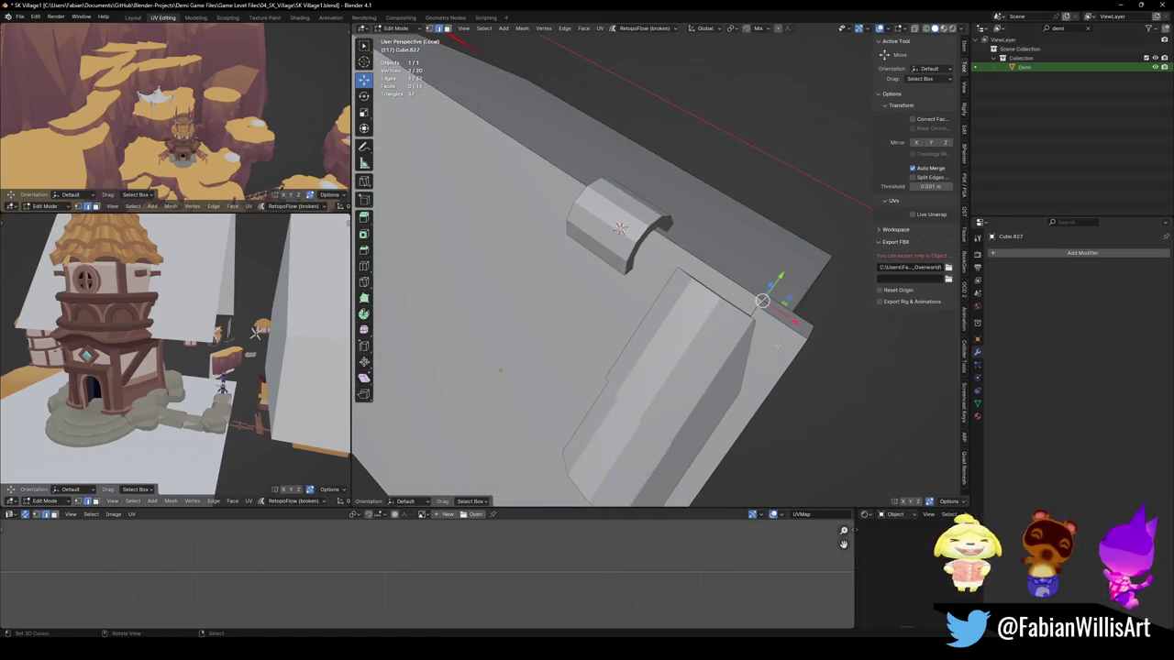
left_click(750, 298, "shift")
key("Tab")
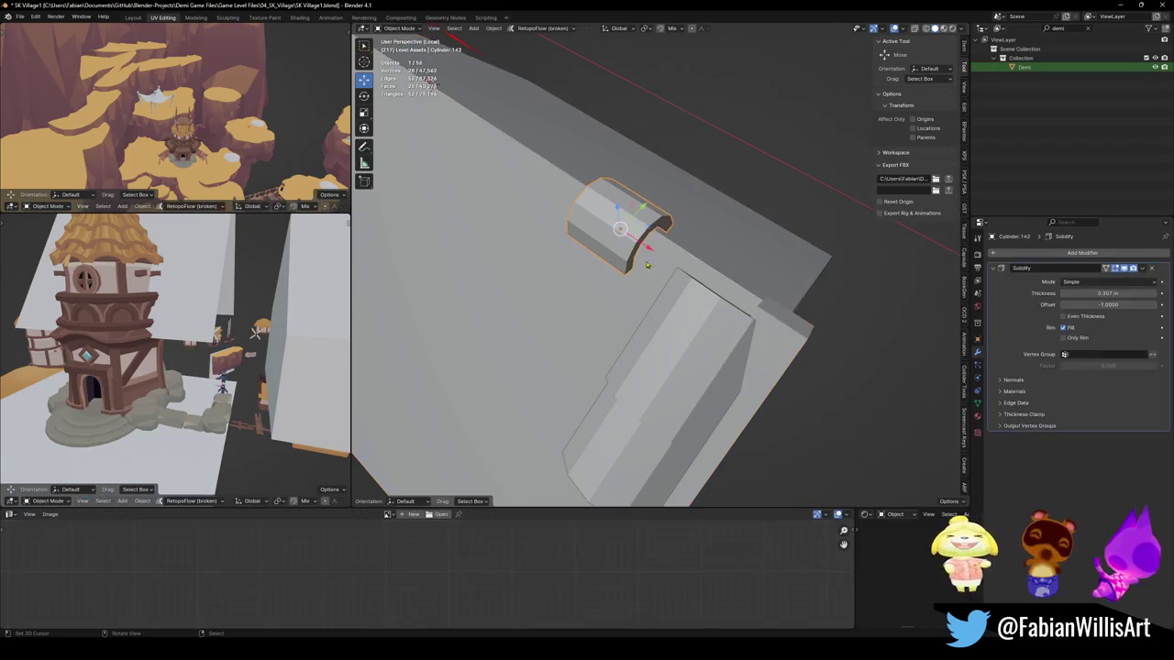
key("shift+s")
key("g")
key("x")
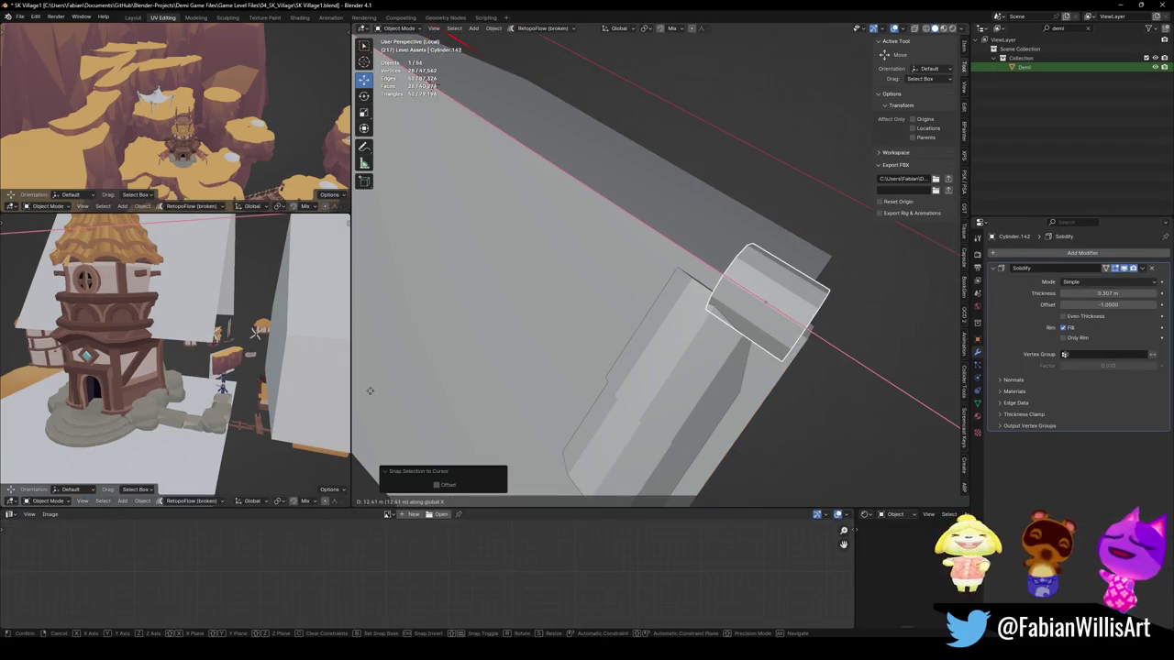
left_click(378, 392)
Step: Shift the arch along X and lower it along Z
mouse_move(638, 393)
middle_mouse_down()
mouse_move(788, 348)
mouse_move(702, 301)
mouse_move(737, 293)
mouse_move(738, 302)
middle_mouse_up()
key("g")
key("x")
left_click(813, 334)
key("g")
key("z")
left_click(737, 302)
Step: Set the arch's origin to its geometry and settle it vertically onto the ridge
key("q")
left_click(737, 310)
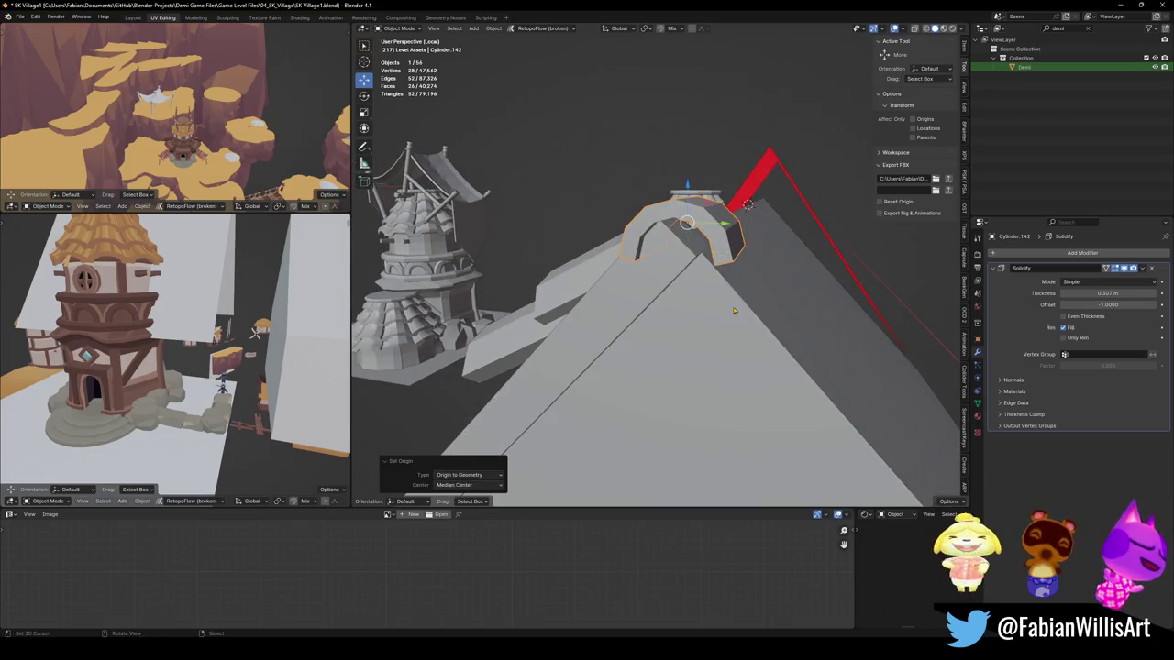
key("g")
key("z")
left_click(717, 305)
middle_click_drag(717, 305, 646, 312)
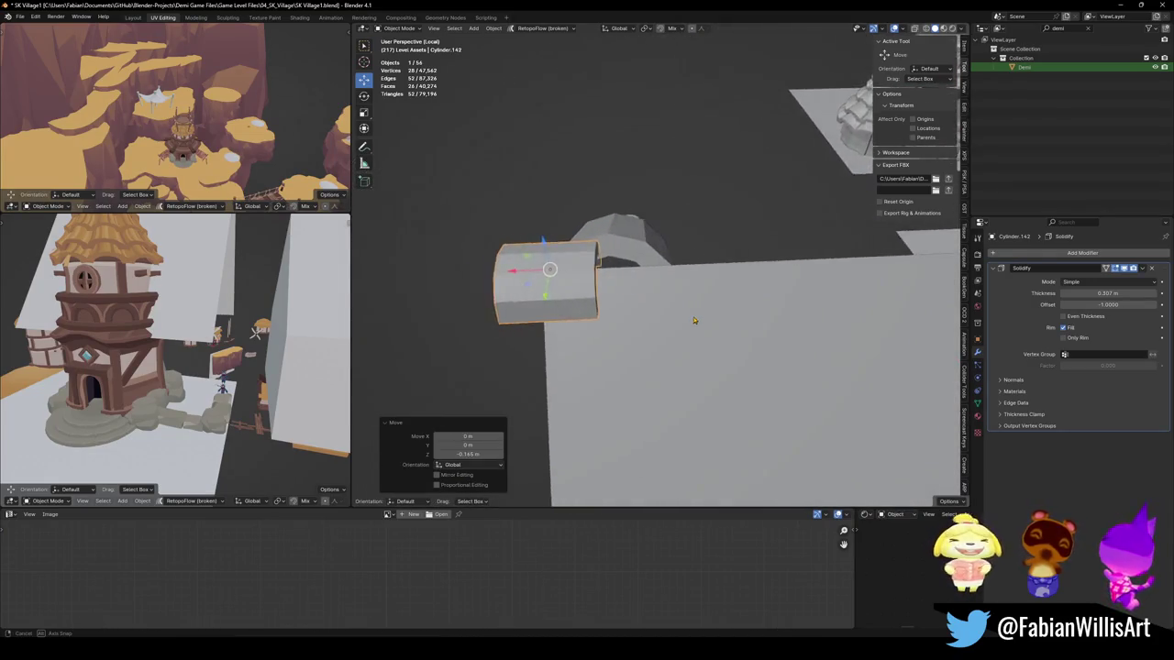
key("g")
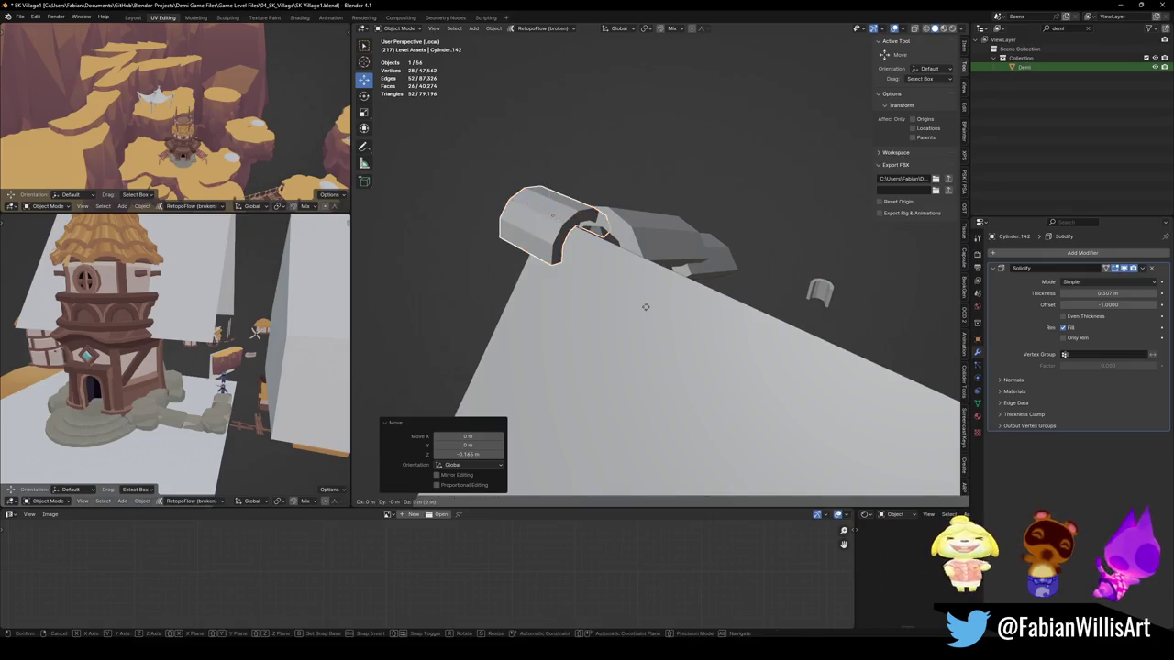
key("z")
left_click(660, 275)
Step: Scale the arch up to 1.224
key("s")
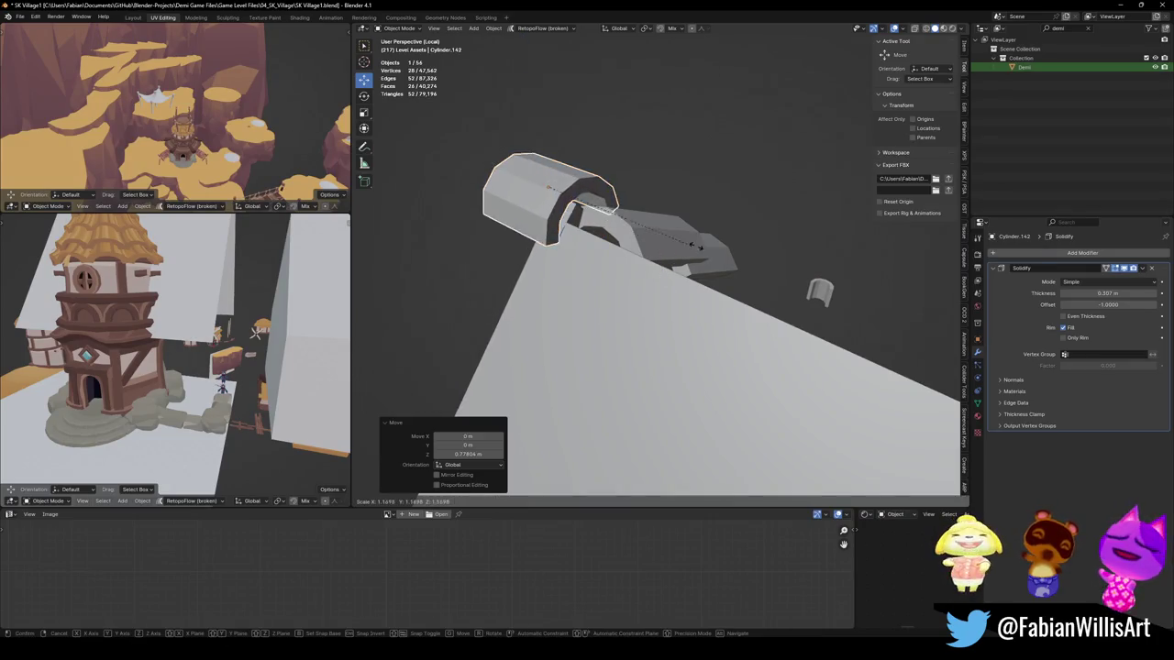
left_click(548, 187)
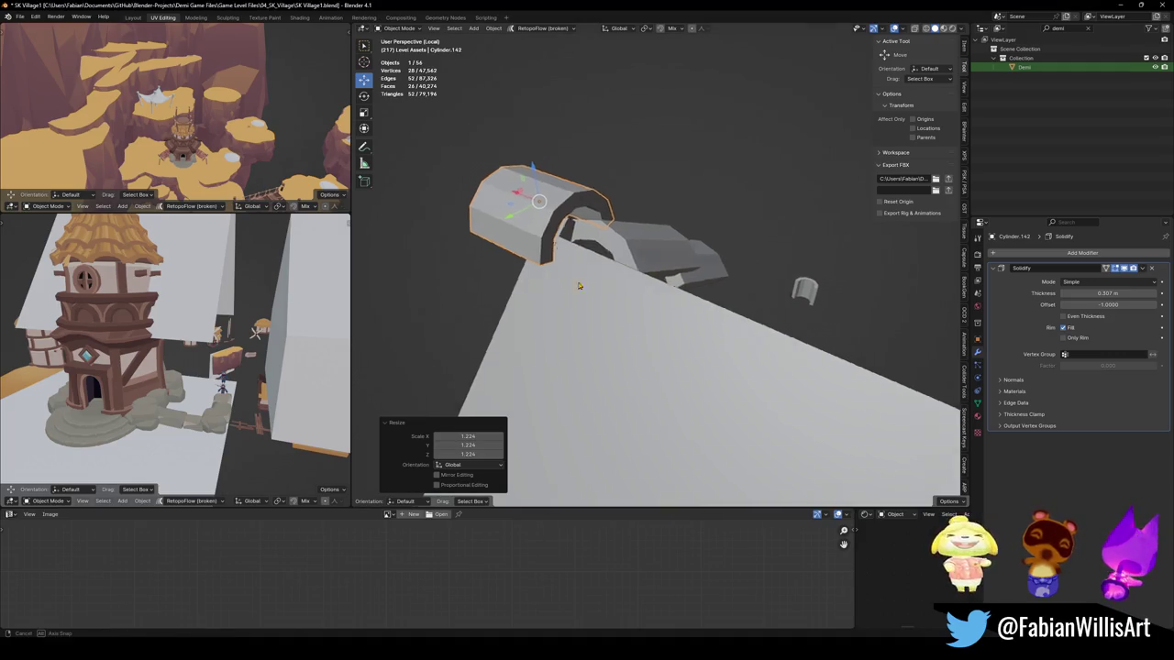
middle_click_drag(563, 276, 625, 277)
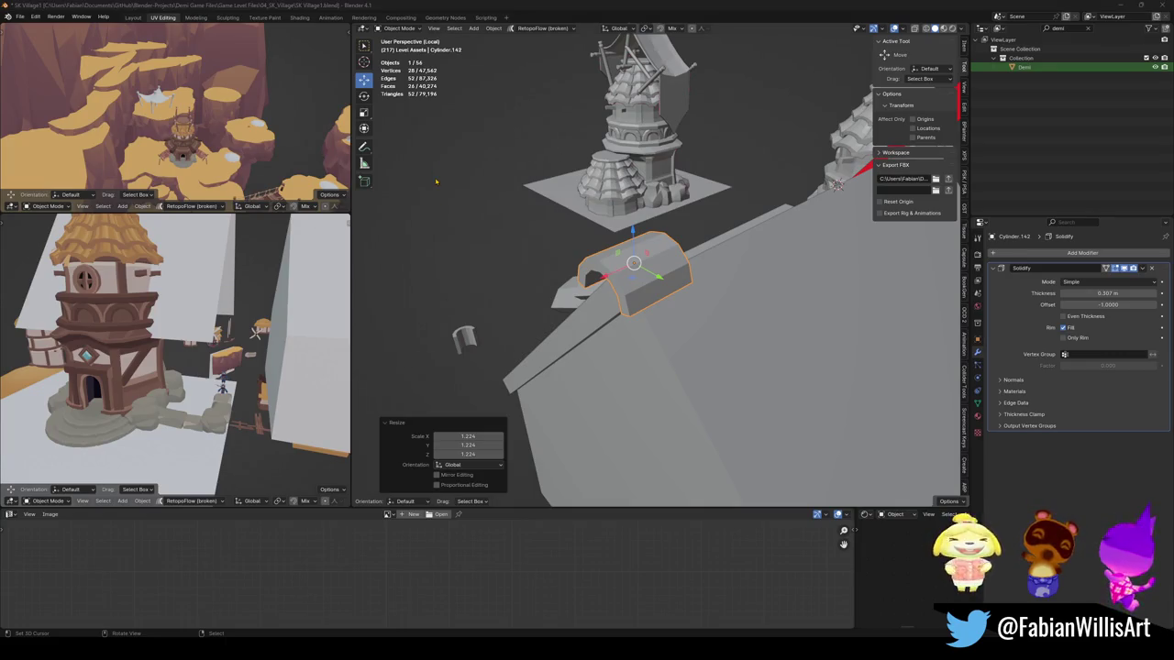
mouse_move(507, 231)
middle_mouse_down()
mouse_move(651, 262)
mouse_move(651, 287)
middle_mouse_up()
Step: Duplicate the arch geometry along X and scale the copied section to 1.381
key("Tab")
key("shift+d")
key("x")
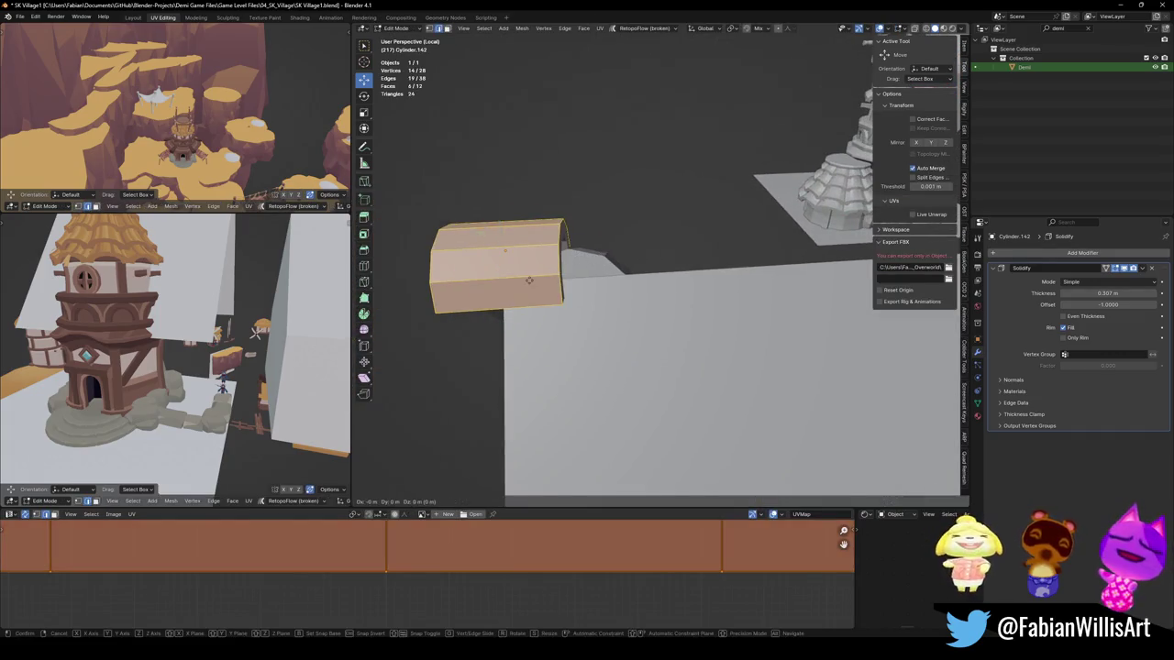
left_click(651, 287)
key("s")
left_click(660, 298)
mouse_move(660, 298)
middle_mouse_down()
mouse_move(680, 233)
mouse_move(741, 256)
middle_mouse_up()
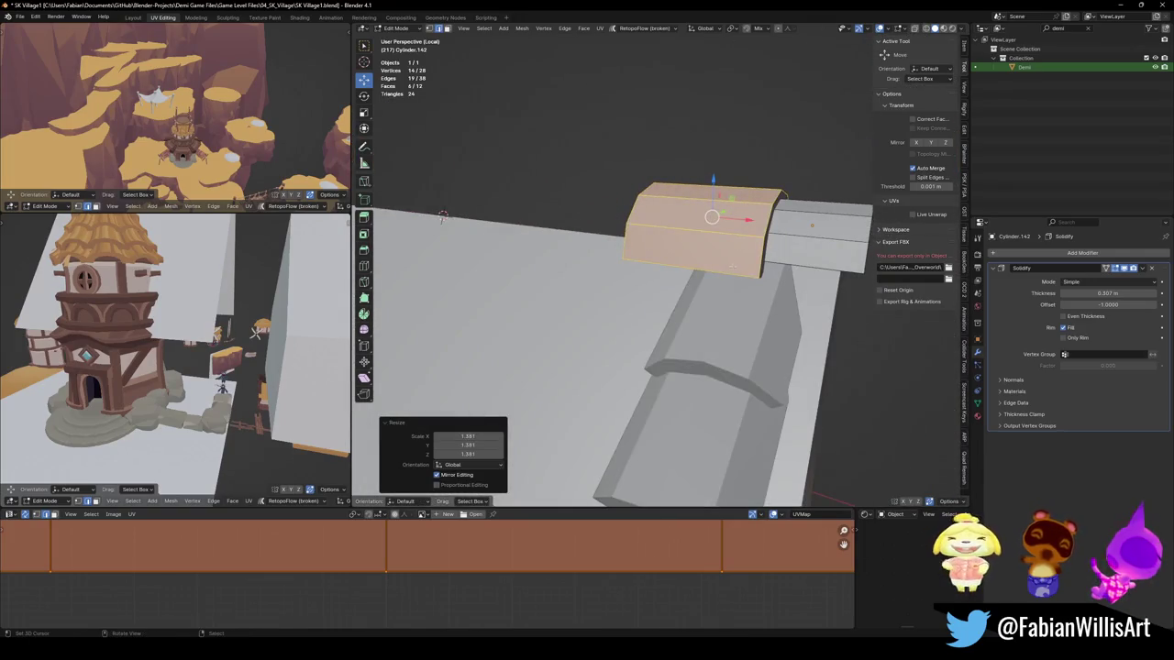
key("g")
key("z")
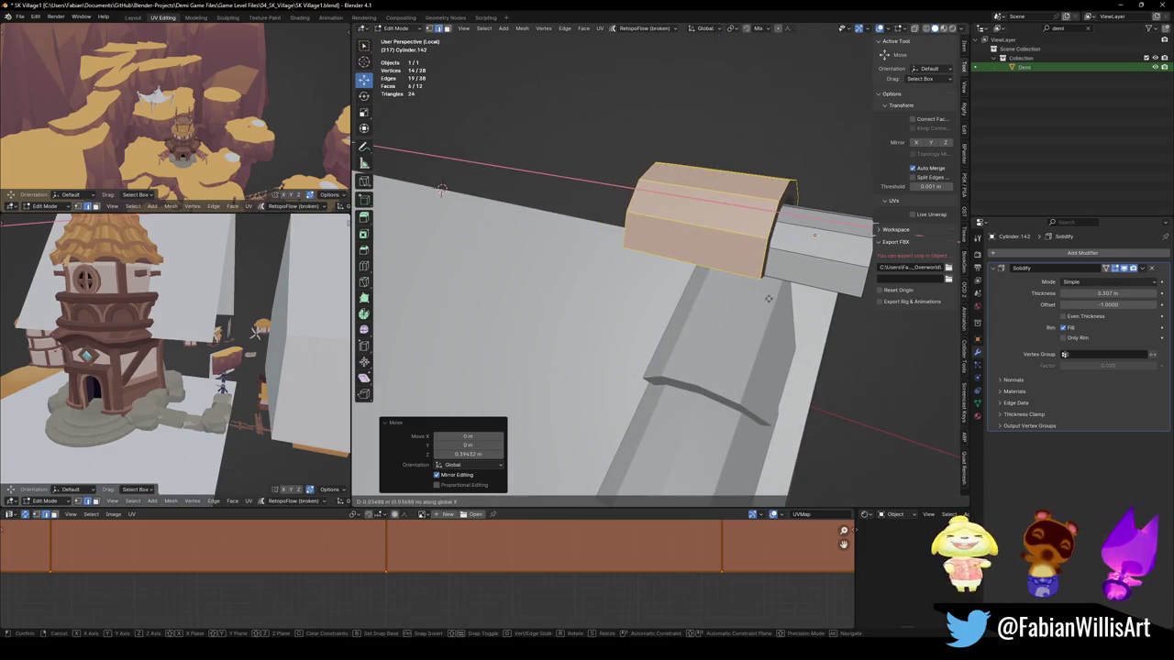
key("Escape")
key("Tab")
left_click(1082, 252)
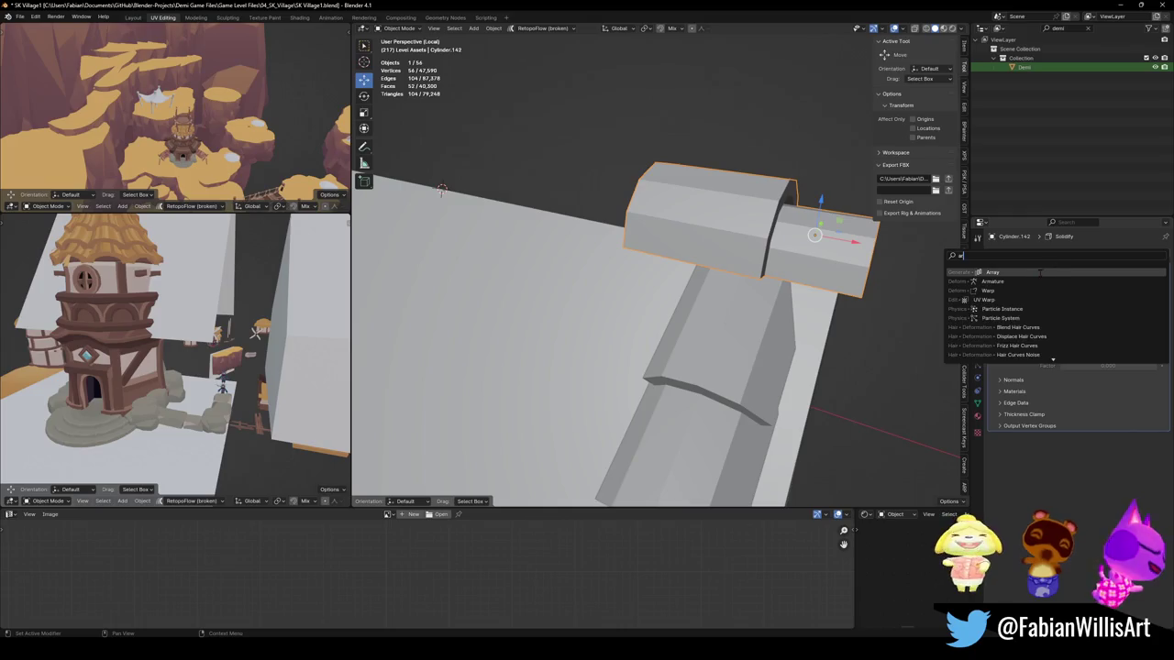
Step: Give the arch an Array modifier with relative offset X 0, Y 0, Z 1 and count 5
left_click(1000, 302)
left_click(1122, 491)
type("0")
key("Tab")
type("1")
key("Return")
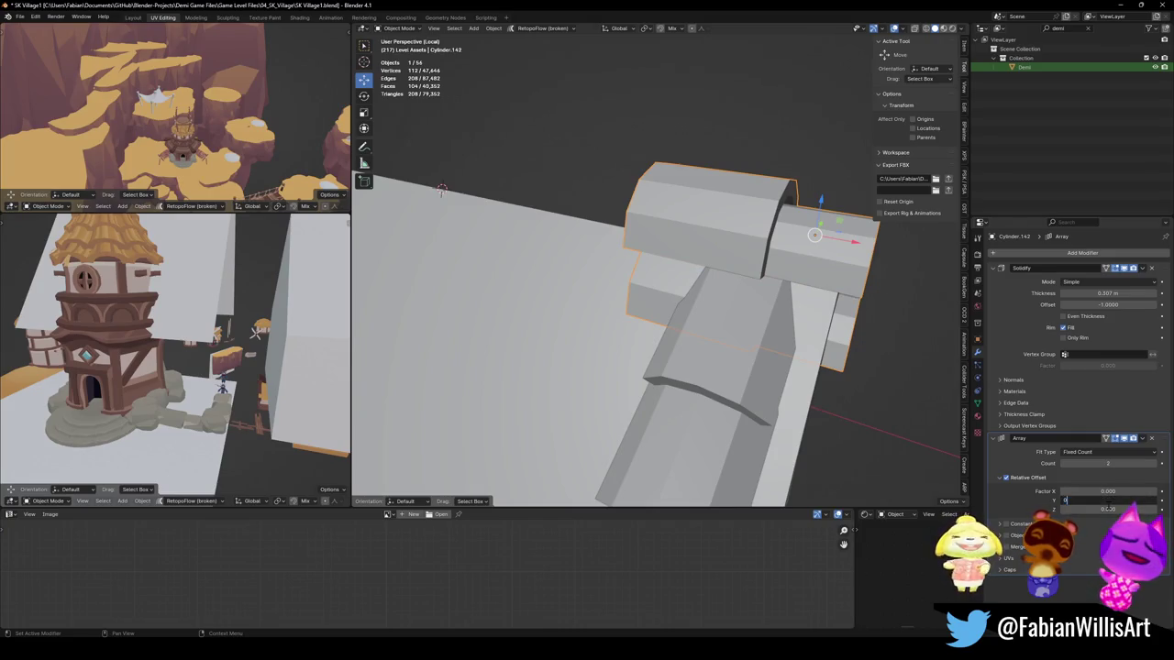
key("Tab")
key("Return")
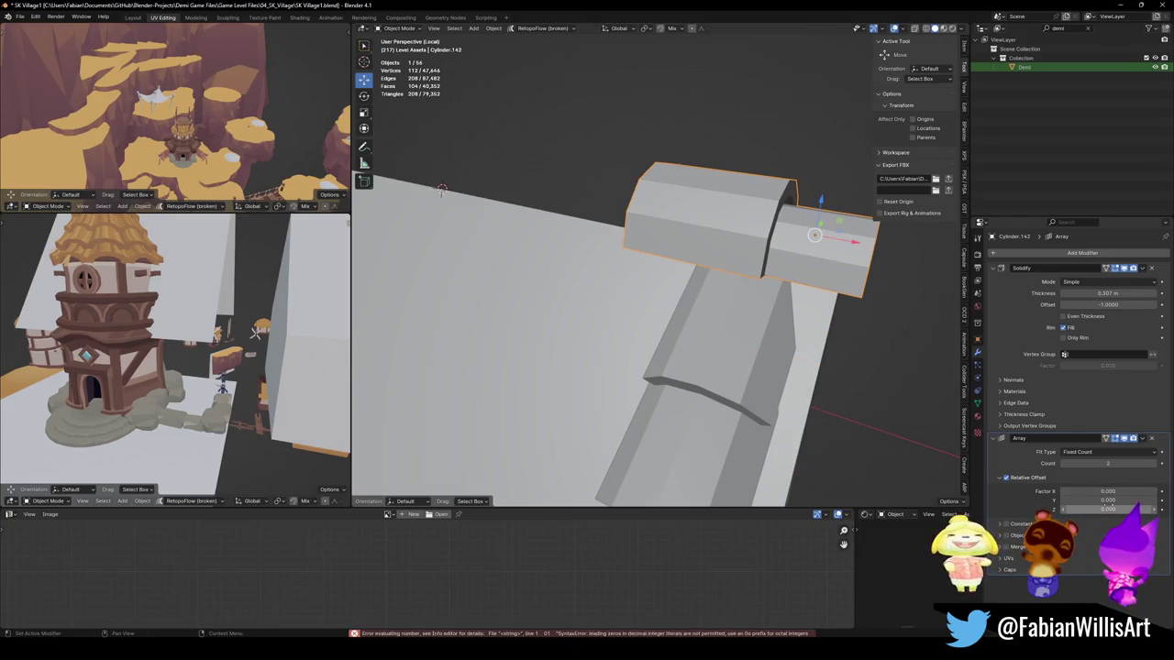
key("Return")
mouse_move(642, 275)
middle_mouse_down()
mouse_move(730, 250)
mouse_move(741, 265)
middle_mouse_up()
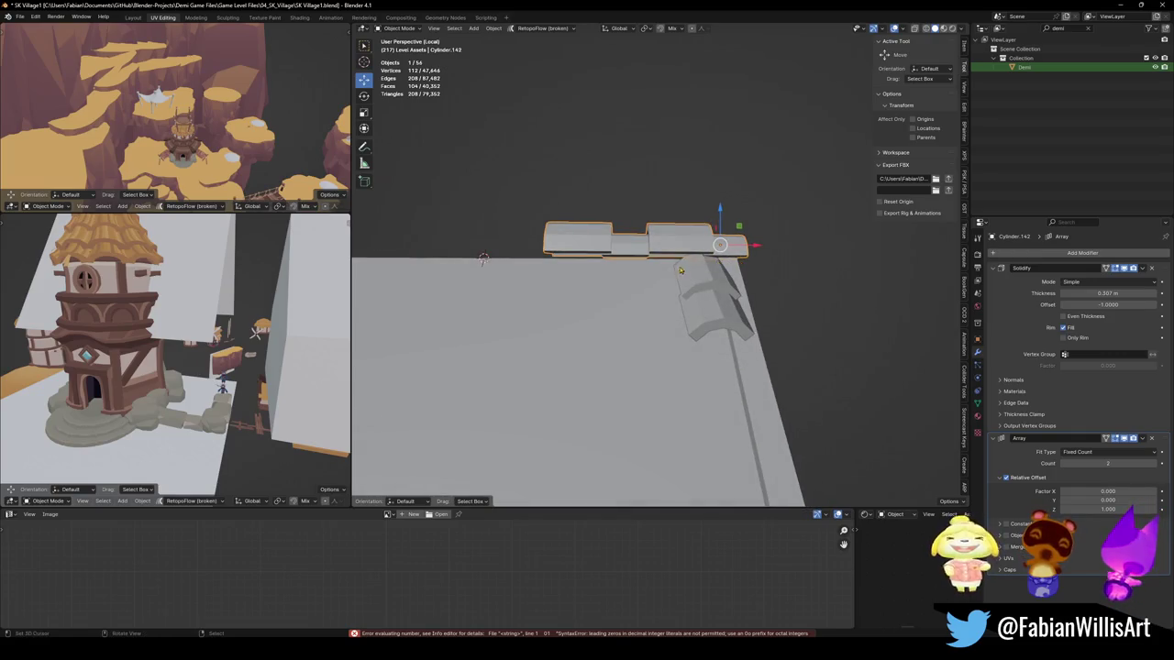
left_click(1154, 465)
left_click(1154, 464)
left_click(1153, 465)
mouse_move(660, 294)
middle_mouse_down()
mouse_move(718, 297)
mouse_move(824, 371)
mouse_move(786, 298)
middle_mouse_up()
Step: Set the arch row's origin to the 3D cursor
key("Tab")
key("alt+a")
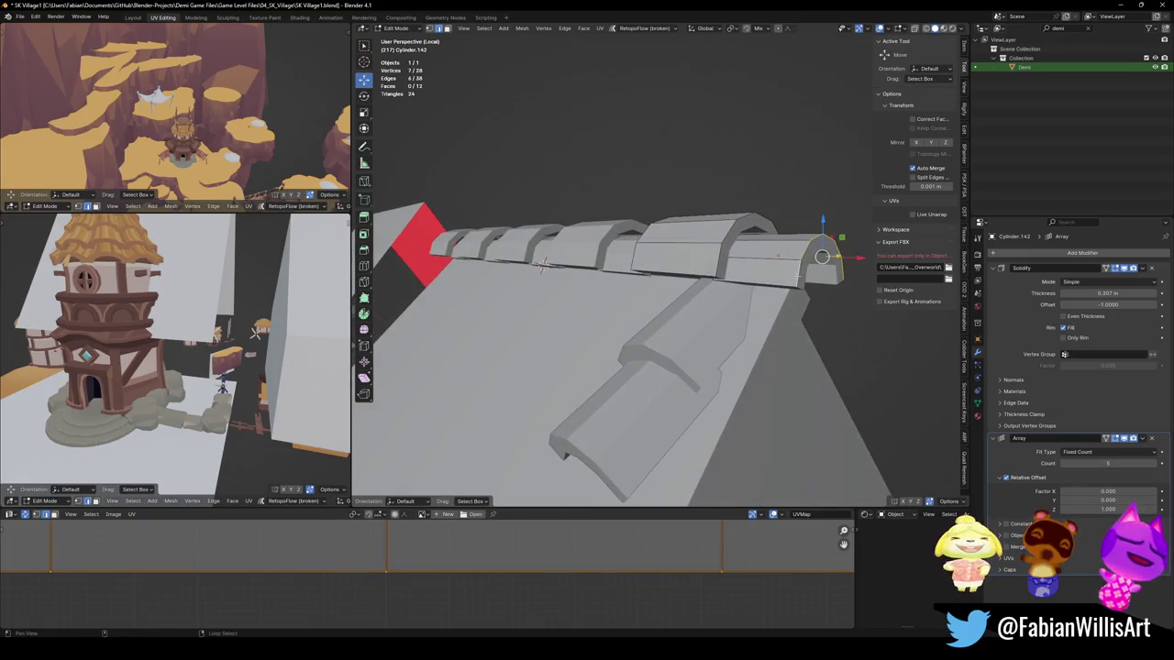
middle_click_drag(542, 264, 736, 323)
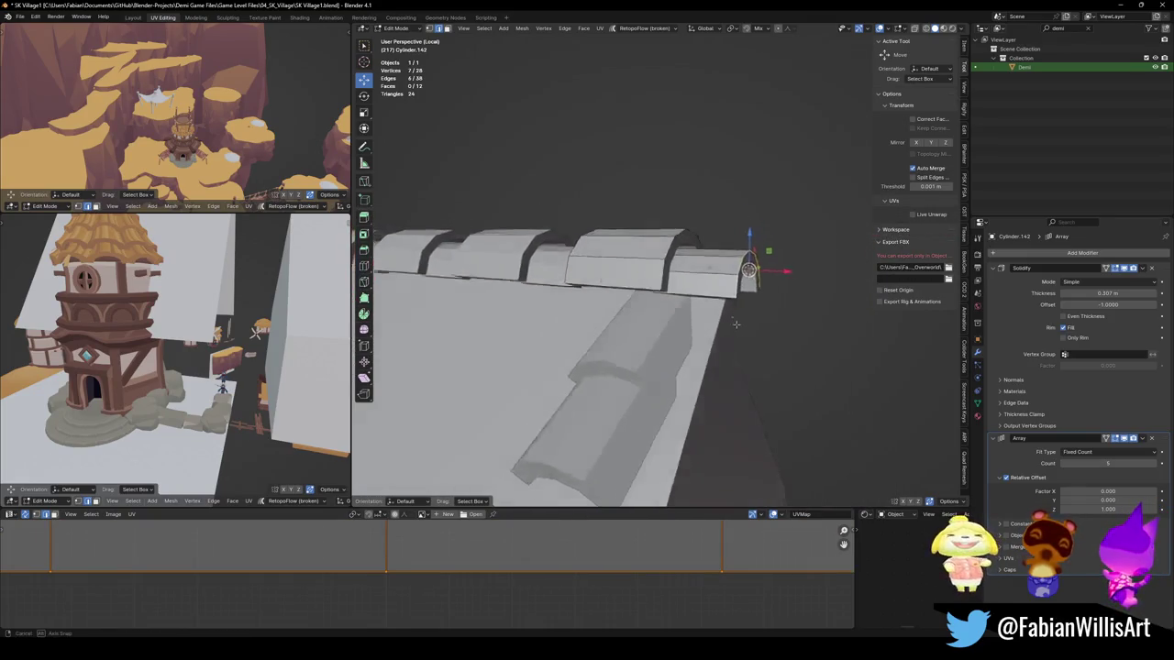
key("Tab")
right_click(736, 323)
left_click(803, 353)
Step: Shift and scale the arch row along X to fit the roof ridge
key("g")
key("x")
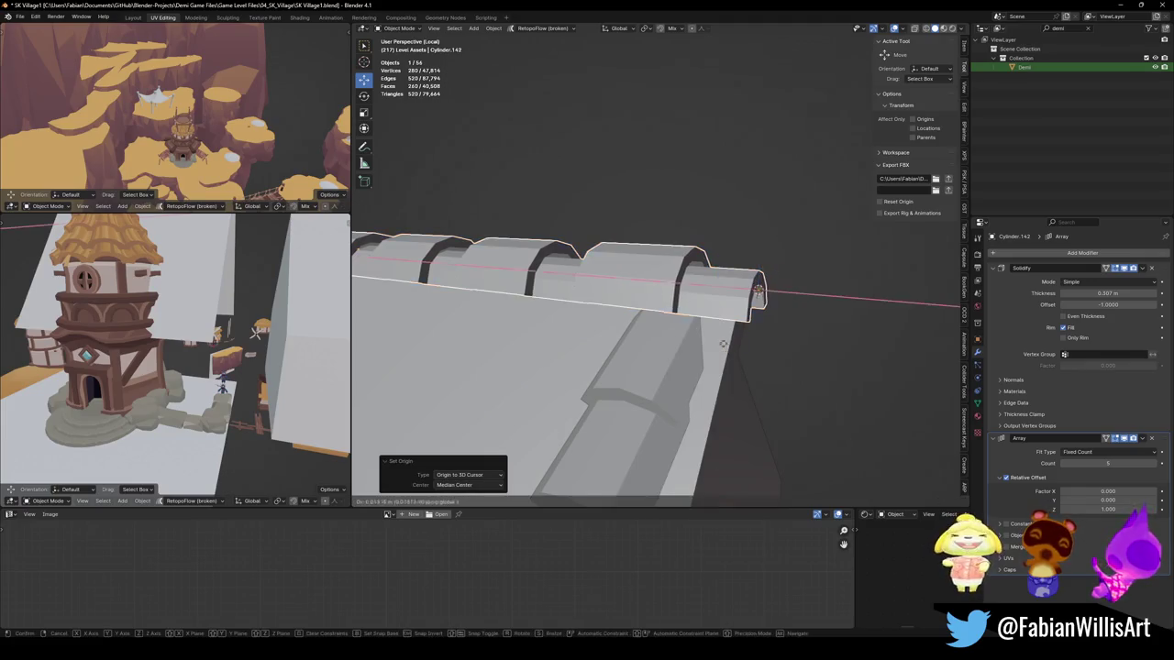
left_click(723, 344)
mouse_move(722, 344)
middle_mouse_down()
mouse_move(647, 300)
mouse_move(682, 305)
mouse_move(669, 285)
mouse_move(632, 270)
middle_mouse_up()
key("s")
key("x")
left_click(639, 271)
mouse_move(741, 304)
middle_mouse_down()
mouse_move(707, 262)
mouse_move(699, 284)
middle_mouse_up()
Step: Save SK Village1.blend and reselect the row of ridge arches
key("ctrl+s")
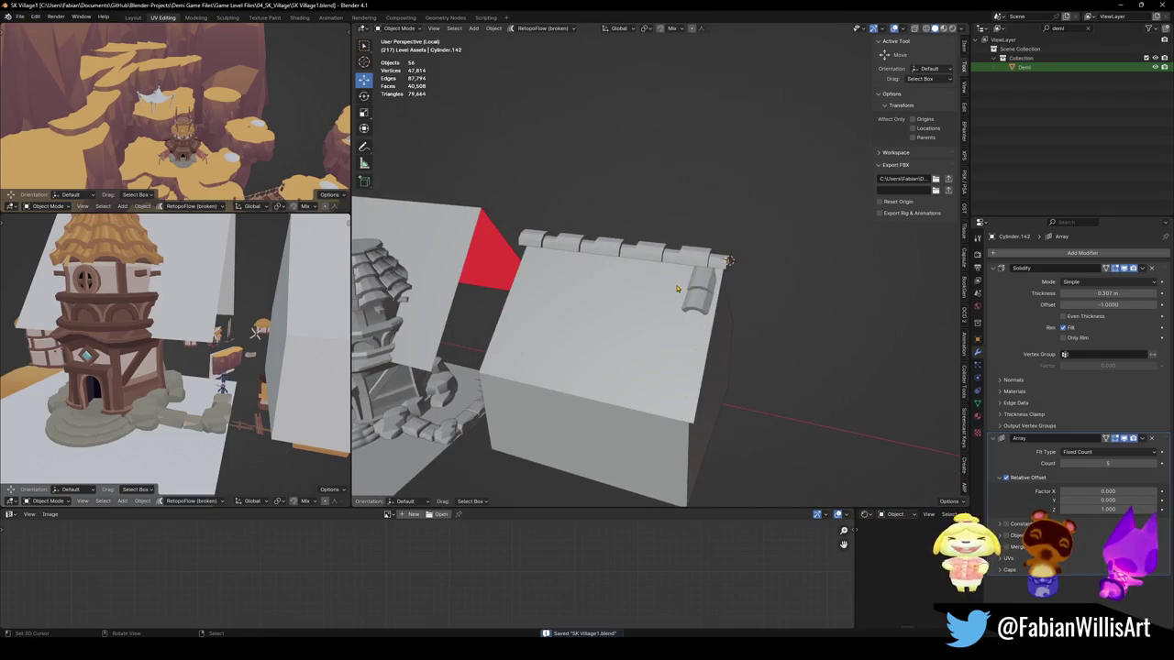
scroll(676, 288, "up", 3)
scroll(650, 328, "up", 3)
left_click(808, 319)
Step: Add a Bevel modifier to the ridge arches
left_click(1054, 253)
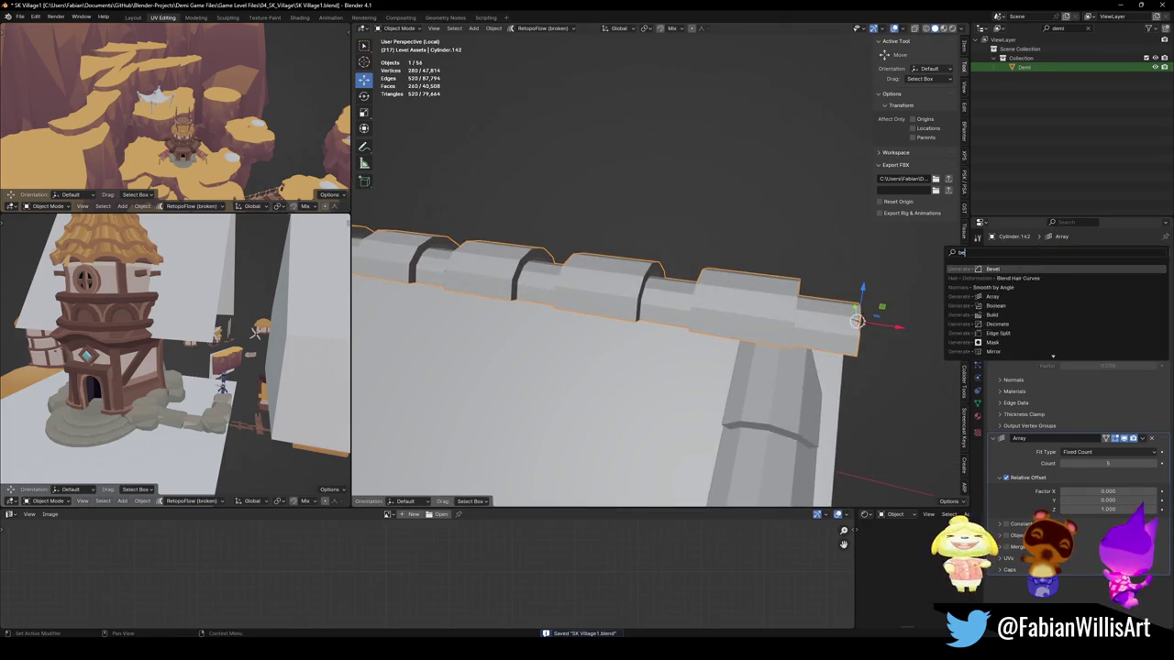
left_click(961, 286)
middle_click_drag(857, 316, 826, 301)
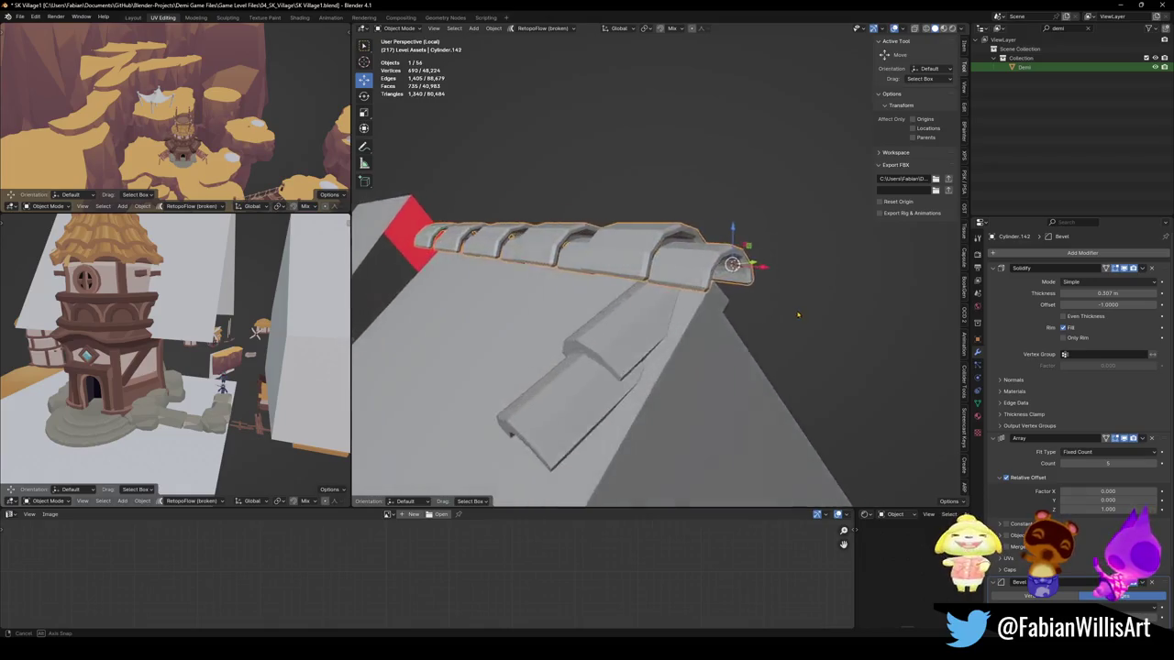
scroll(1040, 454, "down", 3)
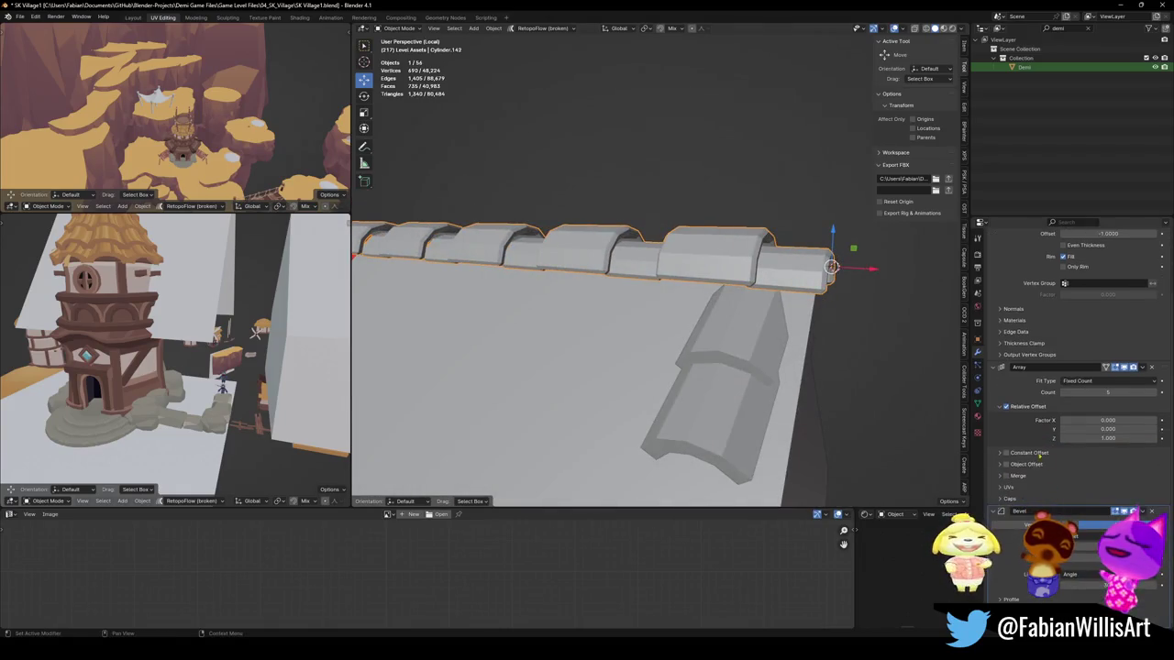
scroll(1017, 268, "up", 3)
left_click(1017, 267)
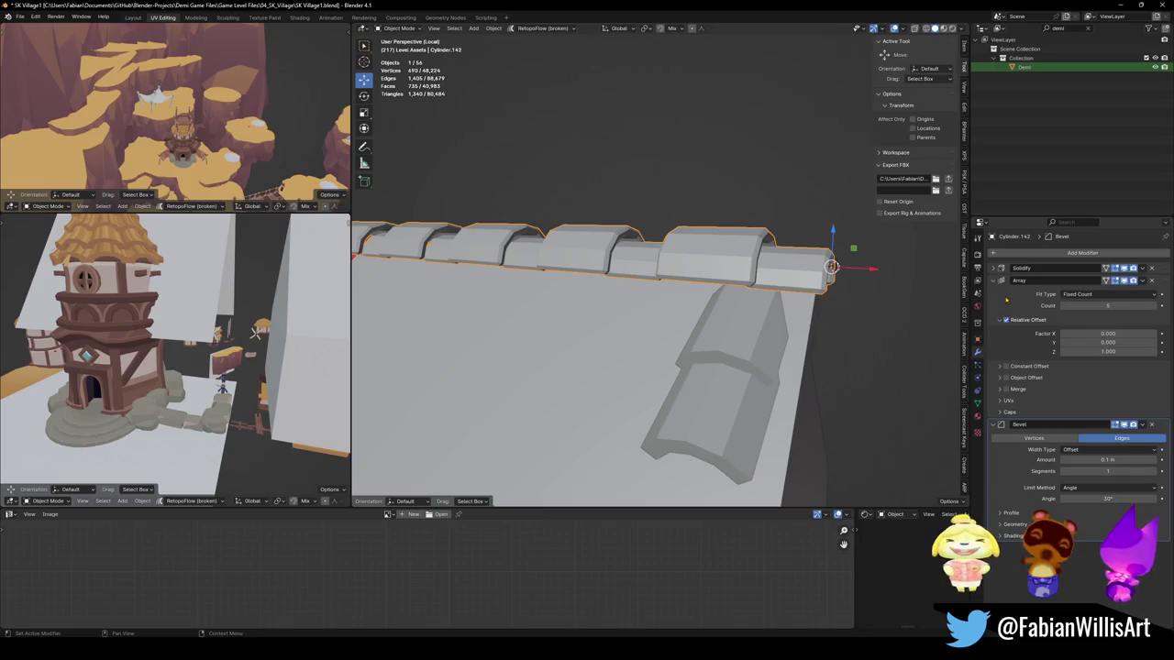
Step: Move the Bevel to the top of the modifier stack, tweak its amount, and save
left_click_drag(1159, 425, 1107, 257)
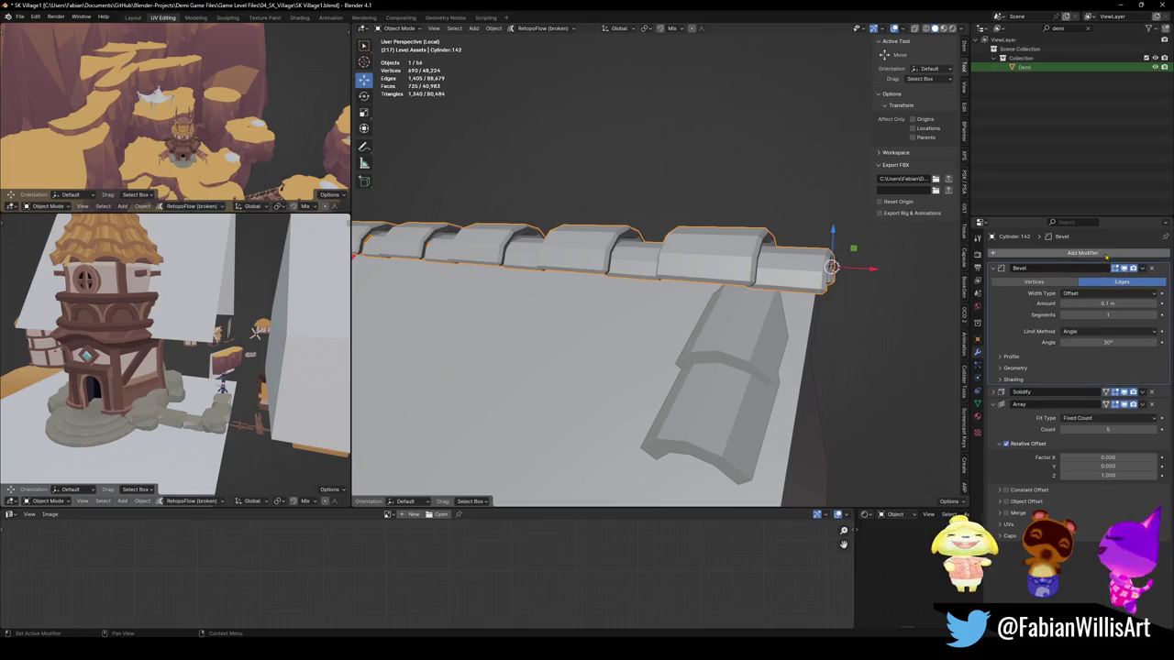
mouse_move(1108, 304)
left_mouse_down()
mouse_move(1128, 303)
mouse_move(1114, 303)
left_mouse_up()
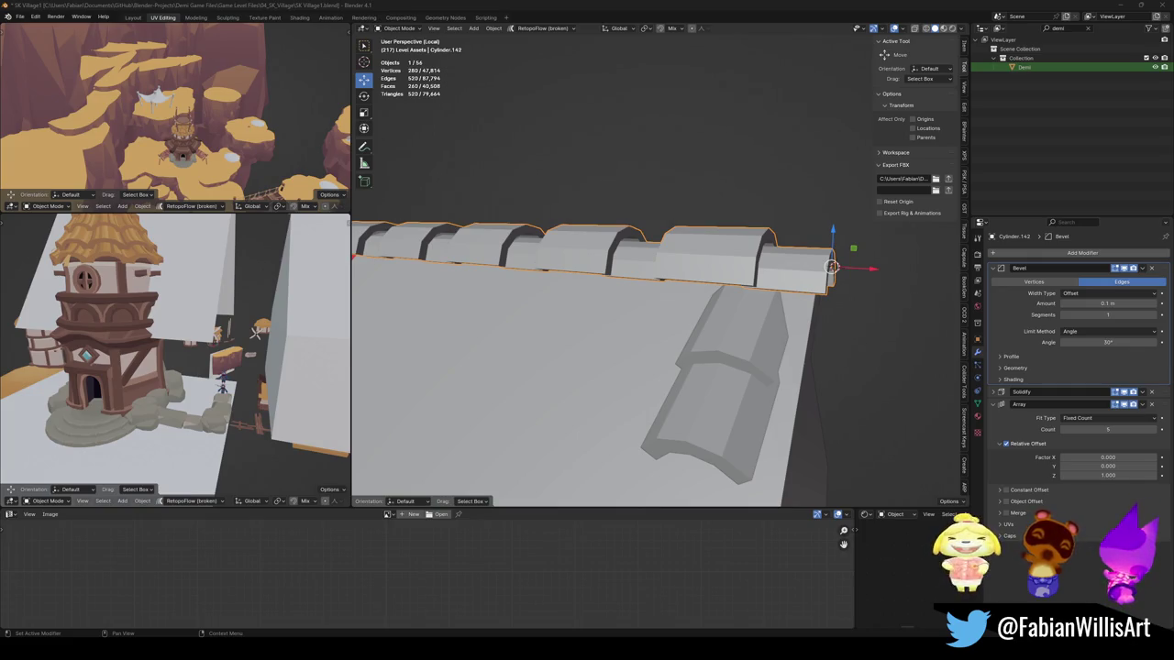
mouse_move(808, 293)
middle_mouse_down()
mouse_move(583, 336)
mouse_move(697, 337)
middle_mouse_up()
key("ctrl+s")
Step: Move the Bevel below Solidify, reduce its amount to 0.112 m, and adjust the angle limit
left_click(993, 406)
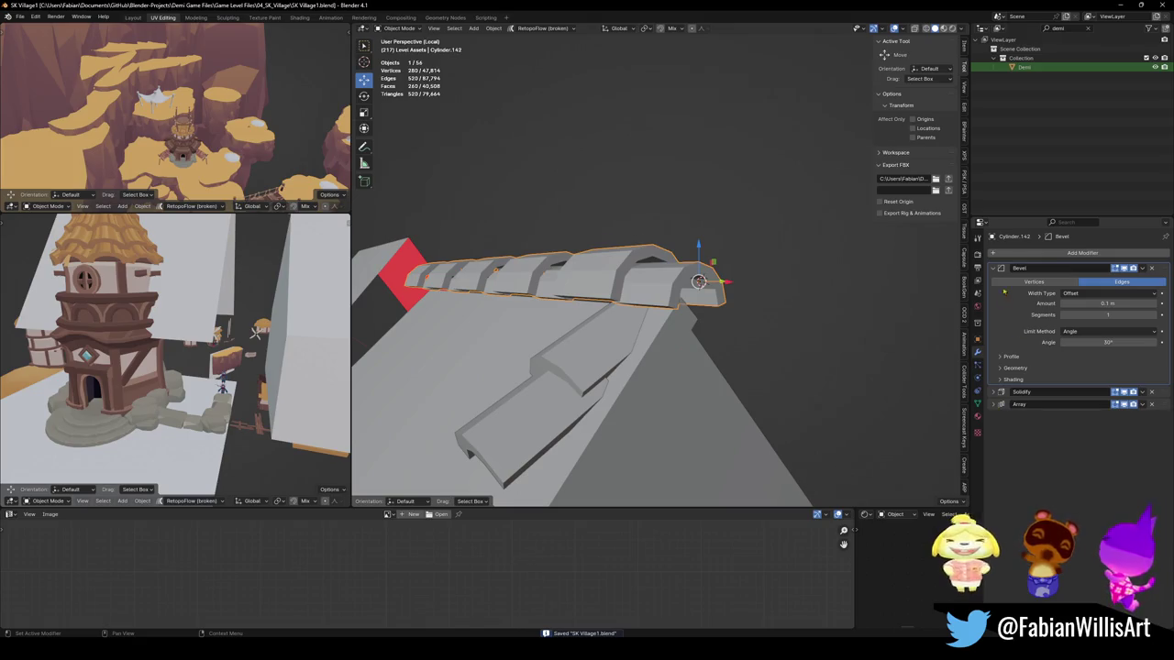
left_click_drag(1093, 268, 1094, 244)
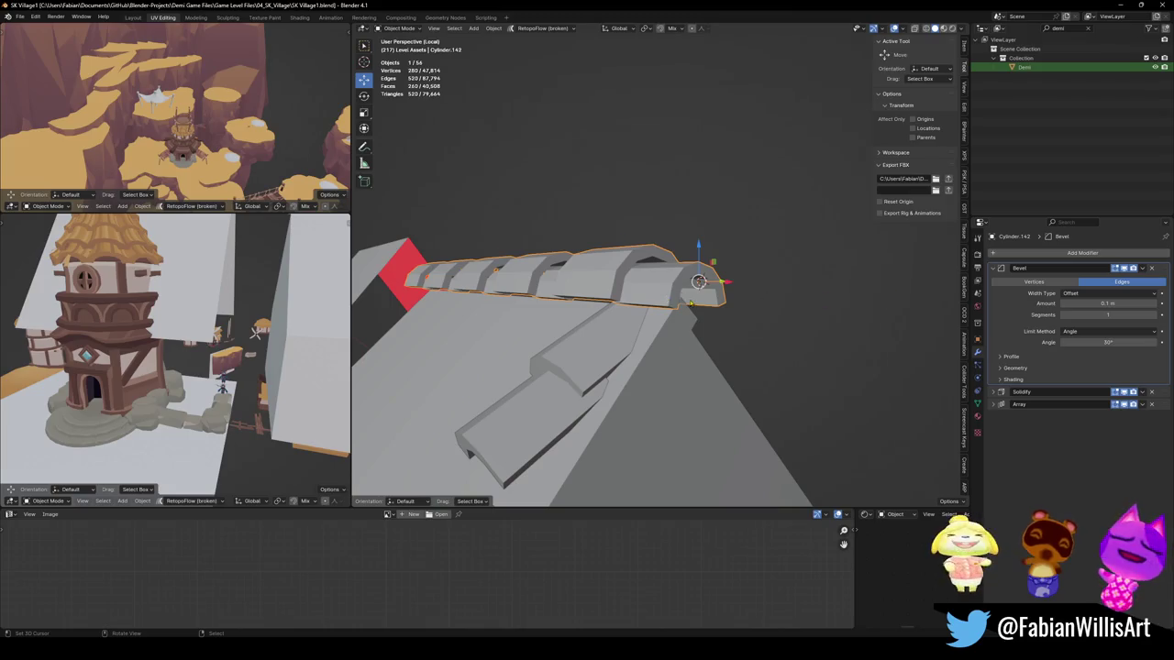
middle_click_drag(679, 311, 692, 315)
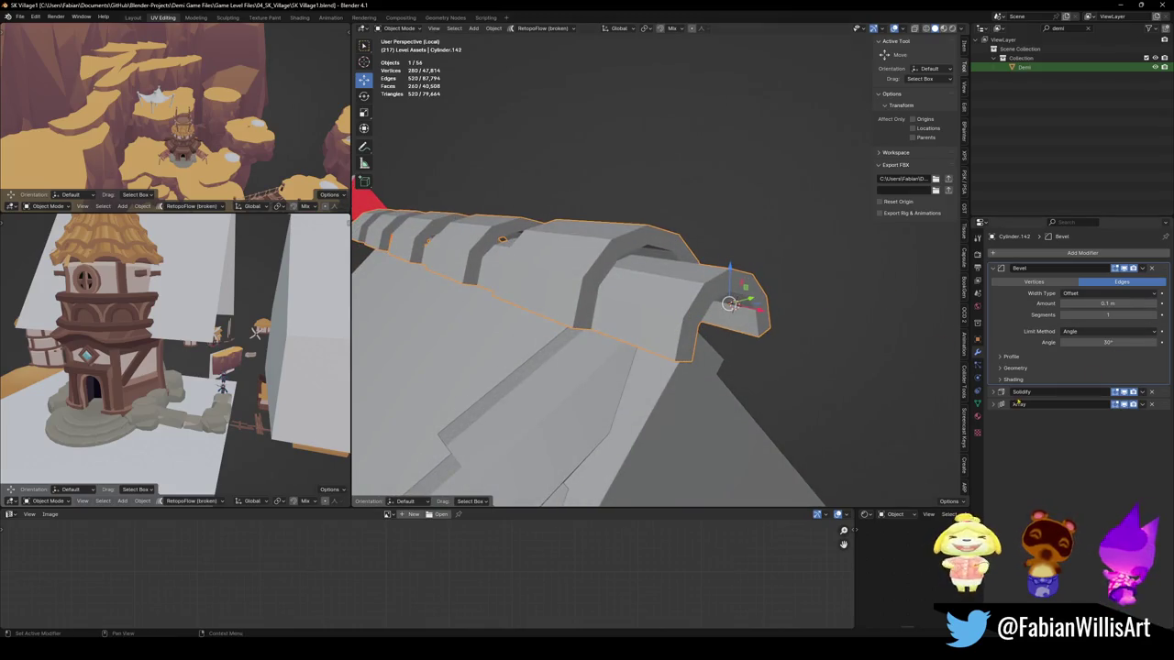
left_click_drag(1168, 272, 1101, 285)
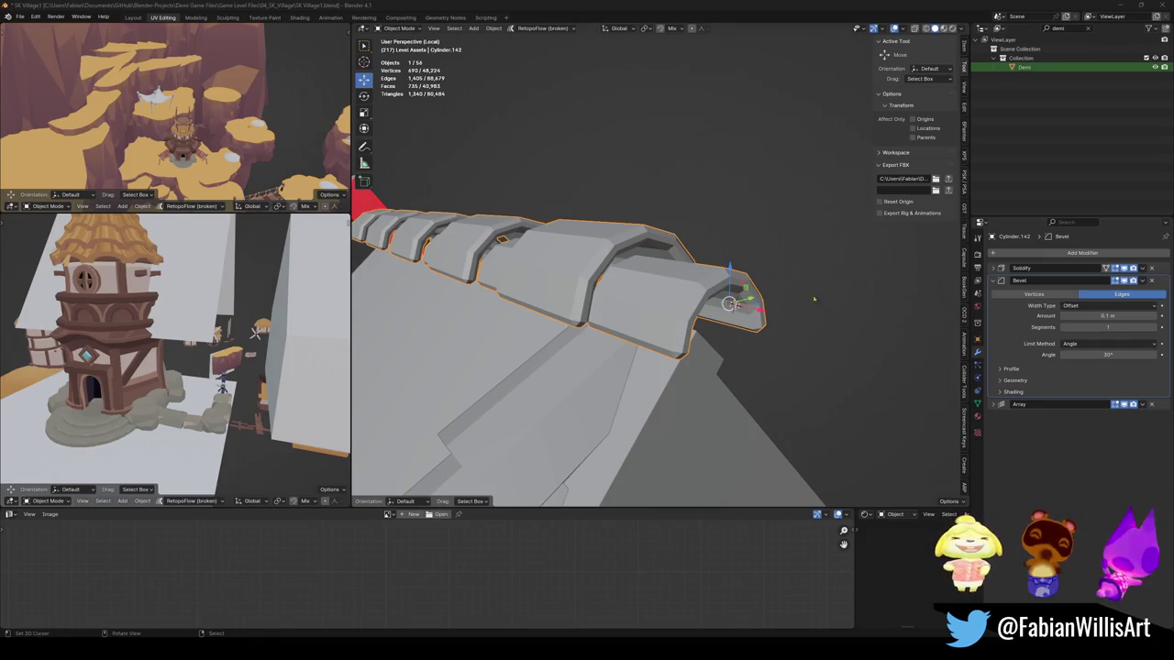
mouse_move(1107, 315)
left_mouse_down()
mouse_move(1092, 316)
mouse_move(1128, 315)
left_mouse_up()
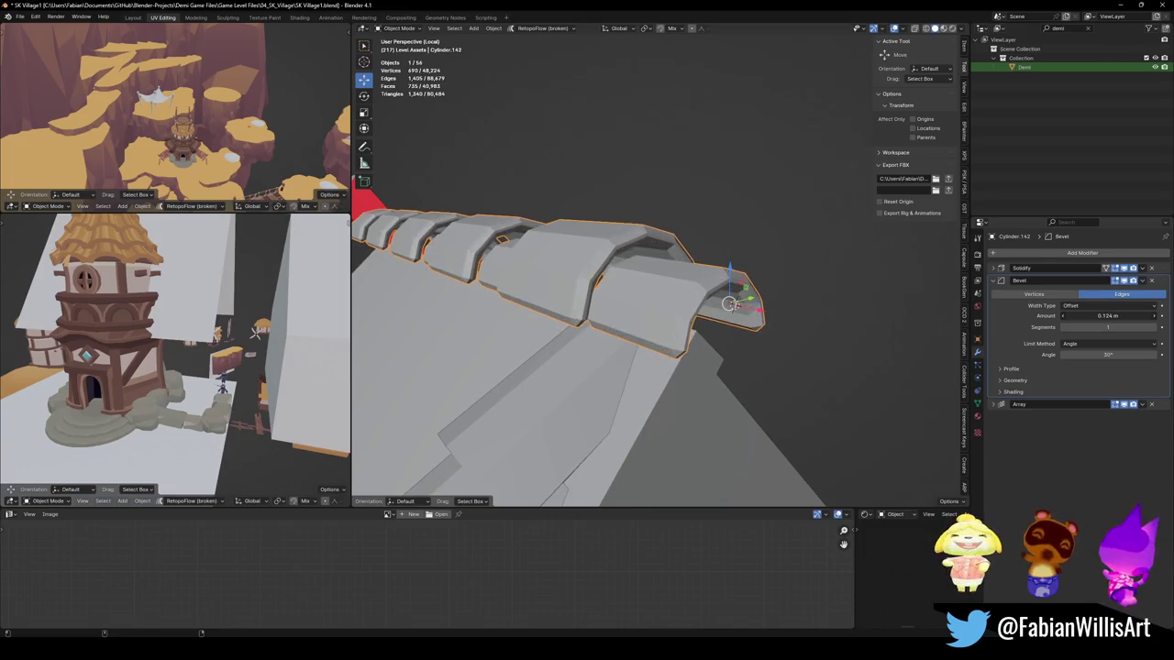
mouse_move(1108, 354)
left_mouse_down()
mouse_move(1120, 355)
mouse_move(1073, 355)
mouse_move(1146, 355)
mouse_move(1099, 354)
mouse_move(1115, 355)
mouse_move(1085, 378)
left_mouse_up()
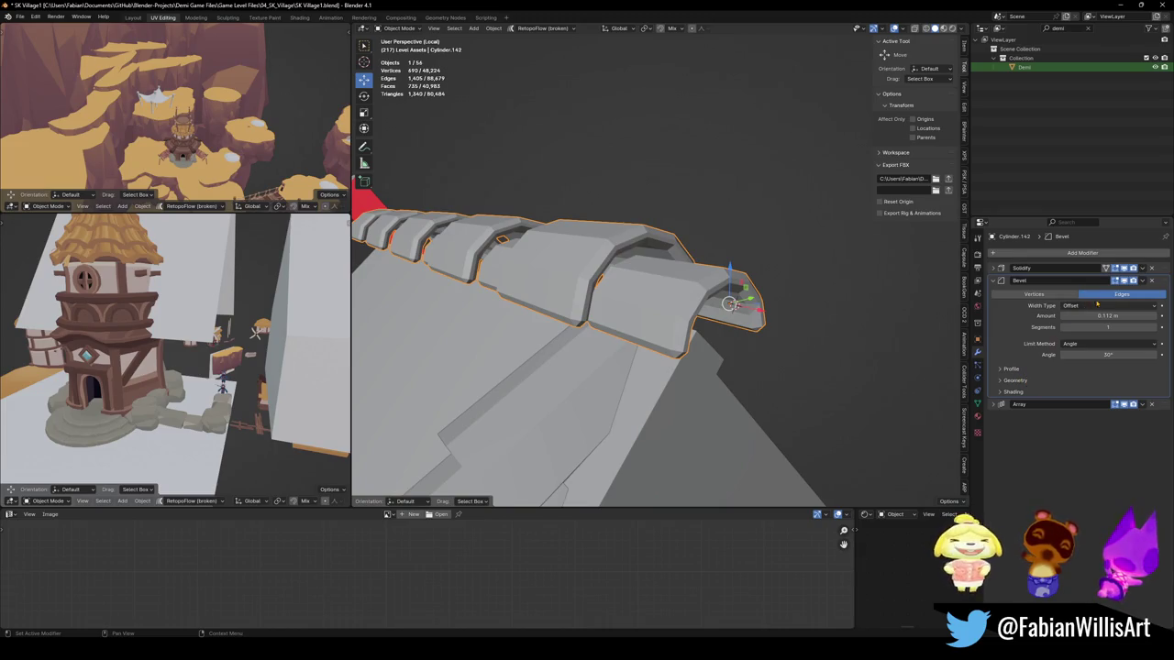
mouse_move(645, 320)
middle_mouse_down()
mouse_move(697, 303)
mouse_move(670, 315)
mouse_move(642, 357)
mouse_move(719, 293)
mouse_move(714, 341)
middle_mouse_up()
Step: In Edit Mode, select the four arch edge loops using X-ray to reach hidden ones
key("Tab")
key("alt+a")
key("a")
key("alt+a")
left_click(721, 339, "alt")
left_click(582, 268, "alt+shift")
key("alt+z")
left_click(601, 266, "alt+shift")
left_click(459, 241, "alt+shift")
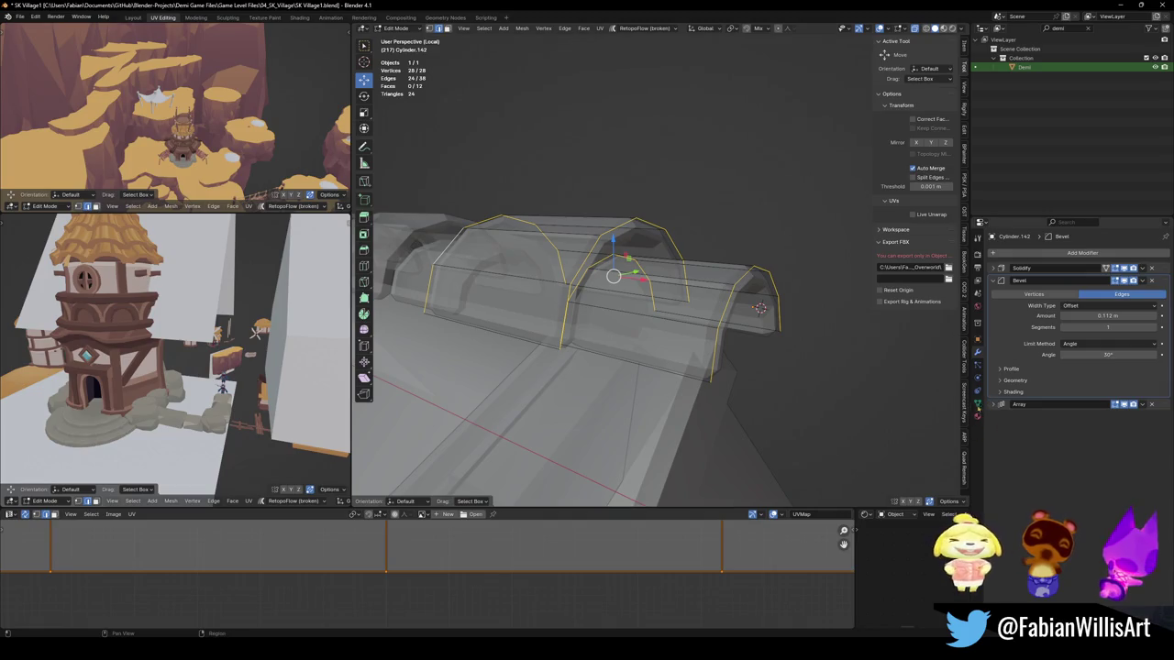
Step: Put the selected loops in a new vertex group named Group and return to object mode
left_click(978, 404)
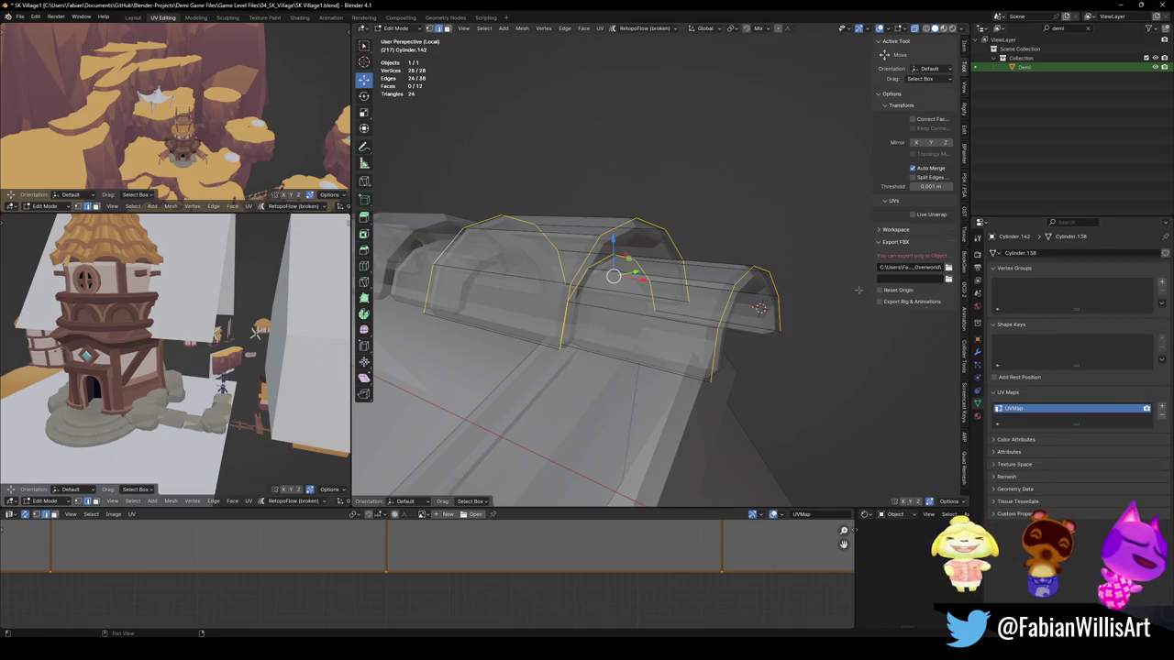
key("alt+z")
key("ctrl+b")
key("Escape")
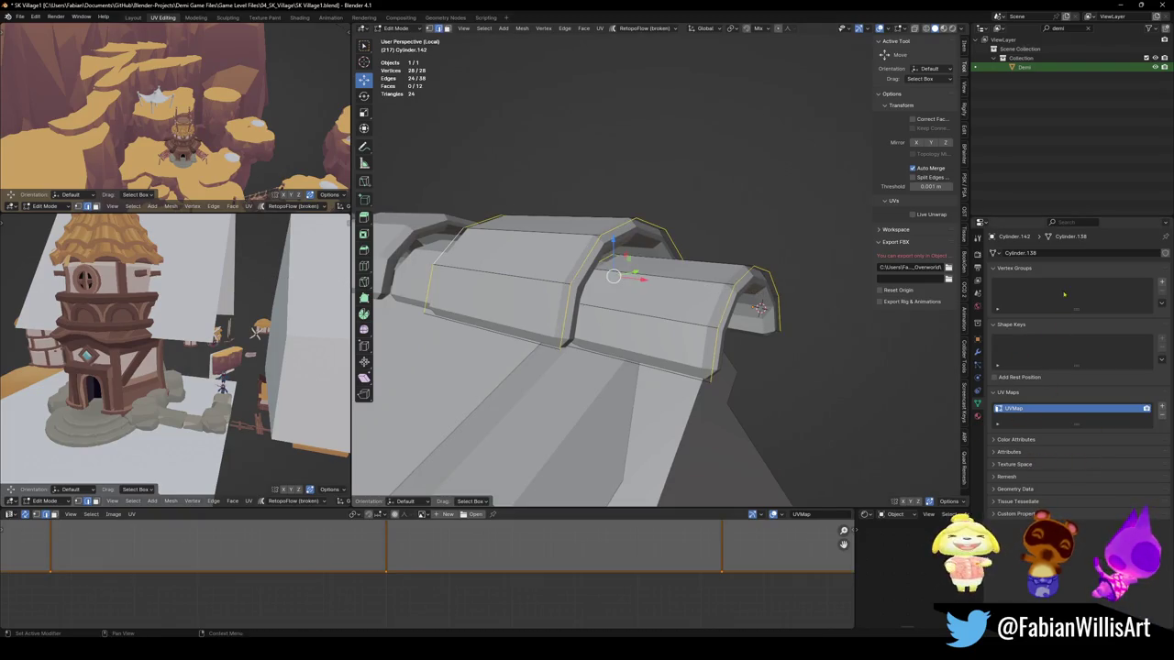
left_click(1162, 283)
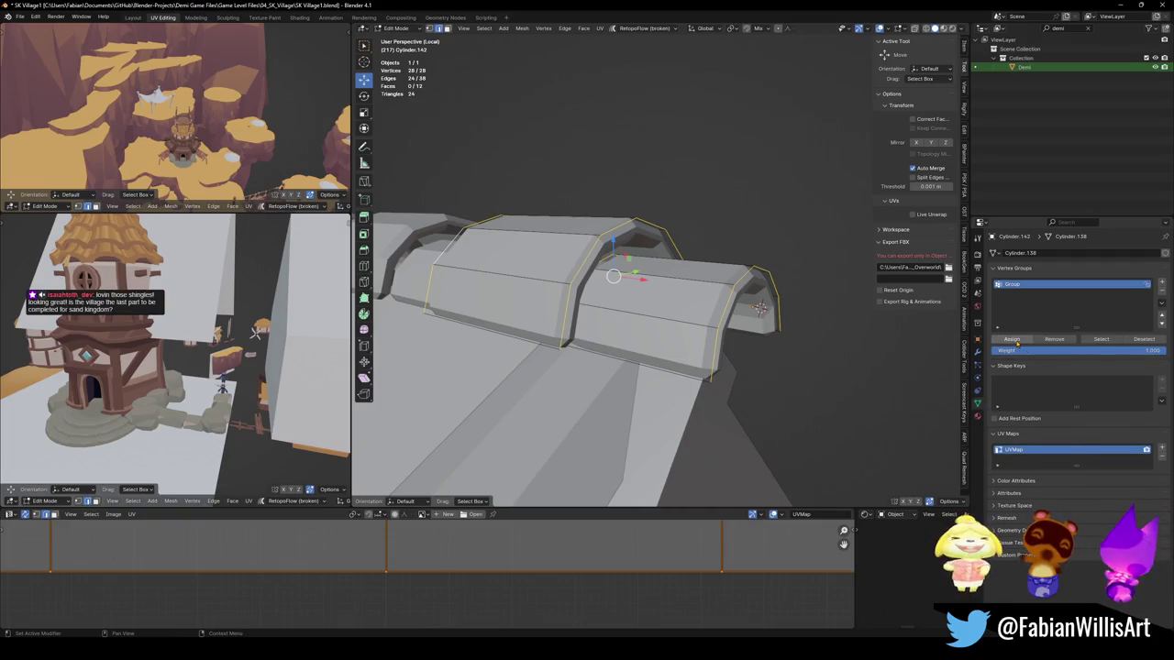
middle_click_drag(605, 348, 660, 321)
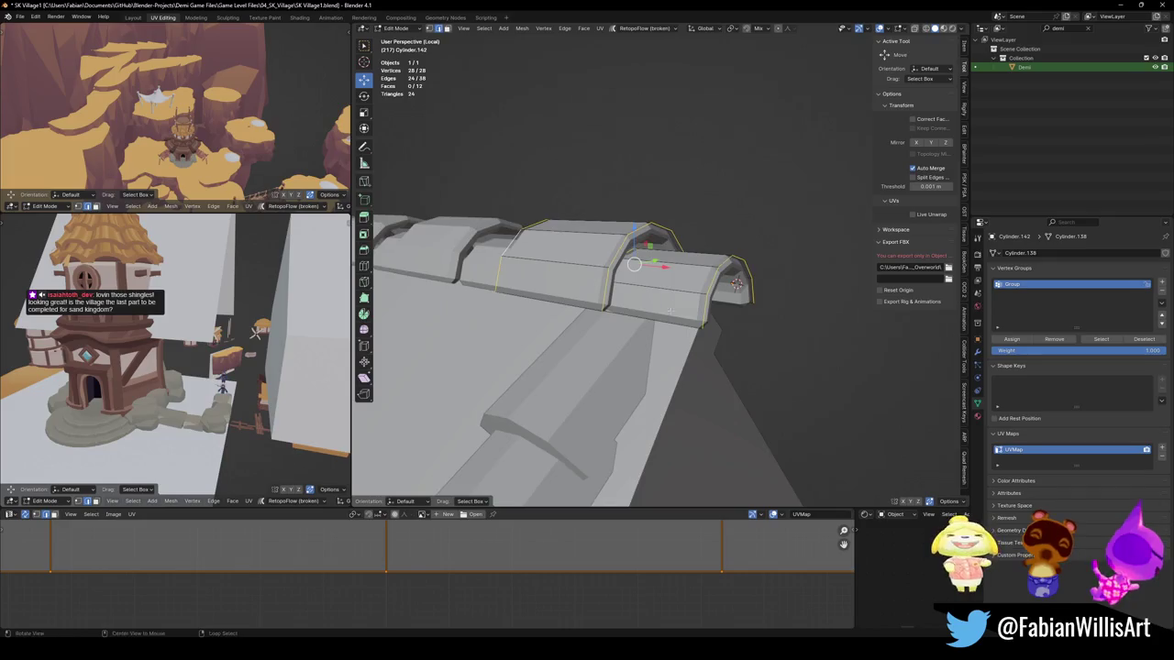
key("Tab")
scroll(696, 293, "up", 2)
left_click(978, 377)
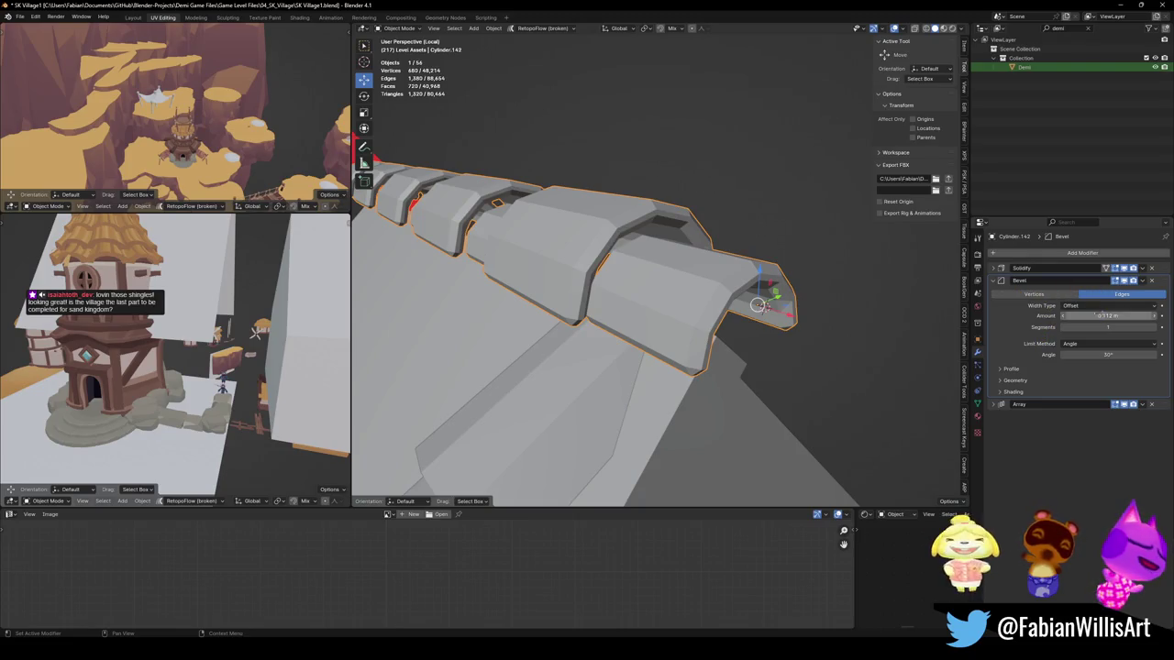
Step: Set the Bevel's Limit Method to Vertex Group using Group, not inverted
left_click(1099, 344)
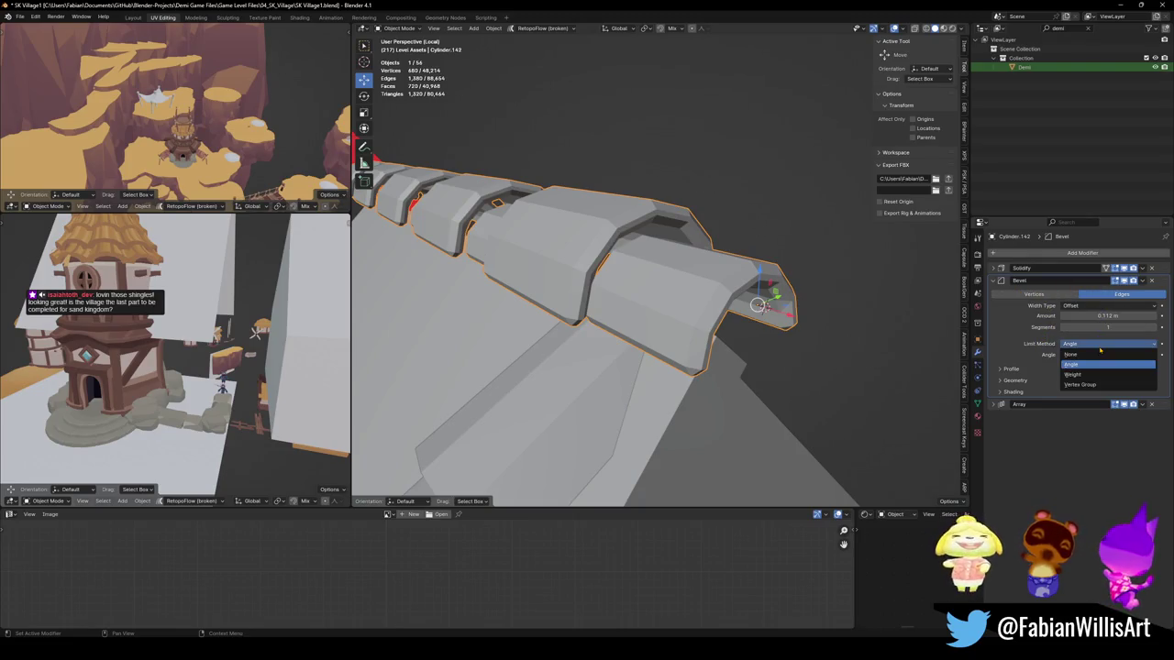
left_click(1098, 387)
left_click(1083, 356)
left_click(1082, 370)
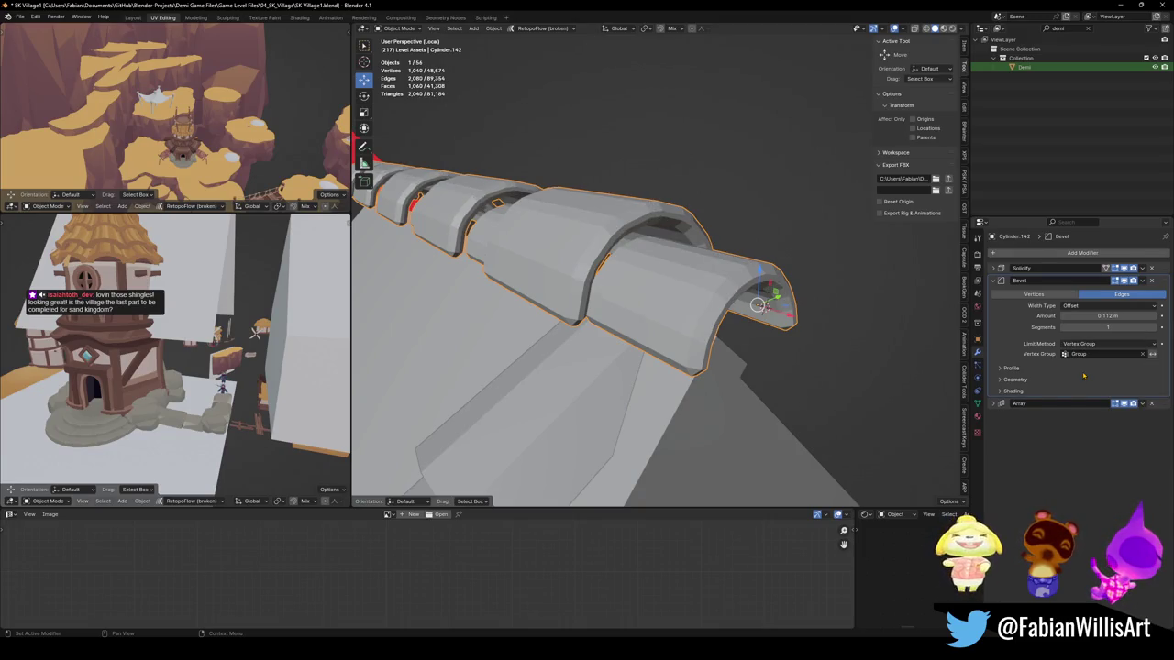
left_click(1151, 354)
left_click(1151, 354)
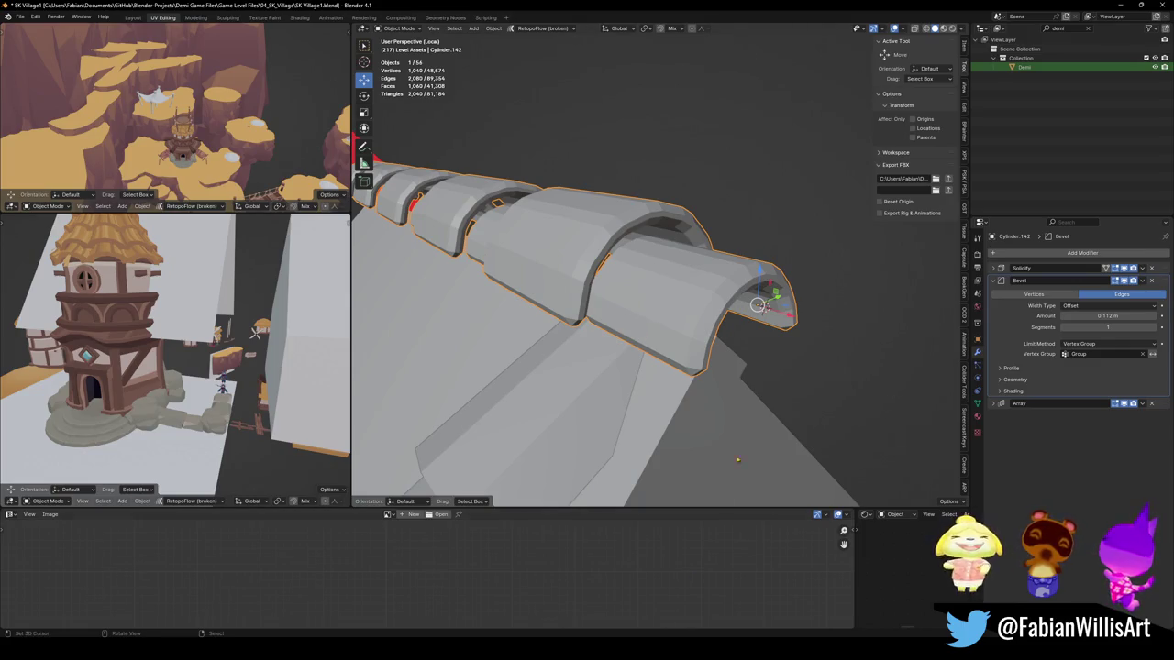
Step: Test a different Solidify thickness and Ctrl+1 subdivision on the arches, then undo both
middle_click_drag(744, 366, 702, 305)
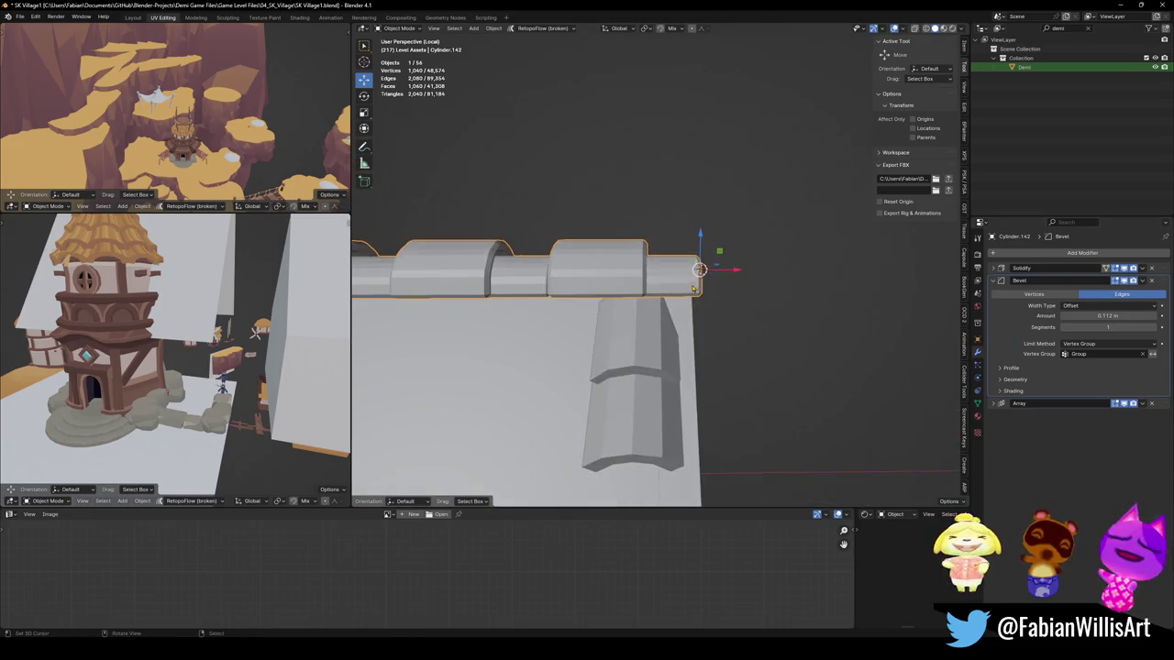
middle_click_drag(702, 305, 695, 292)
left_click(993, 268)
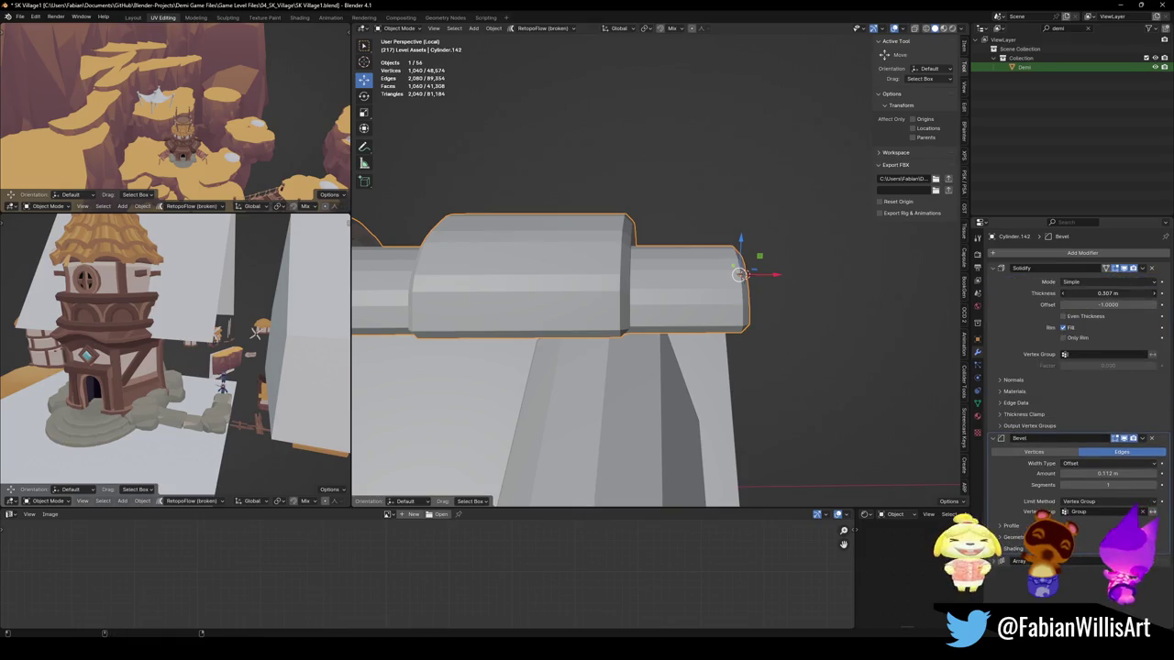
mouse_move(1107, 292)
left_mouse_down()
mouse_move(1073, 292)
mouse_move(1151, 293)
mouse_move(1105, 293)
left_mouse_up()
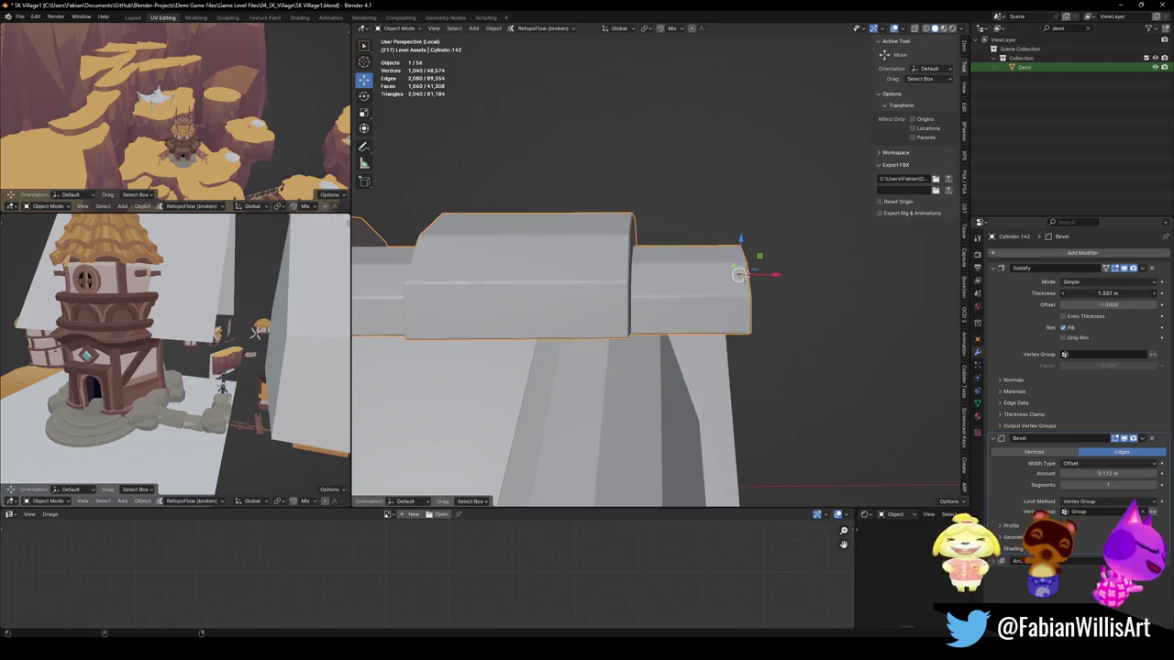
left_click(1123, 438)
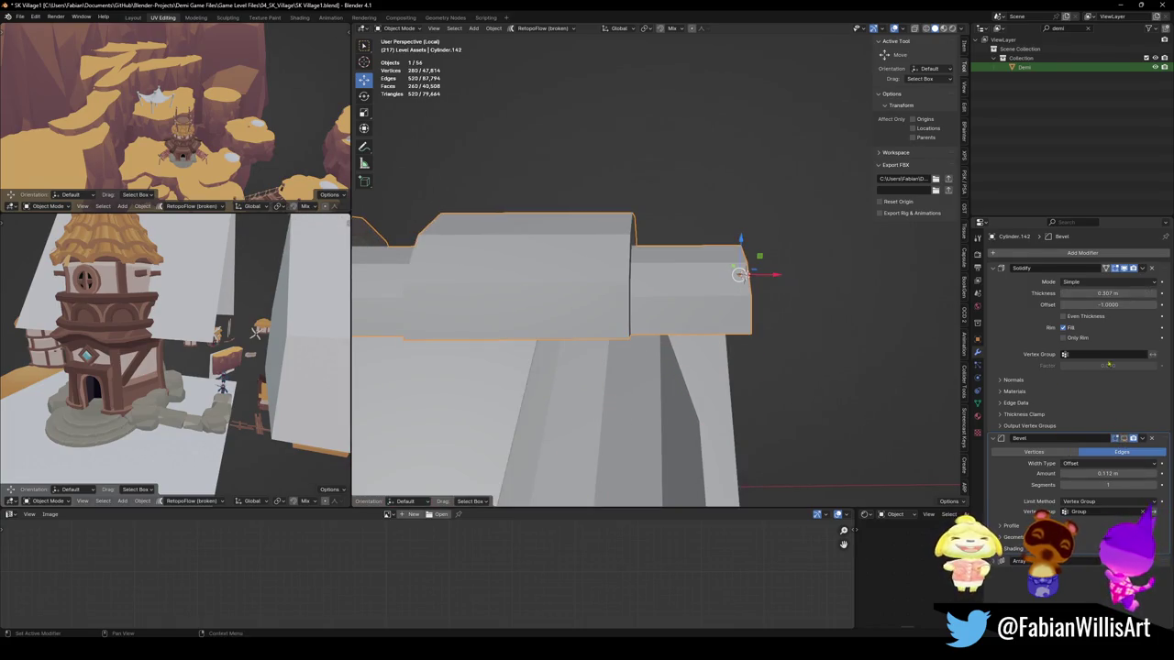
mouse_move(1100, 293)
left_mouse_down()
mouse_move(1111, 292)
mouse_move(1100, 292)
left_mouse_up()
key("ctrl+z")
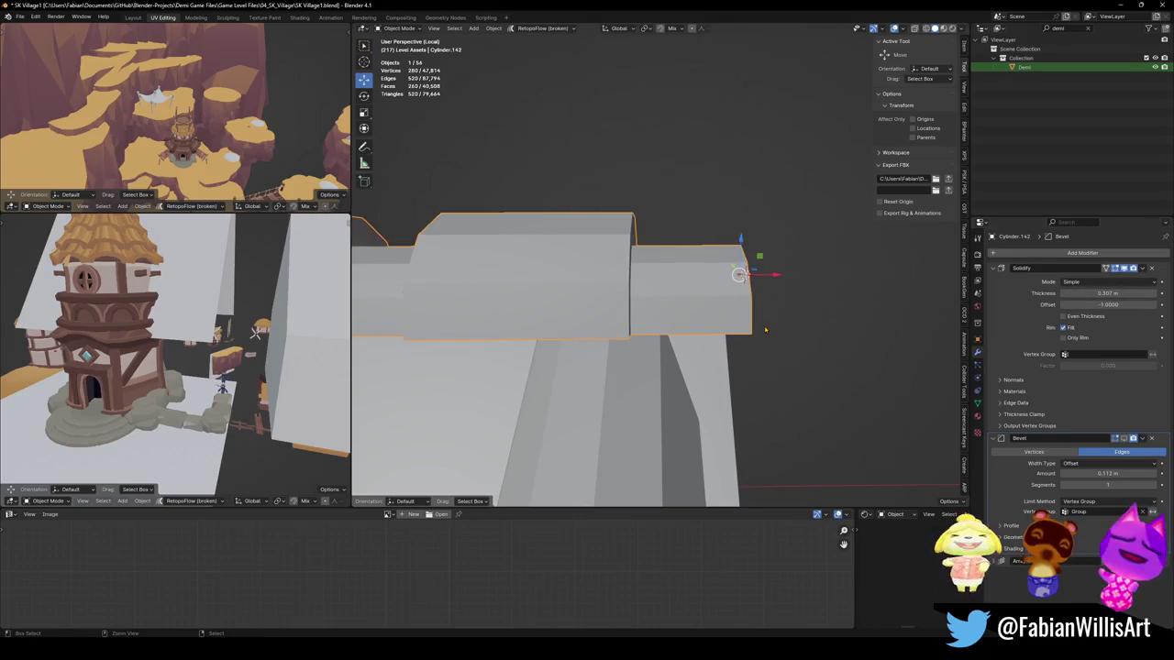
key("ctrl+1")
middle_click_drag(764, 329, 753, 303)
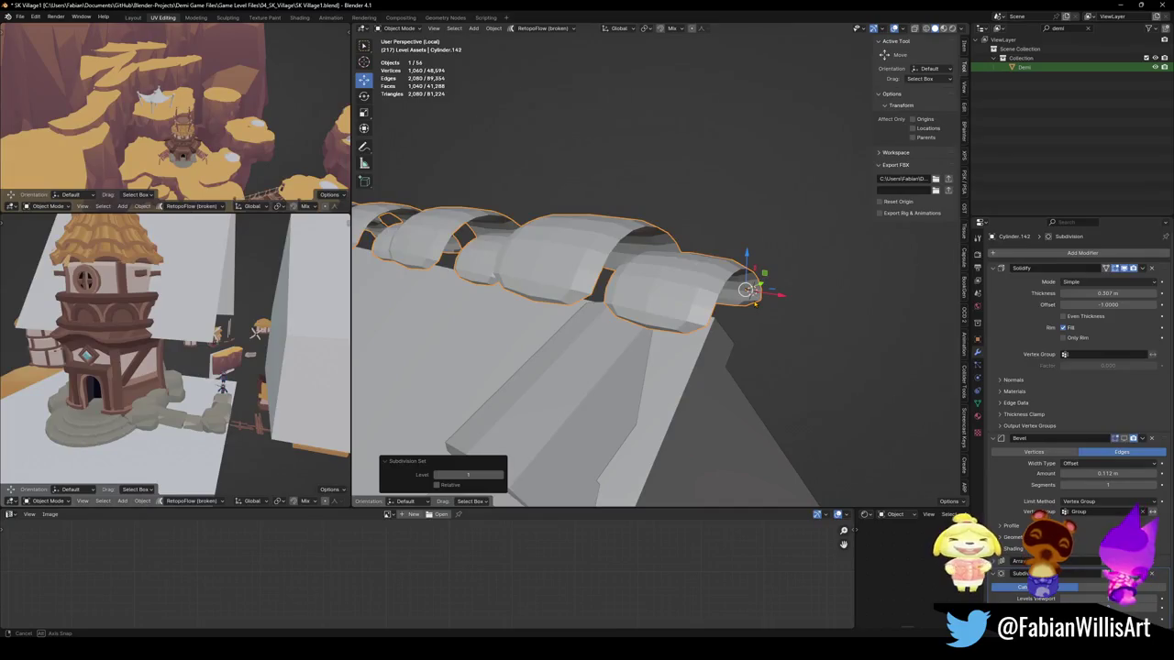
key("ctrl+z")
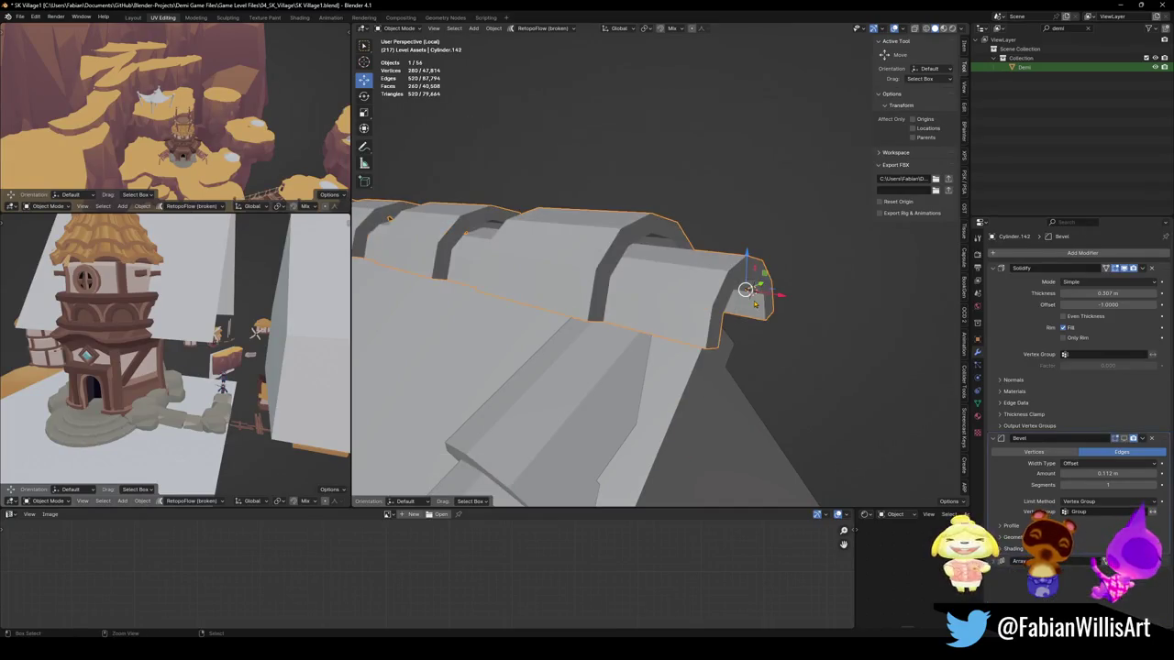
middle_click_drag(746, 290, 780, 303)
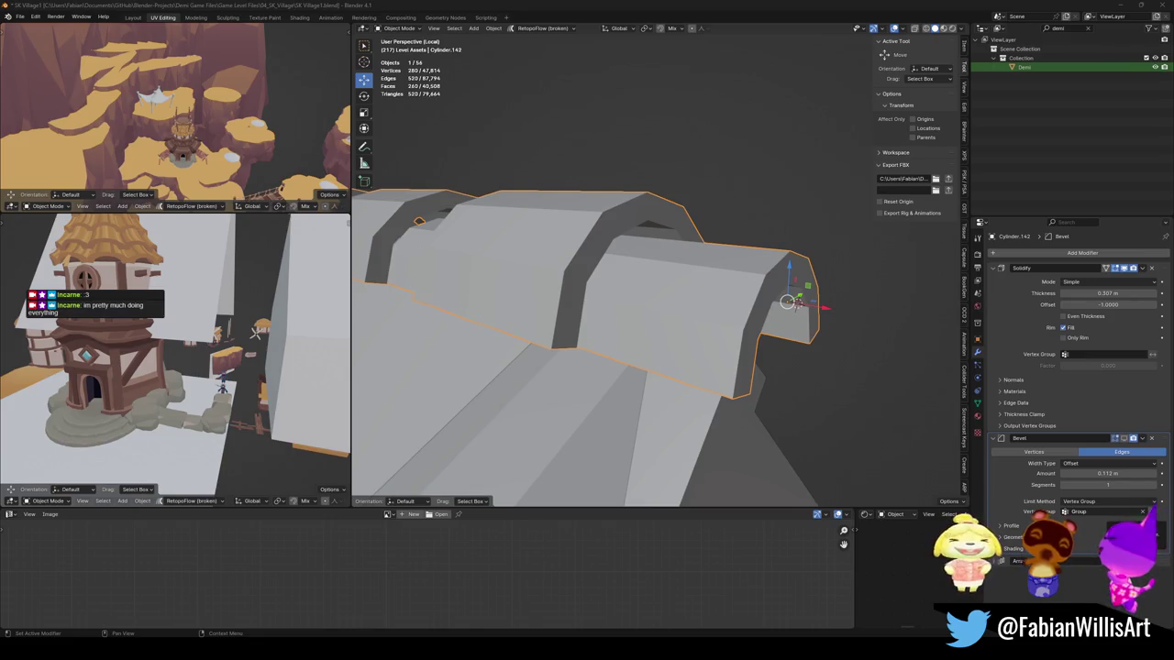
Step: Enlarge the upper-left viewport by dragging its divider down and re-orbit the views
middle_click_drag(256, 331, 243, 322)
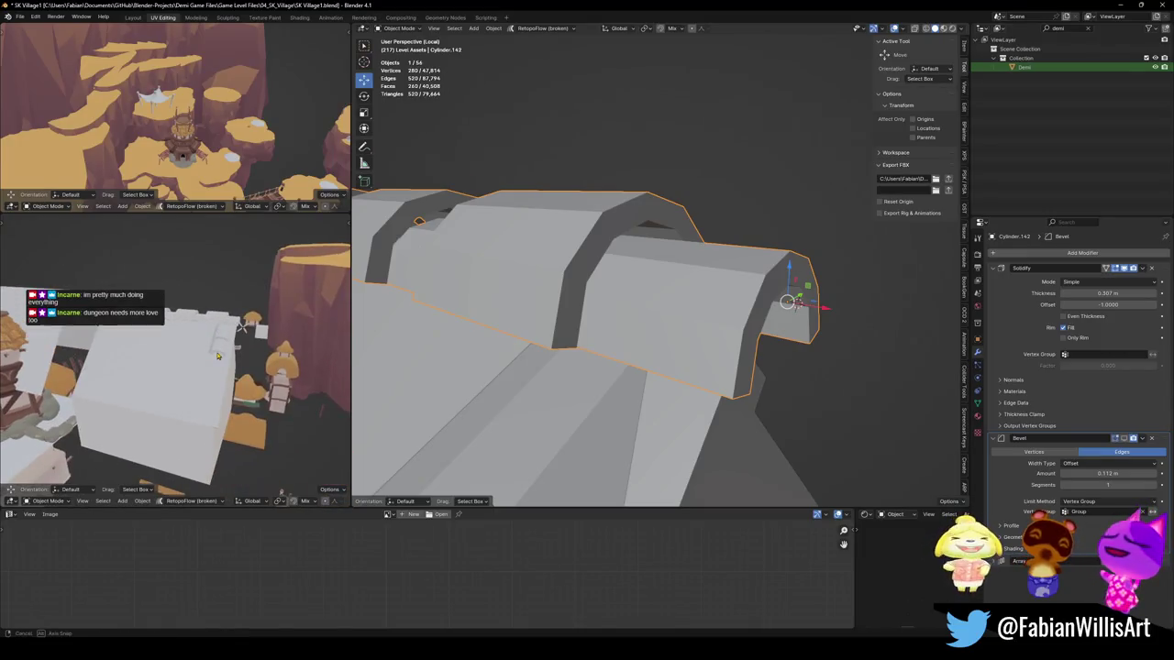
mouse_move(218, 151)
middle_mouse_down()
mouse_move(204, 156)
mouse_move(217, 129)
mouse_move(254, 139)
mouse_move(230, 147)
mouse_move(247, 150)
mouse_move(229, 187)
middle_mouse_up()
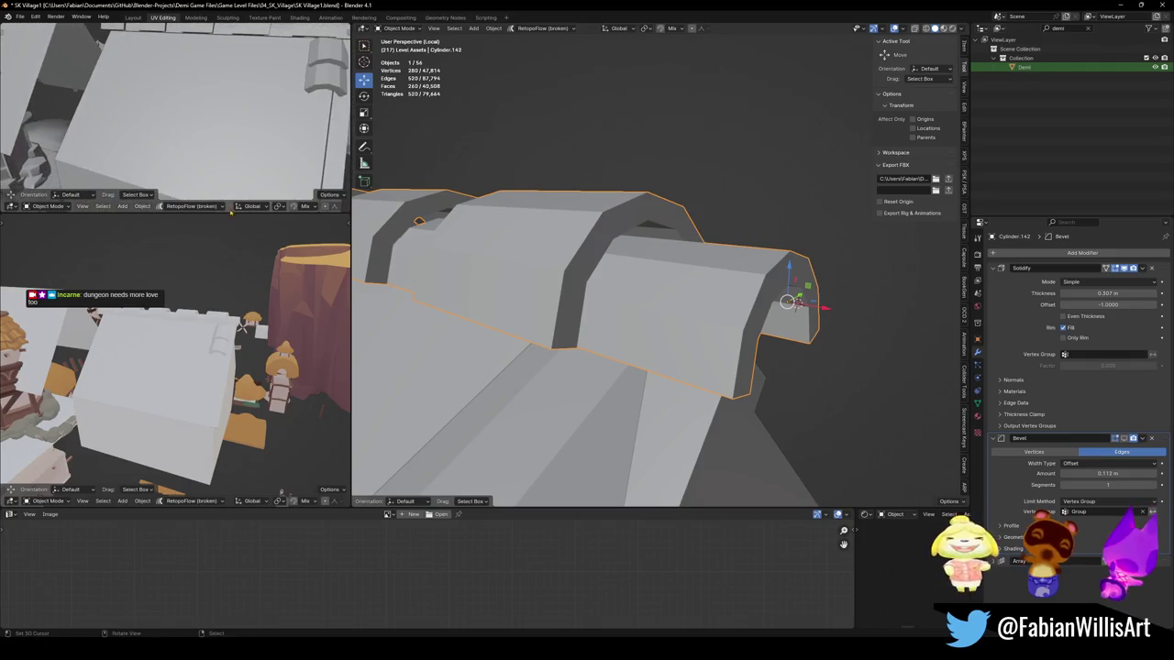
left_click_drag(232, 201, 232, 389)
middle_click_drag(230, 276, 234, 220)
mouse_move(550, 312)
middle_mouse_down()
mouse_move(606, 291)
mouse_move(720, 290)
mouse_move(679, 353)
mouse_move(642, 293)
mouse_move(678, 324)
mouse_move(602, 358)
mouse_move(725, 343)
mouse_move(687, 340)
middle_mouse_up()
Step: Delete the arches' Bevel, save, and select the roof Cube.827's gable edges in Edit Mode
left_click(1151, 438)
left_click(675, 358)
key("ctrl+s")
key("Tab")
left_click(642, 294)
left_click(601, 358, "shift")
Step: Bevel the selected roof gable edges into a rounded trim strip and inspect the roof
left_click(726, 343, "shift")
key("ctrl+b")
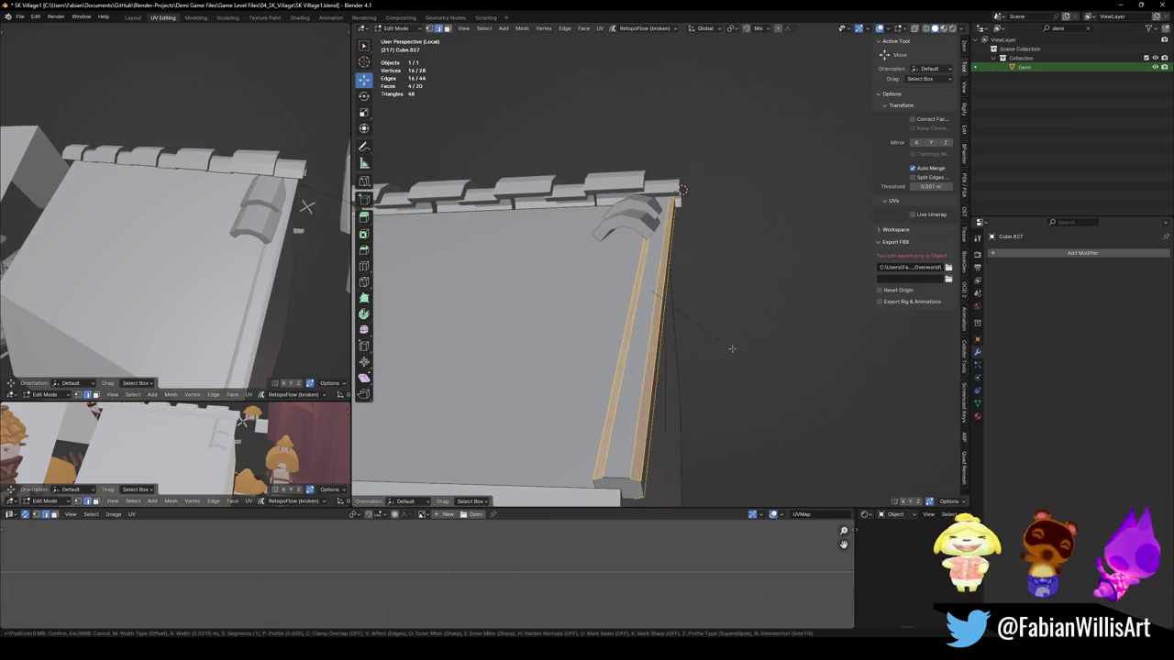
left_click(704, 349)
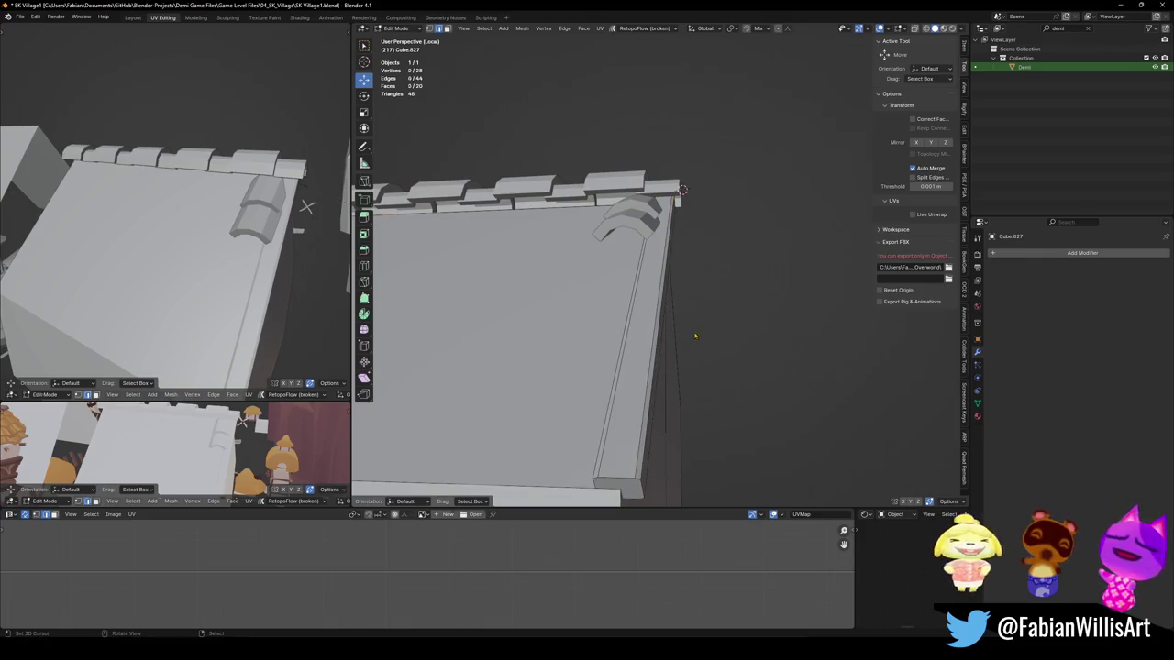
key("Tab")
middle_click_drag(678, 315, 643, 320)
mouse_move(584, 322)
middle_mouse_down()
mouse_move(532, 270)
mouse_move(602, 276)
mouse_move(679, 318)
mouse_move(639, 321)
mouse_move(653, 317)
middle_mouse_up()
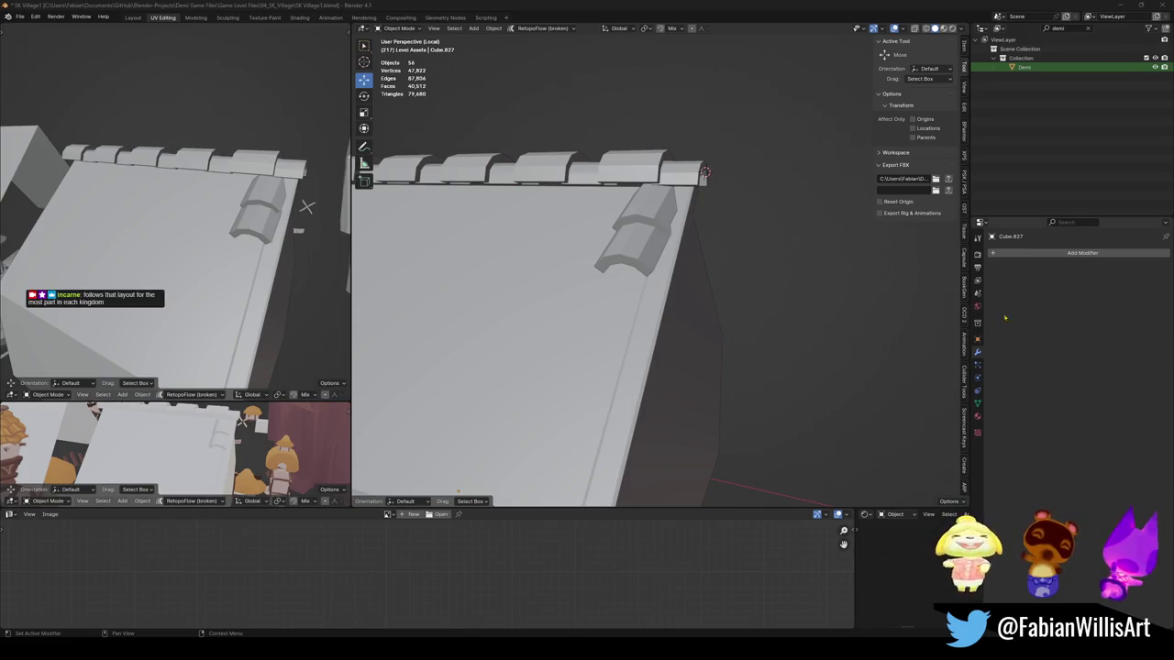
mouse_move(605, 288)
middle_mouse_down()
mouse_move(640, 217)
mouse_move(647, 292)
middle_mouse_up()
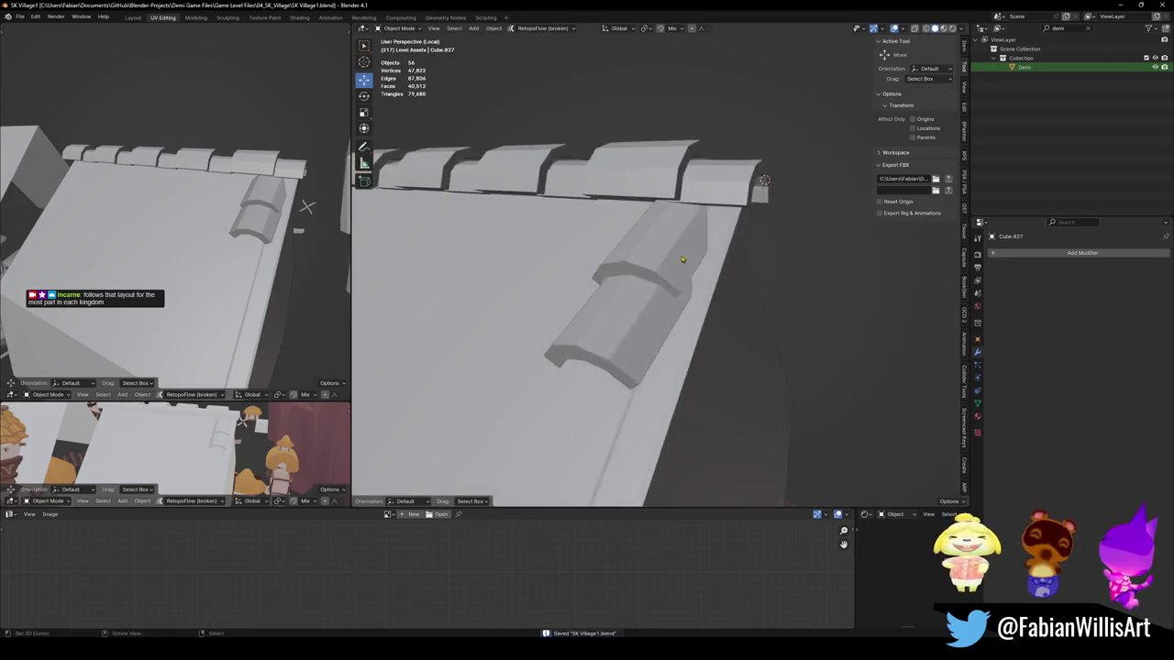
Step: Select the curved tile, save, and raise its Array count to 5
left_click(646, 291)
key("ctrl+s")
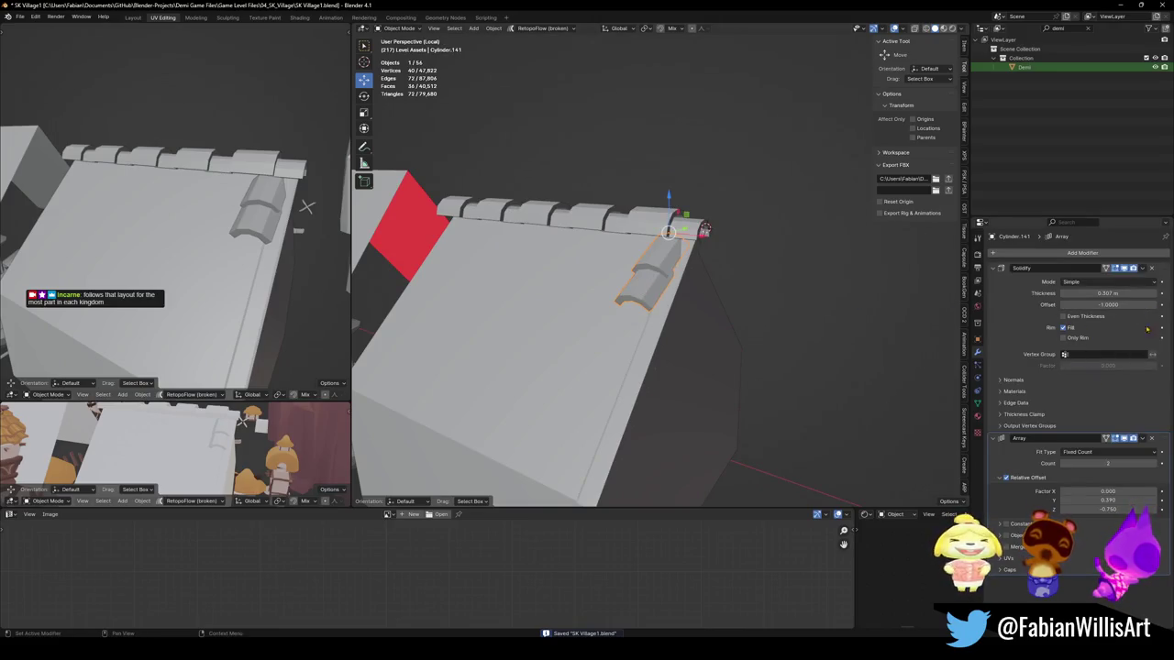
left_click(1155, 464)
left_click(1155, 464)
left_click(1154, 464)
left_click(1154, 464)
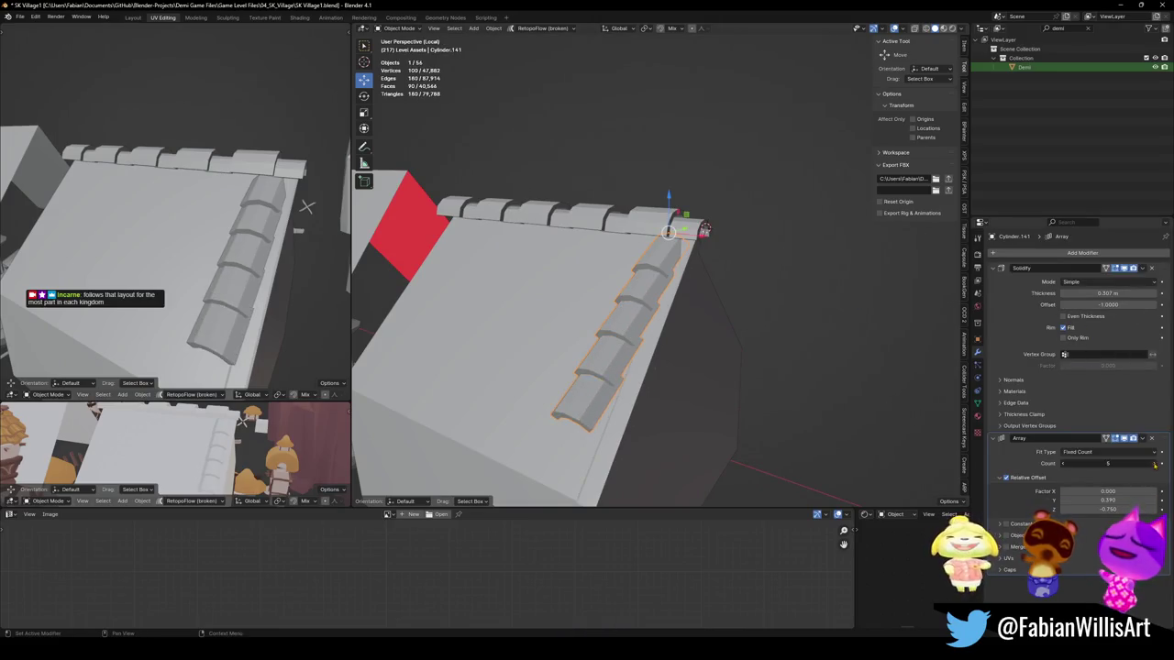
left_click(1154, 464)
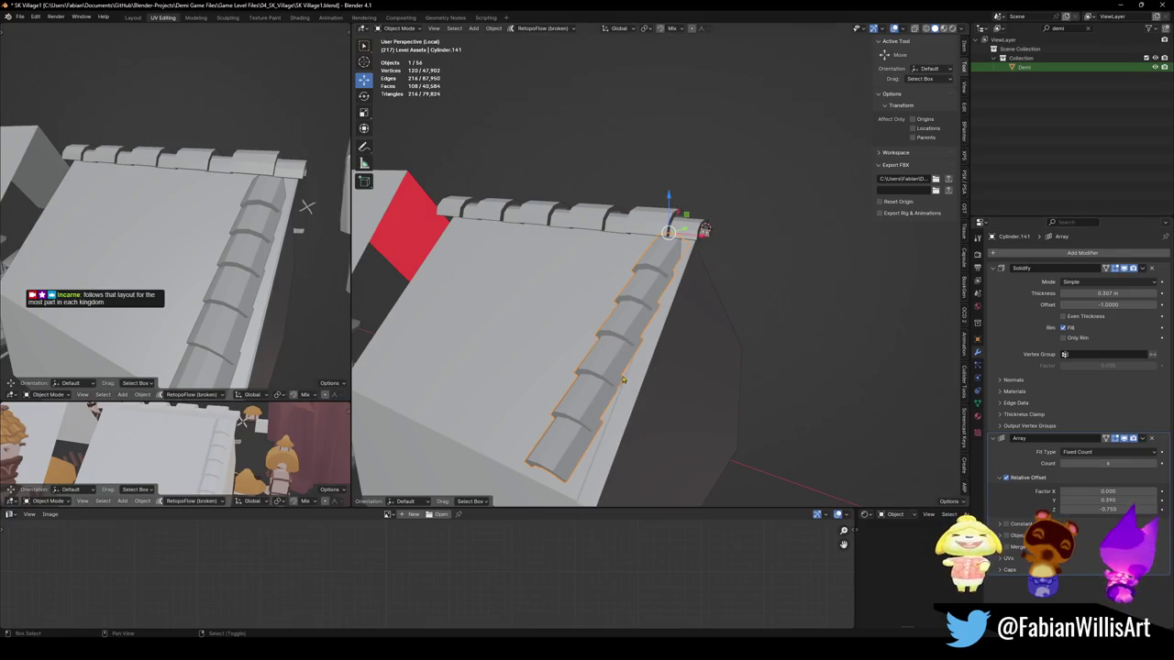
middle_click_drag(622, 378, 700, 303)
Step: Tilt the tile row on X to the roof pitch and slide it along Y
key("r")
key("x")
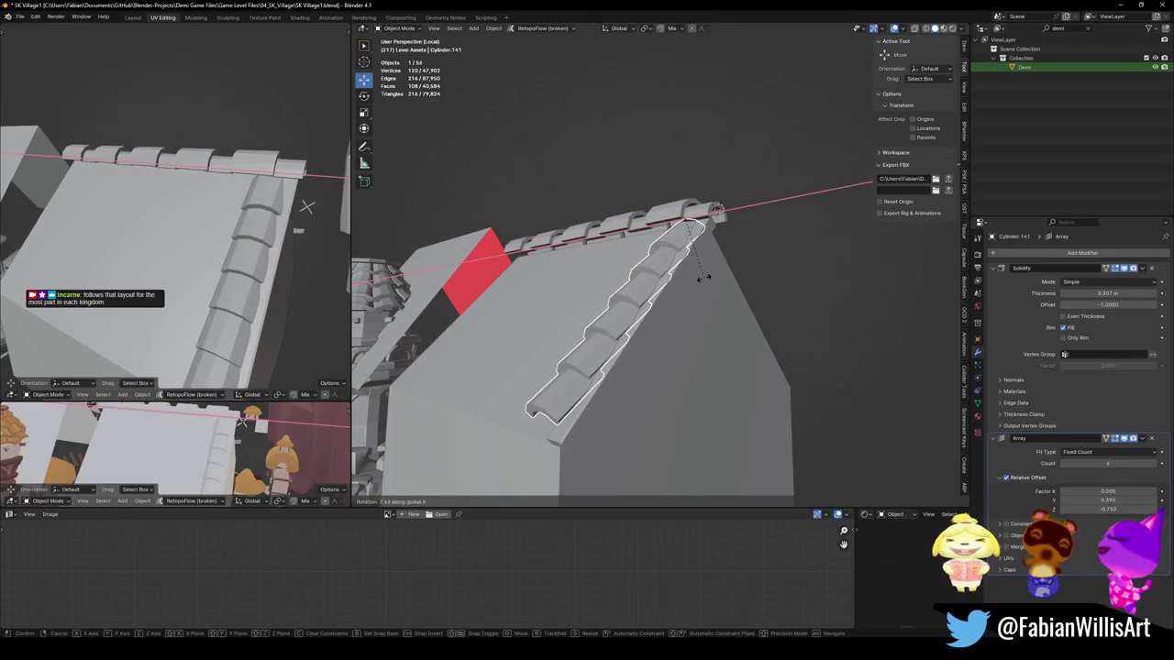
left_click(702, 283)
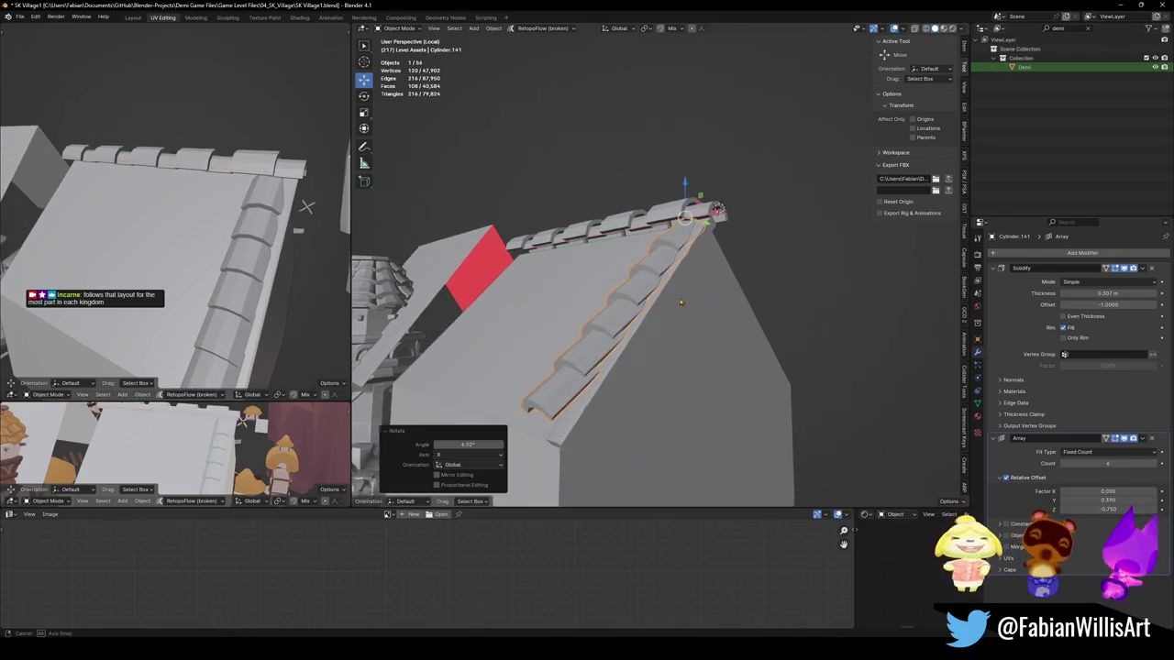
middle_click_drag(703, 283, 677, 325)
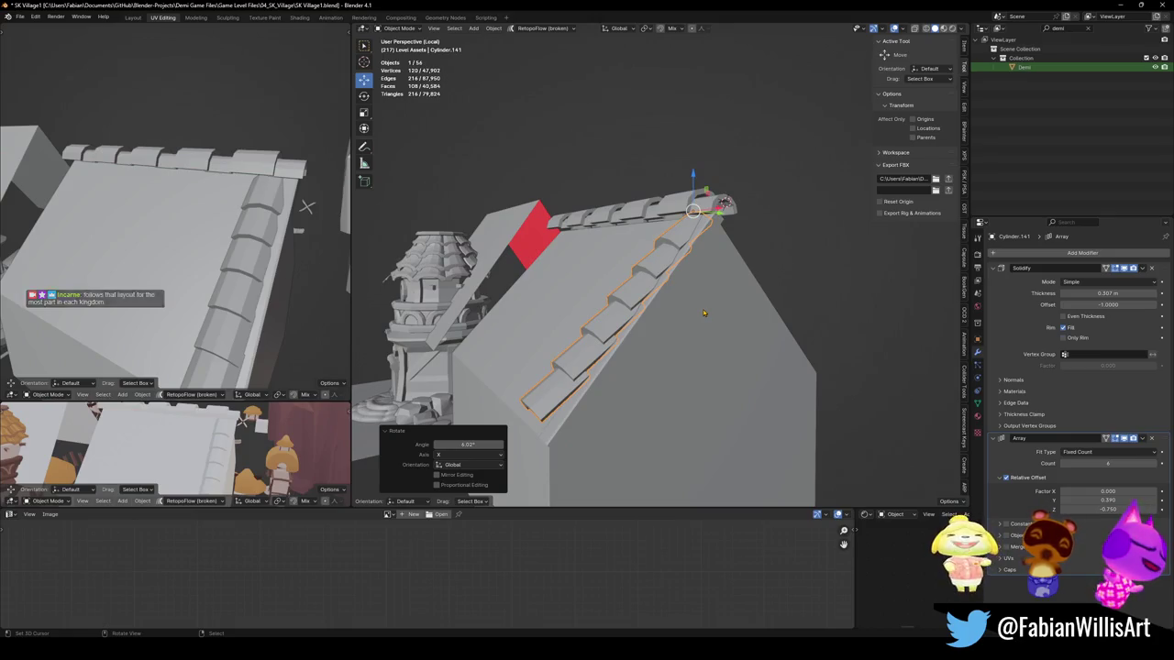
key("g")
key("y")
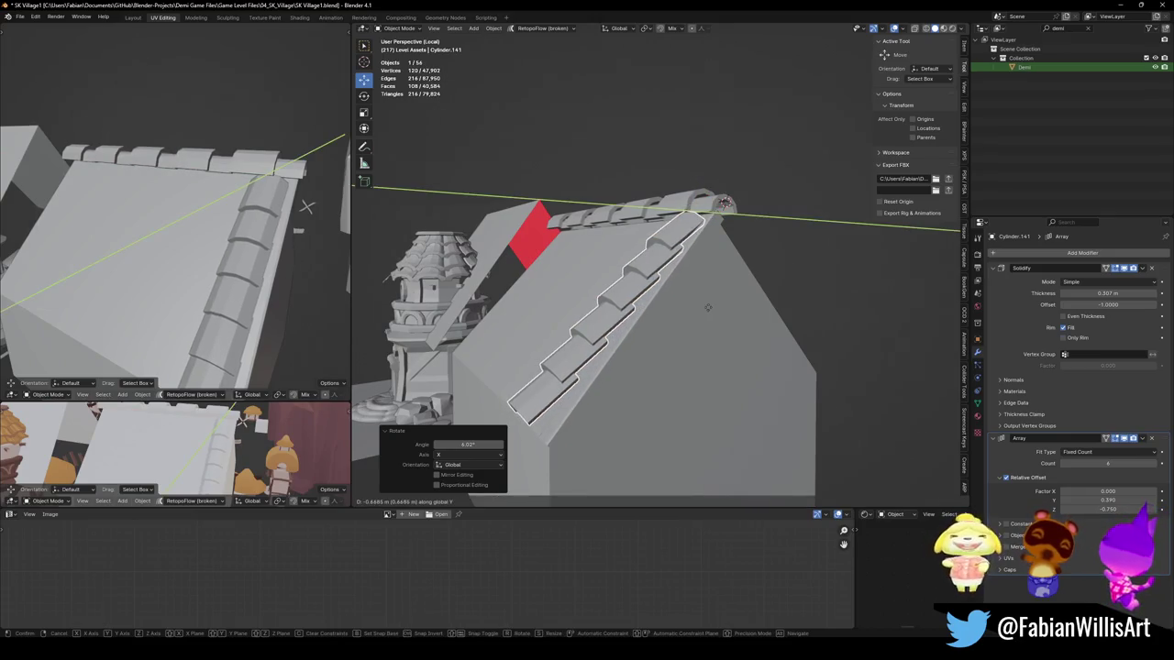
left_click(754, 319)
Step: Lift the tile row slightly on Z, add a 2.79° X tilt, and save
key("g")
key("z")
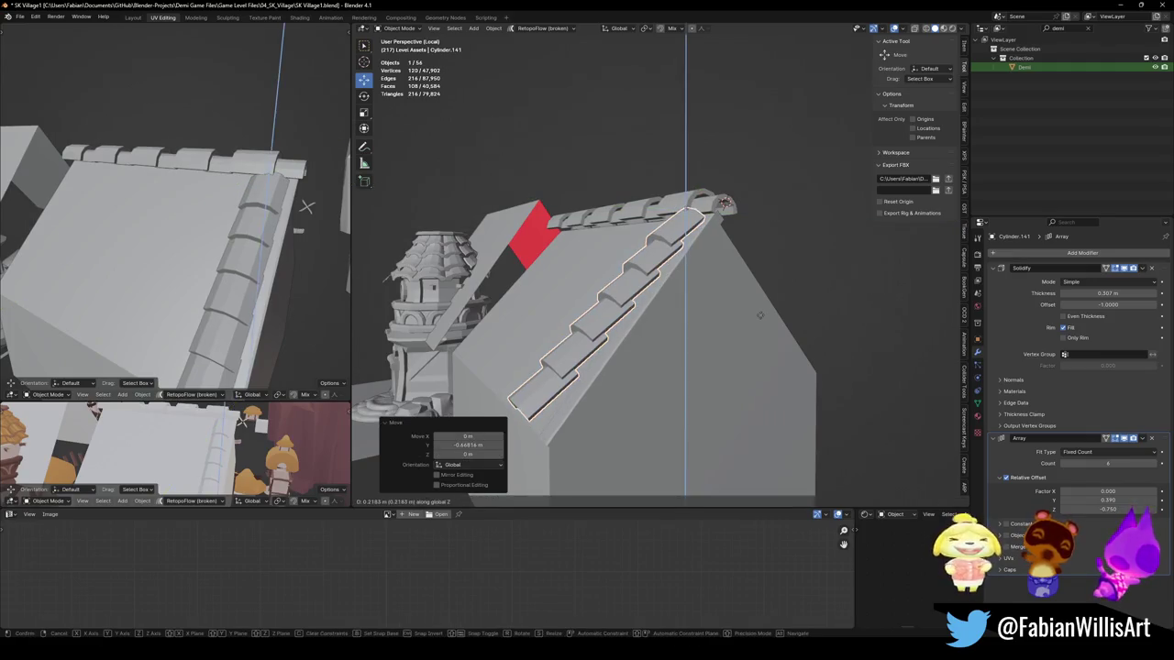
left_click(770, 312)
key("r")
key("x")
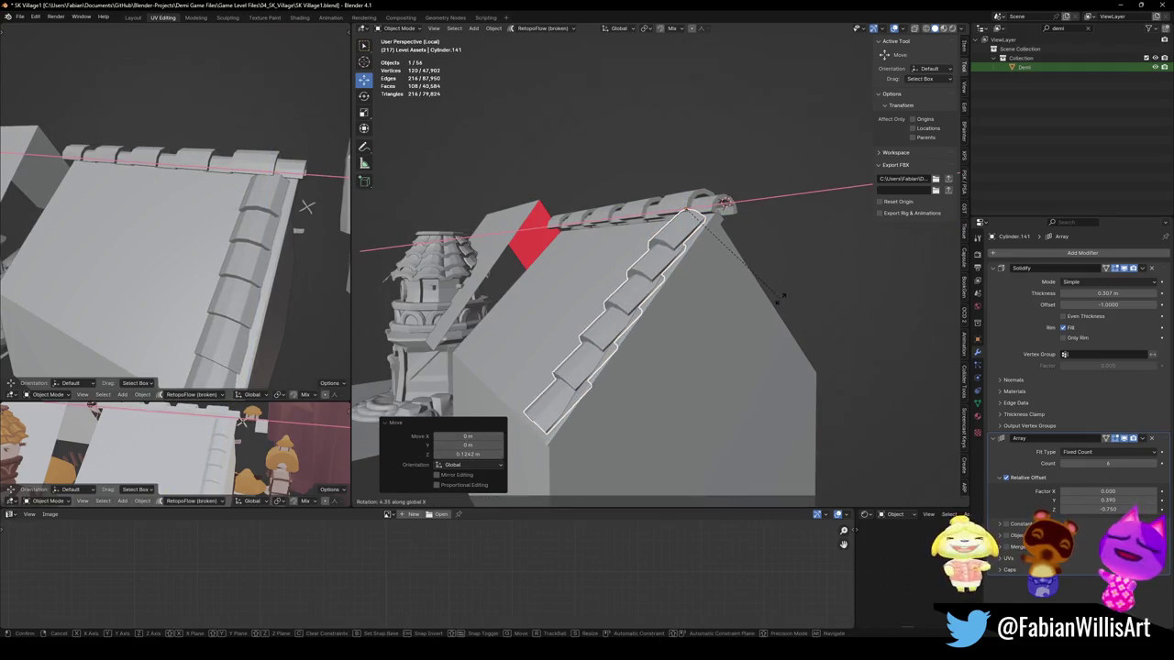
left_click(778, 302)
mouse_move(261, 269)
middle_mouse_down()
mouse_move(272, 252)
mouse_move(304, 247)
mouse_move(289, 297)
middle_mouse_up()
key("ctrl+s")
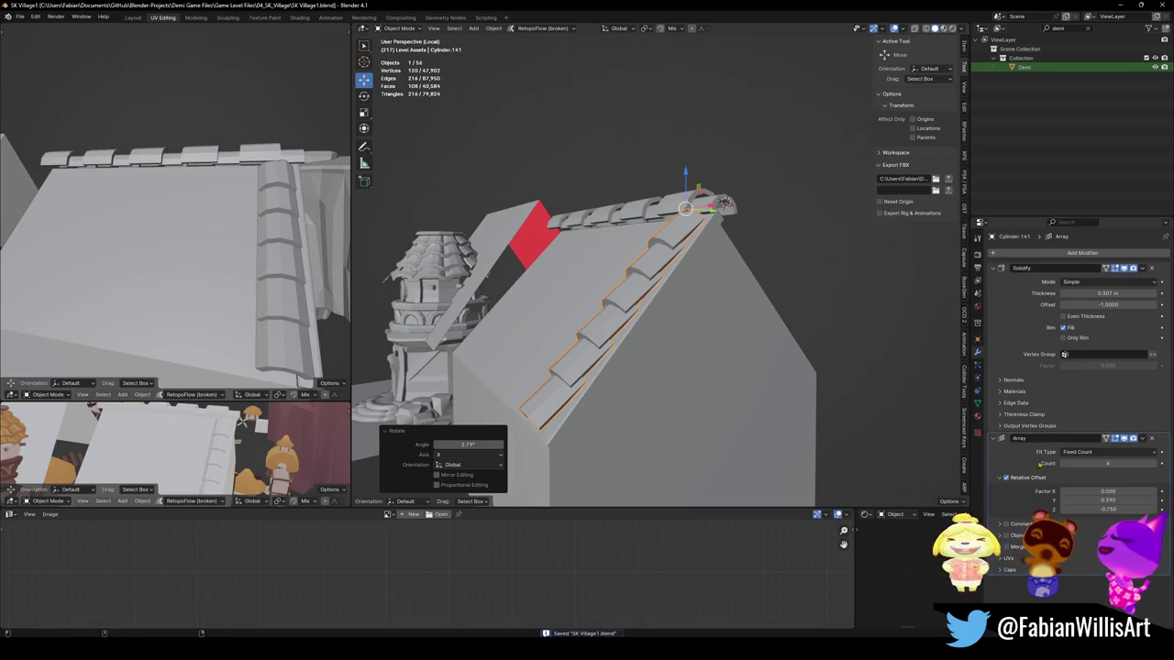
Step: Duplicate the Array modifier and set its count and offset to stack tile rows down the slope
key("shift+d")
scroll(1089, 491, "down", 4)
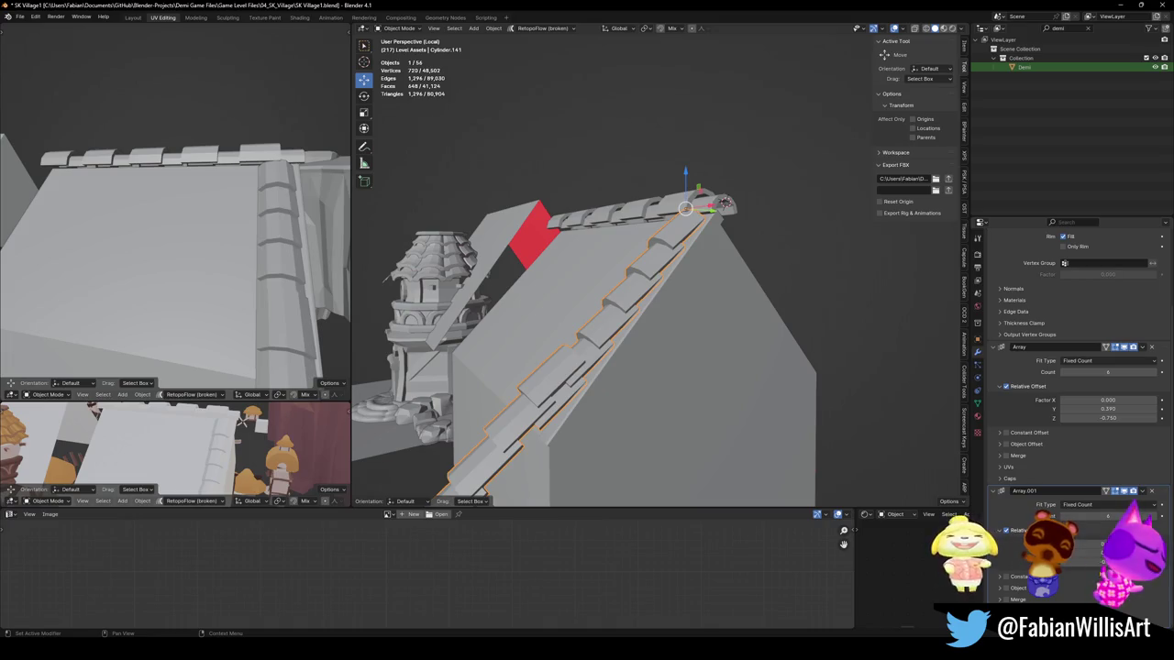
left_click_drag(1091, 516, 1114, 517)
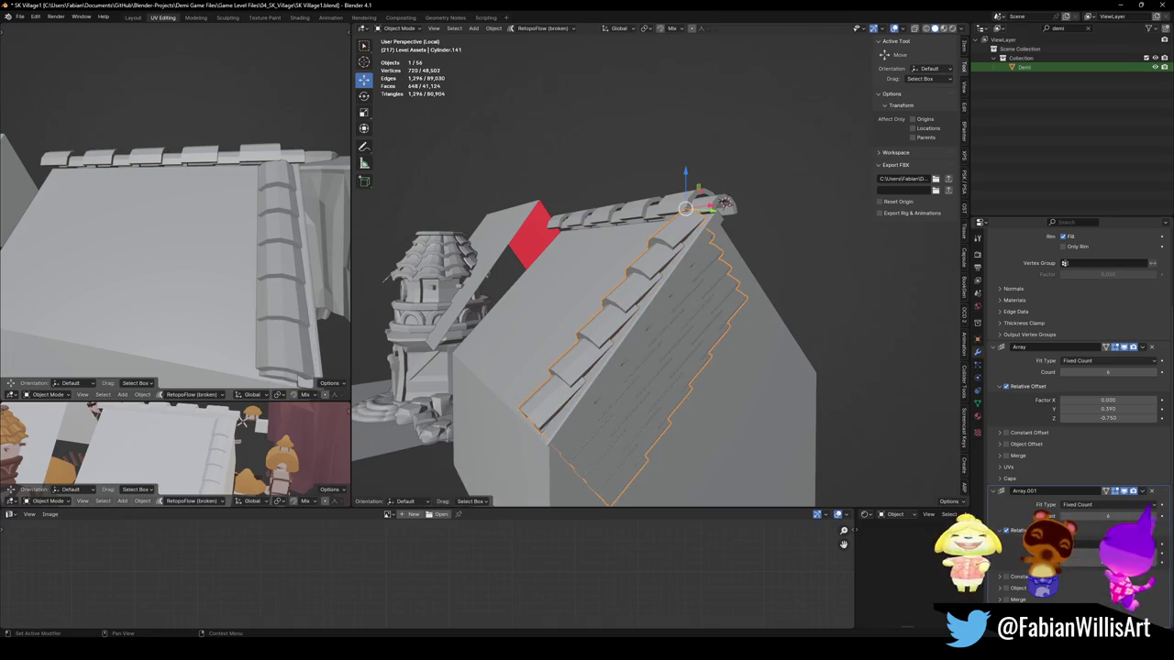
middle_click_drag(696, 348, 754, 335)
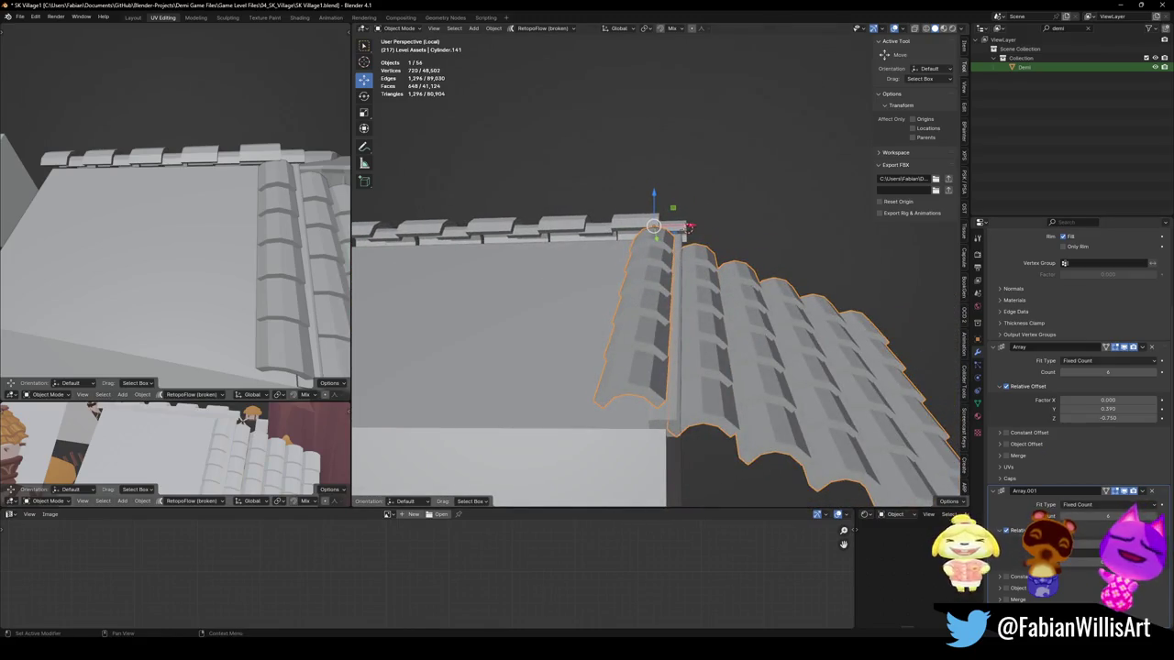
mouse_move(1092, 550)
left_mouse_down()
mouse_move(1114, 550)
mouse_move(1068, 543)
left_mouse_up()
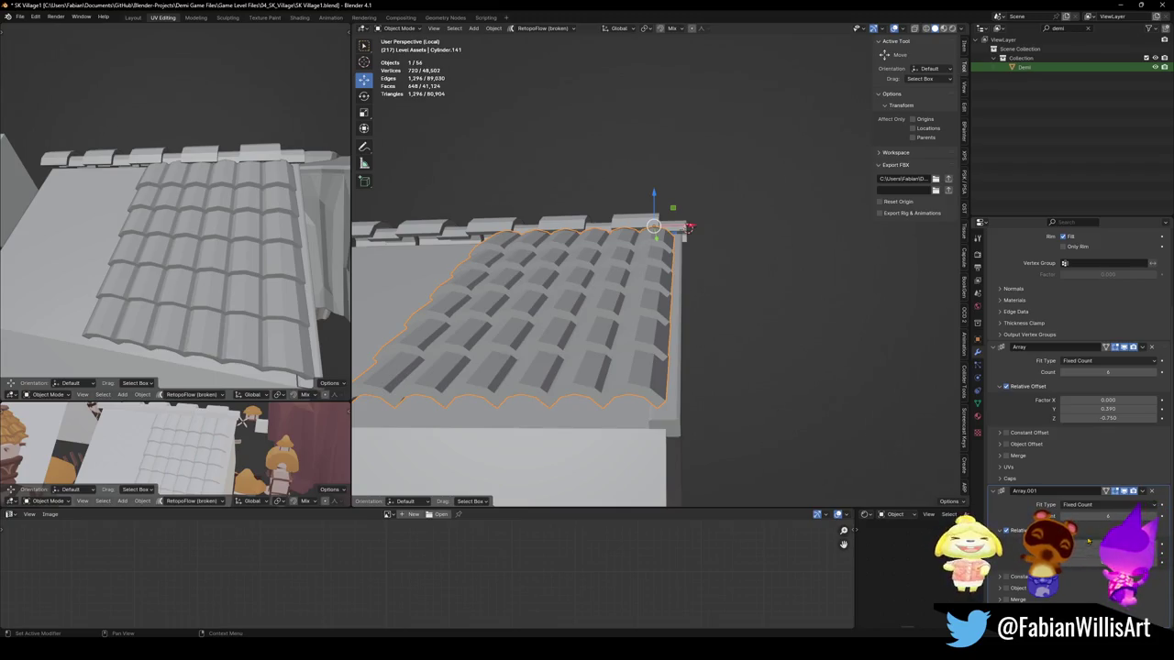
middle_click_drag(229, 257, 280, 242)
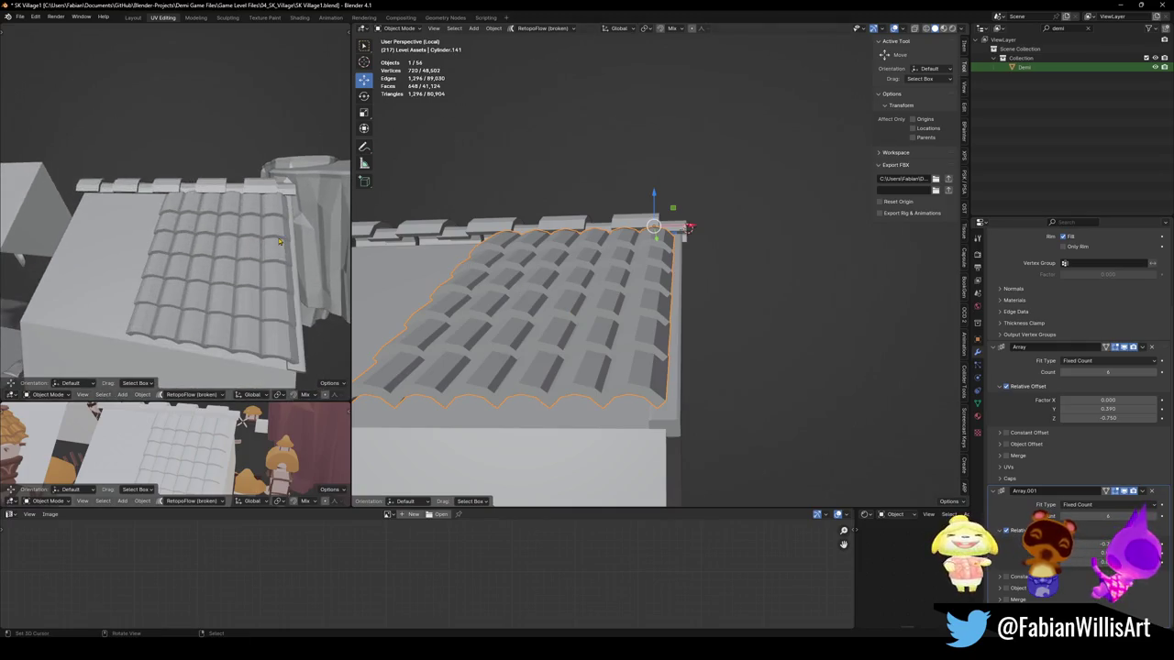
Step: Widen the roof tile grid along the X axis, then view it from the gable side
middle_click_drag(642, 330, 752, 289)
key("s")
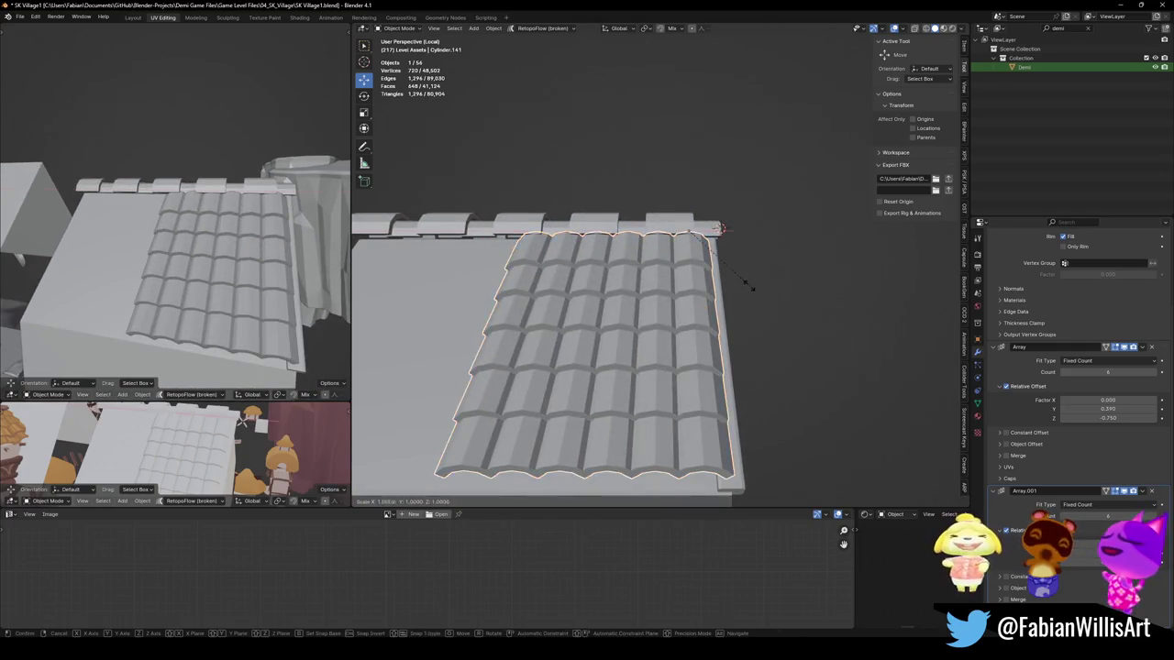
key("x")
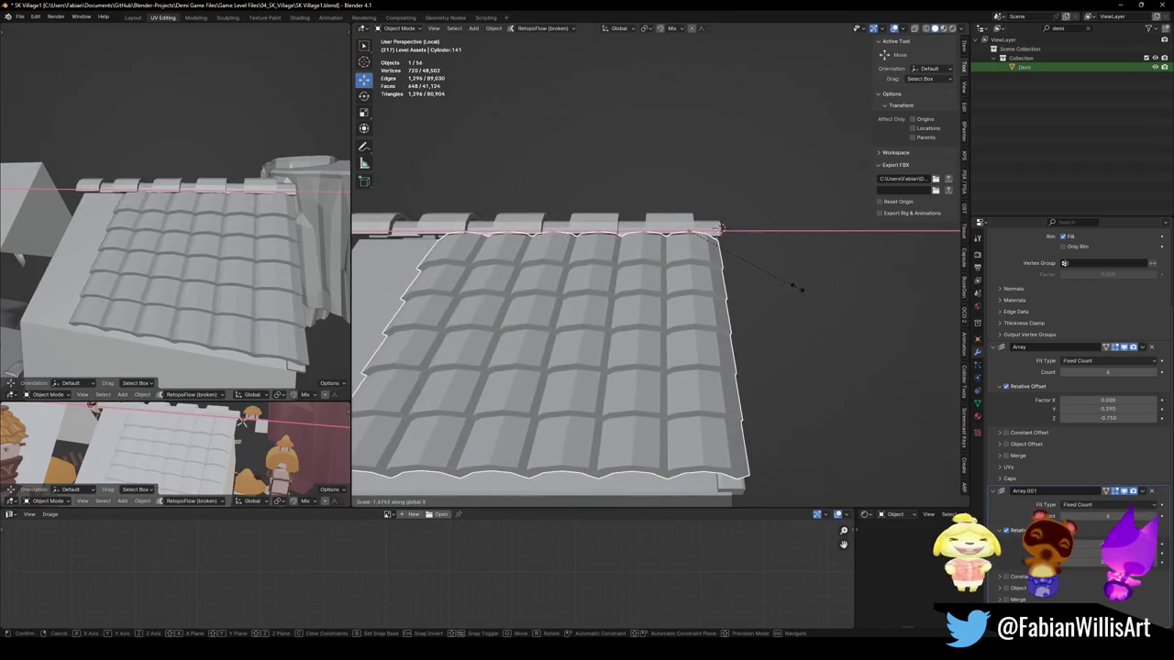
left_click(790, 283)
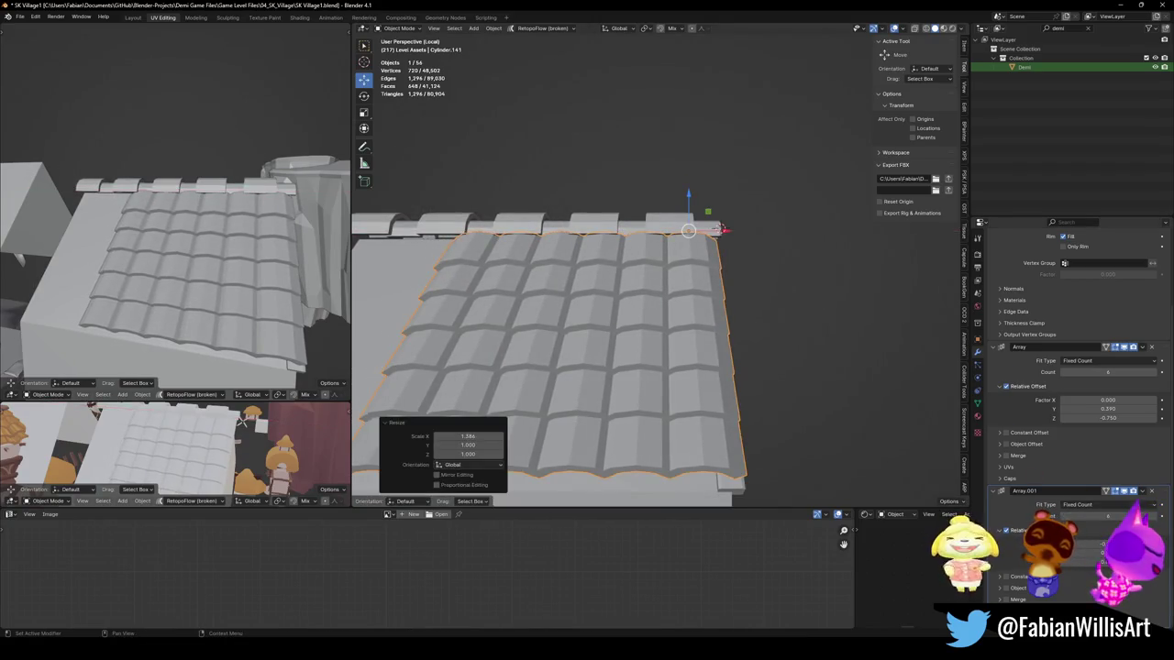
scroll(706, 284, "down", 2)
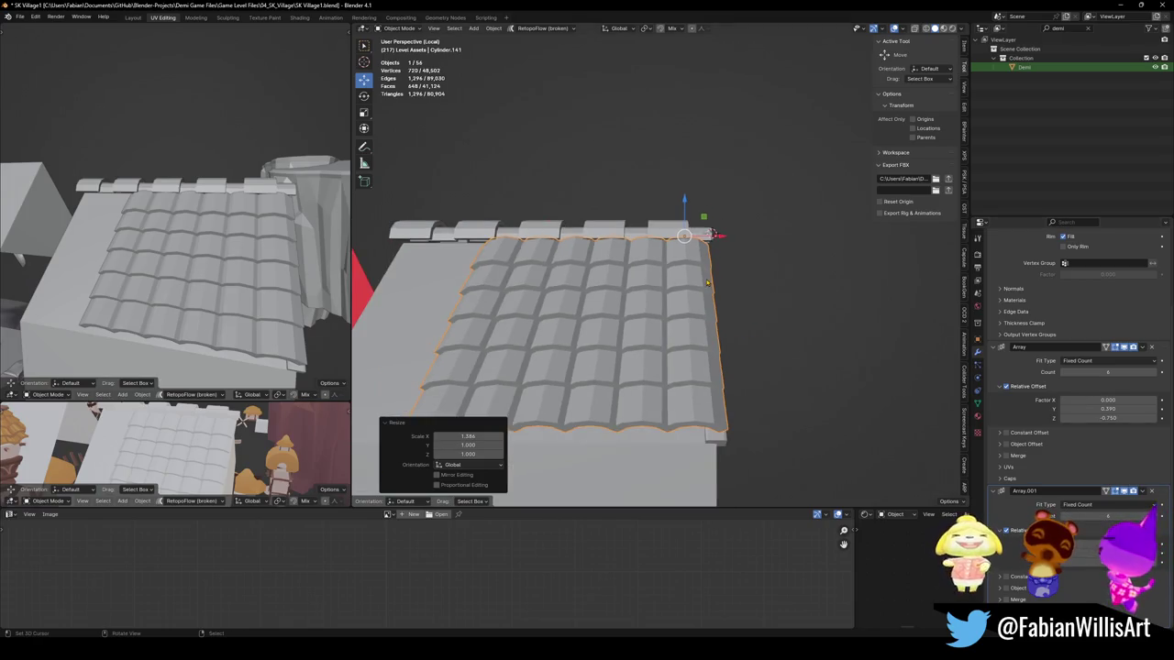
scroll(706, 284, "down", 4)
mouse_move(678, 323)
middle_mouse_down()
mouse_move(659, 285)
mouse_move(927, 422)
middle_mouse_up()
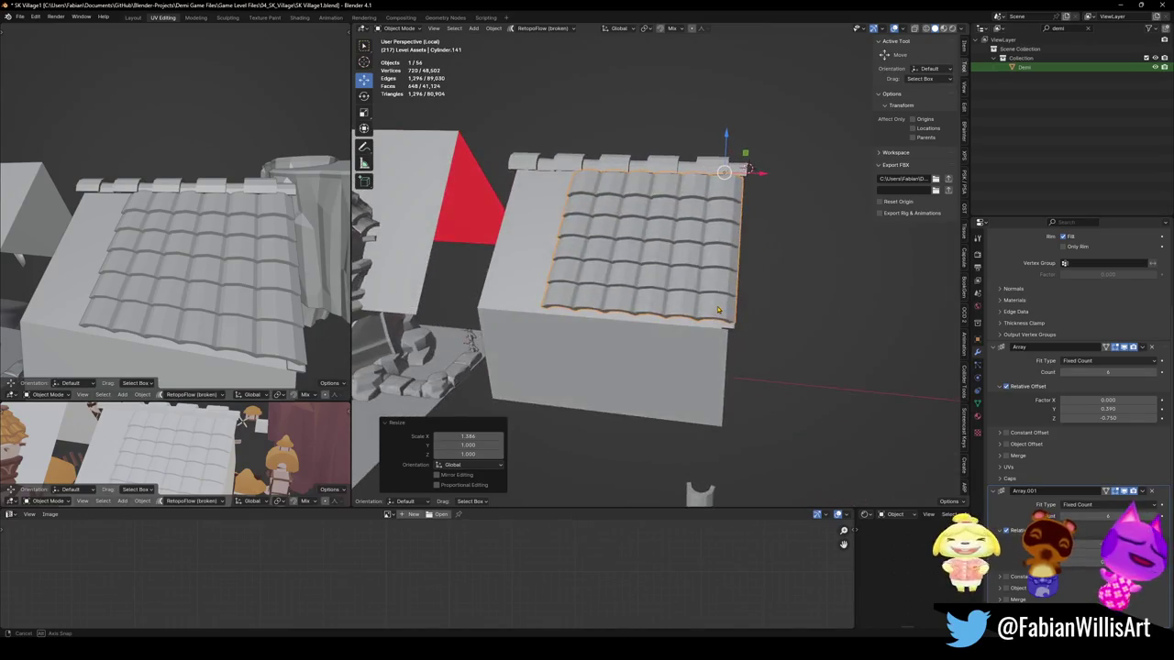
Step: Narrow the grid along X, reset its scale, and enlarge it uniformly to 1.742
key("s")
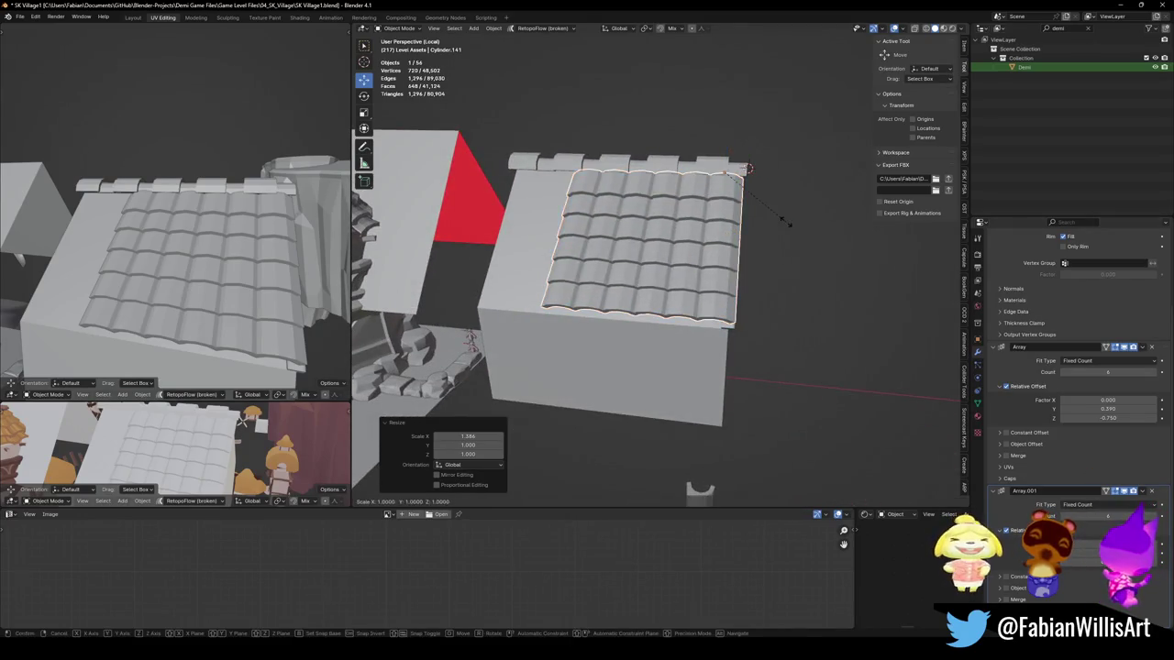
key("x")
left_click(711, 208)
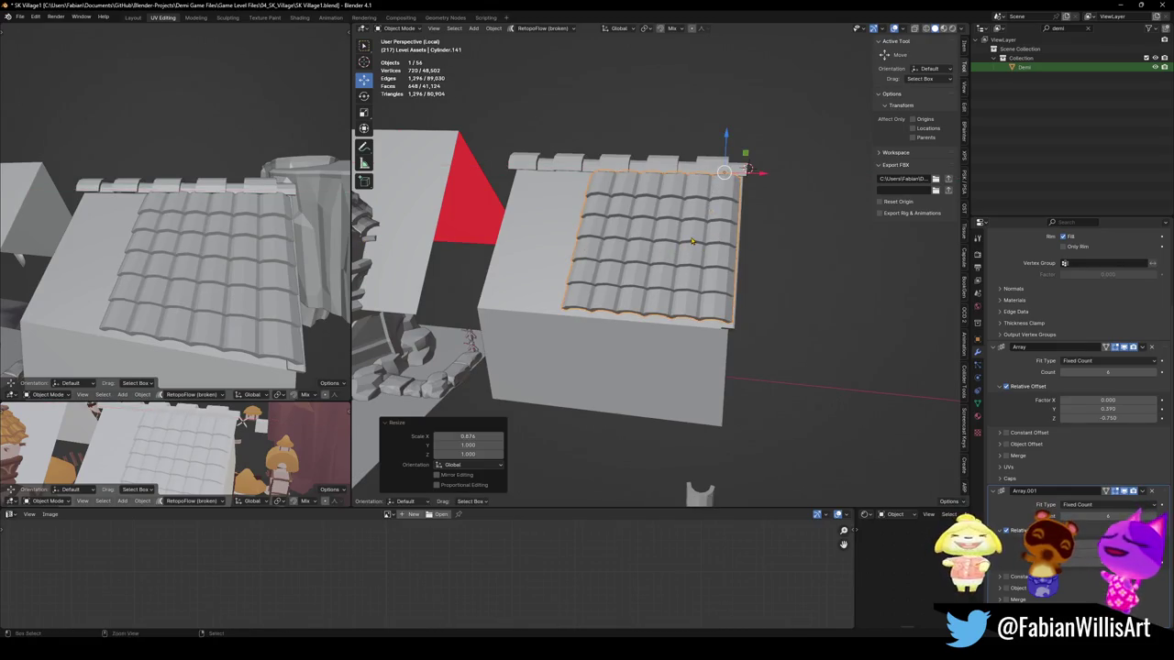
key("alt+s")
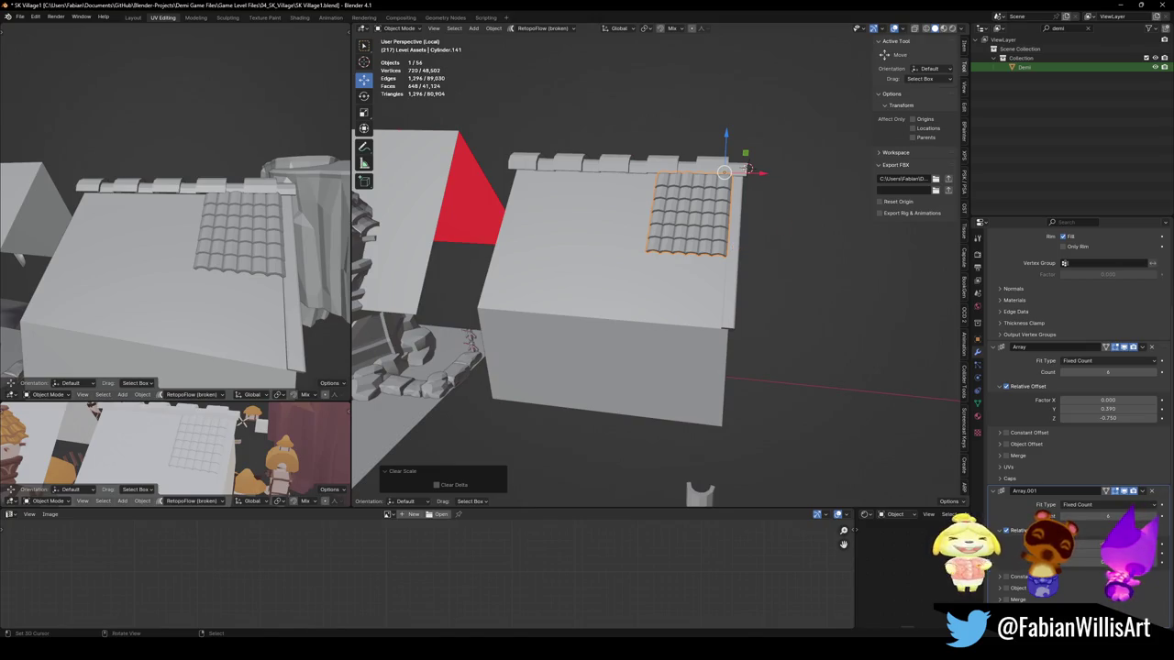
key("s")
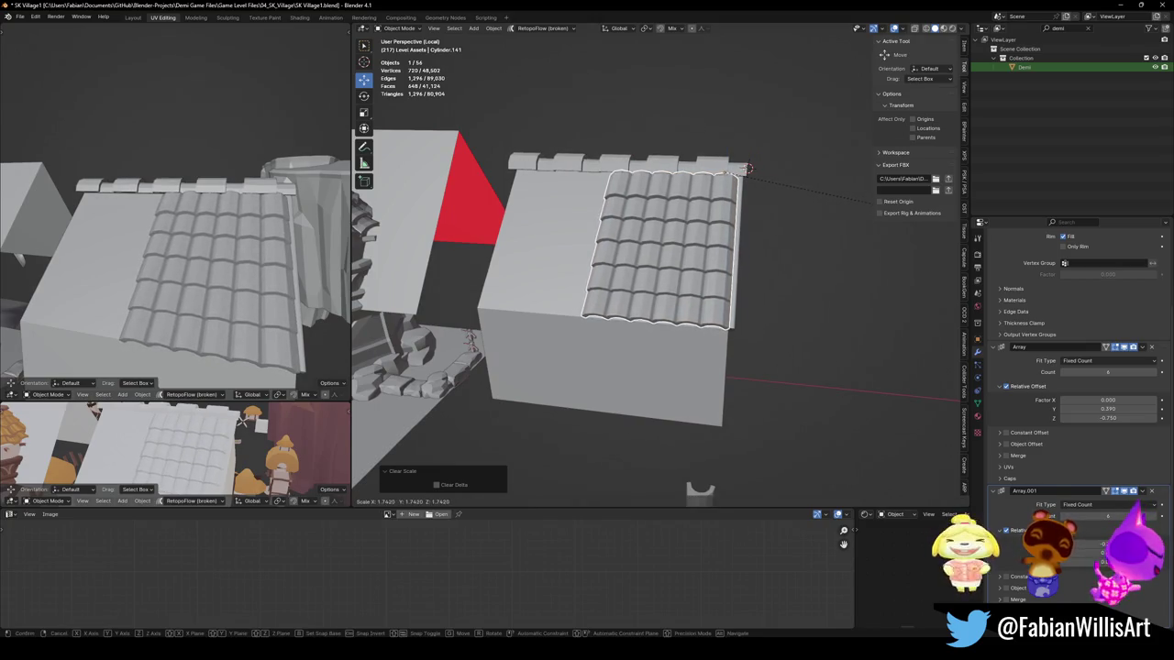
left_click(807, 208)
Step: Deselect the roof tiles, check the whole house and tower, and save the village file
scroll(808, 208, "up", 2)
scroll(808, 208, "down", 3)
middle_click_drag(808, 208, 763, 206)
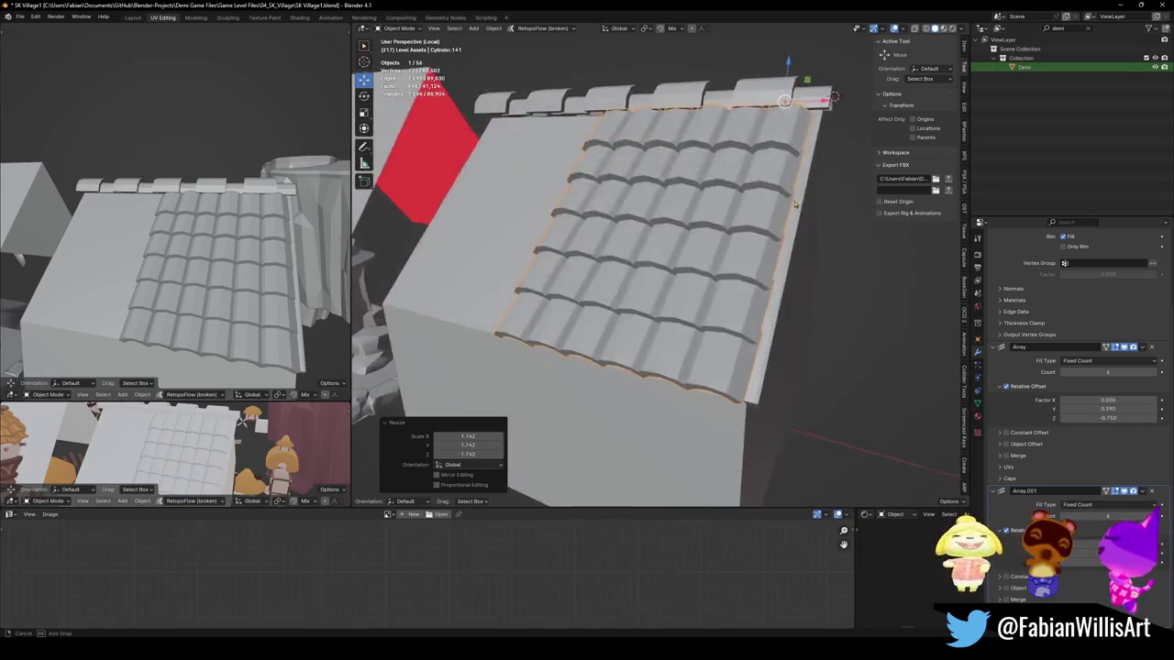
left_click(762, 206)
mouse_move(183, 257)
middle_mouse_down()
mouse_move(216, 240)
mouse_move(188, 274)
middle_mouse_up()
scroll(220, 231, "down", 2)
scroll(220, 232, "up", 4)
key("ctrl+s")
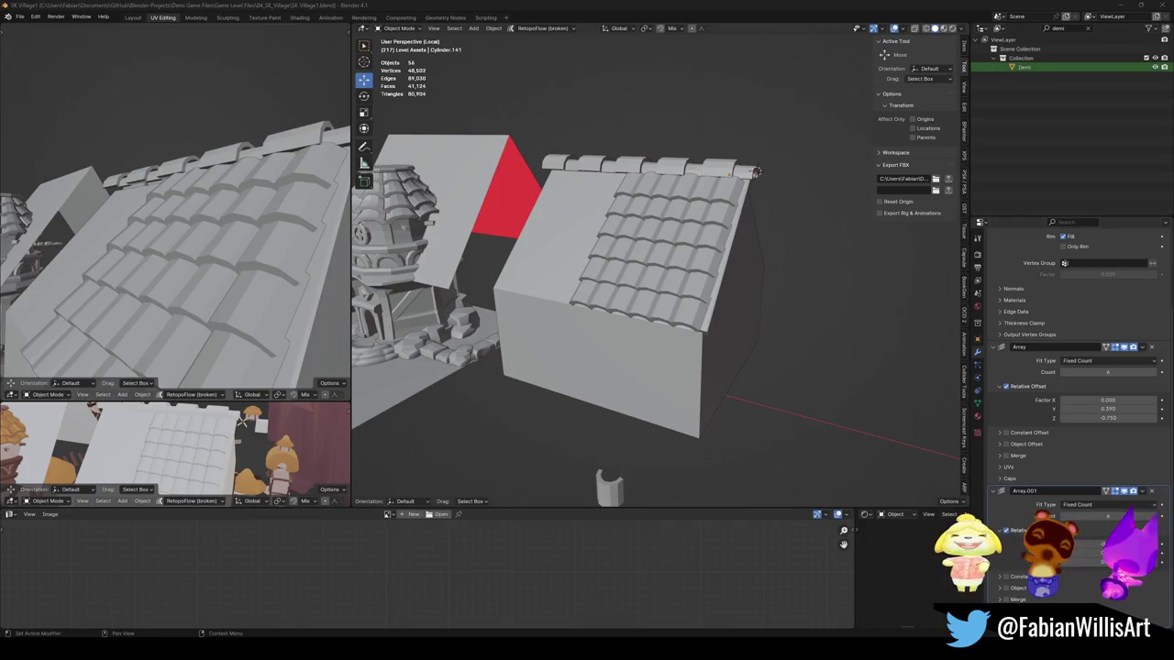
middle_click_drag(639, 281, 667, 256)
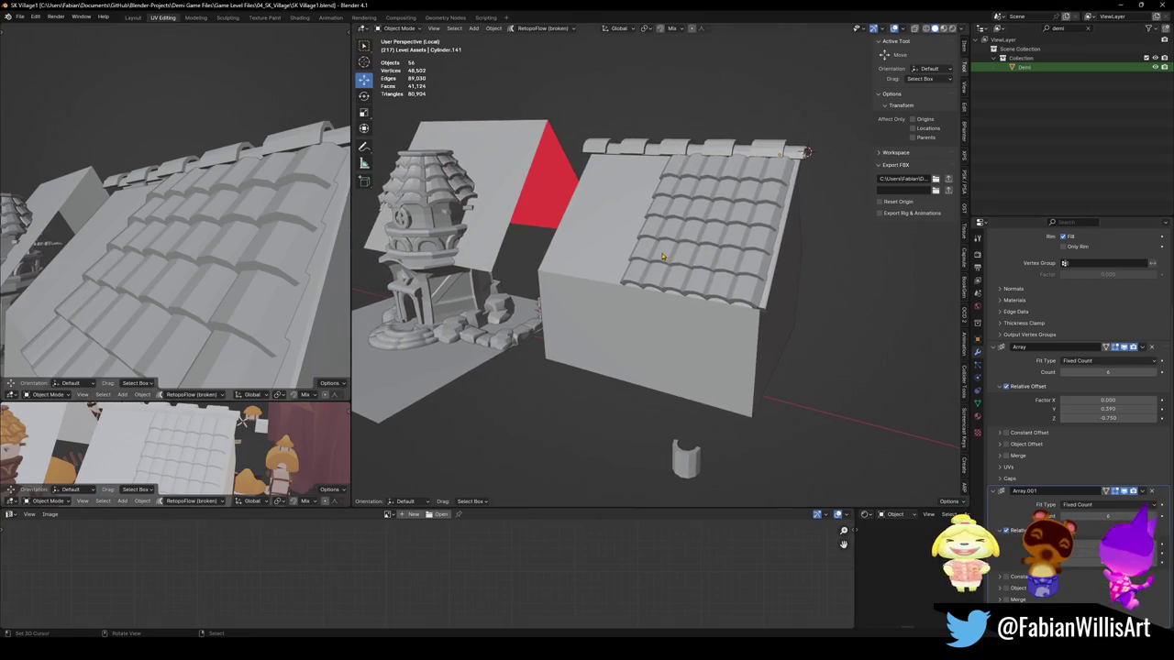
Step: Frame the tower and orbit around it to inspect its roof
key("KP_Decimal")
middle_click_drag(646, 257, 660, 169)
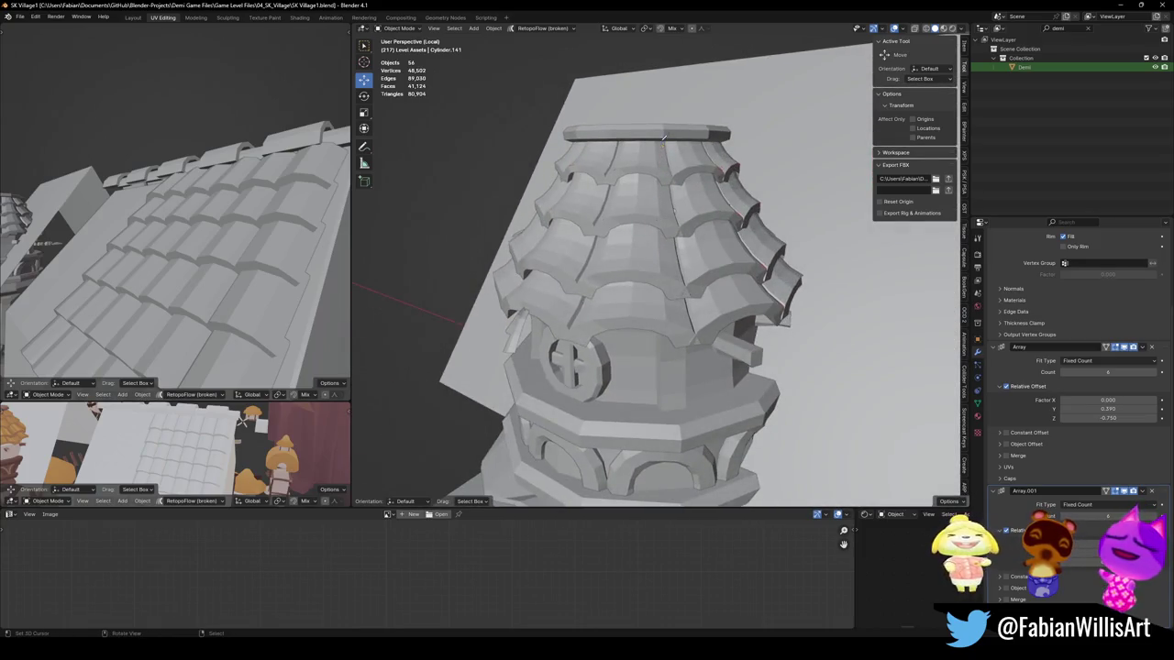
scroll(683, 365, "down", 3)
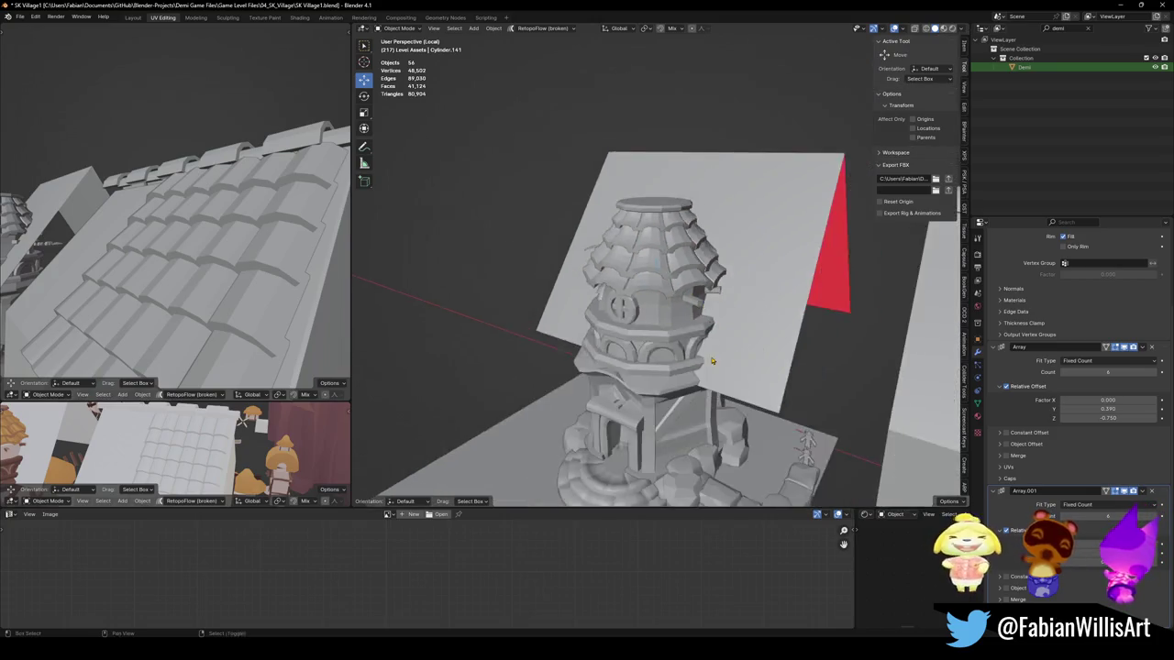
scroll(670, 312, "down", 3)
scroll(671, 282, "down", 2)
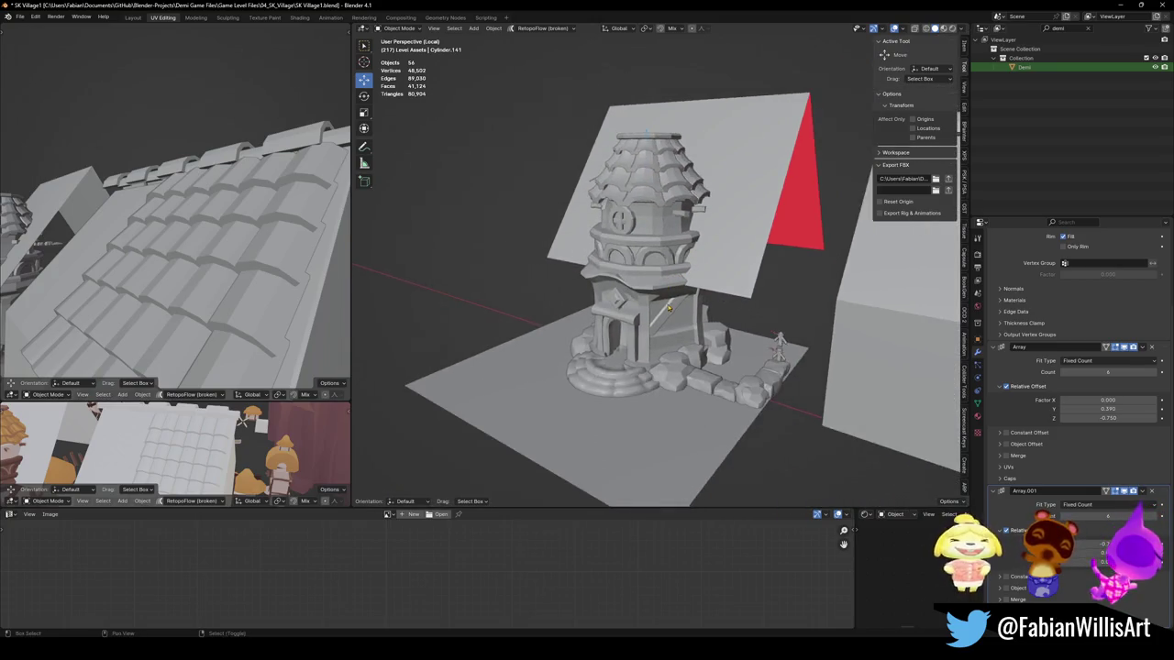
scroll(642, 248, "down", 1)
scroll(596, 202, "down", 2)
middle_click_drag(580, 187, 750, 287)
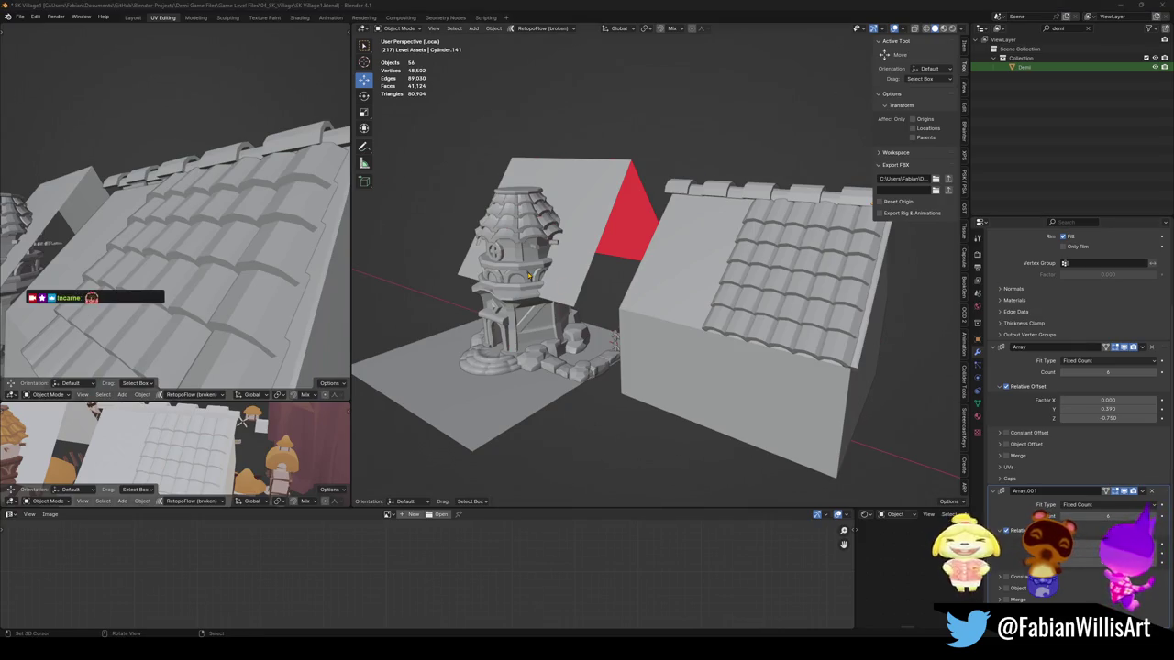
scroll(573, 259, "up", 5)
middle_click_drag(573, 260, 623, 320)
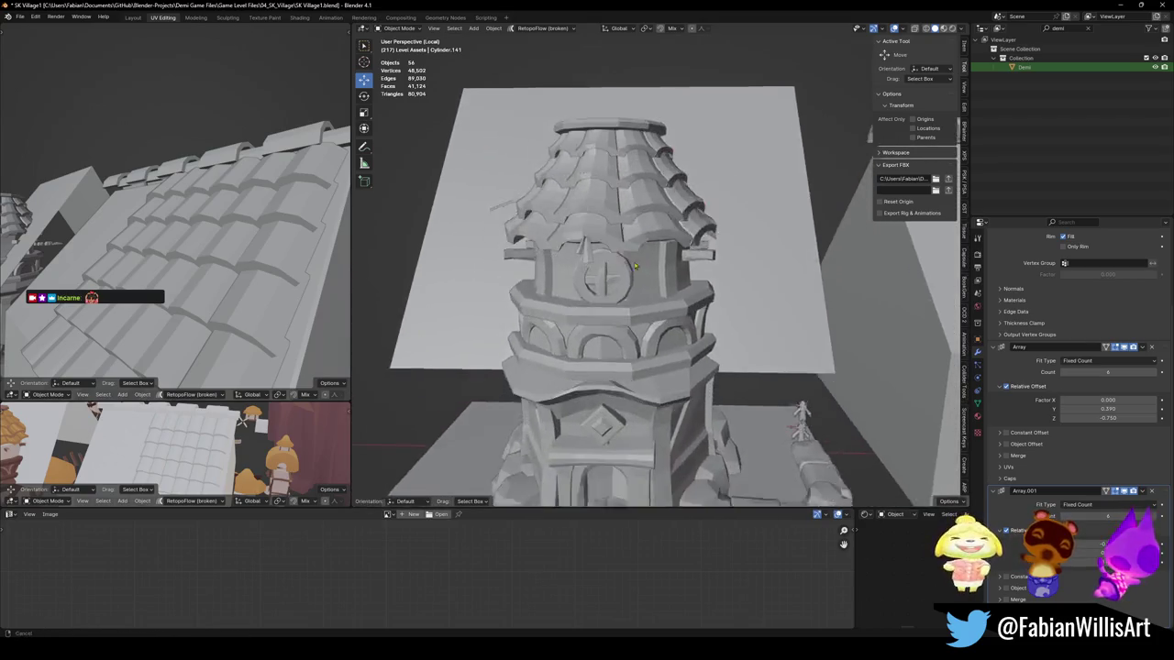
Step: Give the tower flat shading, deselect it, and save SK Village1.blend
left_click(623, 320)
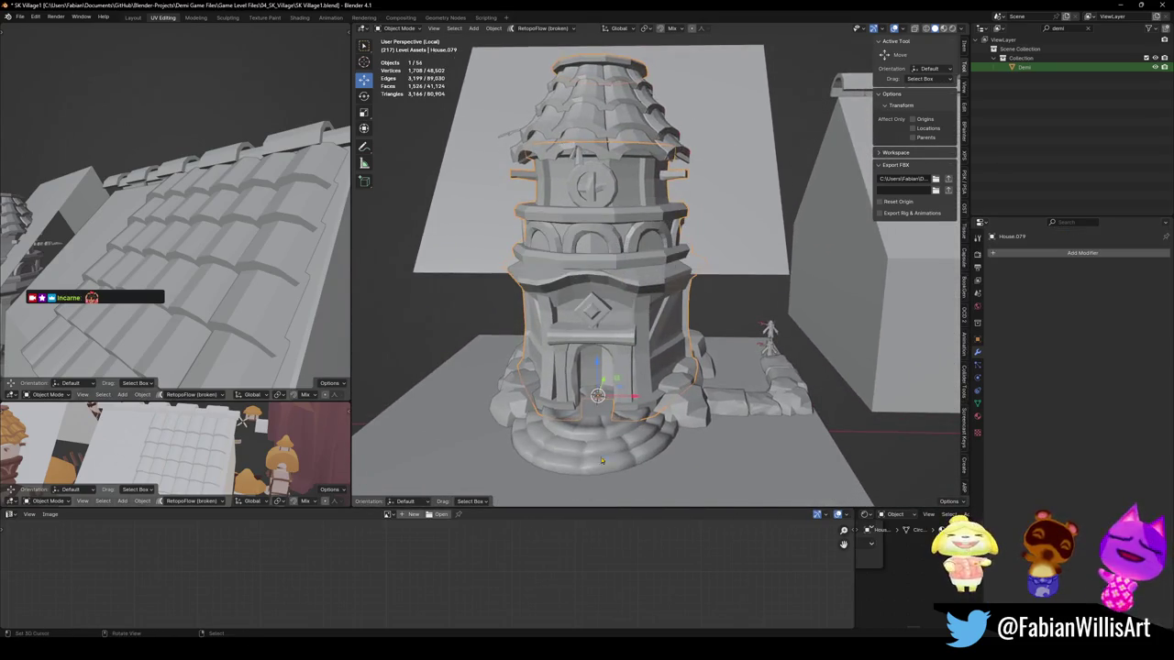
right_click(596, 459)
left_click(585, 455)
key("alt+a")
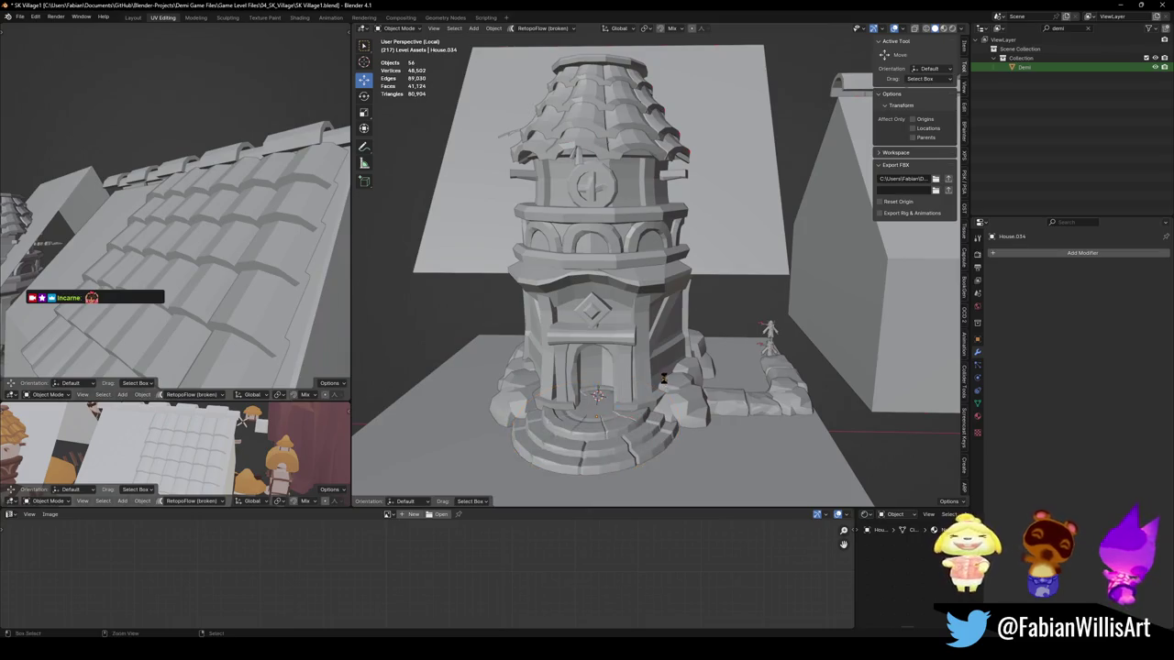
key("ctrl+s")
Step: Orbit around the tower and bring up the Add menu of mesh shapes
mouse_move(585, 455)
middle_mouse_down()
mouse_move(614, 356)
mouse_move(737, 448)
middle_mouse_up()
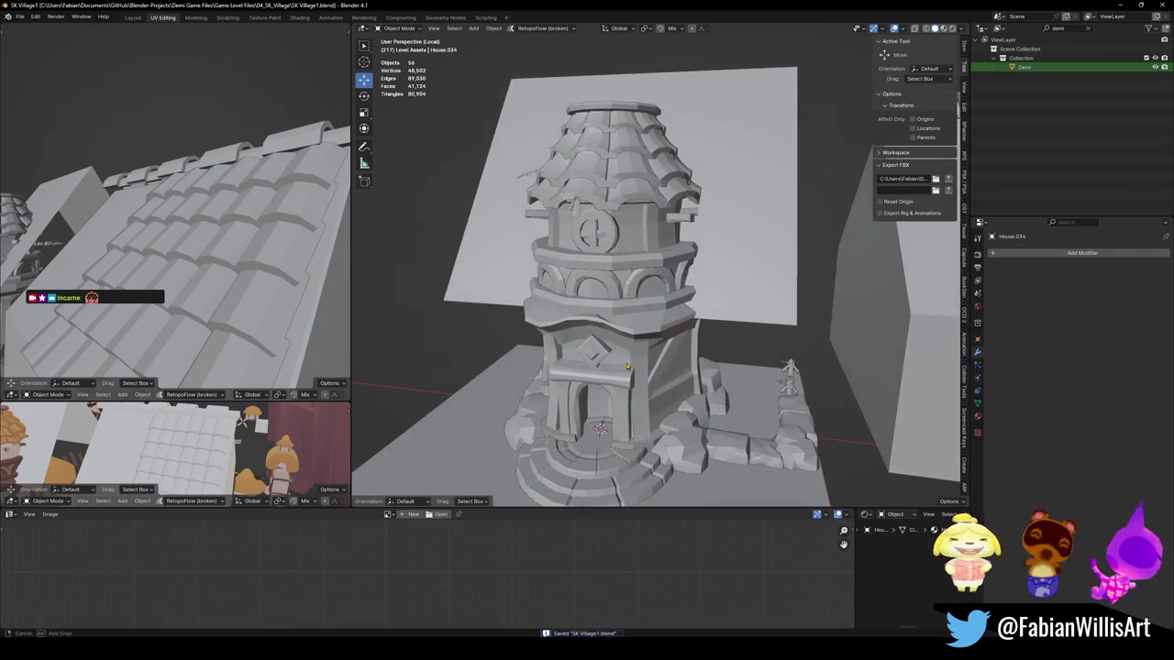
middle_click_drag(705, 411, 637, 353)
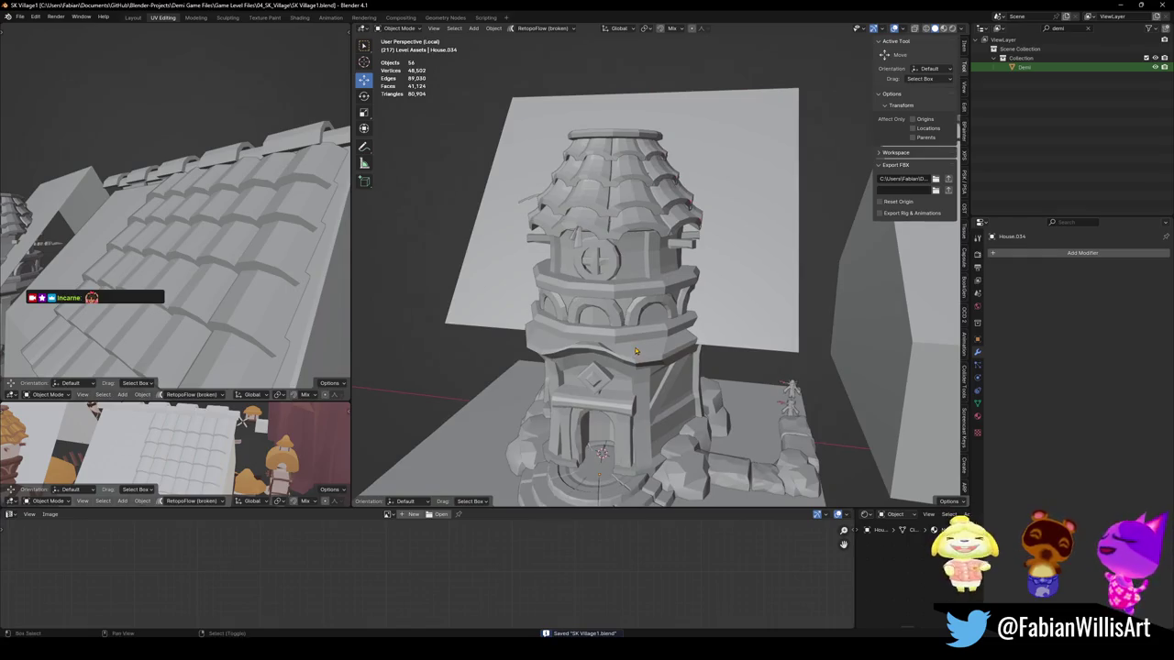
key("shift+a")
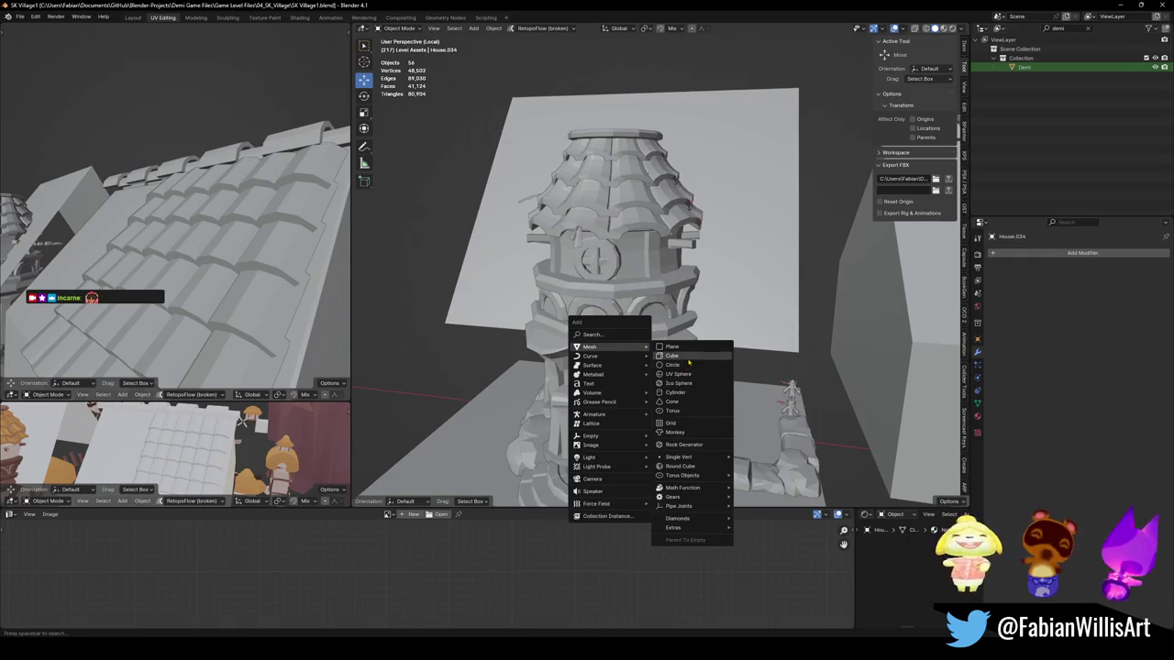
Step: Add a cube and move it vertically up onto the tower top
left_click(672, 356)
key("g")
key("z")
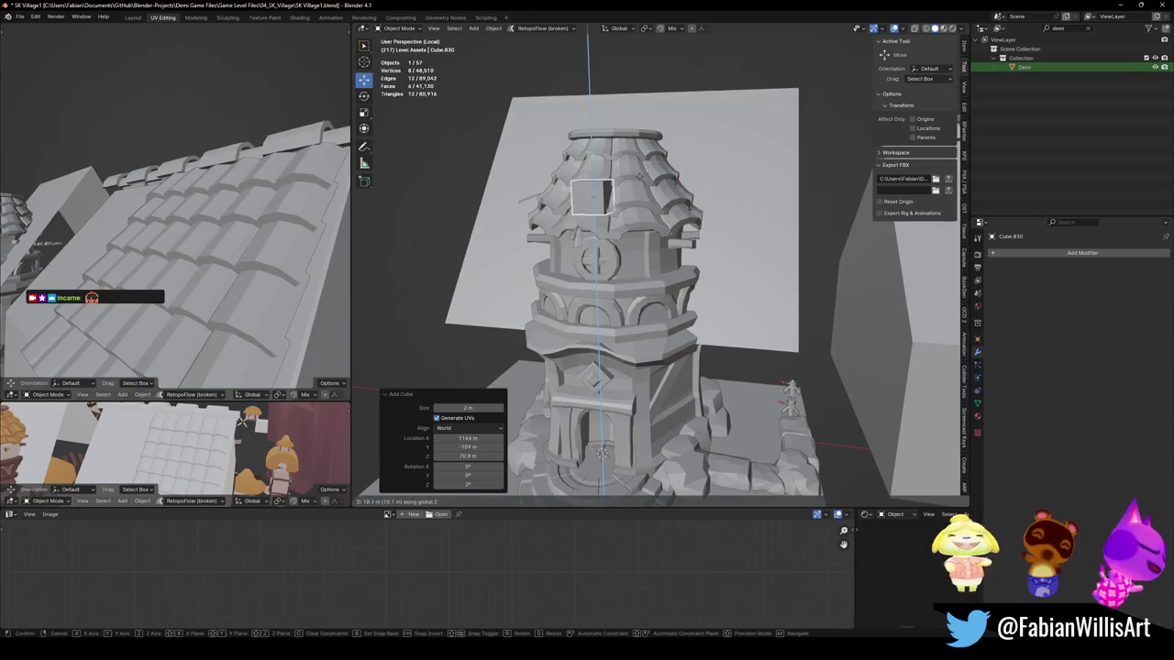
left_click(618, 177)
mouse_move(618, 178)
middle_mouse_down()
mouse_move(656, 209)
mouse_move(609, 284)
middle_mouse_up()
key("KP_Decimal")
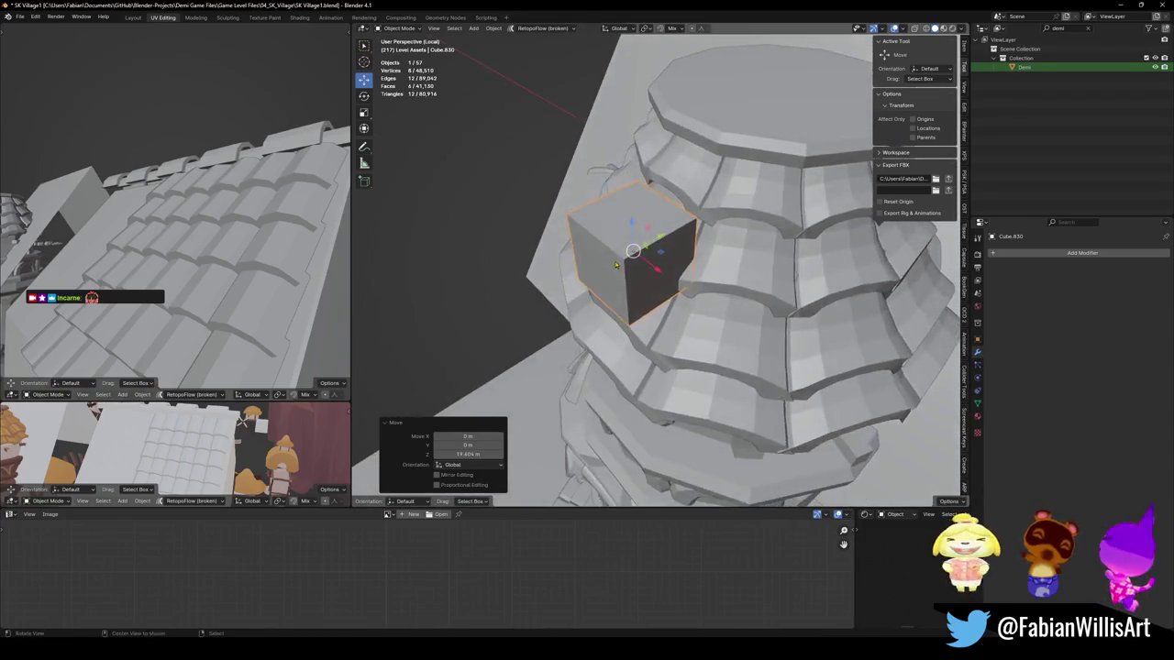
Step: In Edit Mode, pull one cube face along Y to stretch it into a long box
key("Tab")
key("3")
left_click(609, 283)
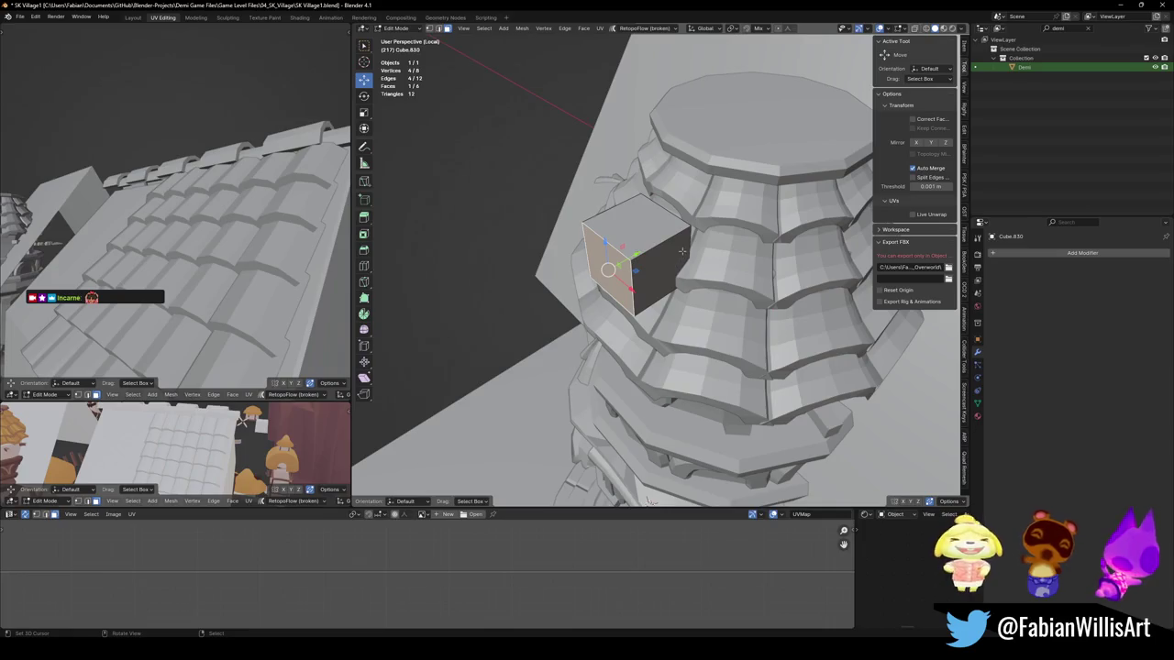
key("g")
key("y")
left_click(475, 332)
middle_click_drag(474, 332, 550, 293)
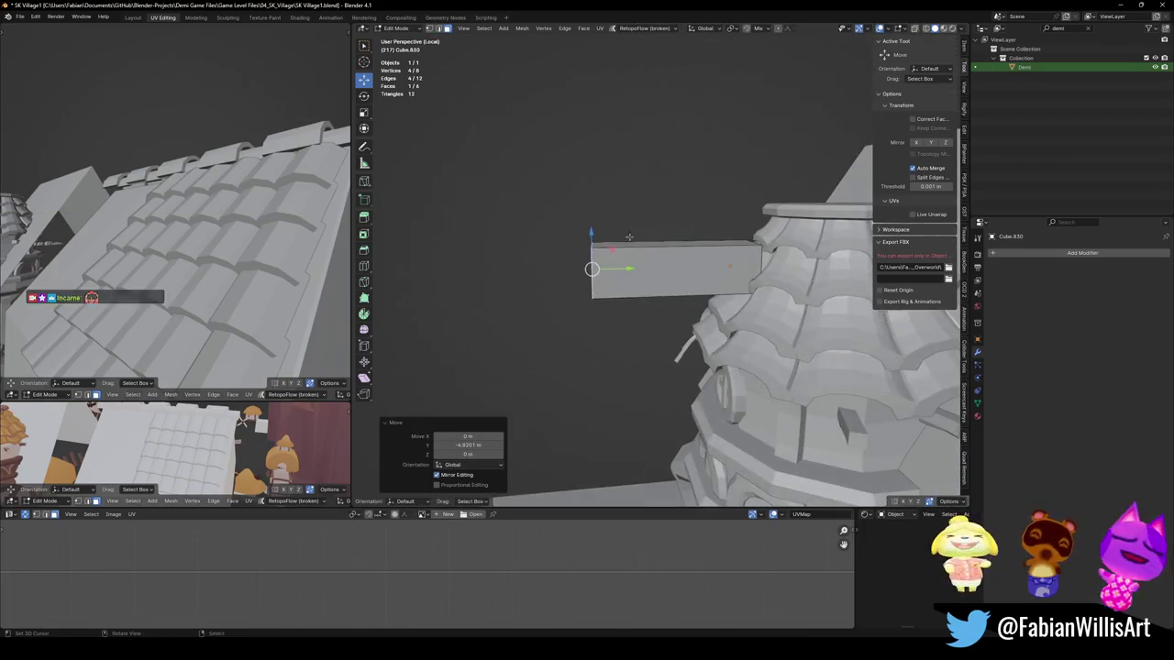
key("g")
key("y")
left_click(548, 240)
Step: Add a centered loop cut and lower the middle loop into a V bend
mouse_move(548, 240)
middle_mouse_down()
mouse_move(642, 275)
mouse_move(694, 251)
middle_mouse_up()
key("ctrl+r")
left_click(649, 285)
right_click(650, 285)
key("alt+a")
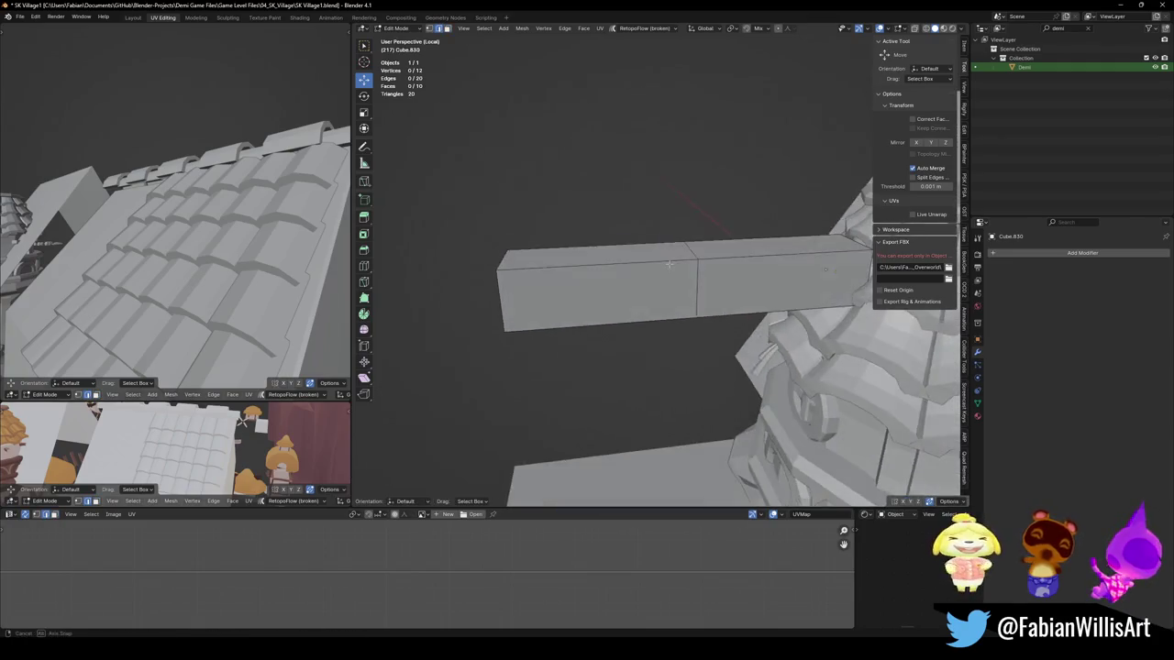
left_click(692, 252, "alt")
key("g")
key("z")
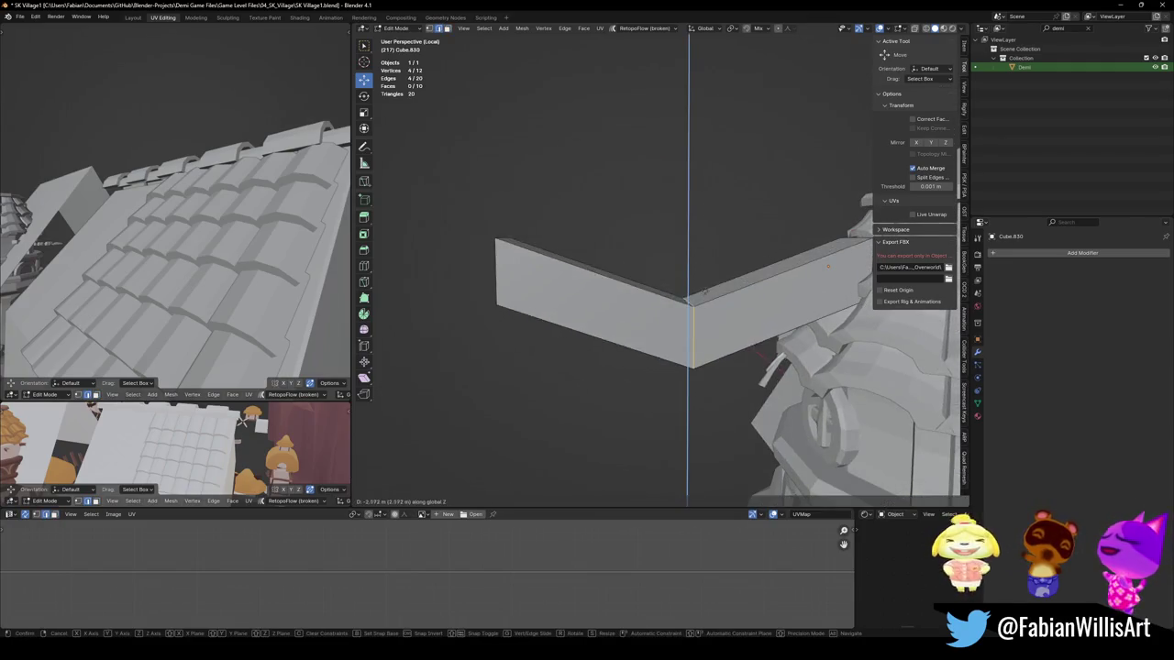
left_click(687, 278)
Step: Try beveling the middle bend, then cancel the bevel
middle_click_drag(687, 277, 704, 280)
key("ctrl+b")
scroll(775, 268, "up", 3)
key("Escape")
mouse_move(642, 275)
middle_mouse_down()
mouse_move(613, 286)
mouse_move(581, 268)
mouse_move(695, 303)
mouse_move(666, 262)
middle_mouse_up()
Step: Move the left end edge of the piece along Y
key("alt+a")
left_click(587, 279)
key("g")
key("y")
left_click(621, 285)
Step: Lower the middle bend edge further along Z
key("alt+a")
left_click(665, 262, "alt")
key("g")
key("z")
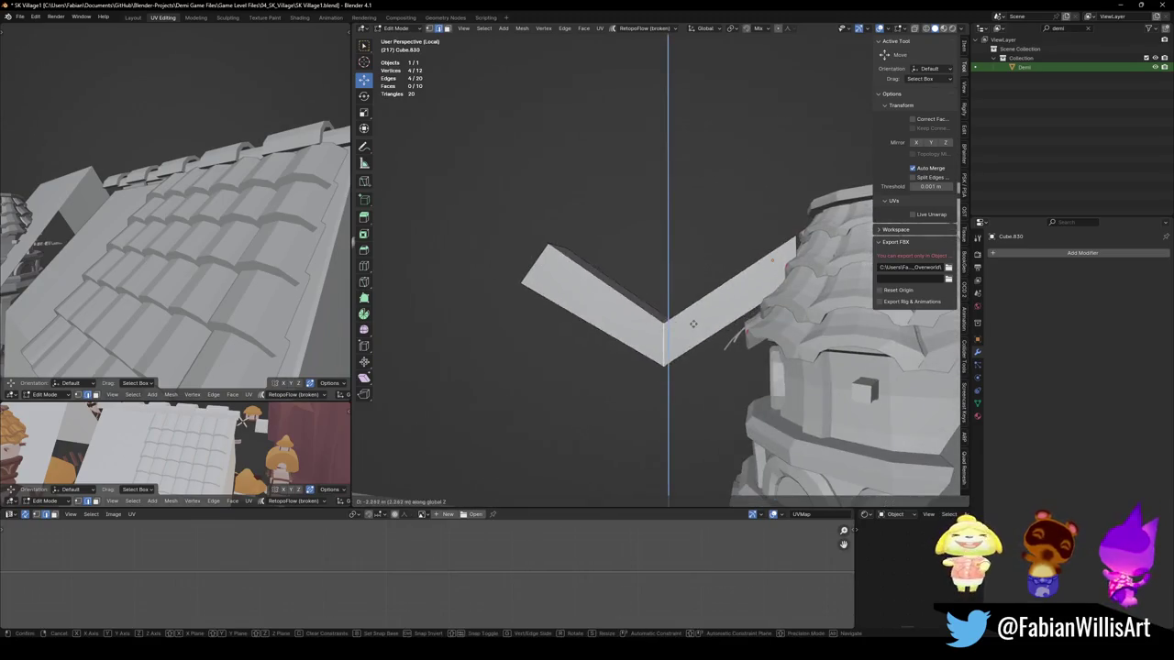
left_click(666, 303)
middle_click_drag(666, 302, 670, 343, "ctrl")
Step: Bevel the middle edge into a 6-segment curve, then undo it
key("ctrl+b")
scroll(777, 318, "up", 3)
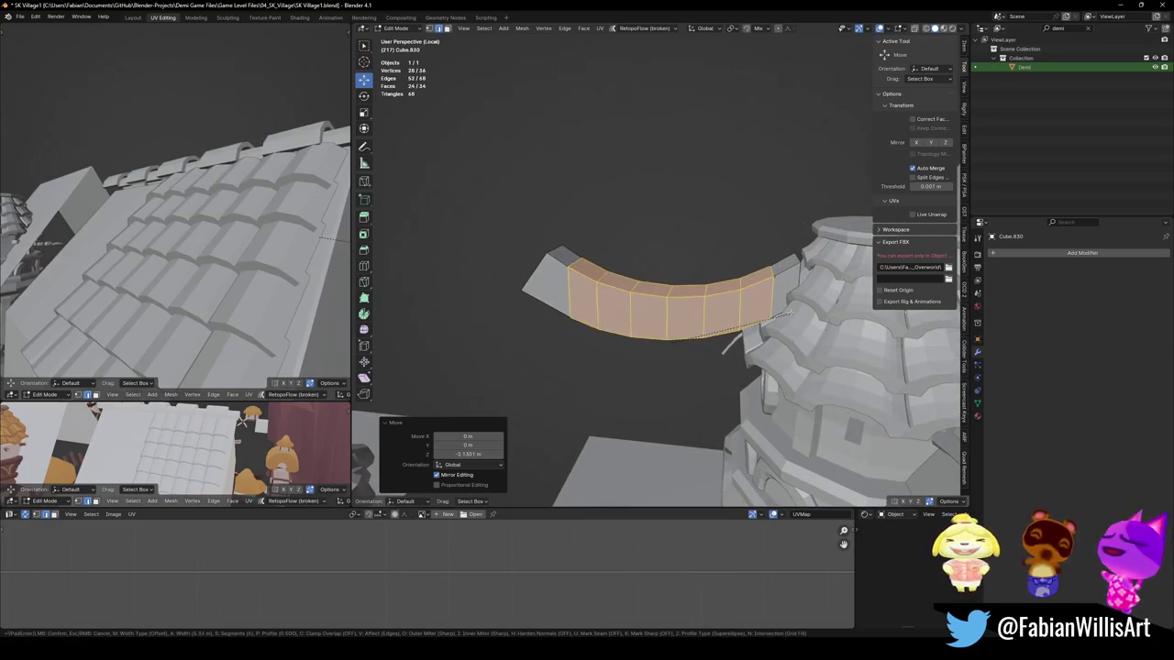
scroll(789, 311, "up", 2)
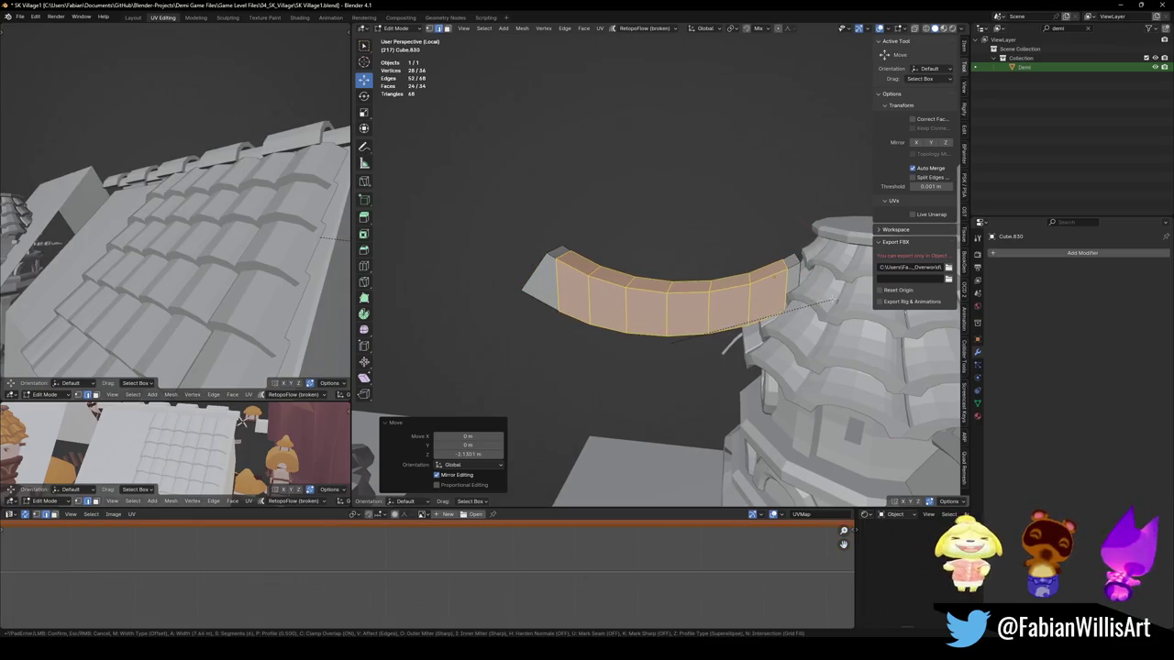
left_click(854, 526)
key("KP_Decimal")
mouse_move(854, 526)
middle_mouse_down()
mouse_move(697, 385)
mouse_move(790, 293)
middle_mouse_up()
key("ctrl+z")
Step: In face select mode, scale the selection vertically along Z
key("3")
key("s")
key("z")
left_click(790, 293)
left_click(655, 281)
mouse_move(654, 281)
middle_mouse_down()
mouse_move(709, 300)
mouse_move(700, 328)
mouse_move(706, 317)
middle_mouse_up()
Step: Tilt the whole piece about 27° around X and shift it along Y
key("a")
key("r")
key("x")
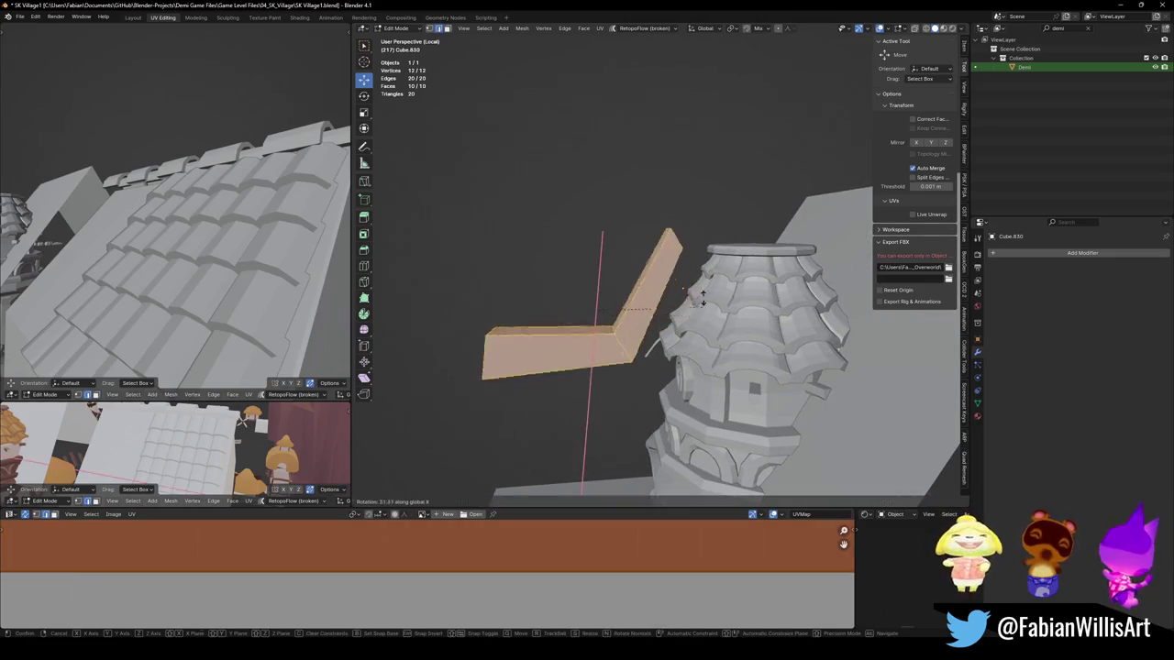
left_click(706, 317)
key("g")
key("y")
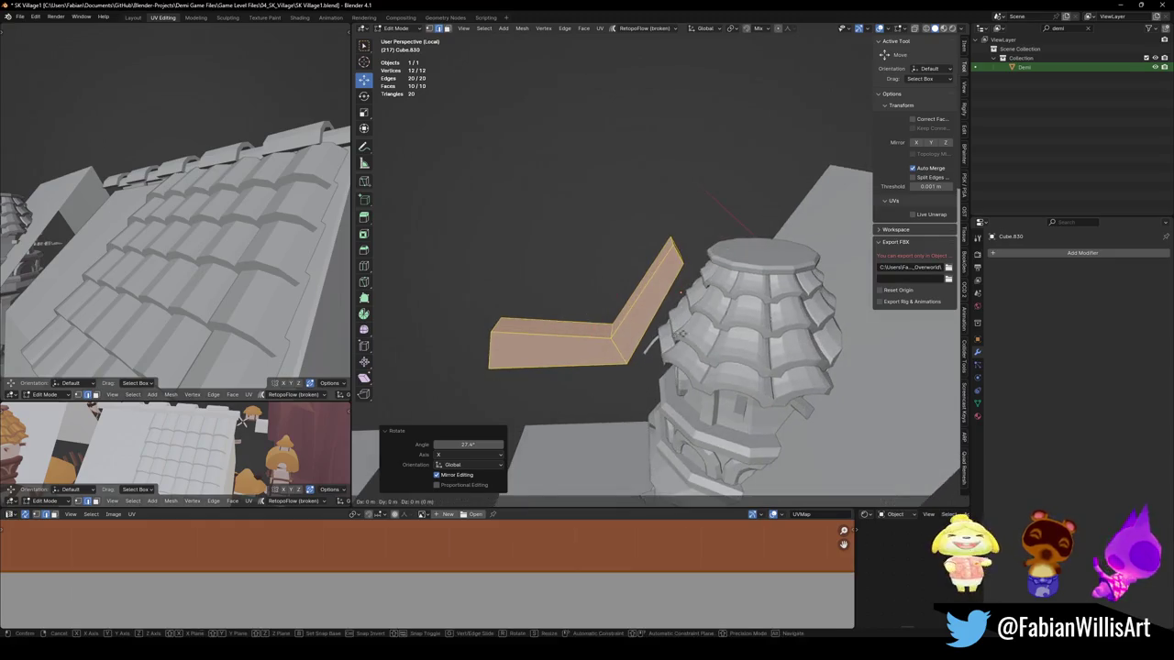
left_click(711, 321)
Step: Shrink the beam to about 0.456 scale
scroll(716, 326, "up", 2)
middle_click_drag(716, 325, 690, 326)
key("s")
left_click(720, 322)
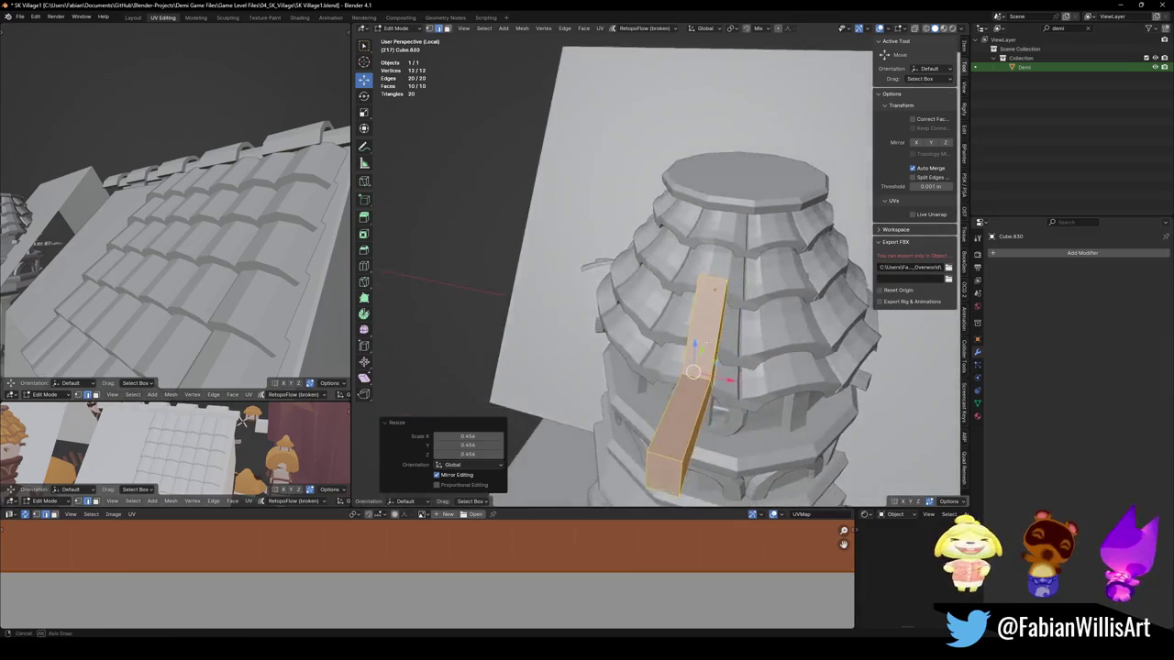
Step: In top view, shift the beam right and rotate it to align with a roof ridge
key("KP_7")
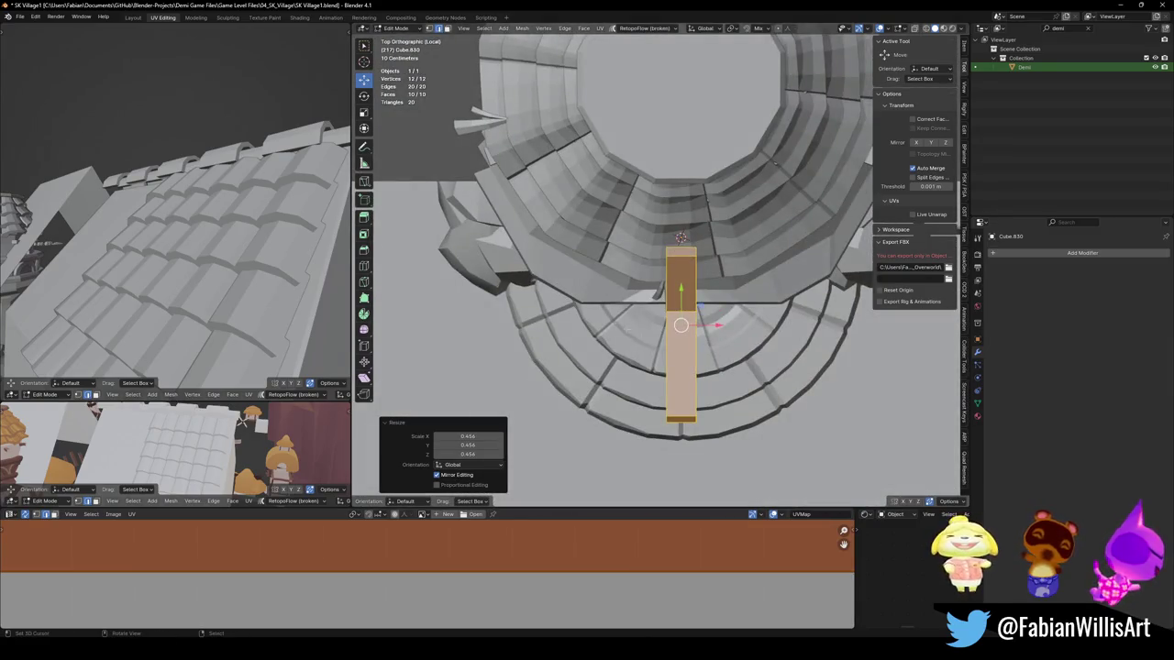
key("g")
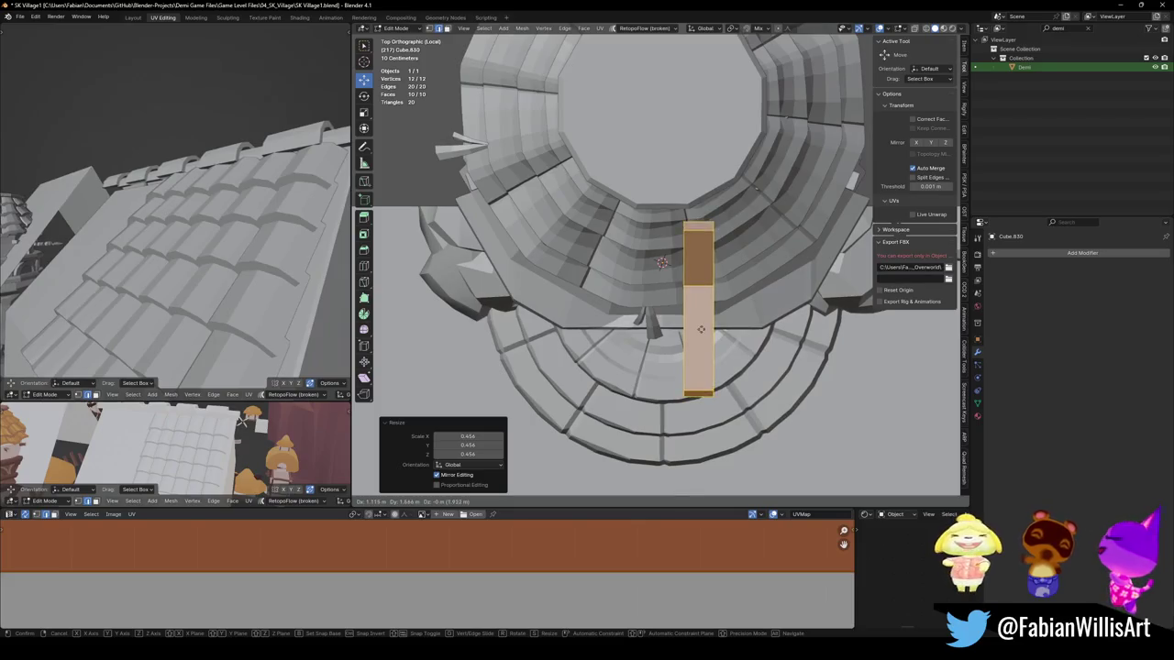
left_click(750, 335)
scroll(760, 366, "down", 2)
key("r")
left_click(780, 349)
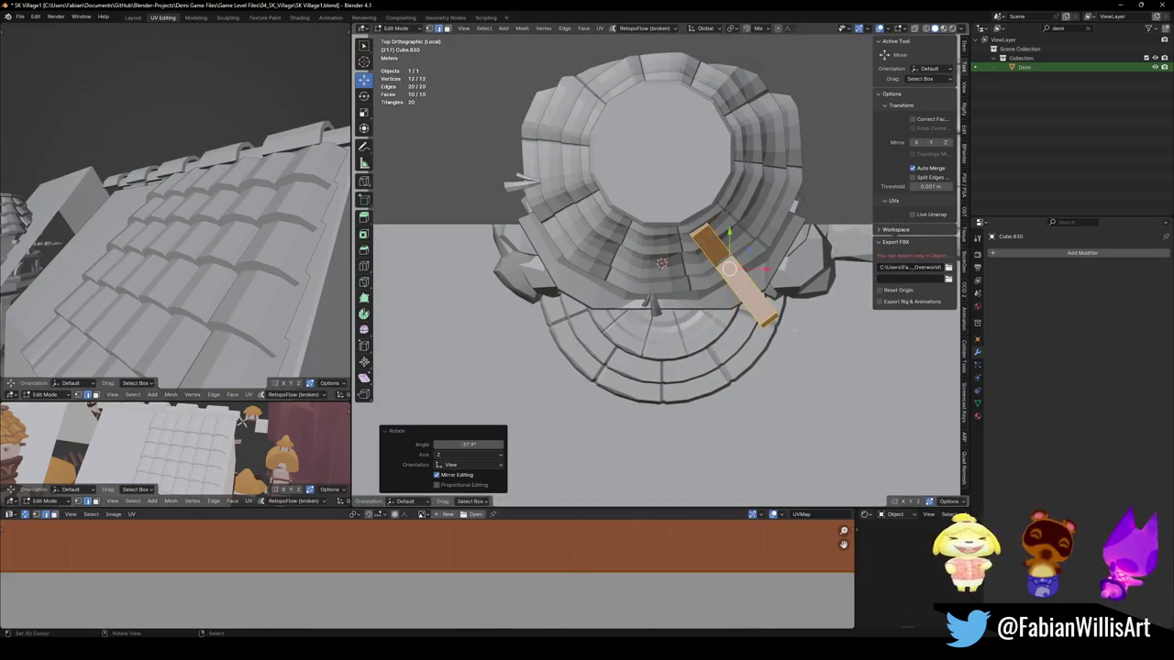
key("r")
left_click(799, 313)
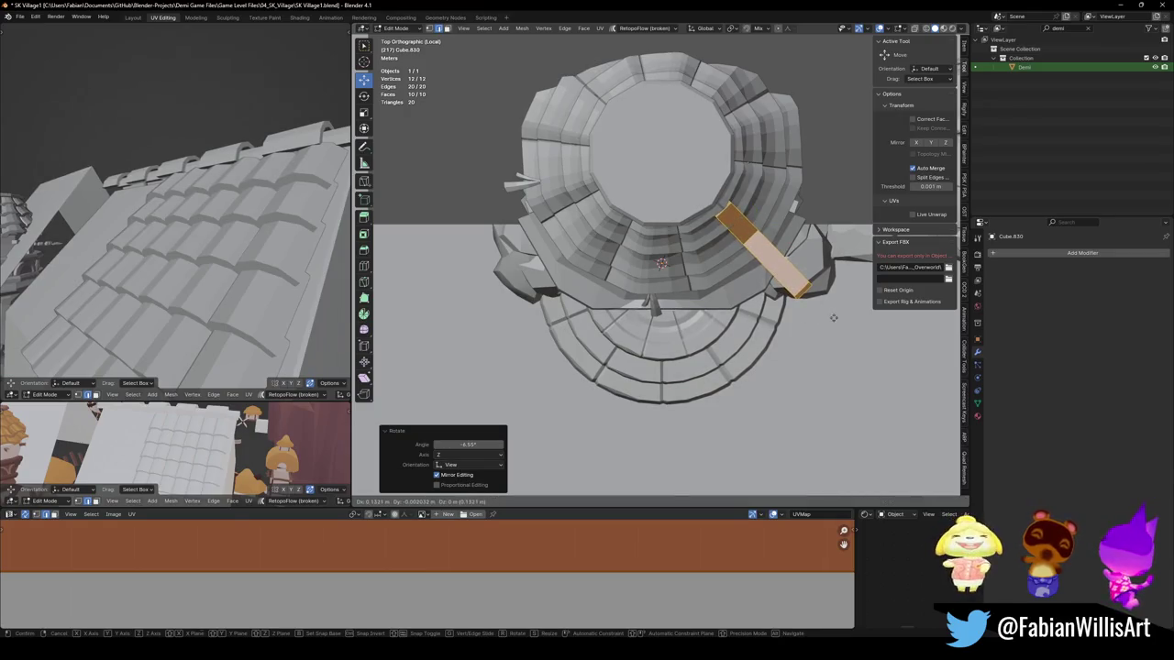
Step: Raise the beam vertically onto the roof
key("g")
mouse_move(803, 317)
middle_mouse_down()
mouse_move(798, 277)
mouse_move(788, 335)
middle_mouse_up()
key("z")
left_click(788, 335)
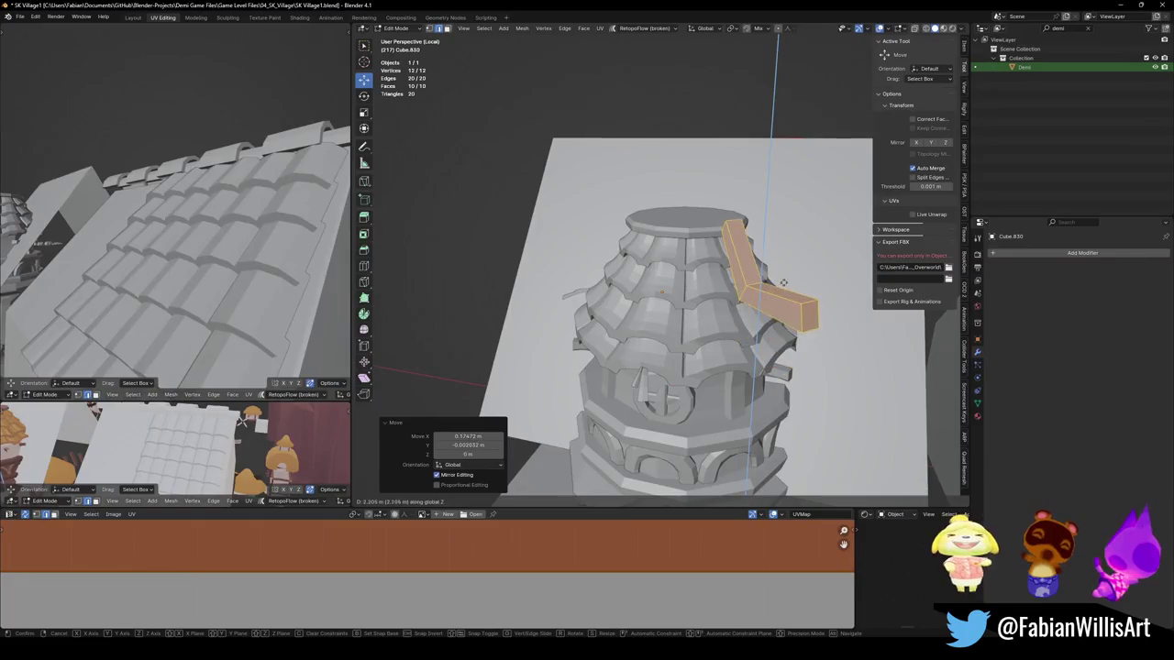
Step: Fine-tune the beam's position and rotation from the top view
key("KP_7")
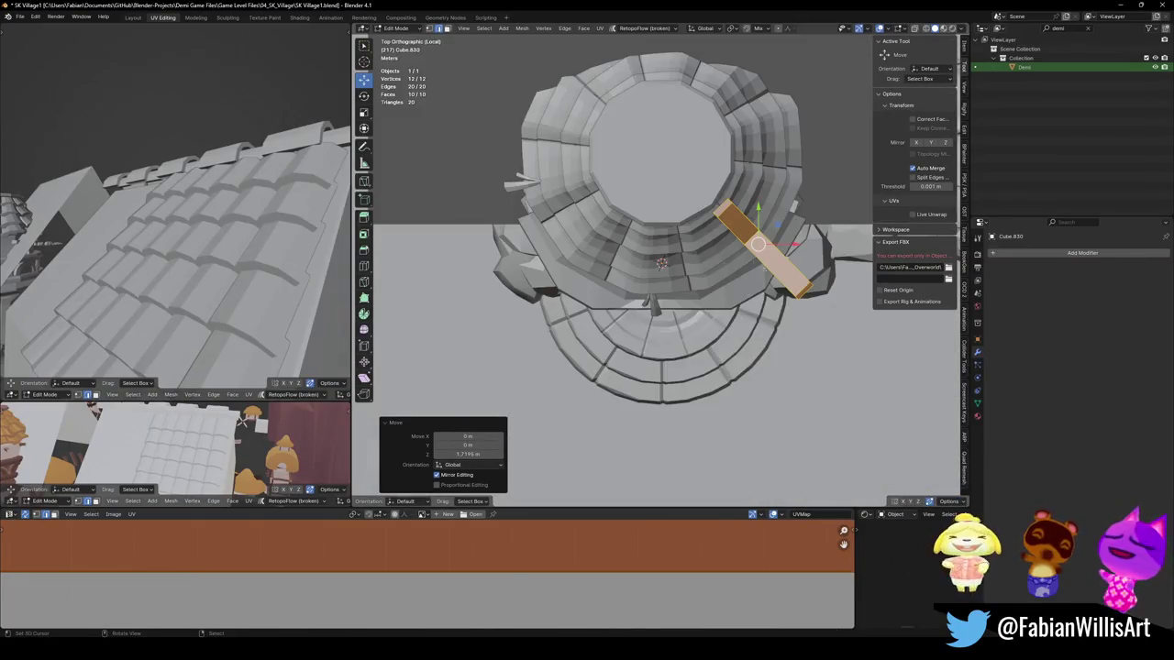
key("g")
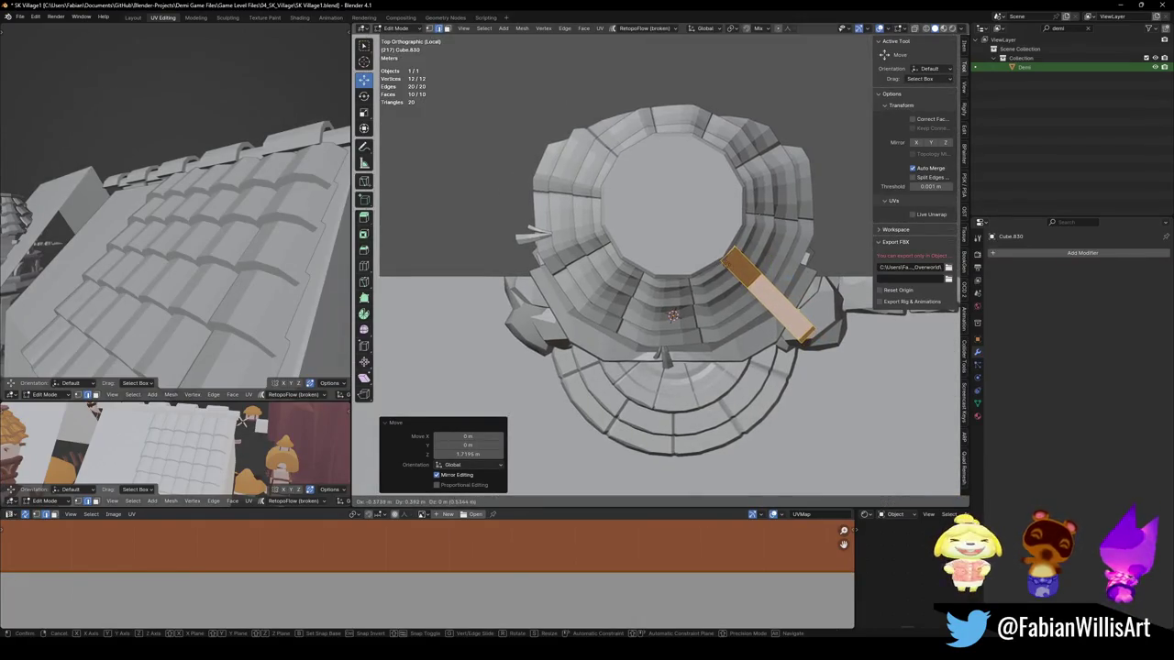
key("Return")
key("r")
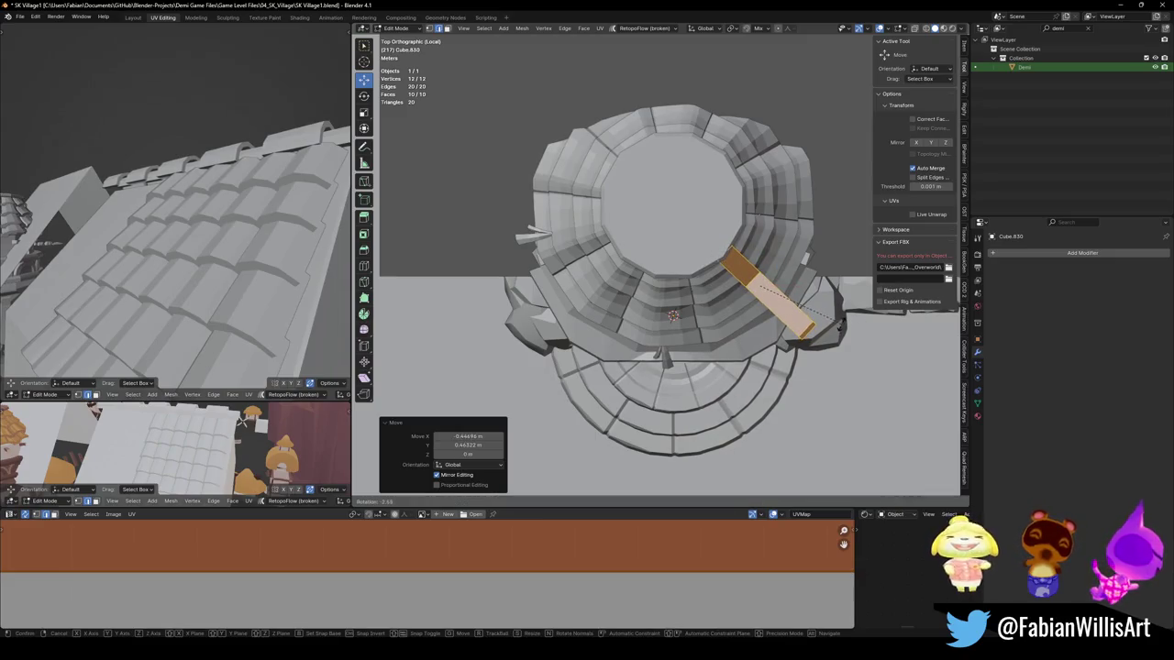
key("Return")
mouse_move(660, 275)
middle_mouse_down()
mouse_move(648, 272)
mouse_move(642, 303)
middle_mouse_up()
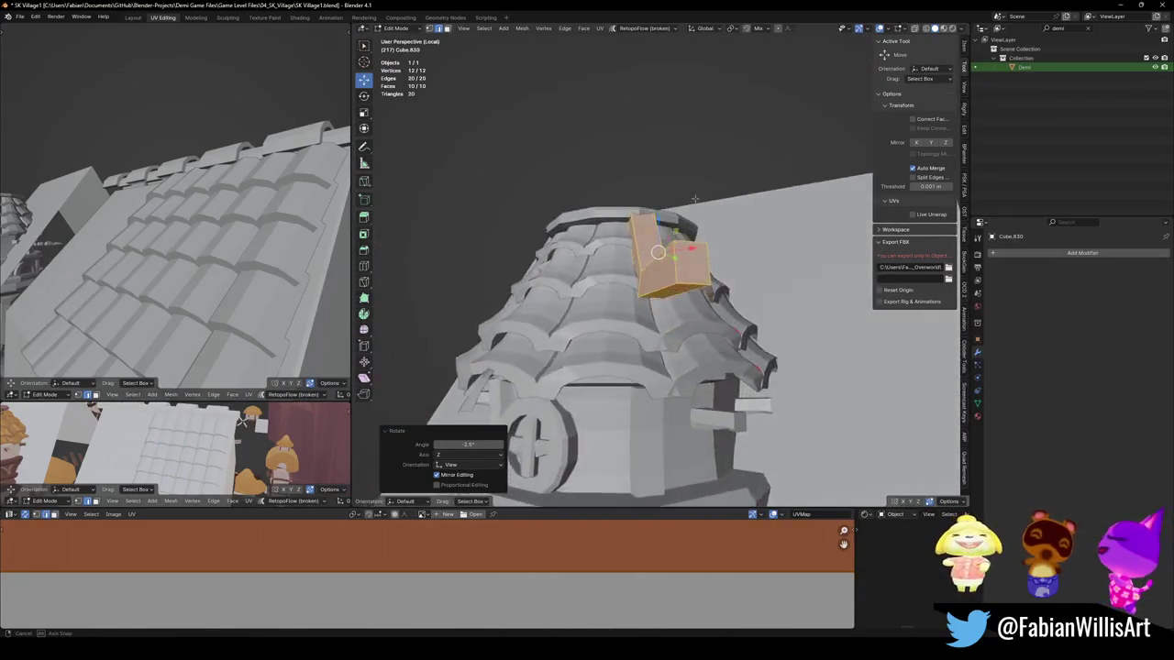
middle_click_drag(651, 246, 683, 211)
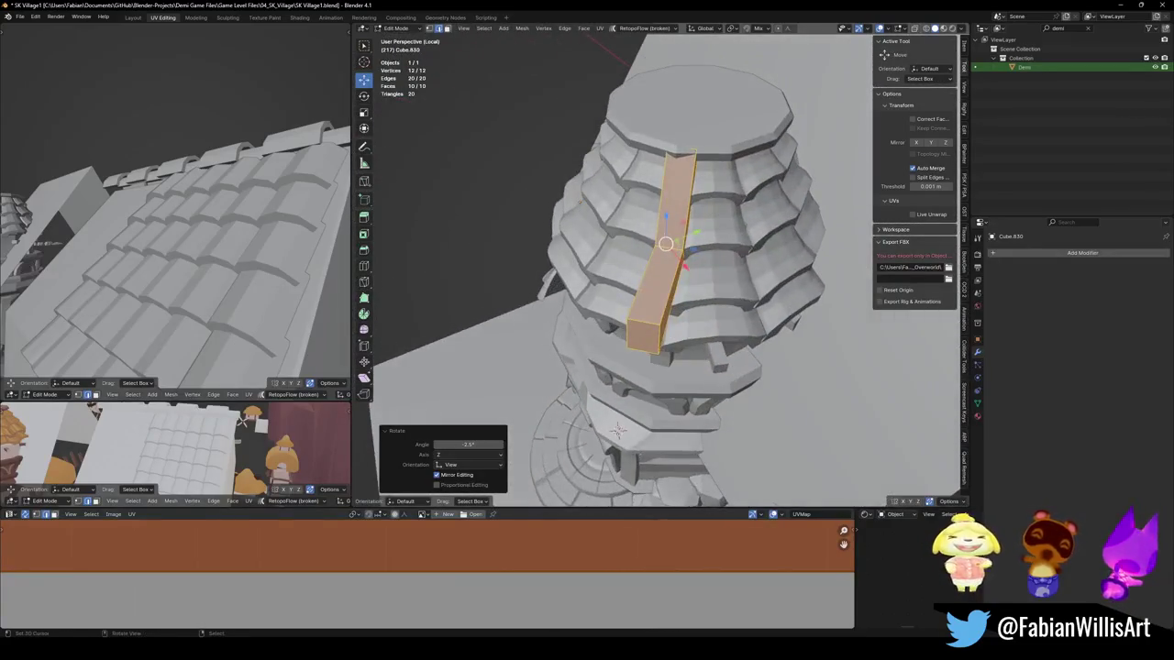
Step: Reposition the beam strip with a Shift+Z-constrained move
key("g")
key("shift+z")
left_click(690, 201)
mouse_move(690, 201)
middle_mouse_down()
mouse_move(725, 266)
mouse_move(773, 259)
middle_mouse_up()
Step: Select the beam's end face and lower it along Z
left_click(734, 275)
key("g")
key("z")
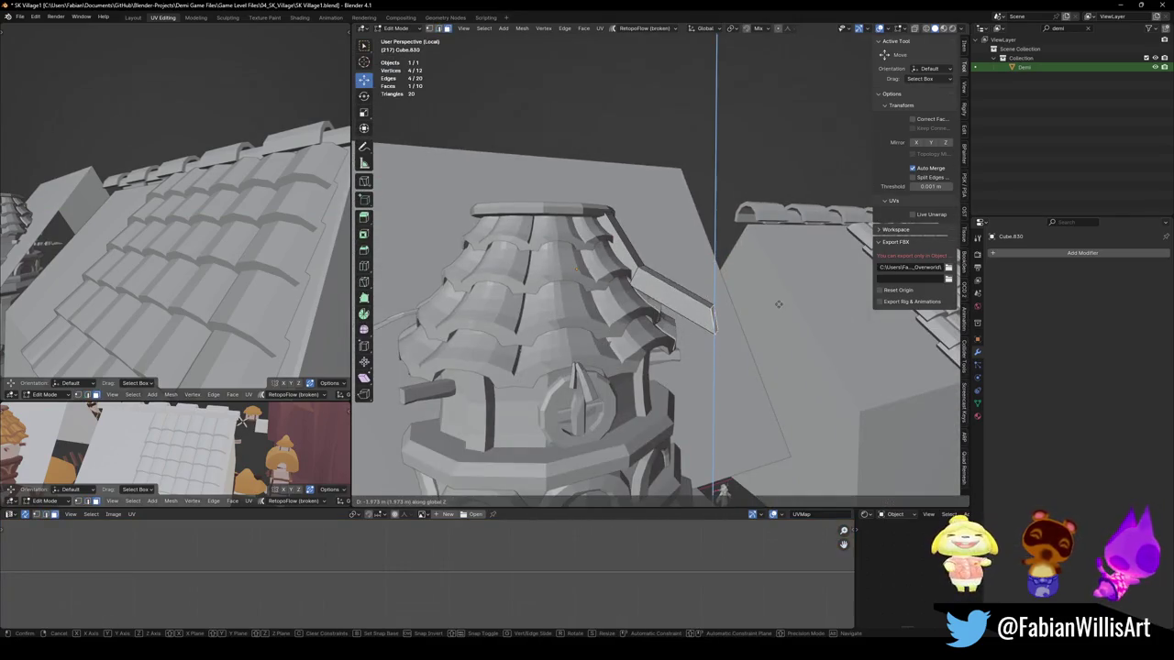
right_click(778, 295)
key("g")
key("z")
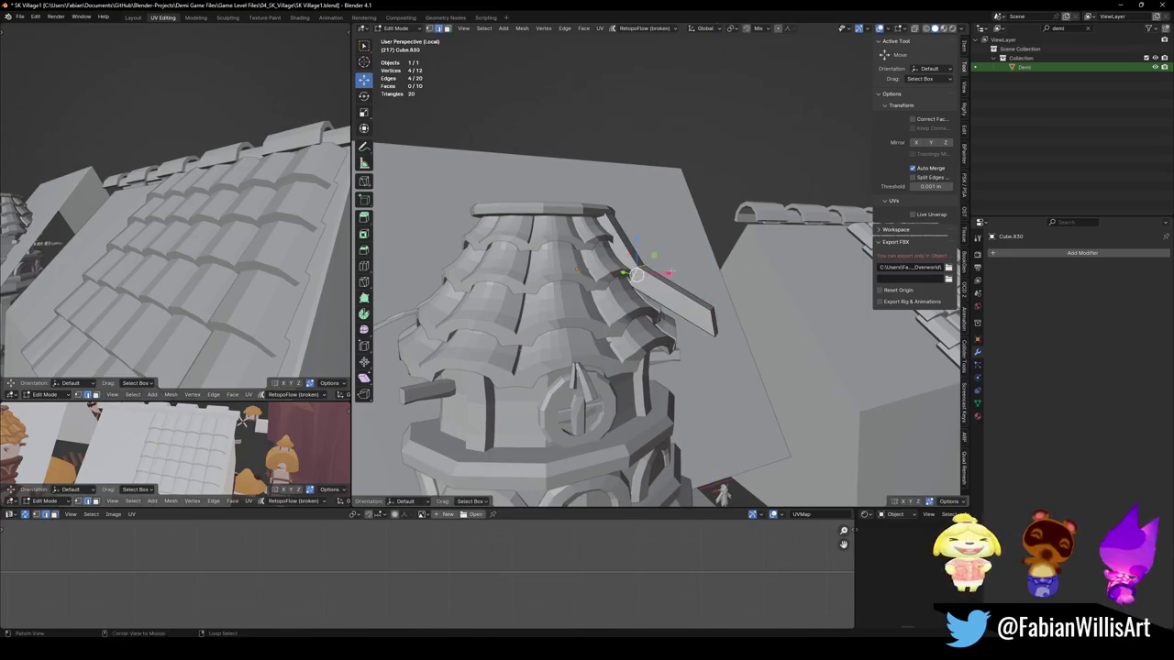
scroll(697, 302, "up", 3)
left_click(672, 301)
Step: Set the transform orientation to Normal
mouse_move(672, 301)
middle_mouse_down()
mouse_move(663, 272)
mouse_move(641, 275)
mouse_move(632, 293)
middle_mouse_up()
scroll(642, 275, "down", 5)
key("comma")
left_click(725, 413)
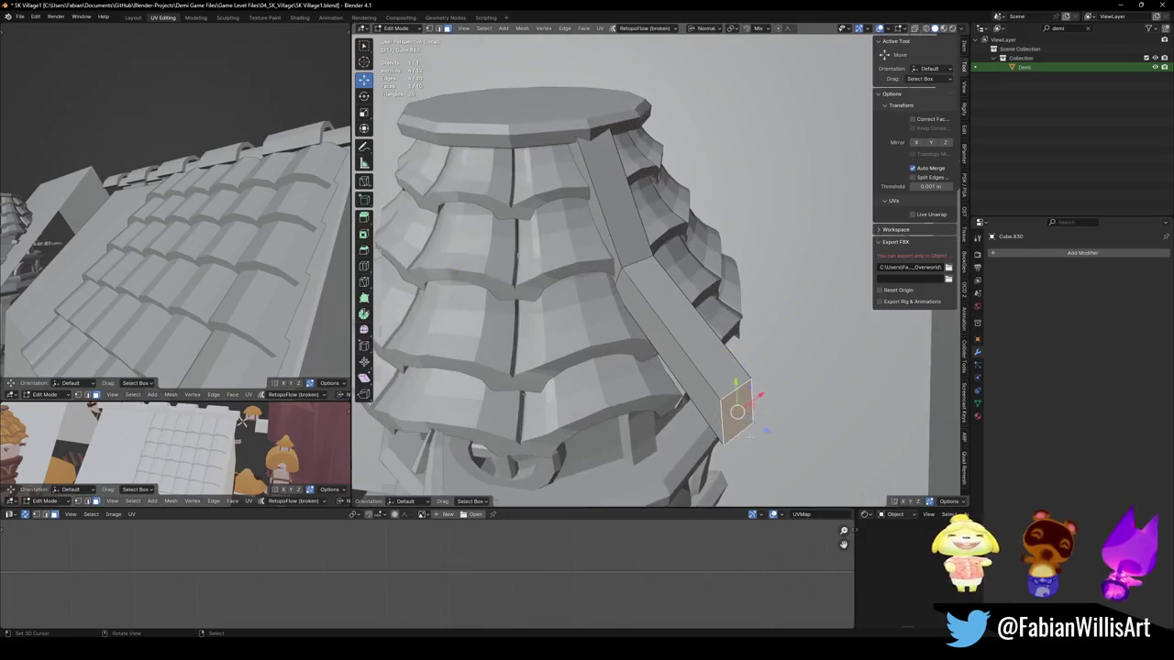
scroll(725, 385, "up", 2)
middle_click_drag(726, 385, 747, 408)
Step: Move the beam end face along its normal Z, then start a move along normal Y
key("g")
key("z")
left_click(776, 396)
mouse_move(776, 396)
middle_mouse_down()
mouse_move(734, 350)
mouse_move(720, 360)
middle_mouse_up()
key("g")
key("y")
Step: Stretch the beam's end face along its normal to lengthen the beam
key("s")
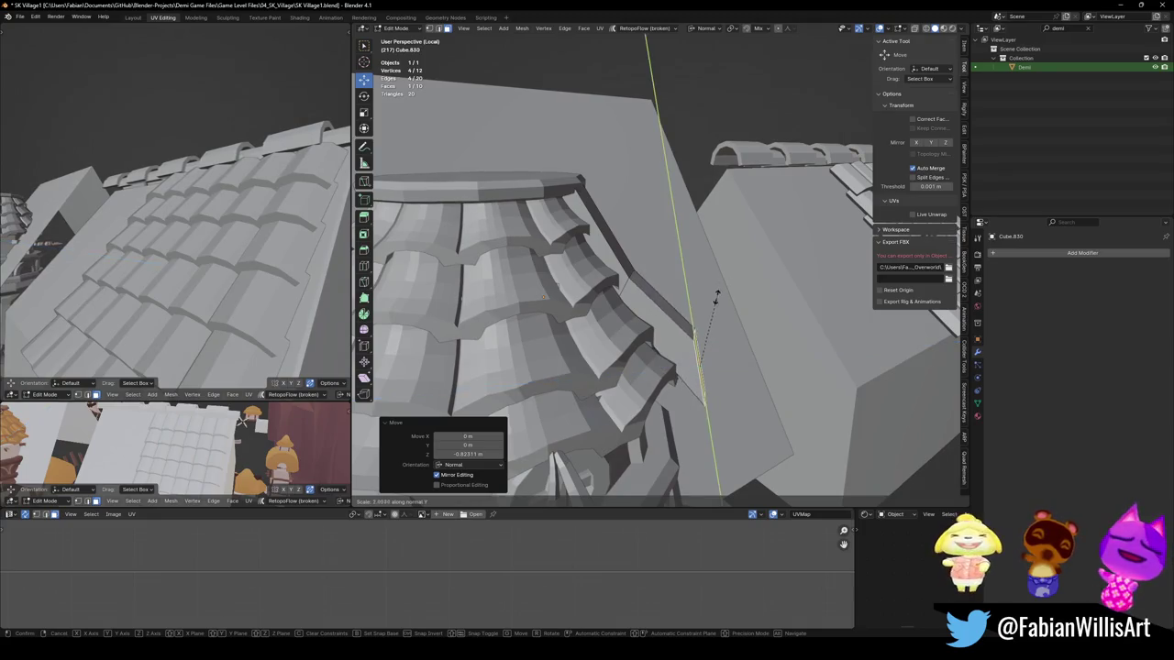
left_click(716, 297)
mouse_move(716, 297)
middle_mouse_down()
mouse_move(660, 303)
mouse_move(688, 316)
mouse_move(695, 358)
mouse_move(706, 355)
middle_mouse_up()
mouse_move(266, 278)
middle_mouse_down()
mouse_move(181, 239)
mouse_move(325, 218)
middle_mouse_up()
key("z")
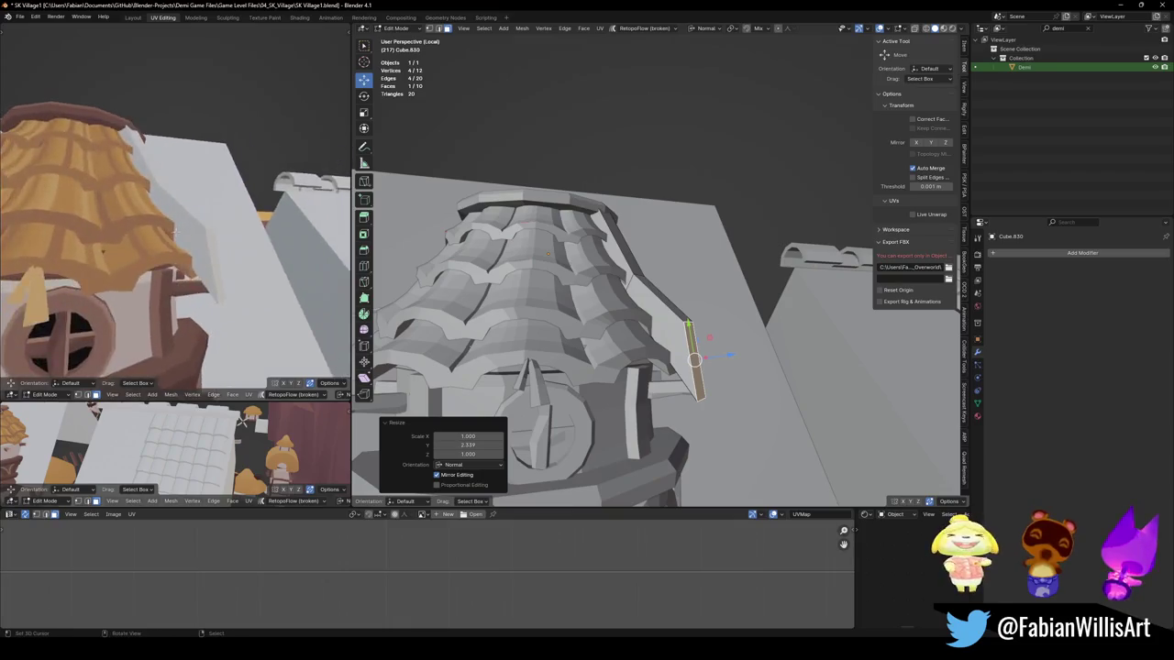
middle_click_drag(694, 360, 741, 384)
left_click(703, 356)
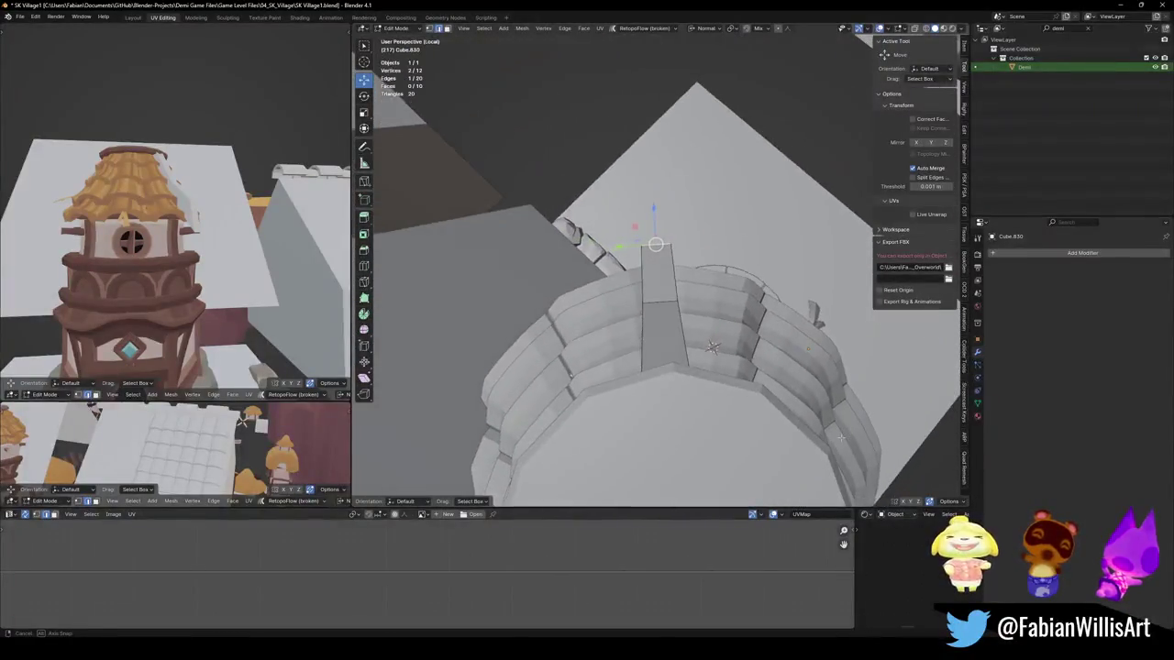
mouse_move(741, 384)
middle_mouse_down()
mouse_move(779, 376)
mouse_move(717, 356)
mouse_move(652, 357)
mouse_move(763, 368)
middle_mouse_up()
Step: Raise a beam edge along its normal and slide it along the beam toward the ridge
key("g")
key("z")
key("z")
key("g")
left_click(779, 378)
key("ctrl+z")
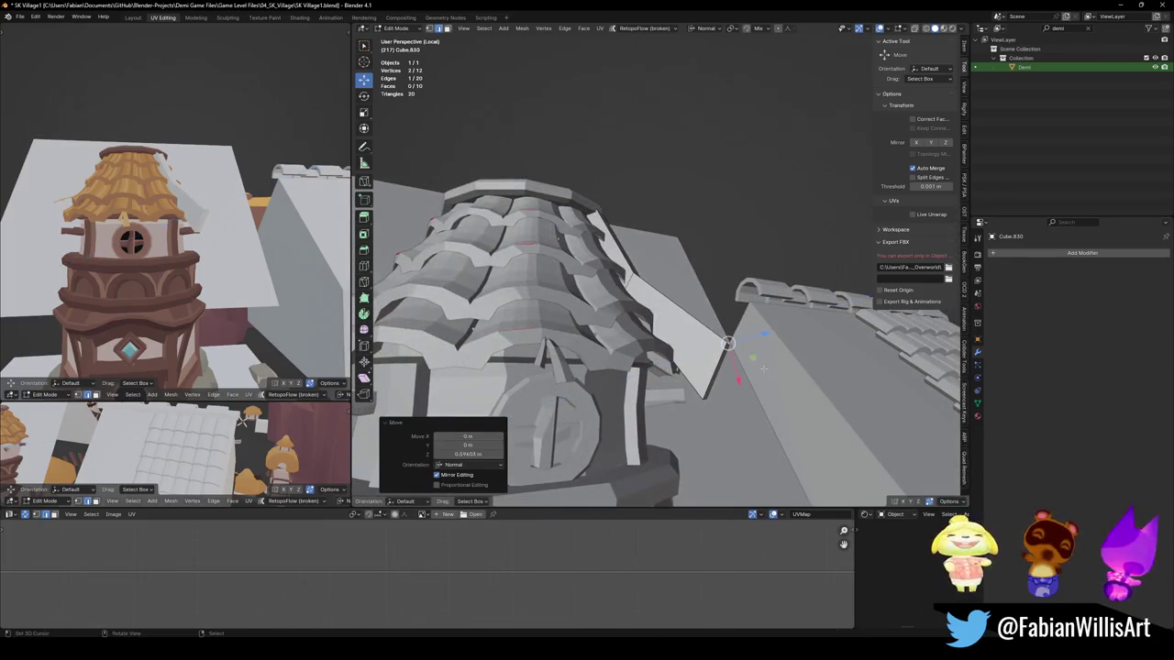
key("ctrl+z")
key("g")
key("z")
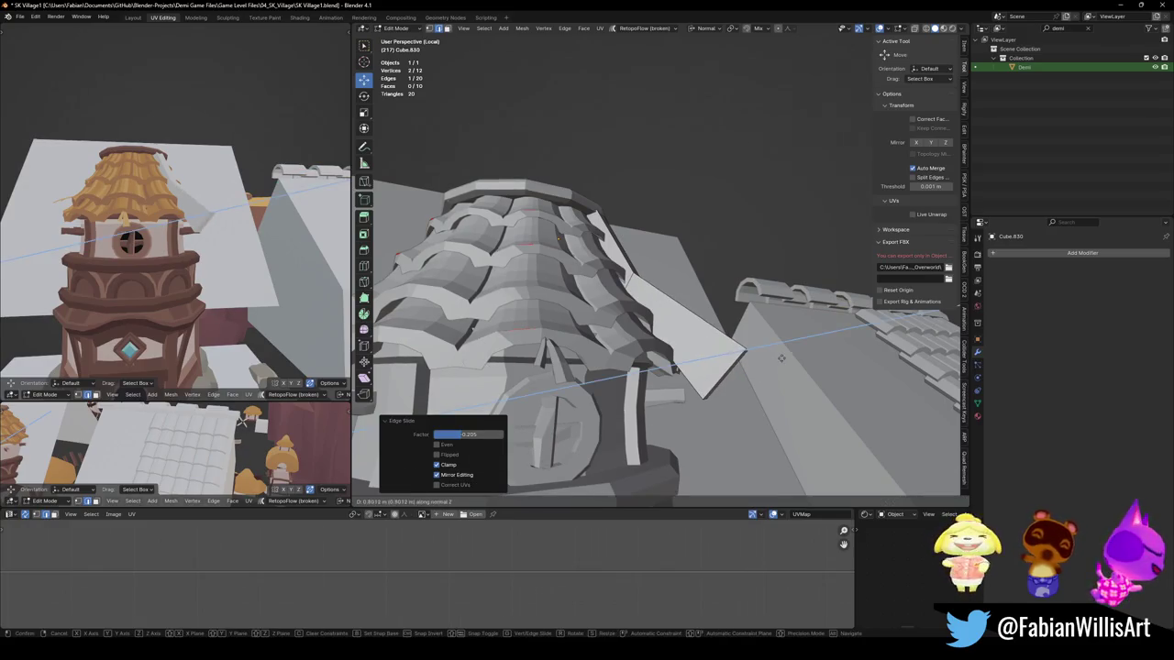
left_click(781, 358)
key("g")
key("g")
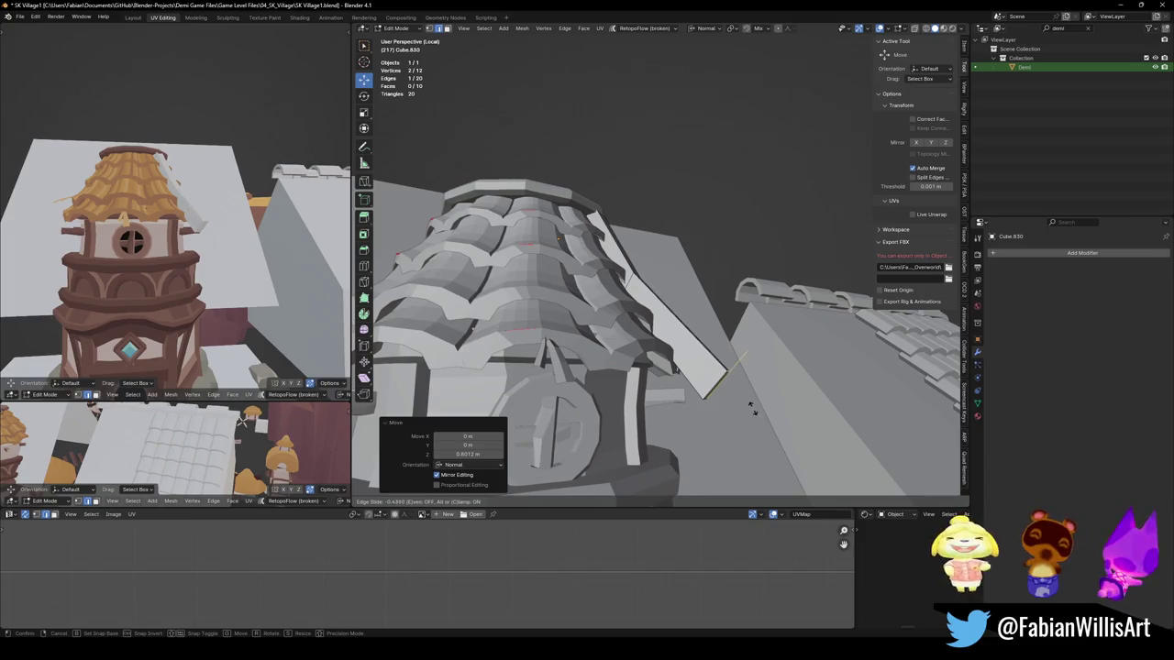
left_click(750, 408)
left_click(750, 408)
Step: Move two more beam edges along their normals so the beam hugs the roof
middle_click_drag(750, 408, 761, 367)
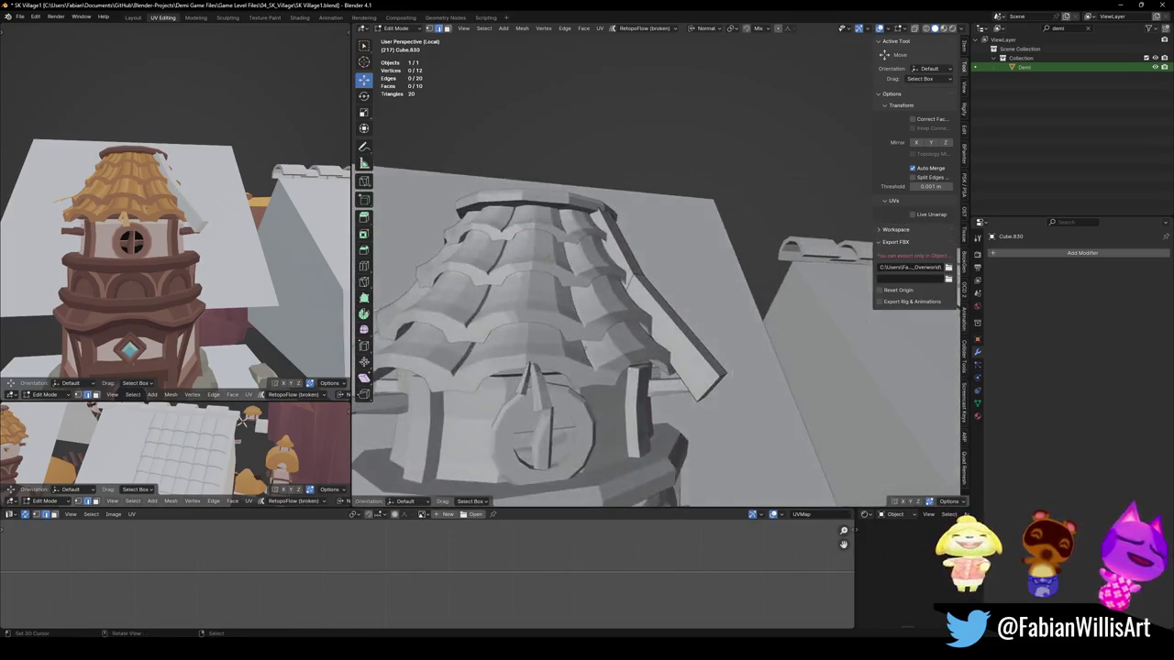
middle_click_drag(549, 258, 672, 291)
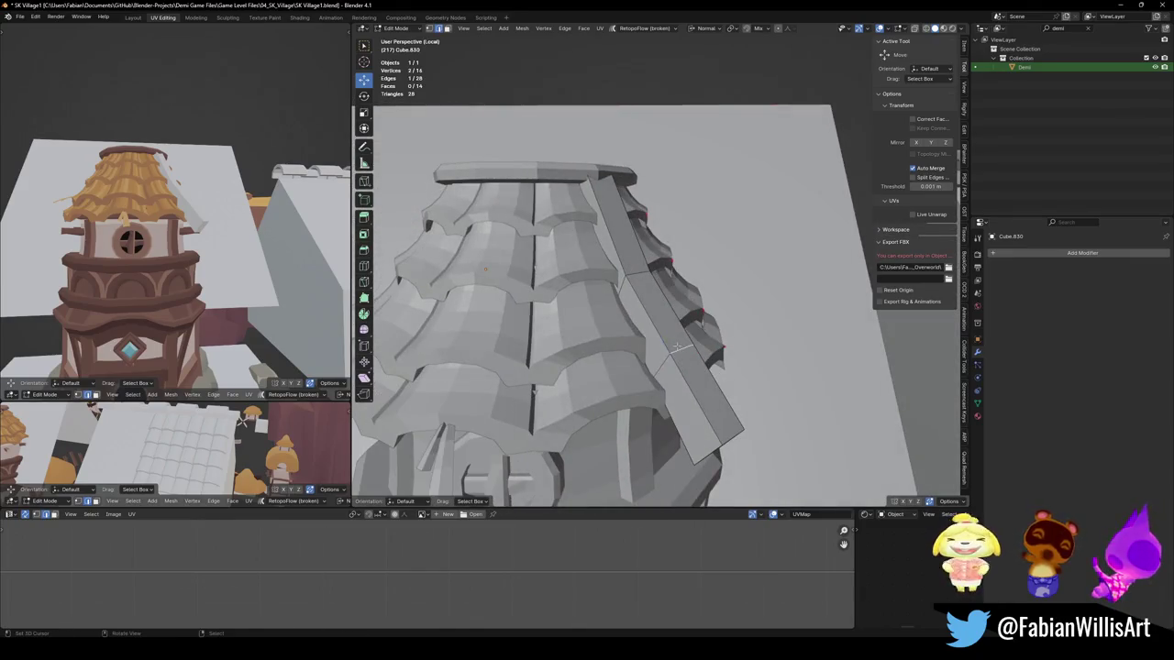
key("g")
key("z")
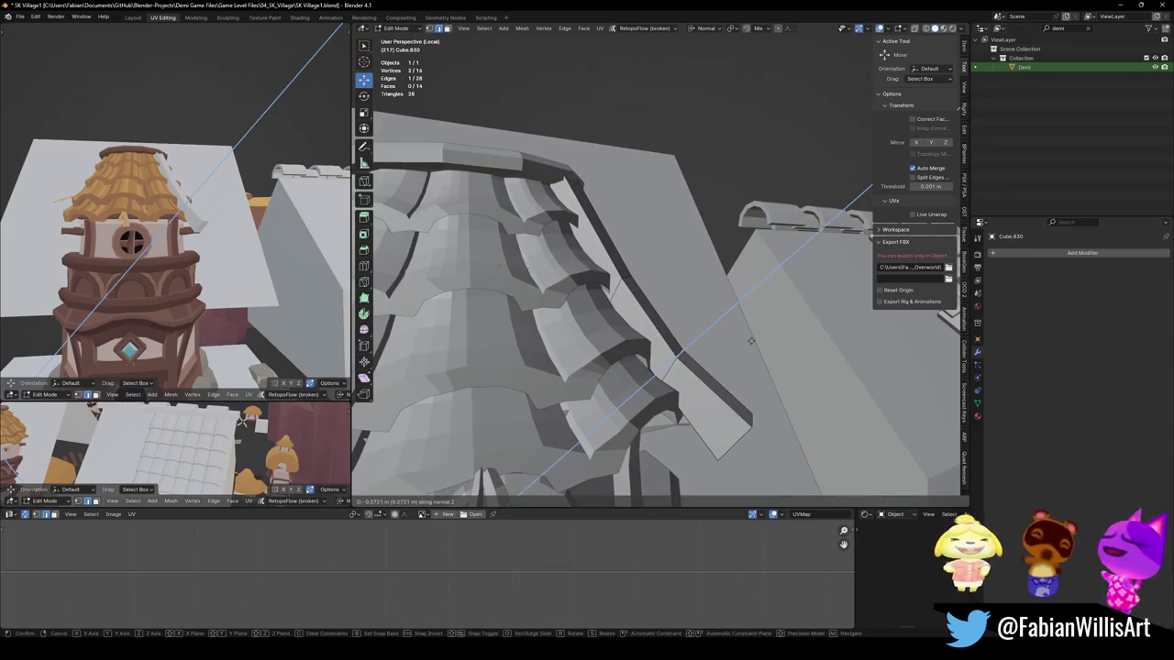
left_click(750, 340)
left_click(636, 280)
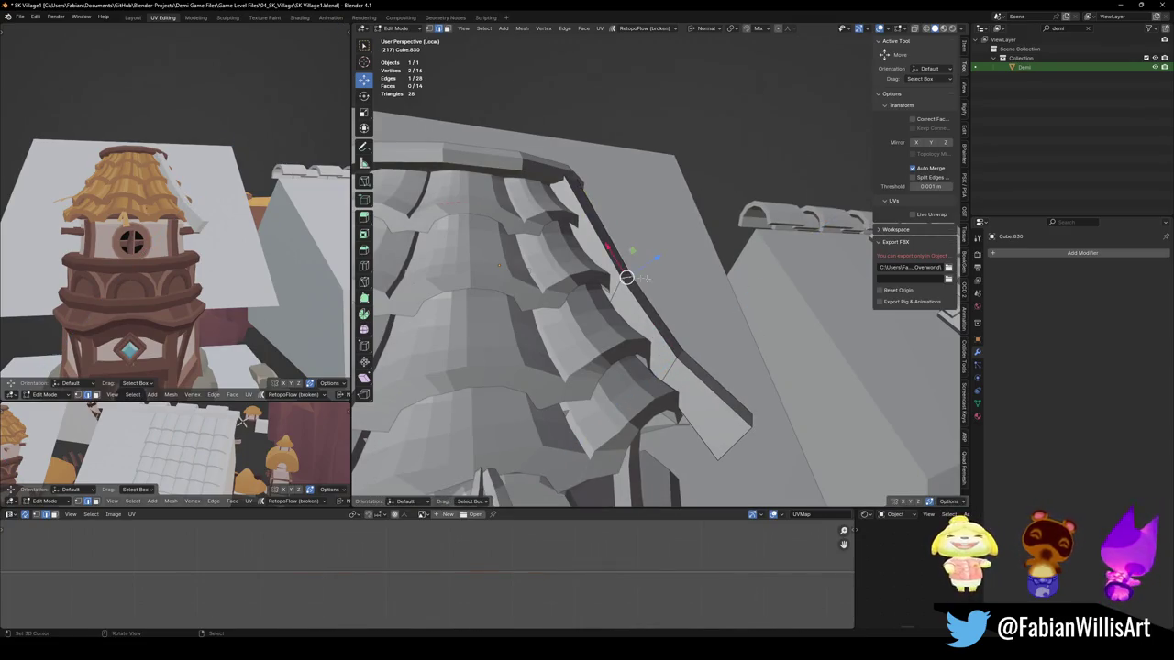
key("g")
key("z")
left_click(683, 290)
mouse_move(684, 289)
middle_mouse_down()
mouse_move(731, 406)
mouse_move(800, 392)
mouse_move(789, 381)
middle_mouse_up()
Step: Slide and raise another beam edge so the beam's lower end follows the slope
left_click(750, 428)
key("g")
key("g")
left_click(790, 385)
key("g")
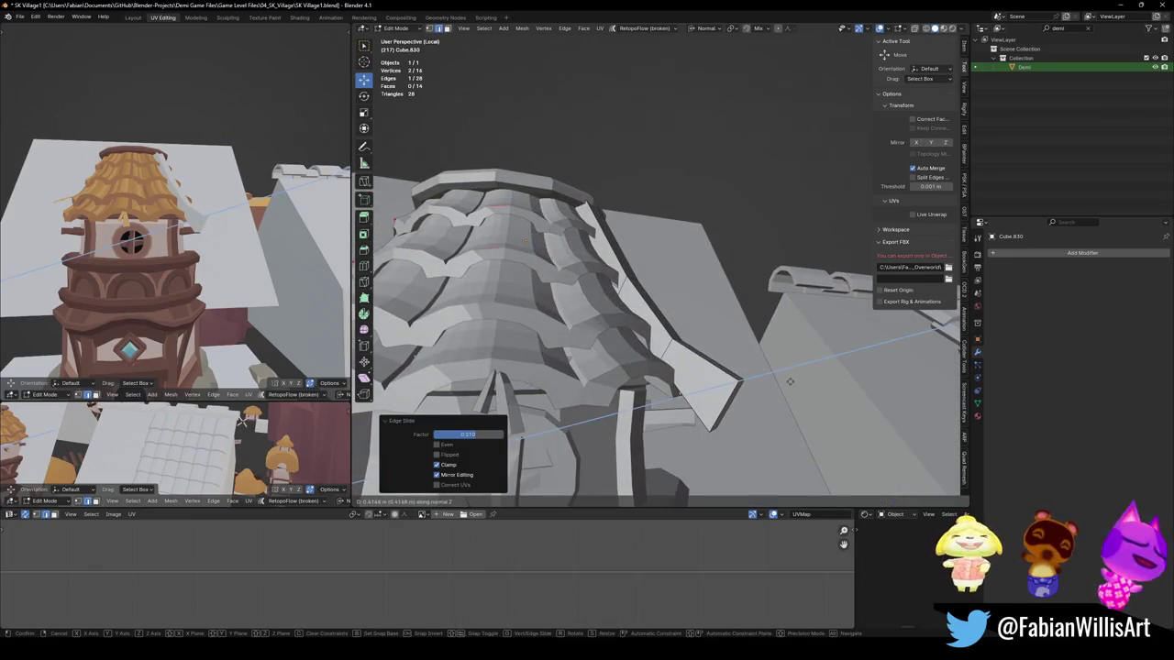
key("g")
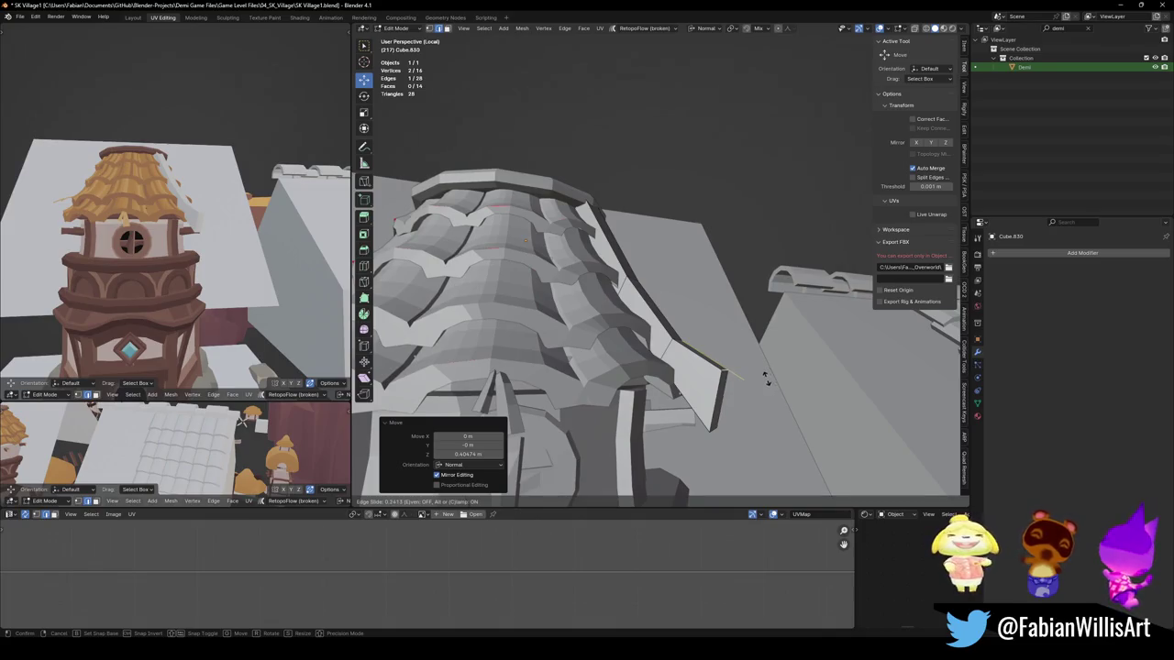
left_click(765, 377)
left_click(741, 403)
Step: Return to Object Mode and add the tower roof to the selection
middle_click_drag(309, 241, 307, 240)
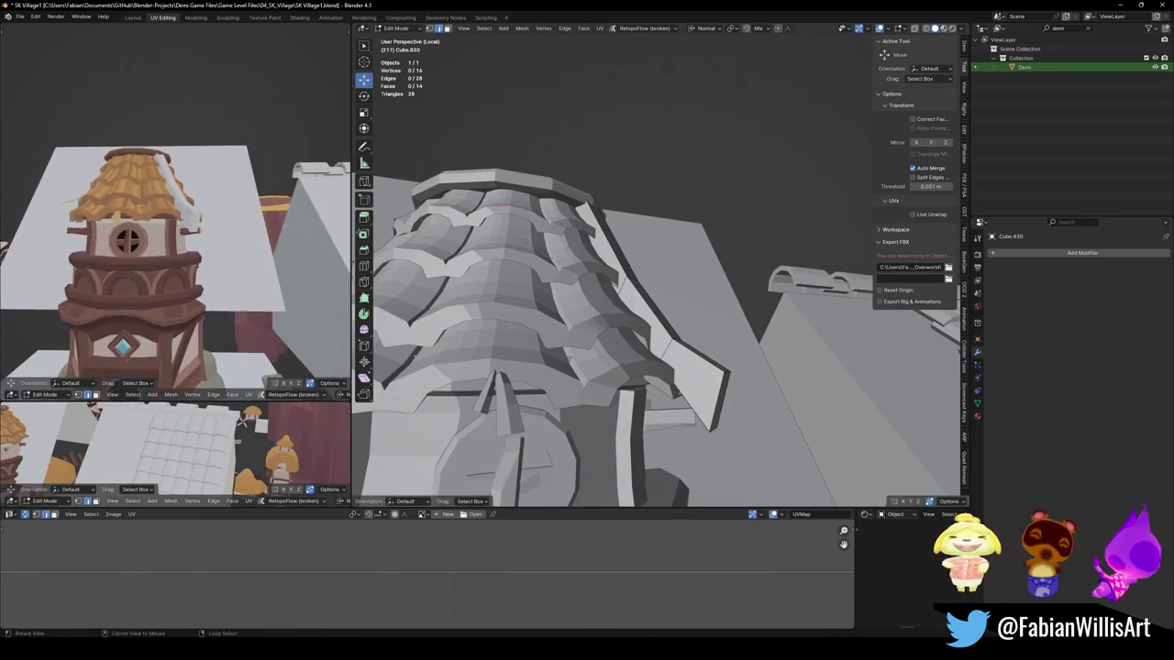
middle_click_drag(642, 303, 633, 348)
key("Tab")
left_click(587, 303, "shift")
Step: Replace the beam's copied tower materials with the single Wood material
key("q")
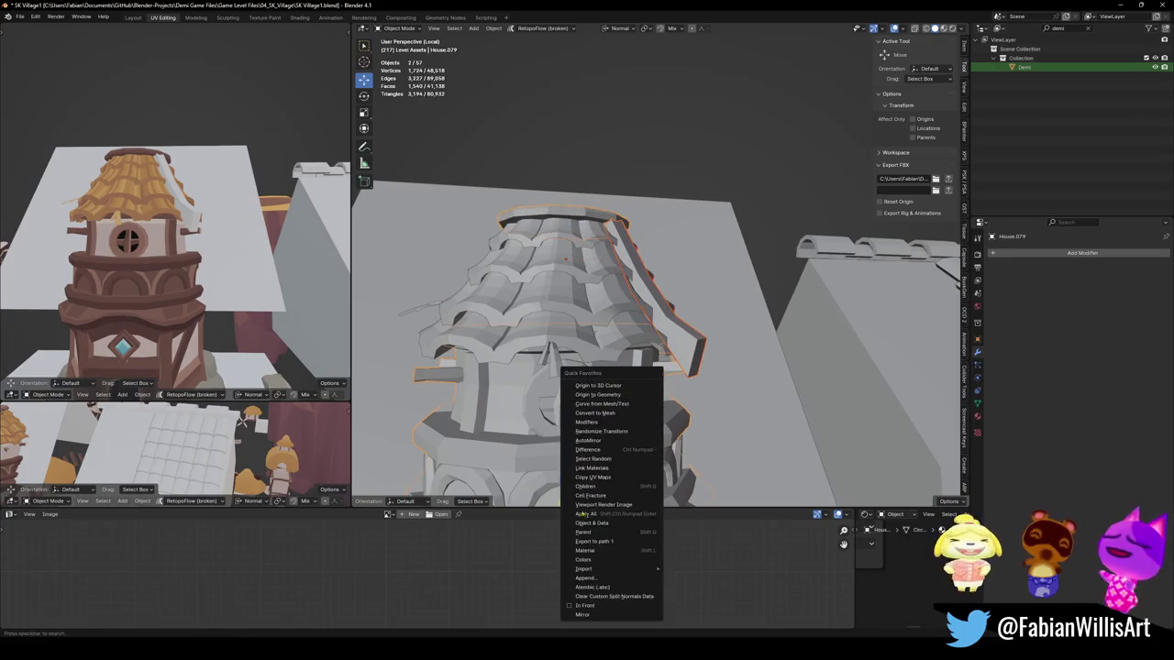
left_click(604, 468)
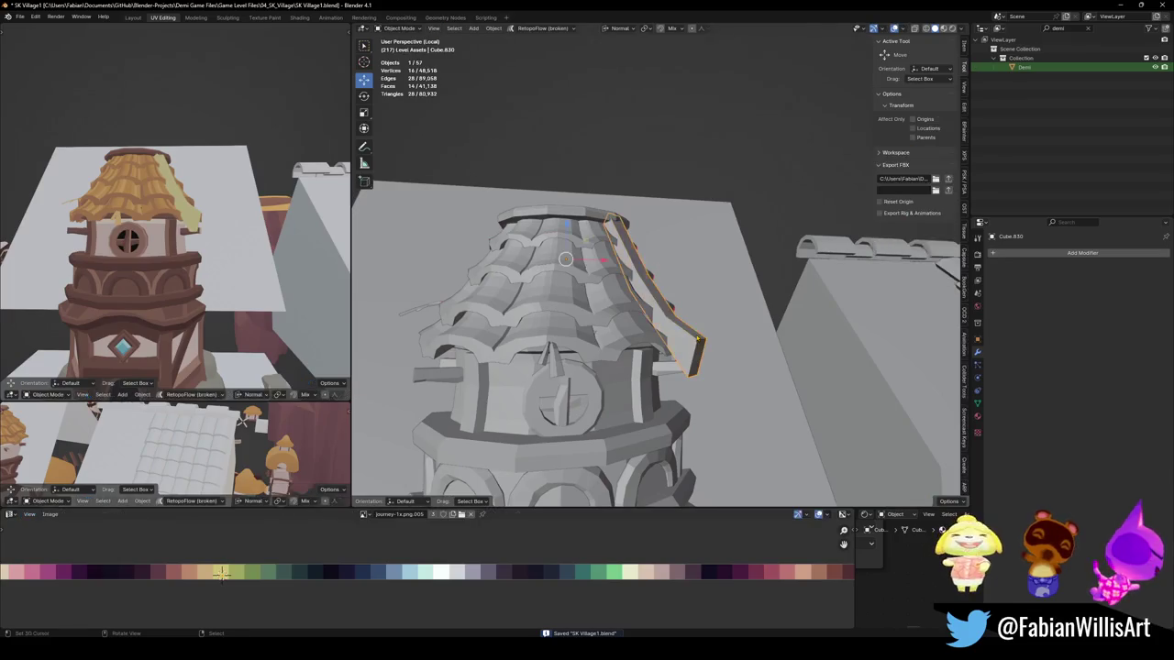
left_click(977, 417)
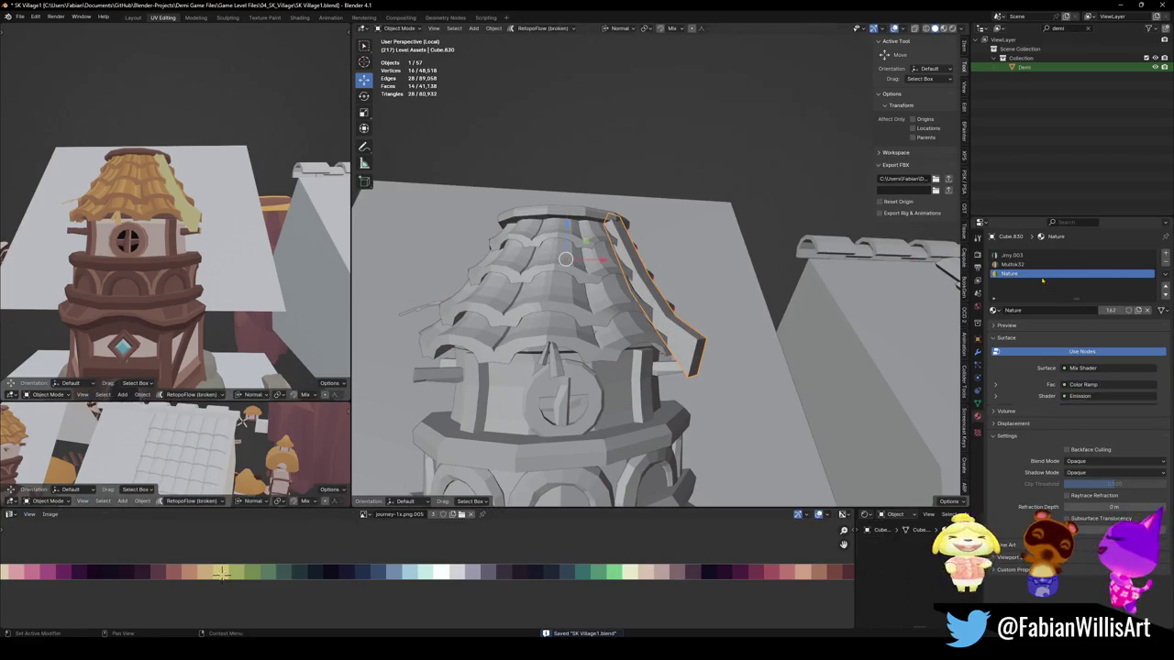
left_click(1165, 263)
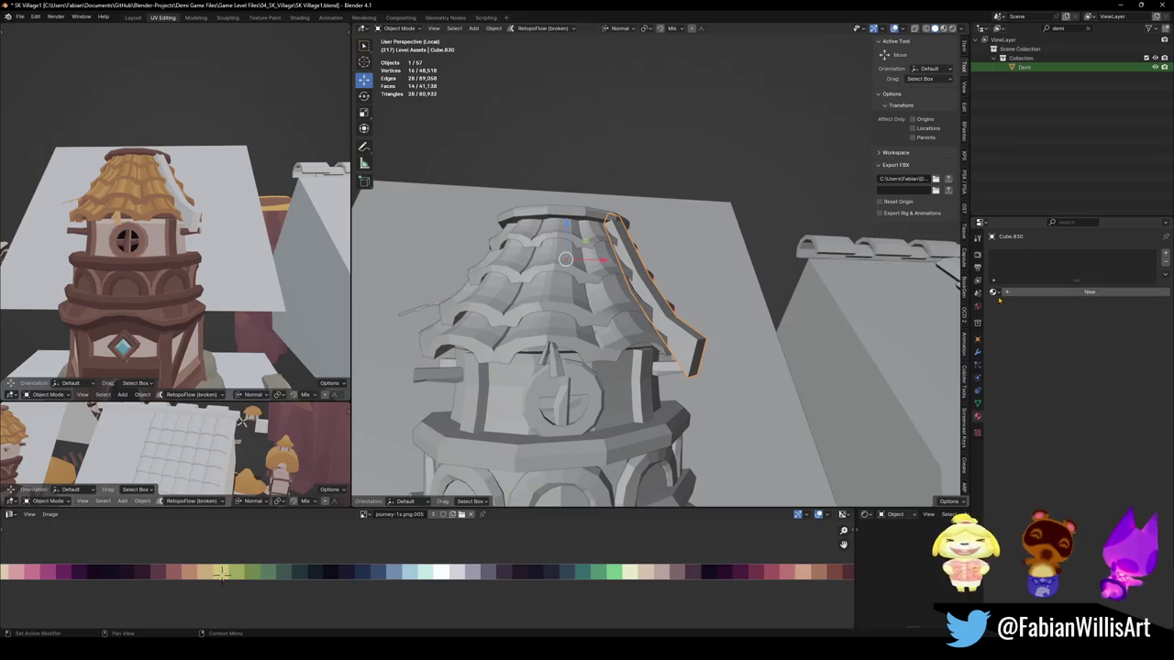
left_click(993, 292)
type("w")
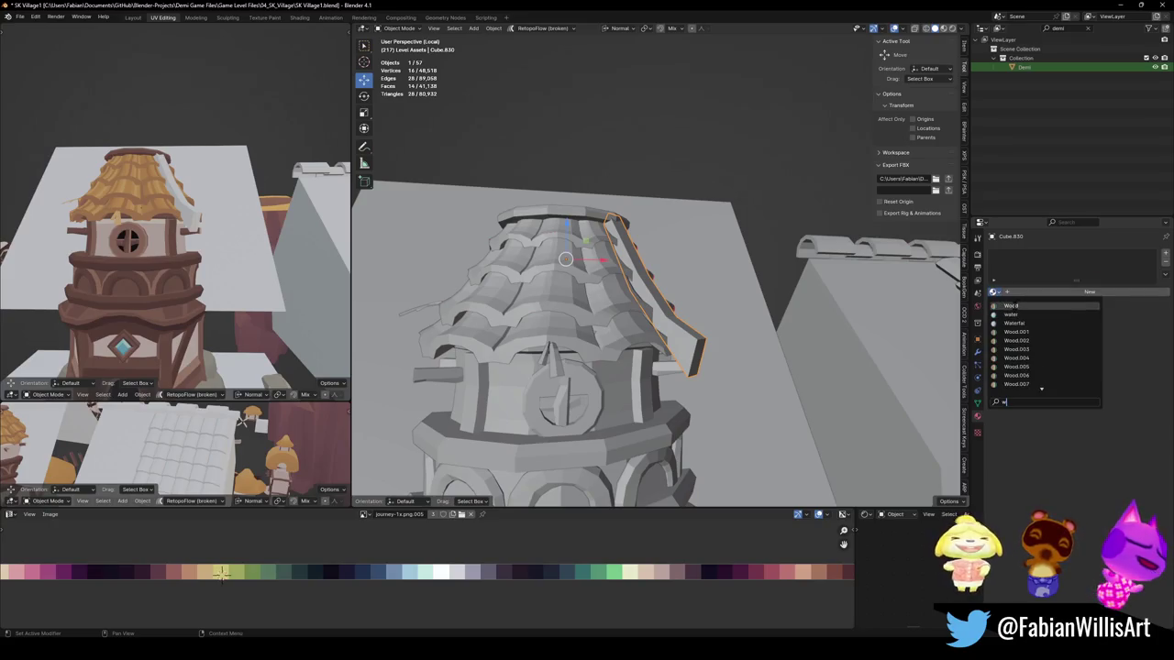
key("Return")
Step: Shift the beam's UVs across the palette and recolour a strip of its faces
key("Tab")
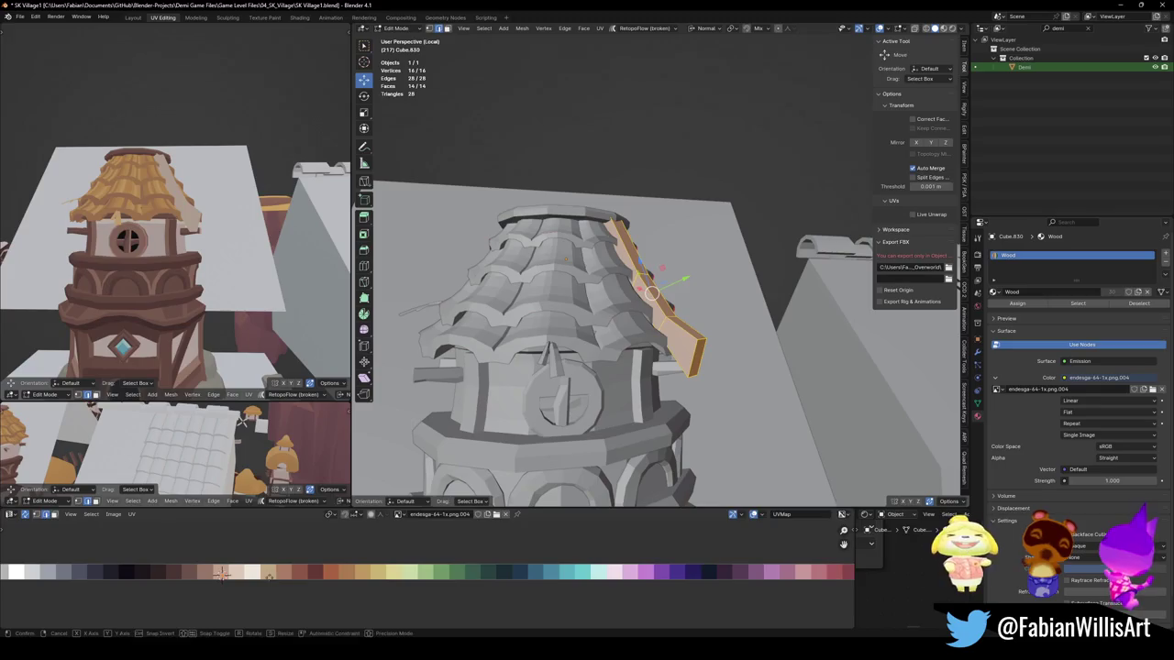
key("x")
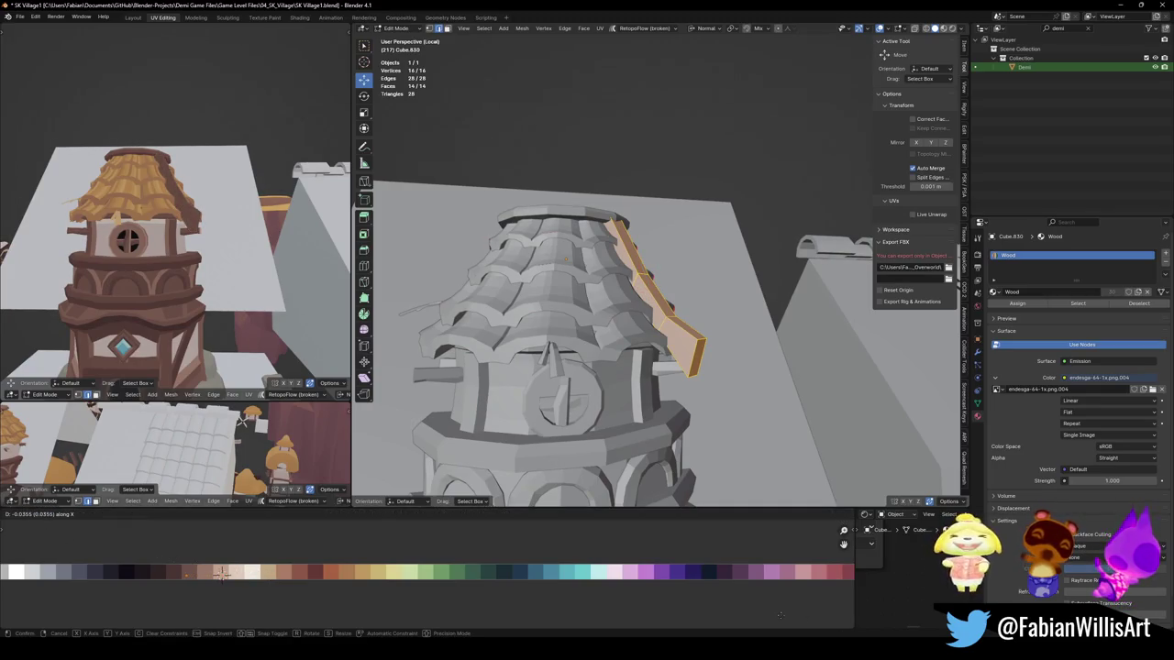
key("Return")
key("KP_Decimal")
key("alt+a")
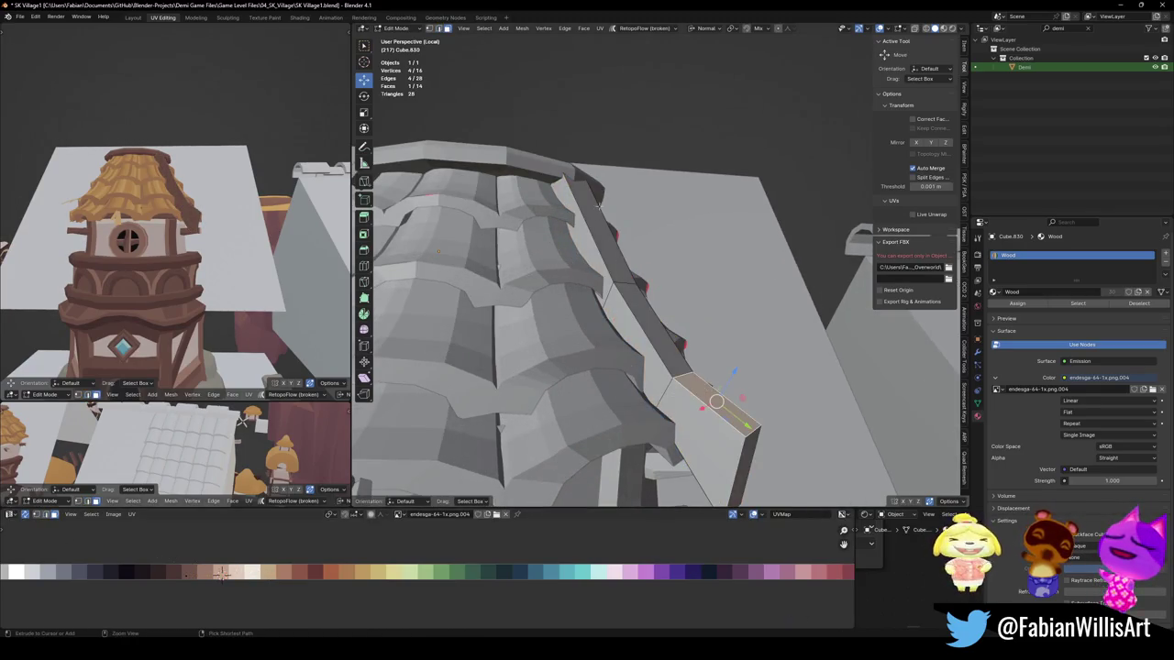
left_click(577, 193, "ctrl")
key("g")
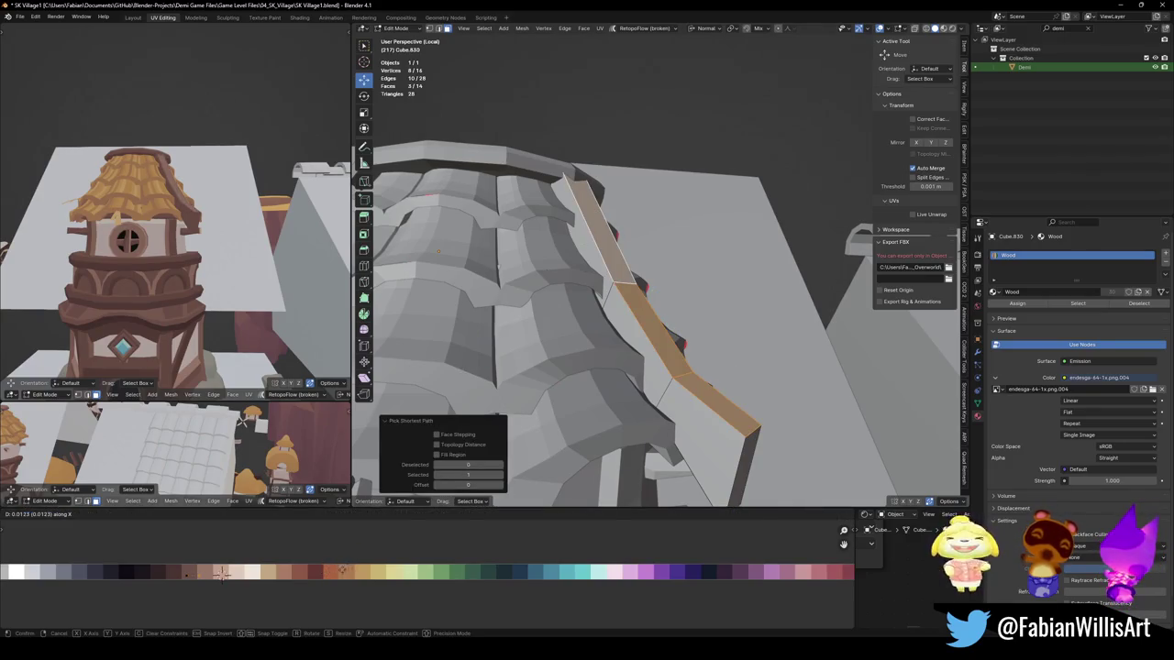
key("Return")
scroll(660, 275, "down", 5)
middle_click_drag(641, 294, 688, 318)
key("Tab")
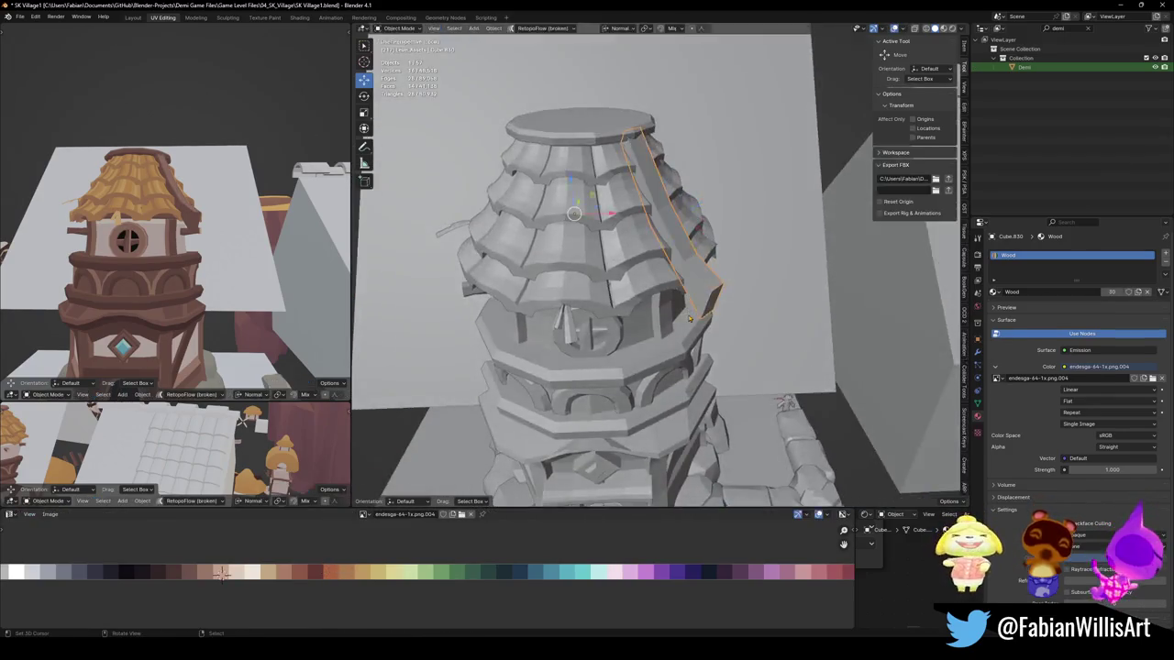
scroll(689, 318, "down", 4)
Step: Add a Mirror modifier so the beam repeats on the opposite roof side
key("q")
left_click(638, 461)
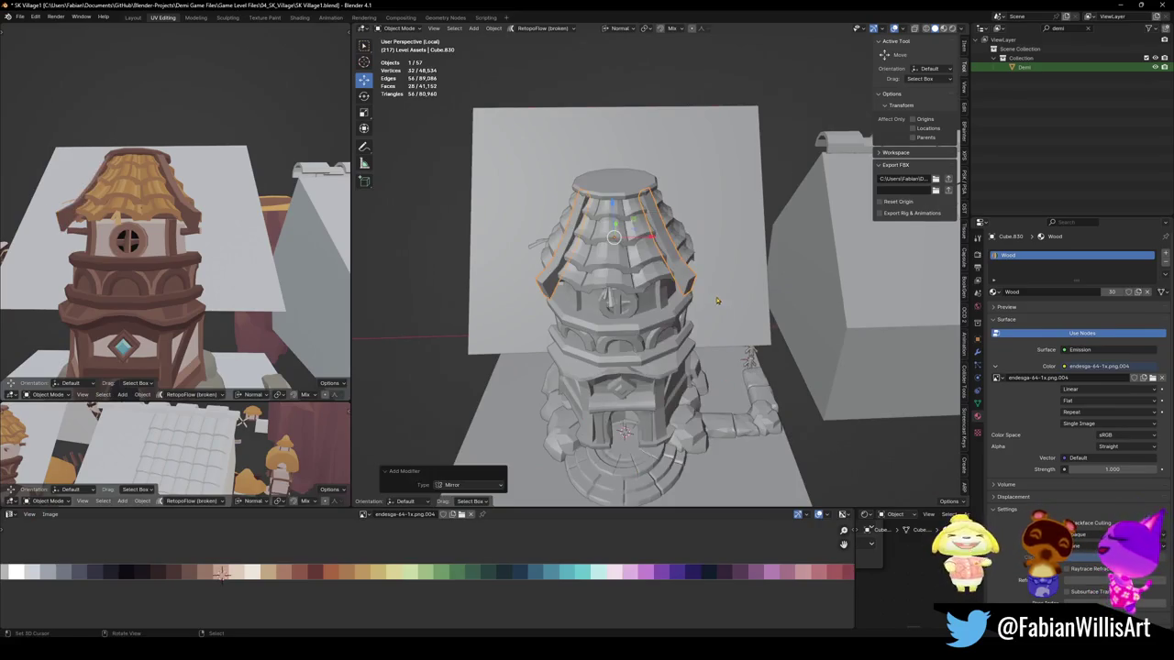
scroll(660, 275, "up", 2)
scroll(660, 275, "up", 2)
scroll(250, 241, "down", 4)
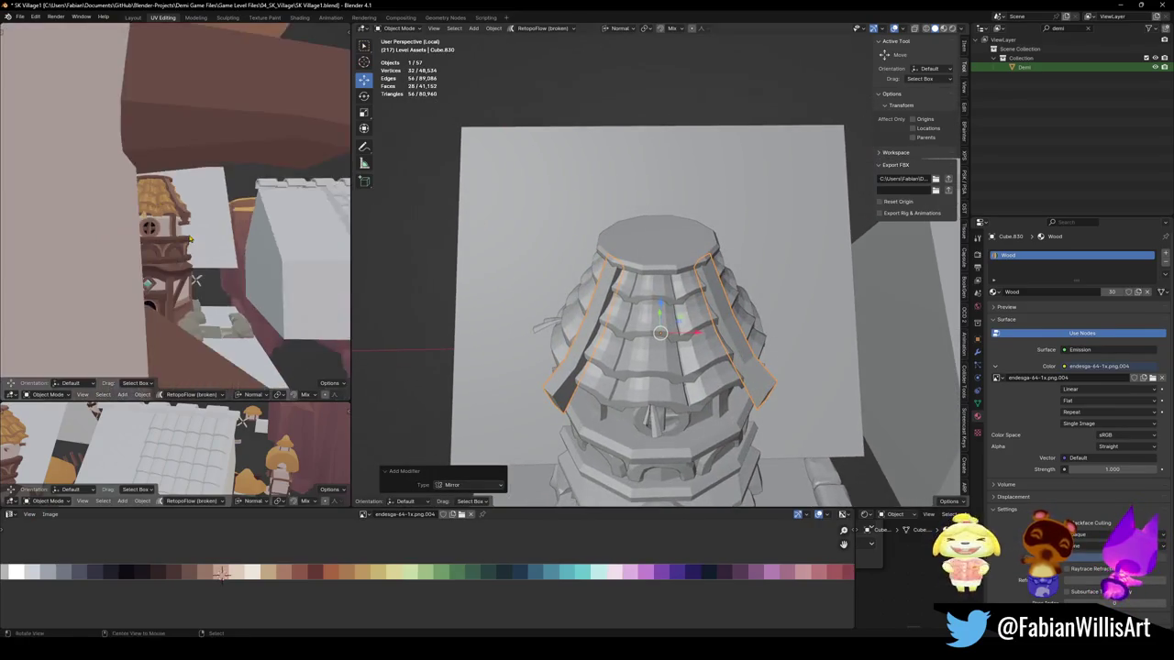
scroll(183, 248, "up", 5)
mouse_move(183, 247)
middle_mouse_down()
mouse_move(166, 253)
mouse_move(174, 240)
middle_mouse_up()
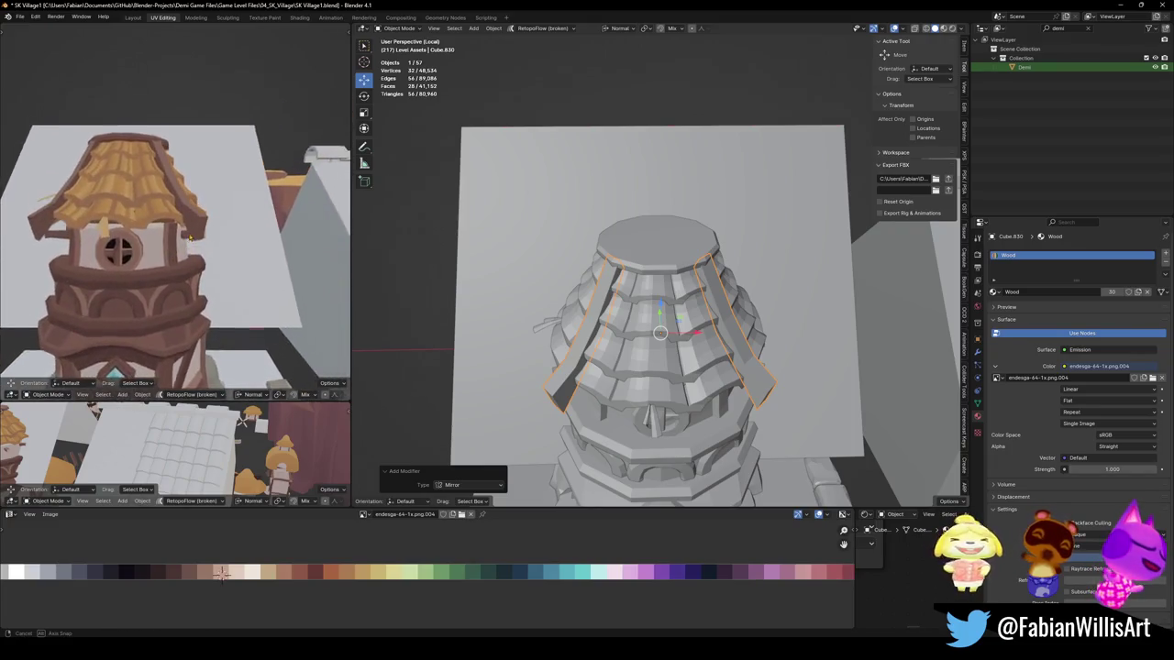
scroll(176, 234, "up", 2)
scroll(181, 225, "down", 1)
scroll(180, 225, "down", 2)
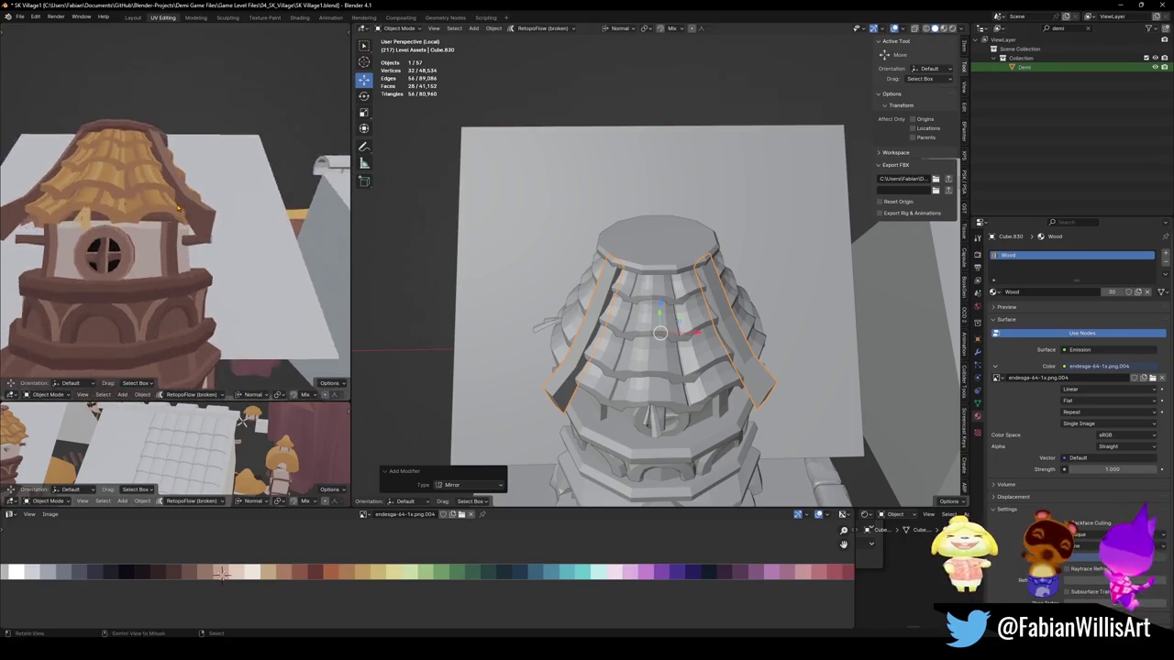
scroll(182, 222, "down", 2)
scroll(185, 219, "down", 1)
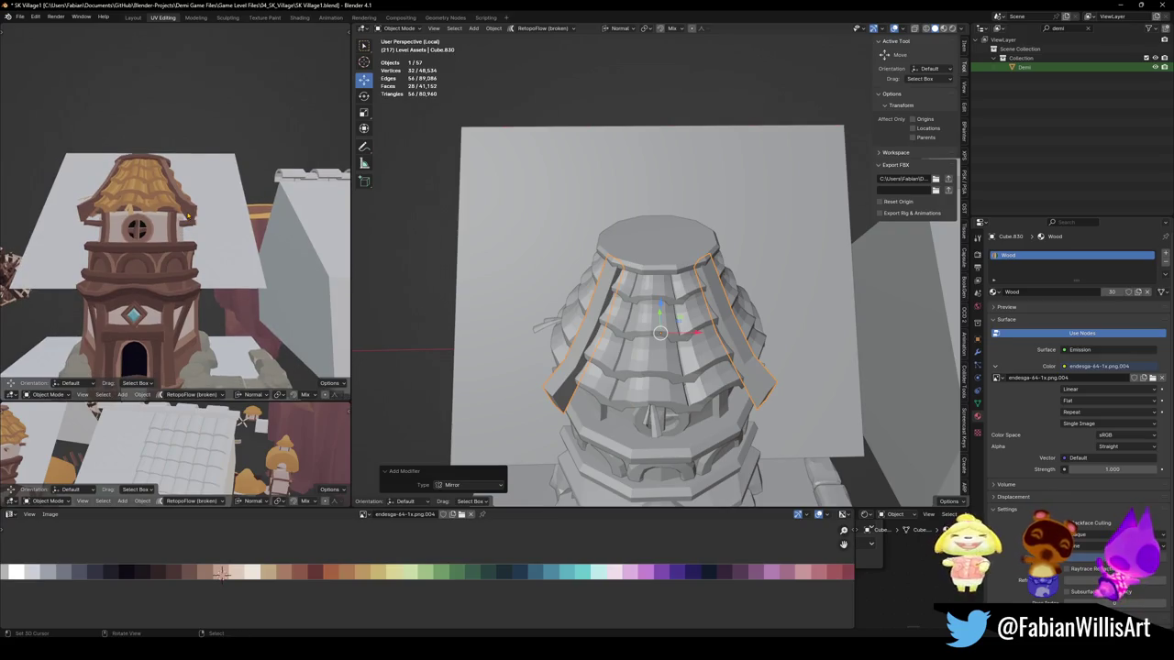
mouse_move(745, 274)
middle_mouse_down()
mouse_move(683, 322)
mouse_move(683, 284)
middle_mouse_up()
Step: Inset the roof's top disk and extrude a tall column upward from it
left_click(683, 322)
key("Tab")
key("e")
key("Escape")
key("s")
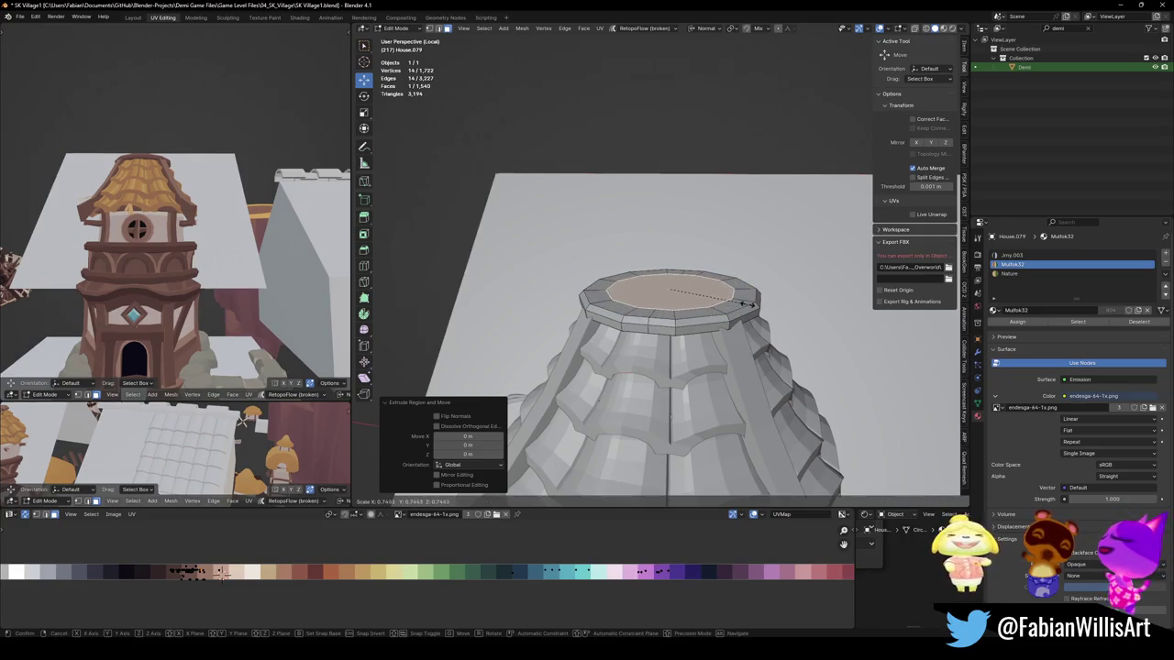
left_click(748, 302)
key("e")
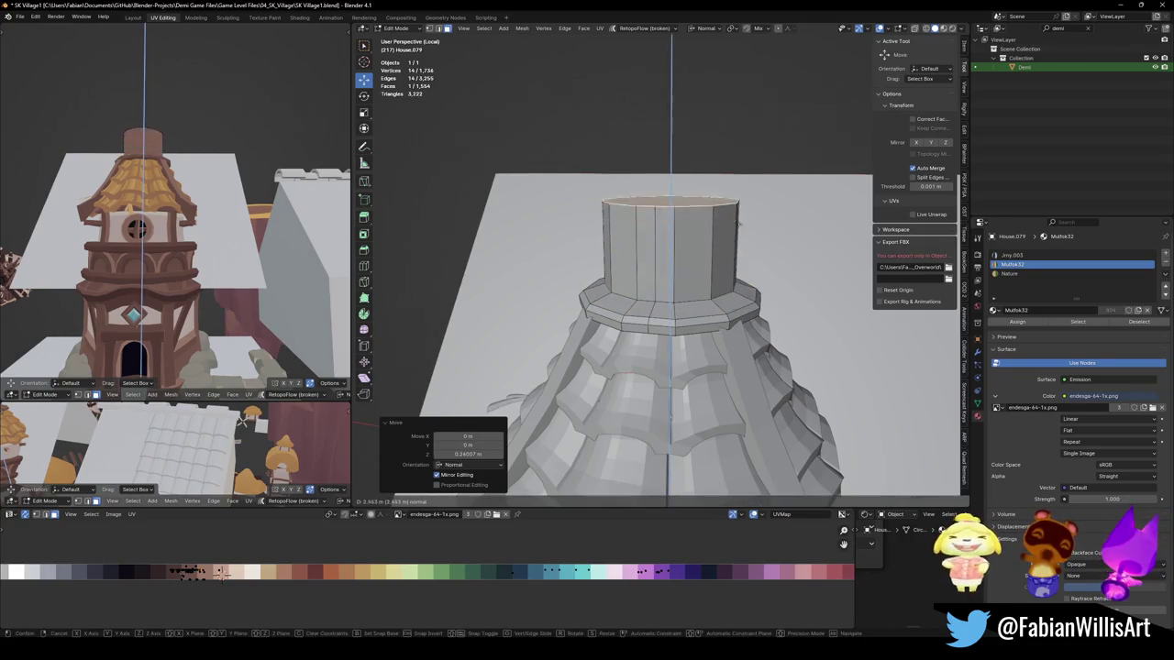
left_click(739, 226)
Step: Taper the column with repeated scales (0.544, 0.527) and extrusions into a pointed tip
key("s")
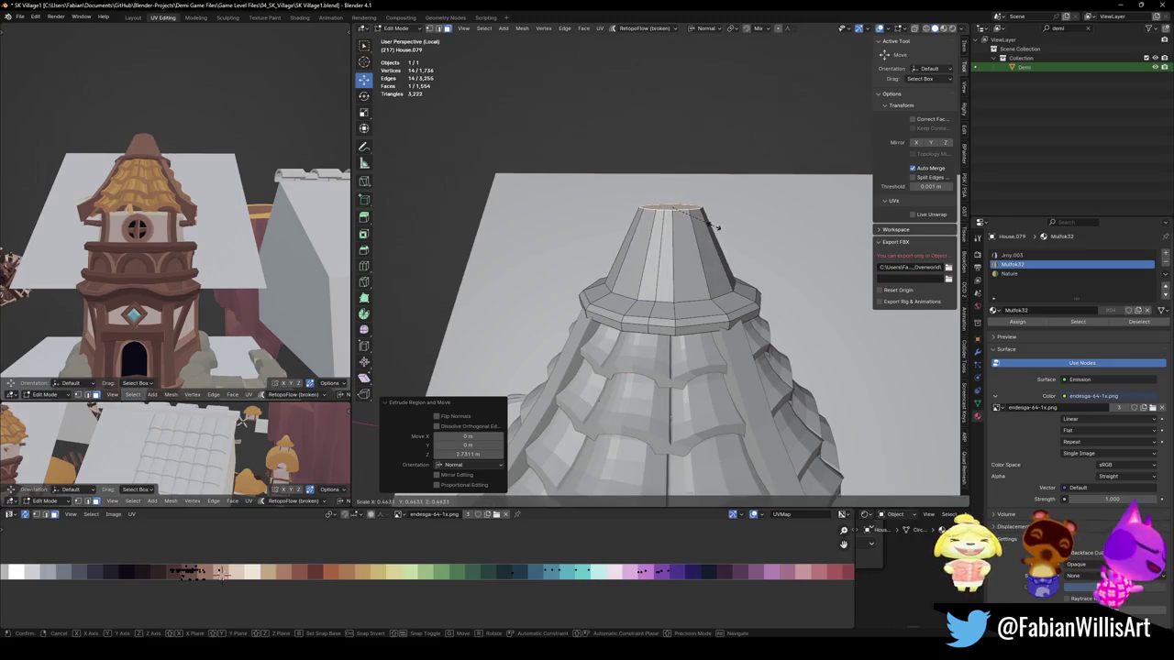
left_click(699, 224)
key("s")
left_click(781, 236)
key("e")
left_click(763, 195)
key("s")
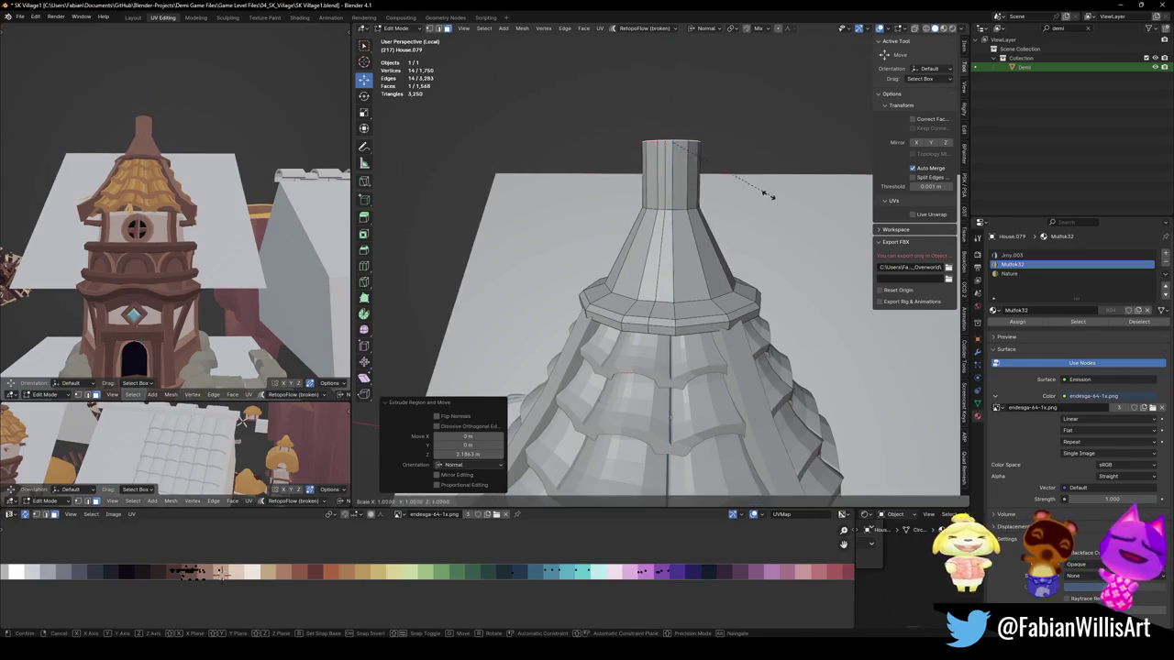
left_click(741, 183)
key("s")
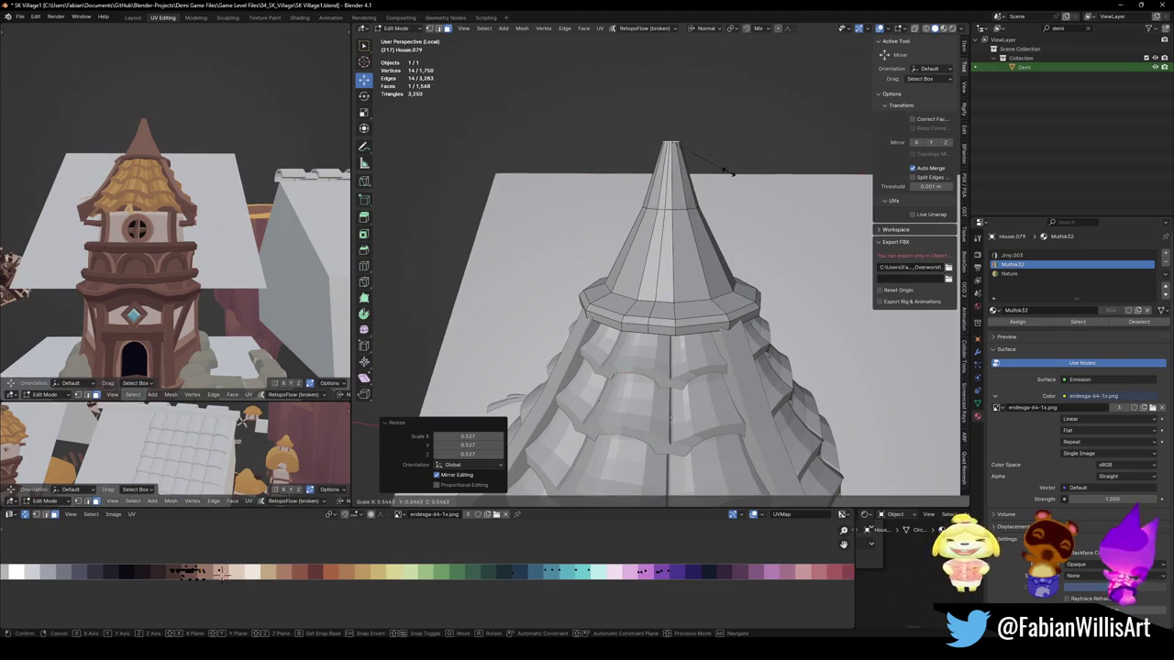
right_click(731, 173)
left_click(731, 173)
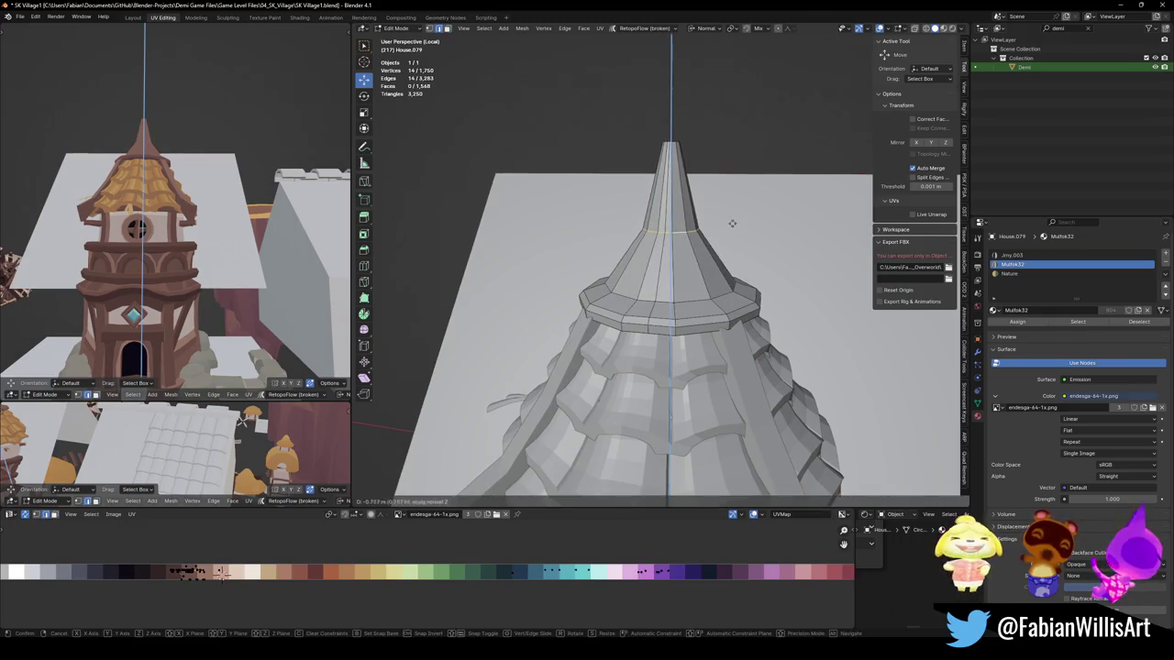
Step: Clear the mesh selection and select the faces of the spire cone
left_click(134, 183)
scroll(135, 183, "down", 5)
middle_click_drag(138, 202, 287, 304)
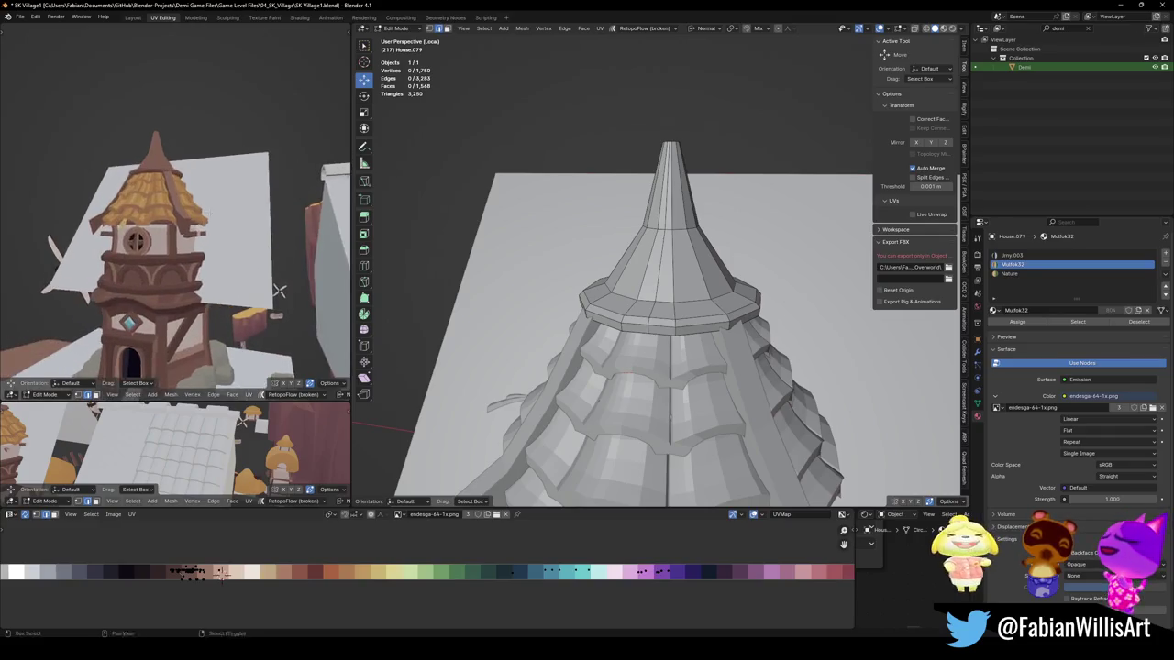
left_click(702, 275, "alt")
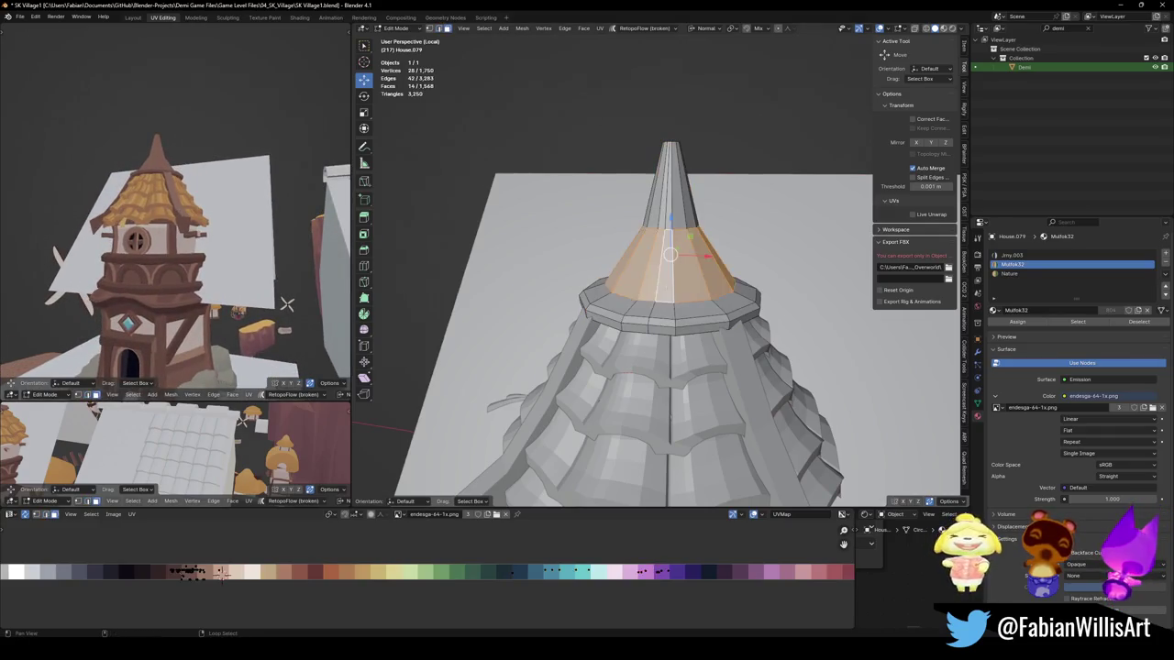
Step: Move the spire and its base ring's UVs onto a new palette colour
left_click(678, 184, "alt+shift")
left_click(677, 312, "alt+shift")
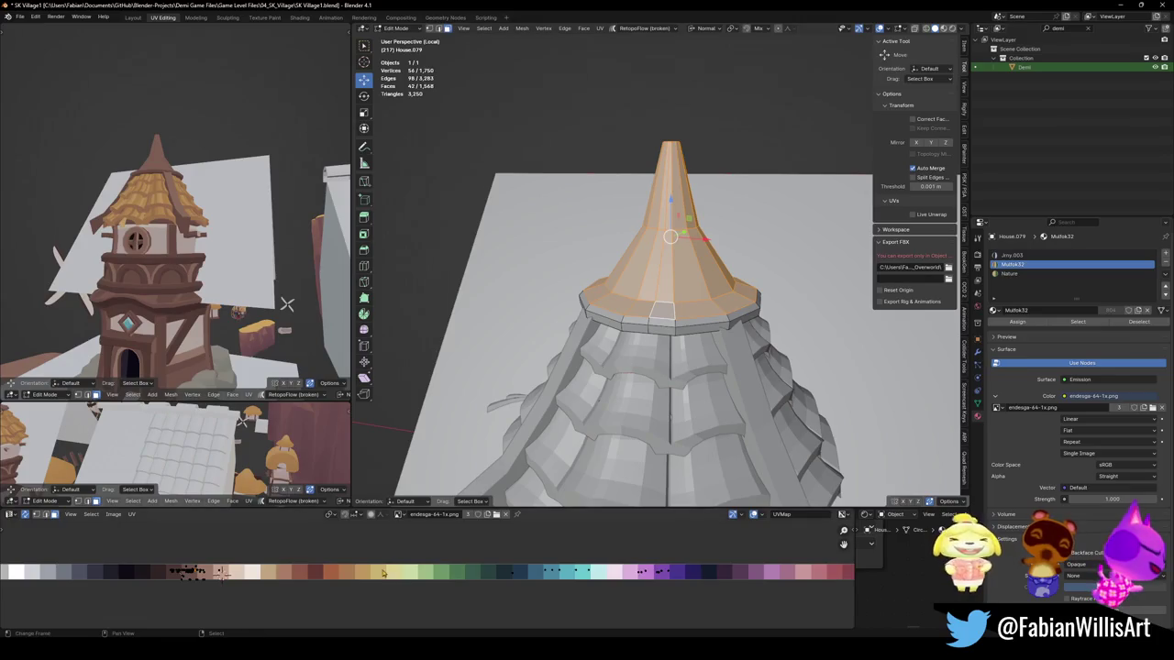
key("g")
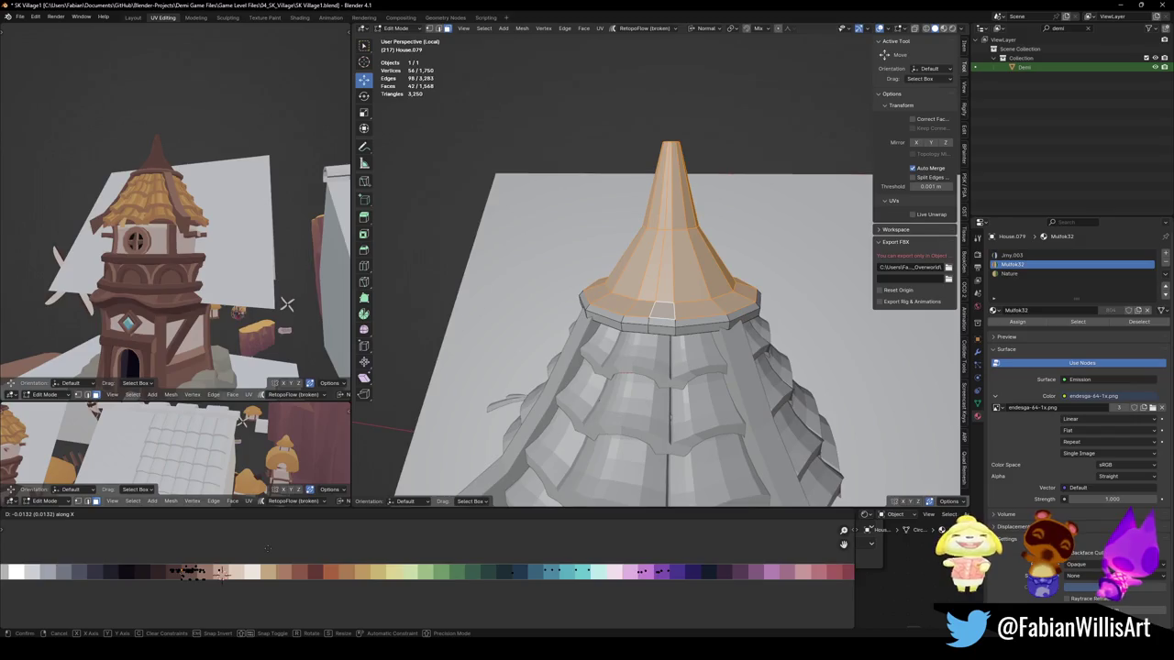
left_click(267, 548)
mouse_move(183, 275)
middle_mouse_down()
mouse_move(220, 266)
mouse_move(147, 240)
middle_mouse_up()
left_click(146, 240)
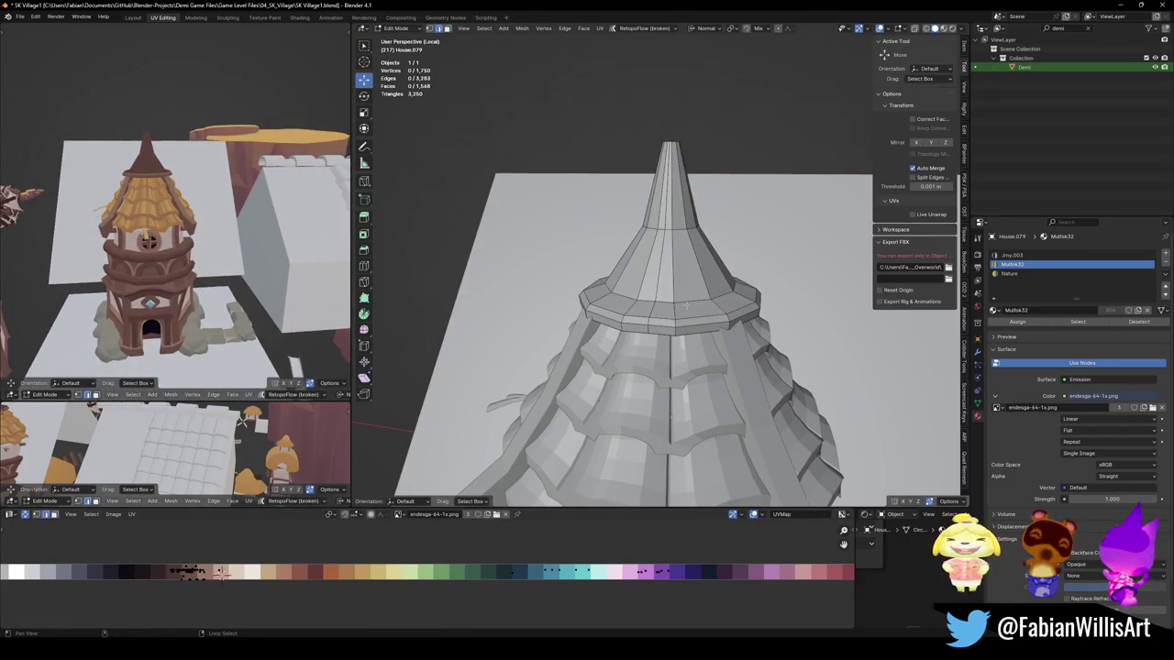
Step: Round two spire edge loops into circles with LoopTools Circle, then save
middle_click_drag(686, 305, 684, 251)
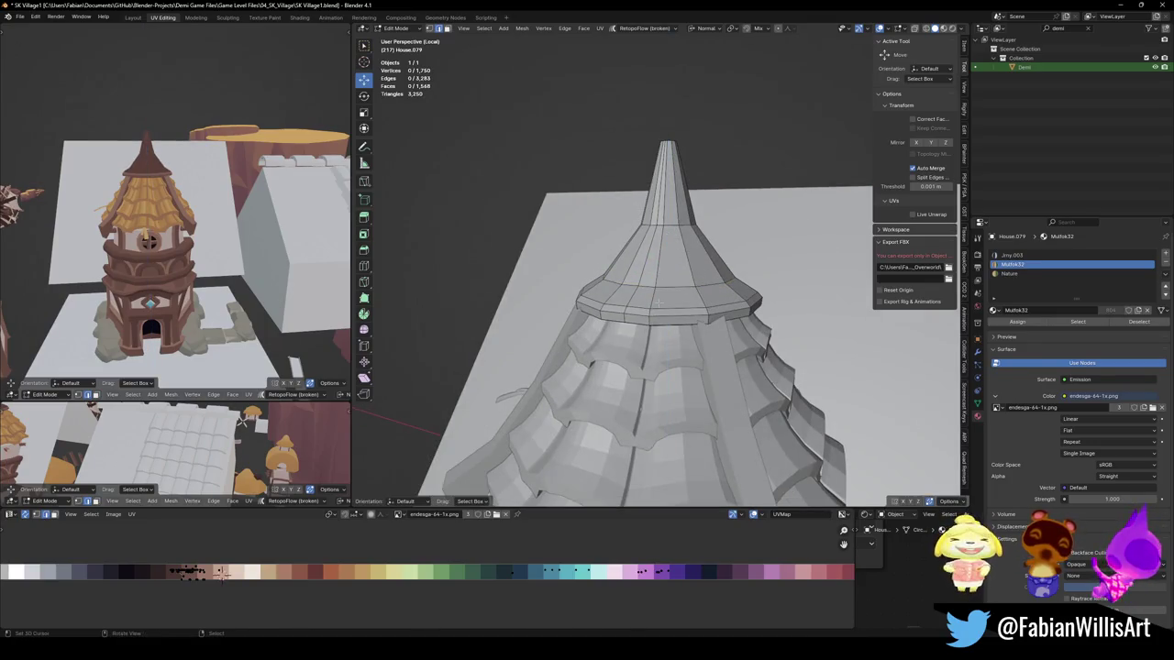
scroll(665, 318, "up", 2)
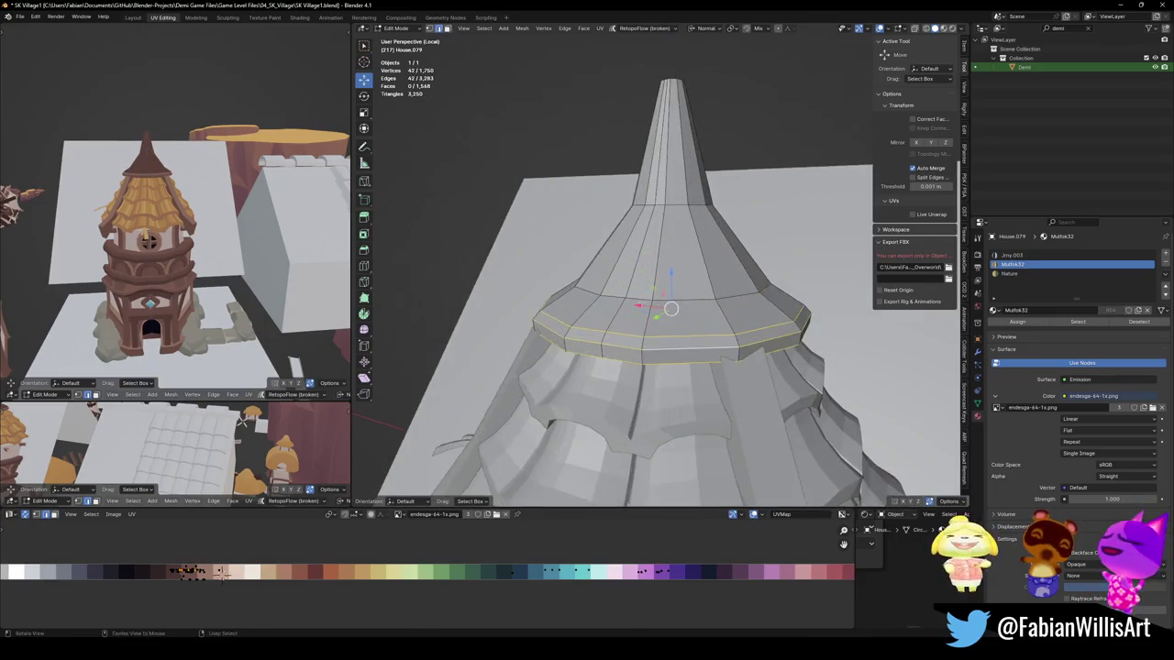
left_click(701, 208, "alt+shift")
middle_click_drag(701, 208, 700, 198)
key("q")
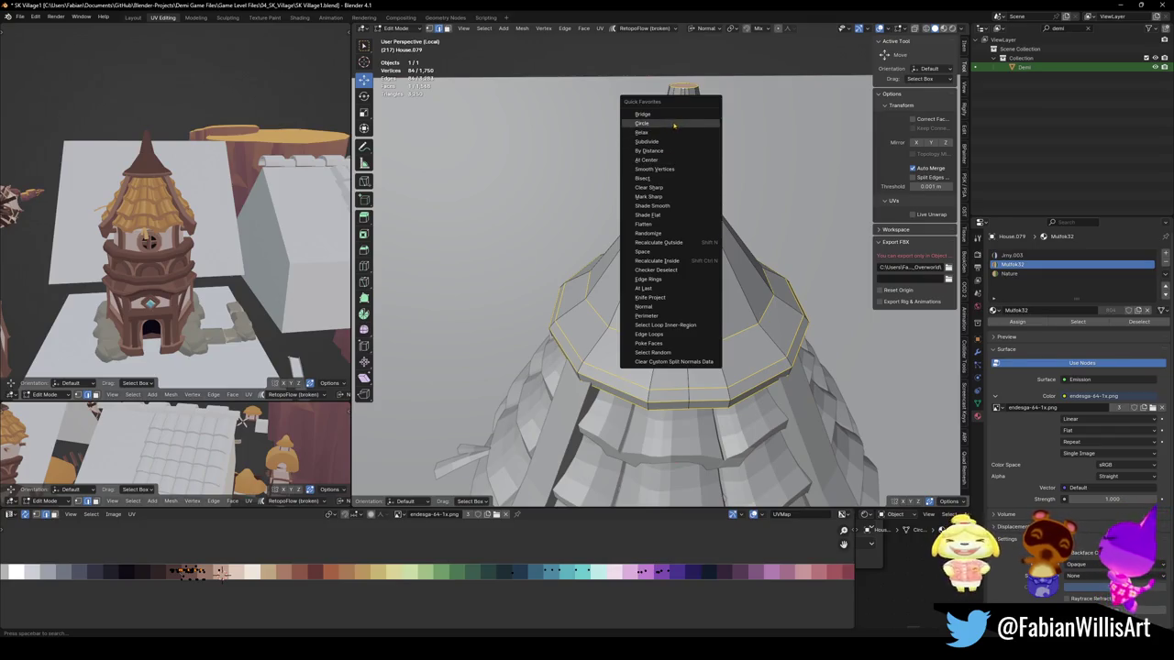
left_click(674, 124)
mouse_move(674, 126)
middle_mouse_down()
mouse_move(699, 204)
mouse_move(626, 257)
middle_mouse_up()
key("q")
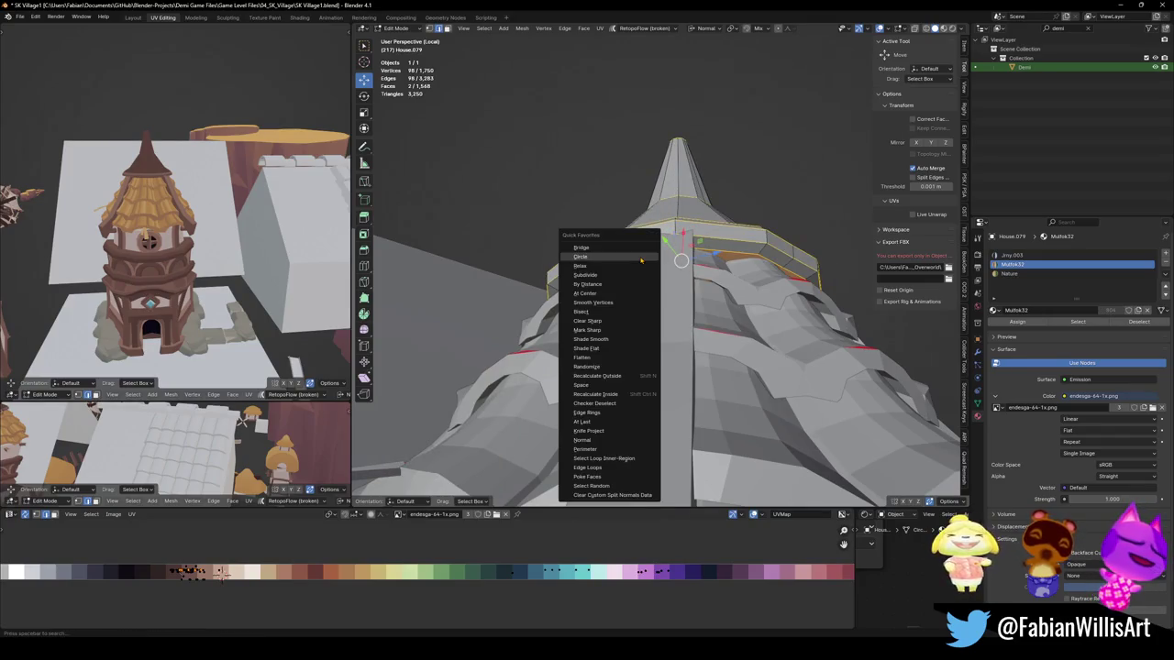
left_click(640, 262)
mouse_move(640, 261)
middle_mouse_down()
mouse_move(715, 250)
mouse_move(724, 261)
middle_mouse_up()
key("ctrl+s")
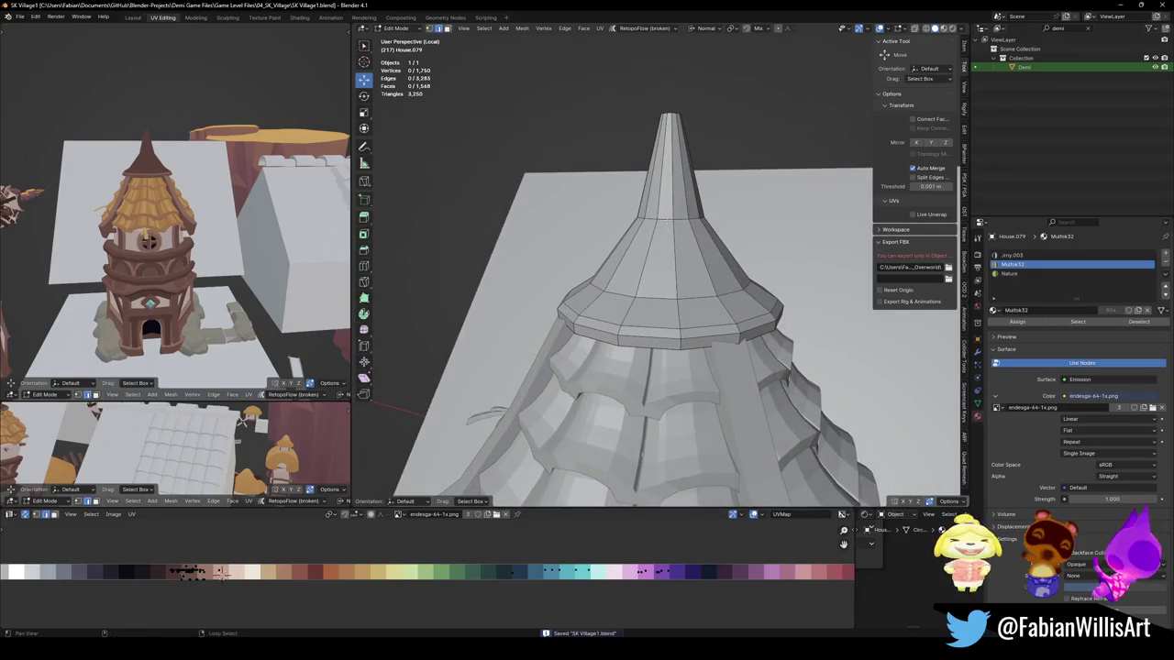
Step: Slide an edge loop down near the spire base, return to Object Mode, delete an object
key("l")
key("ctrl+b")
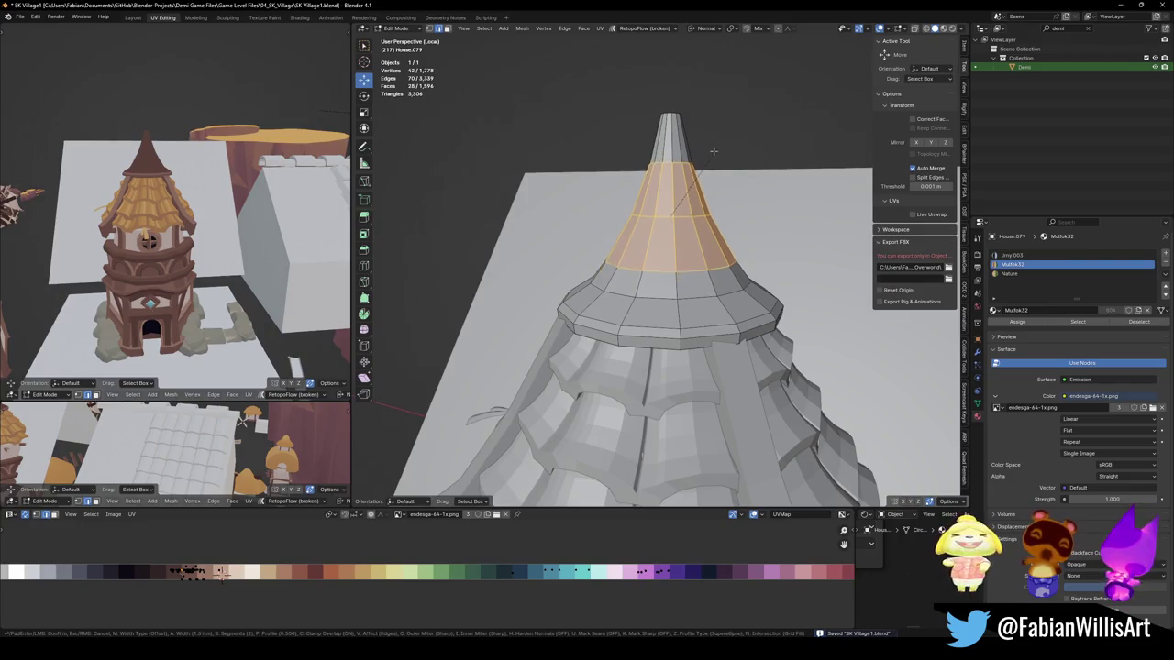
right_click(724, 145)
left_click(717, 167)
middle_click_drag(717, 167, 663, 275)
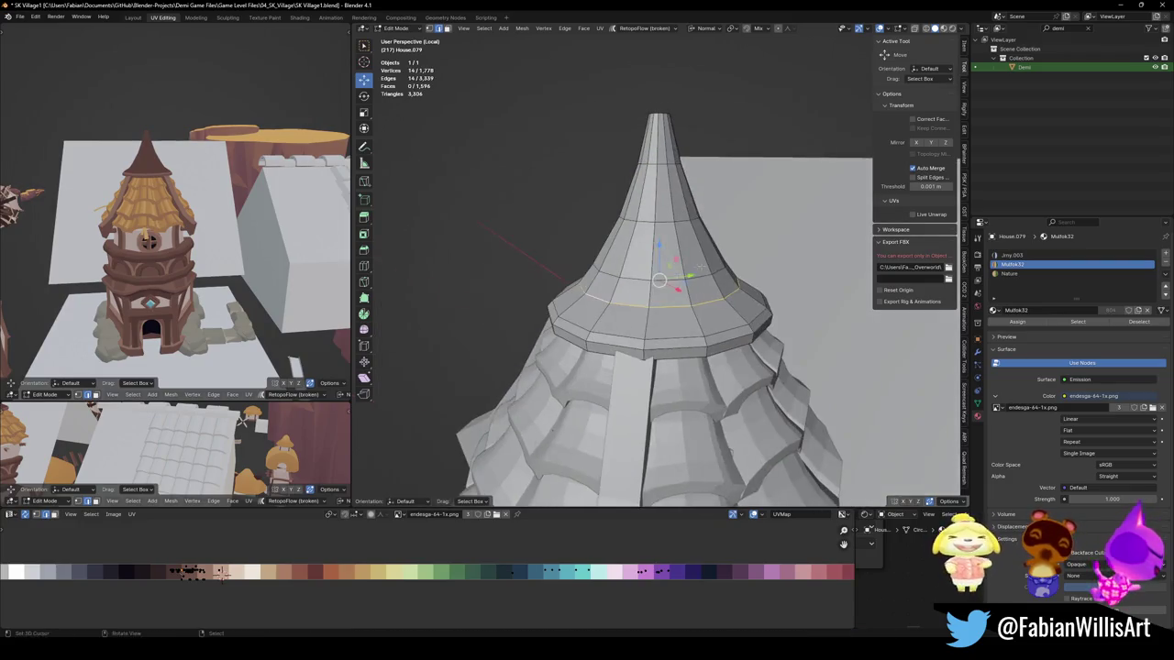
left_click(702, 265, "alt")
key("g")
key("g")
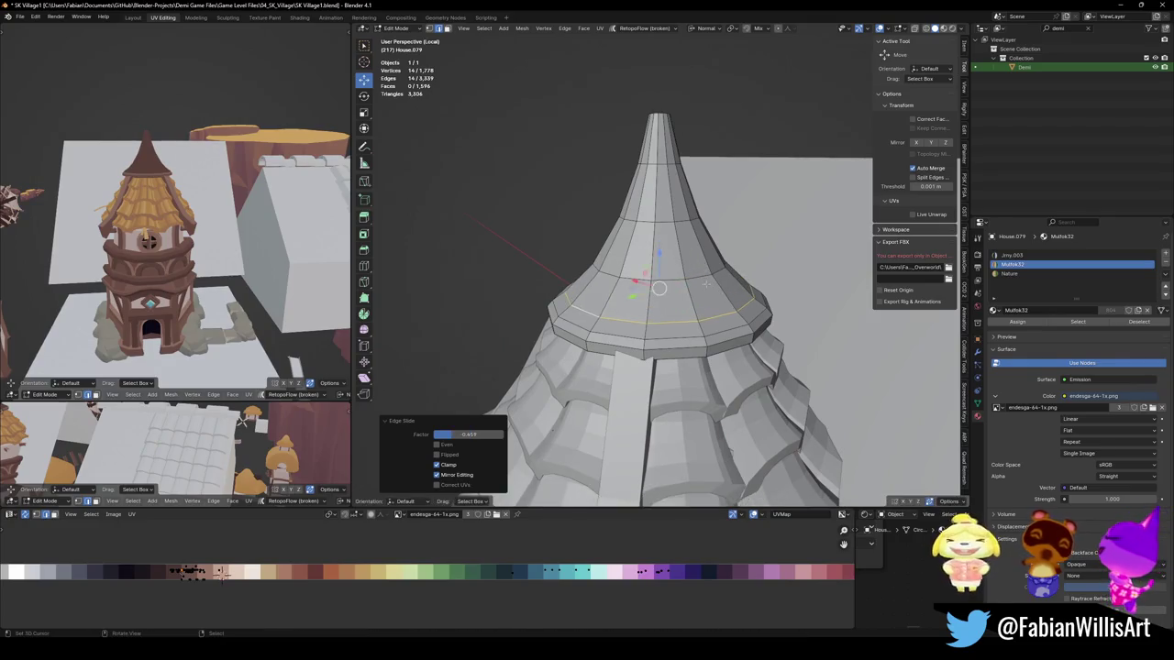
key("alt+a")
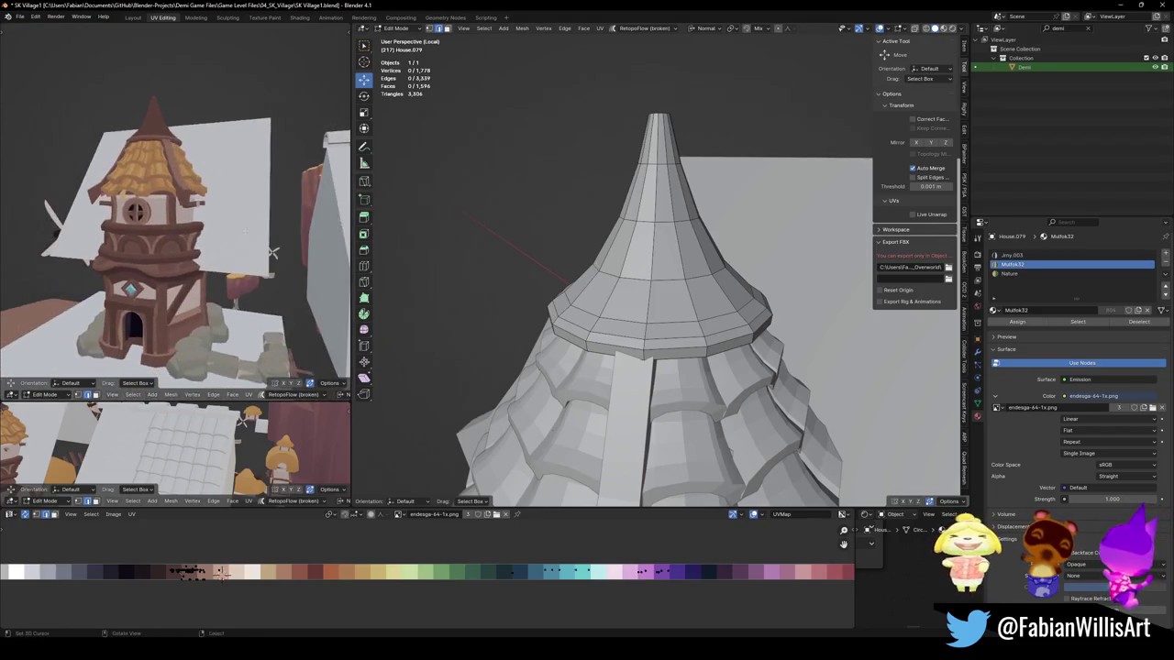
key("Tab")
key("Delete")
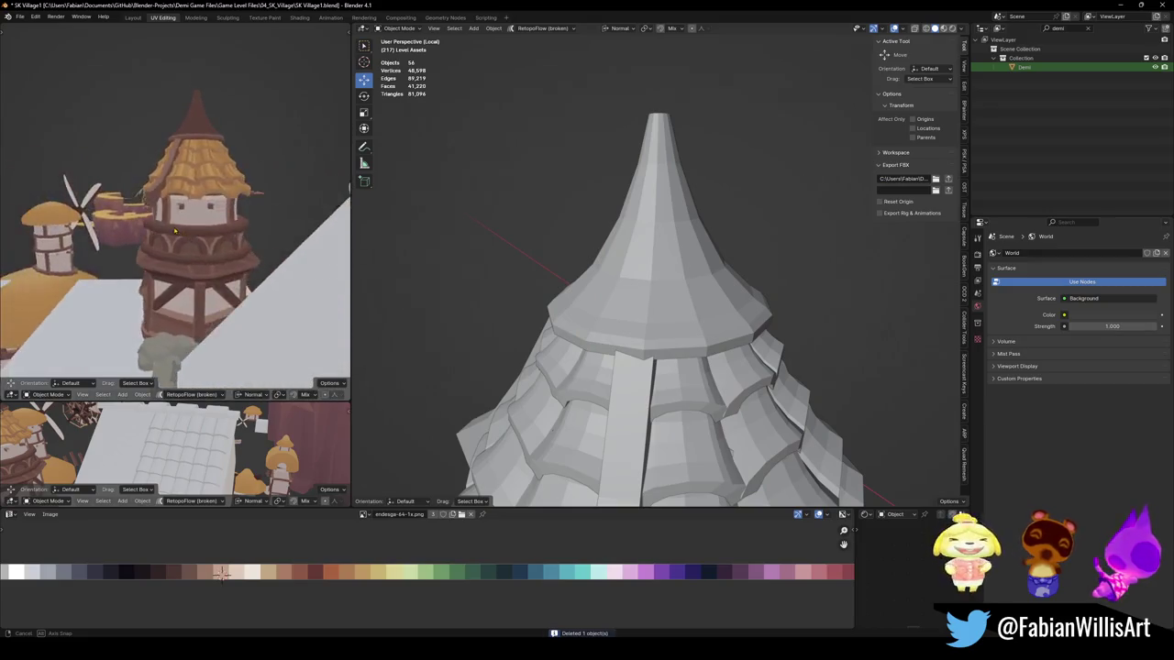
Step: Zoom out to frame the tower top and save SK Village1.blend
mouse_move(242, 217)
middle_mouse_down()
mouse_move(272, 204)
mouse_move(221, 209)
middle_mouse_up()
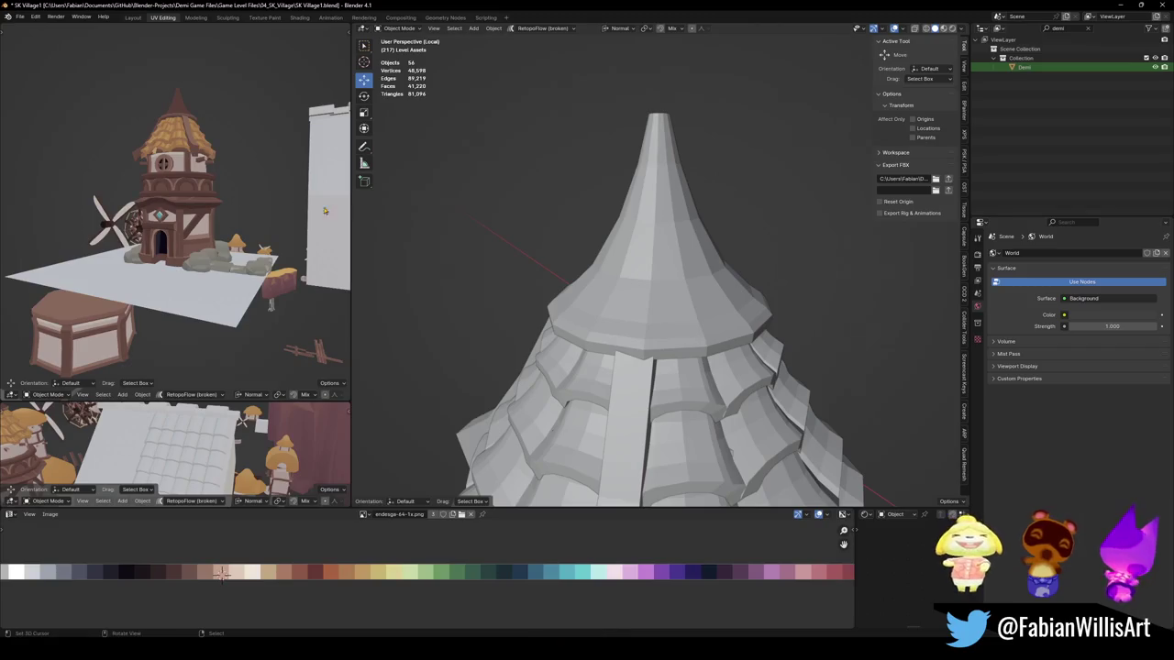
scroll(737, 281, "down", 5)
middle_click_drag(715, 266, 666, 225, "shift")
scroll(667, 225, "down", 4)
scroll(642, 266, "up", 2)
key("ctrl+s")
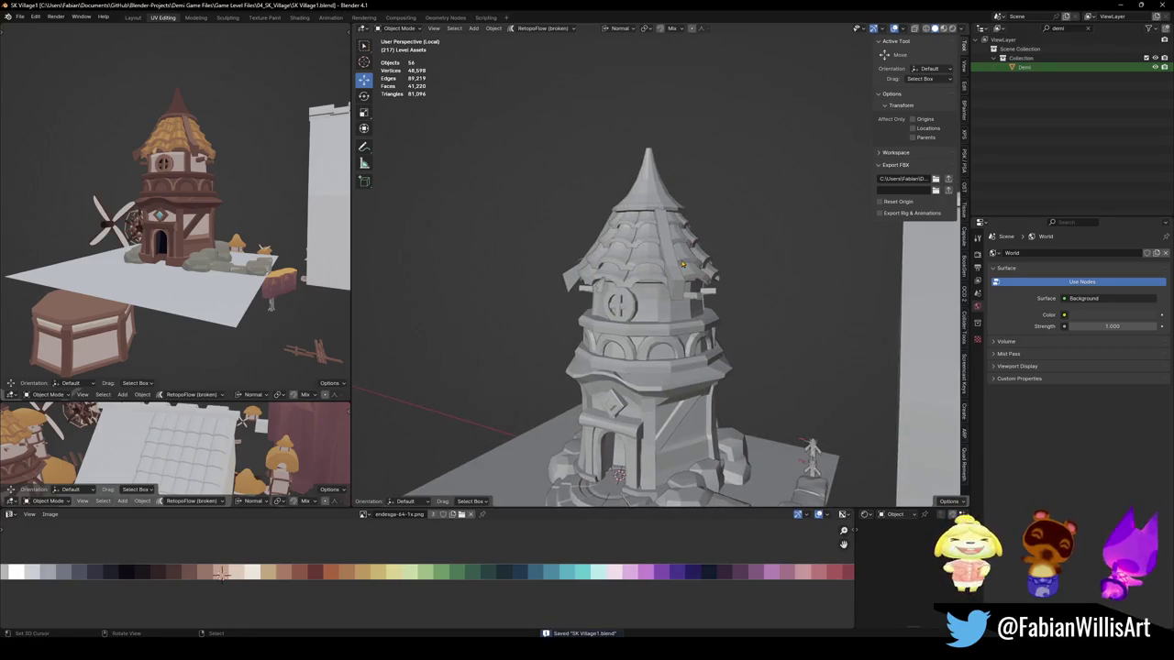
Step: Select the tower body House.079 and enter Edit Mode near its round window
scroll(682, 264, "up", 2)
scroll(682, 264, "up", 1)
middle_click_drag(266, 197, 208, 188)
scroll(639, 350, "up", 1)
left_click(653, 326)
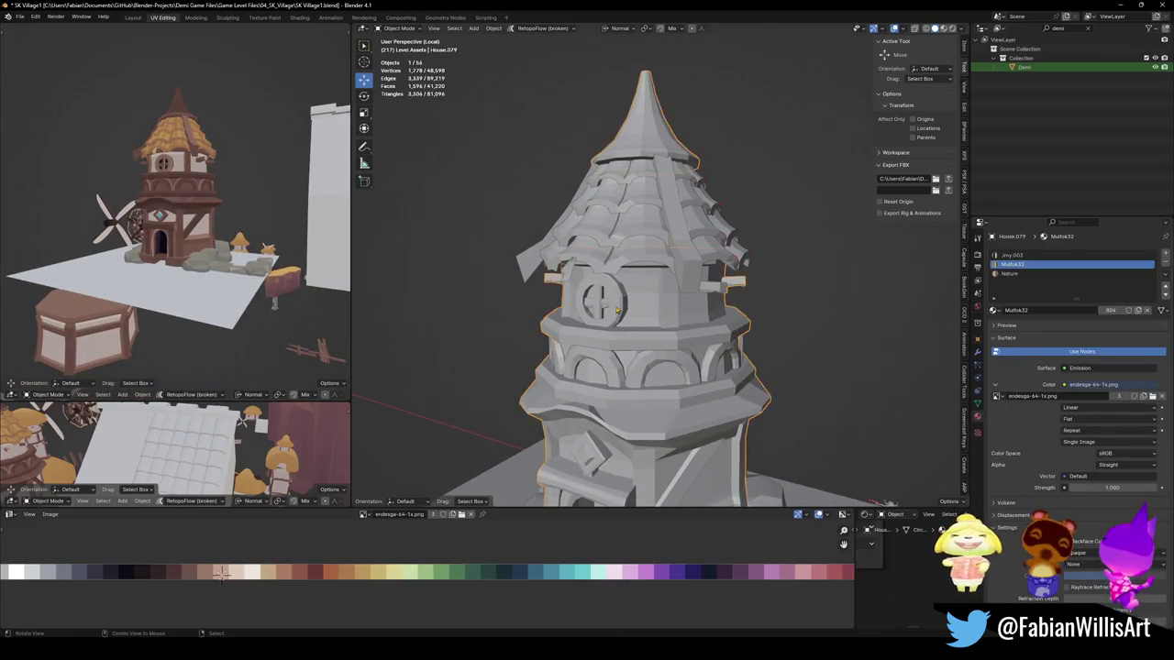
scroll(669, 300, "up", 2)
scroll(685, 295, "up", 2)
key("Tab")
scroll(700, 298, "up", 1)
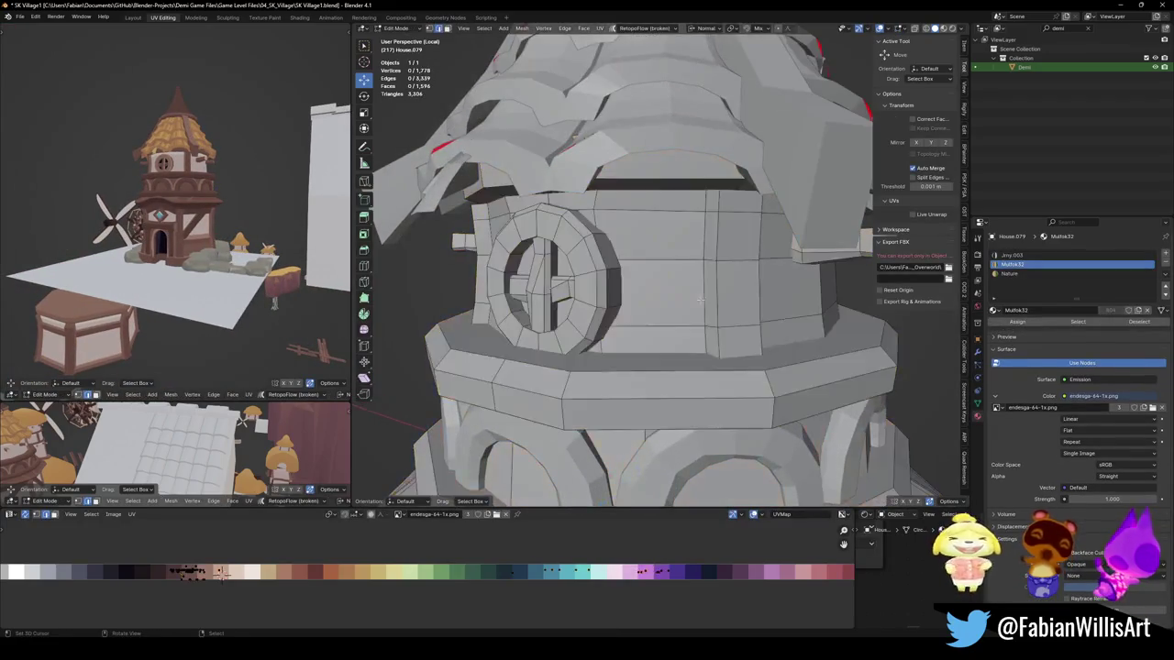
Step: Select the round window ring on the tower's upper wall in Edit Mode
key("l")
middle_click_drag(690, 296, 623, 266)
key("alt+a")
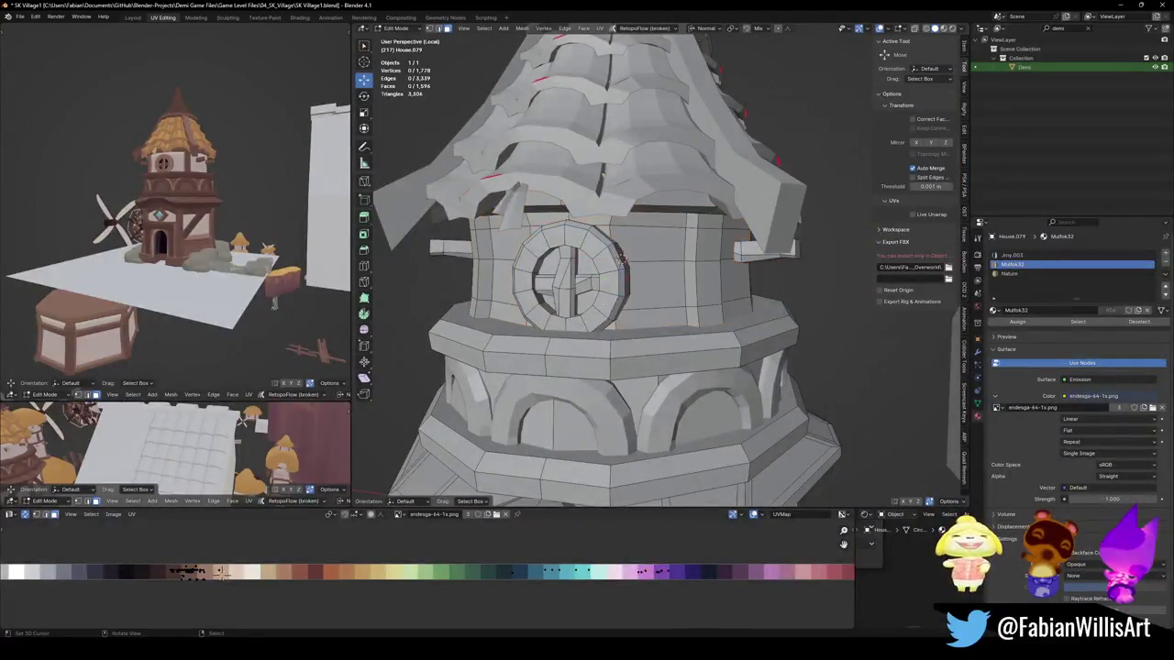
key("z")
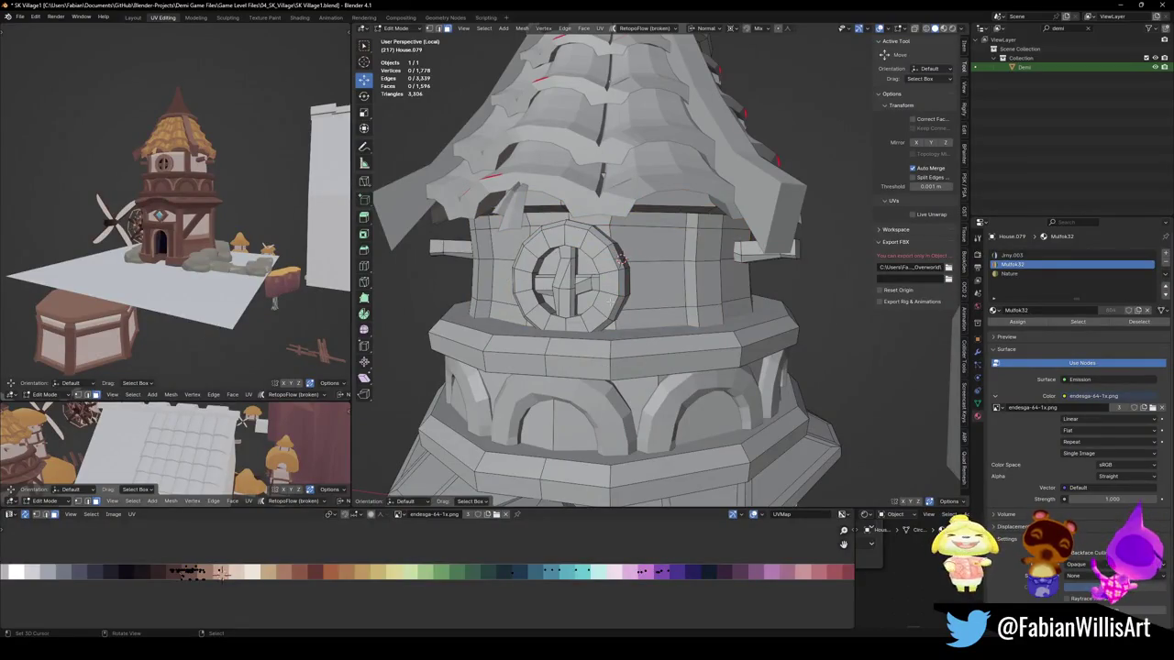
key("l")
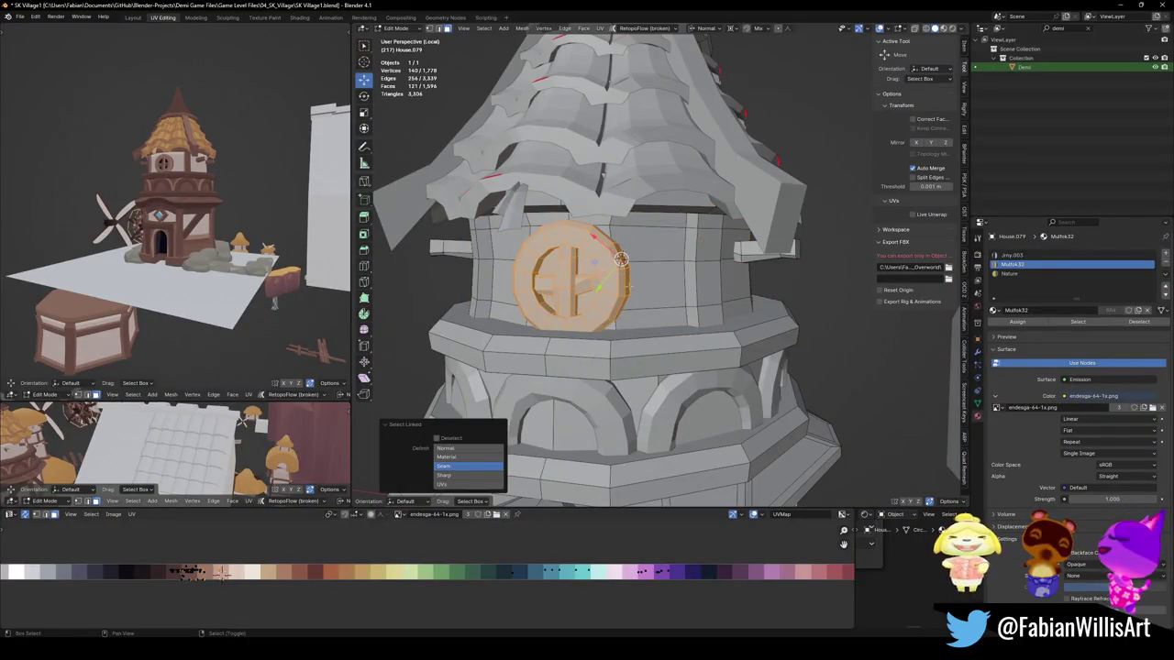
scroll(643, 289, "down", 3)
middle_click_drag(655, 307, 648, 248)
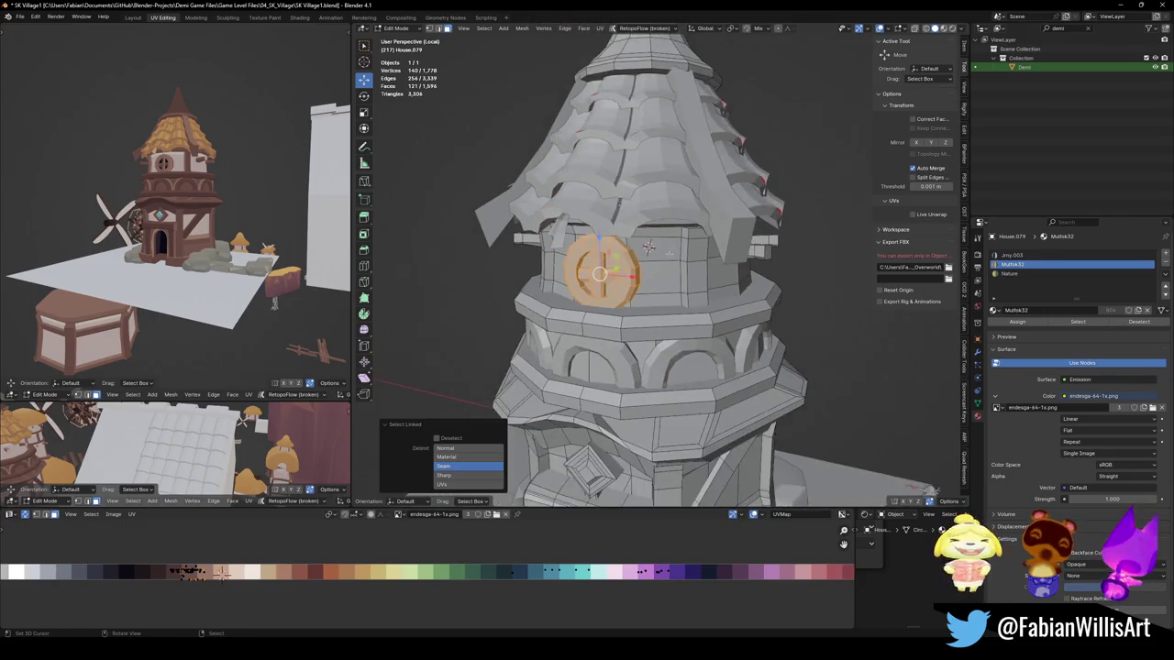
Step: Duplicate the window ring and rotate the copy around the tower on Z
key("period")
key("shift+d")
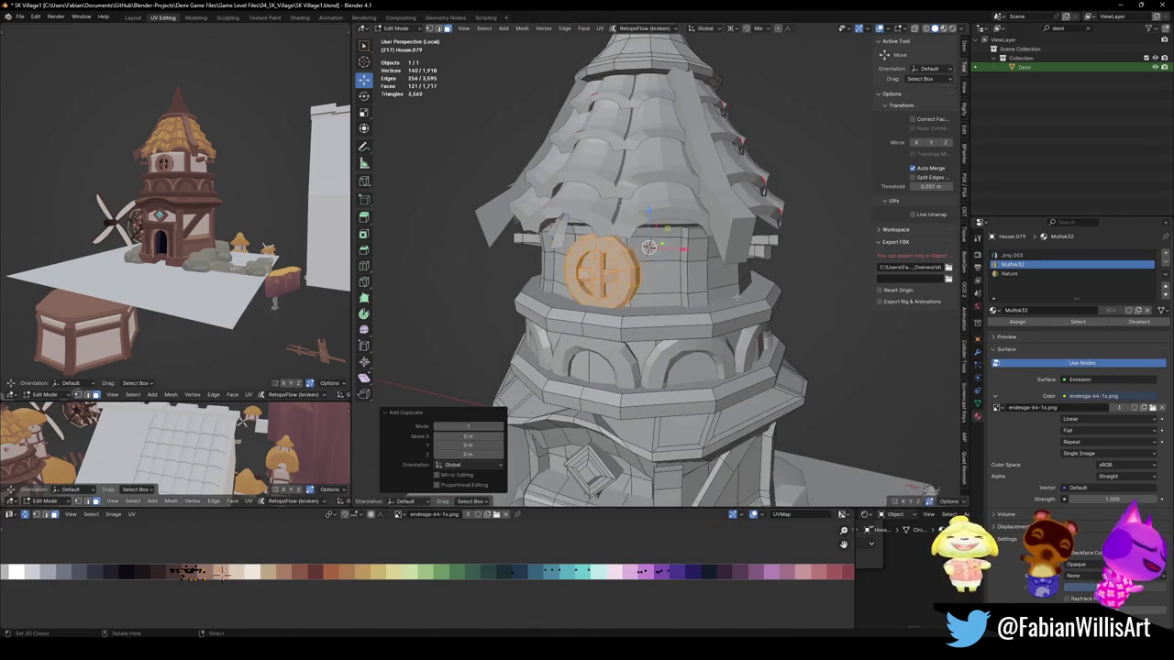
key("r")
key("z")
left_click(700, 187)
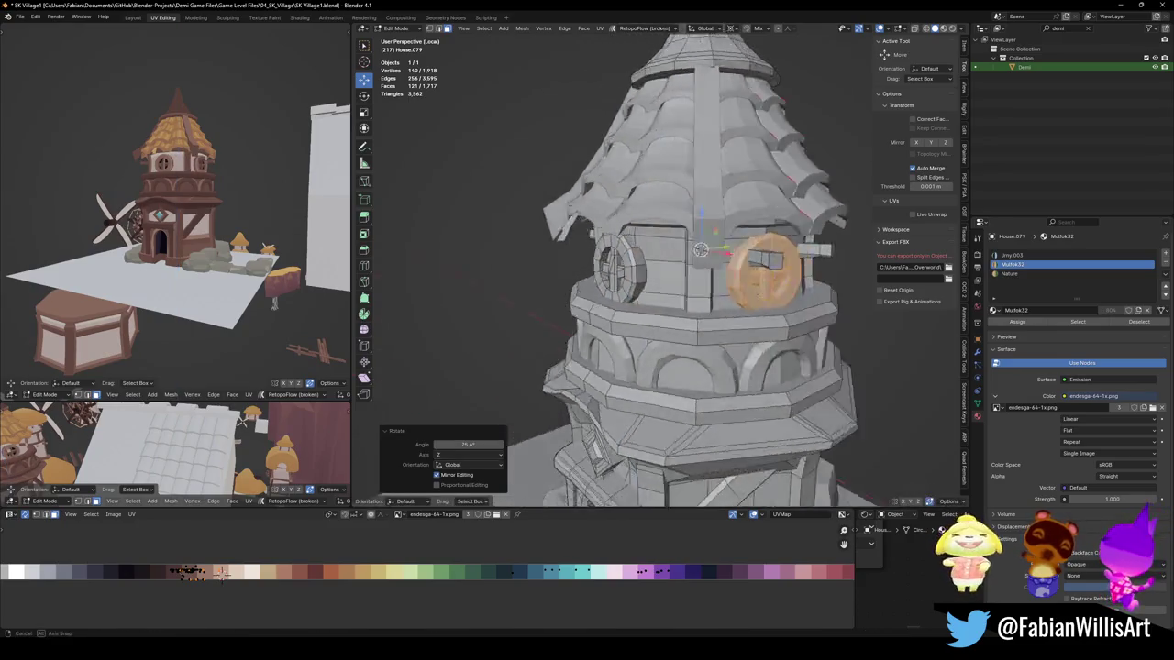
middle_click_drag(700, 193, 691, 243)
key("r")
key("z")
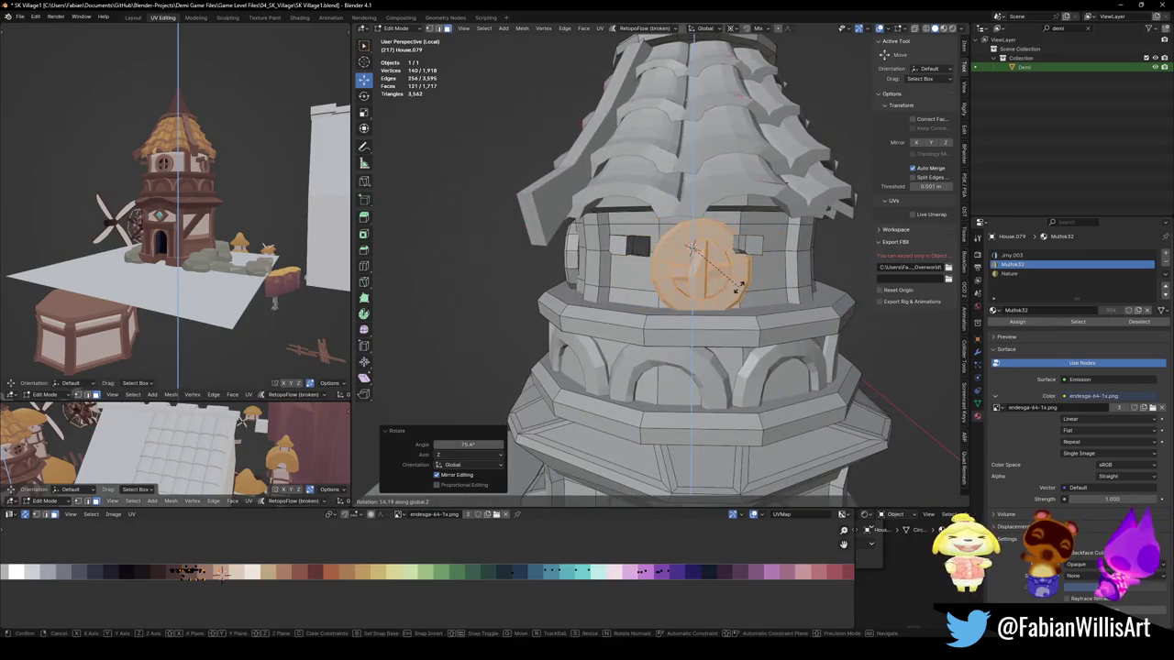
left_click(738, 287)
mouse_move(738, 287)
middle_mouse_down()
mouse_move(704, 271)
mouse_move(724, 238)
middle_mouse_up()
Step: Add more rotated window copies around the tower, one turned about 90°
key("shift+d")
key("Escape")
key("r")
key("z")
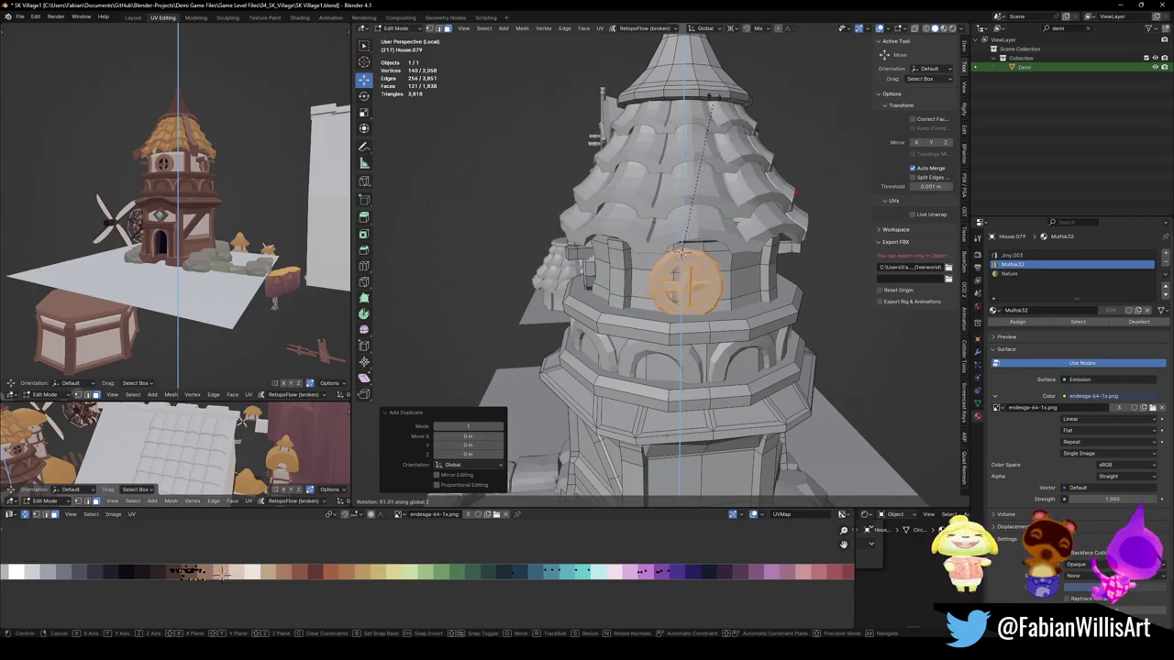
middle_click_drag(682, 254, 745, 214)
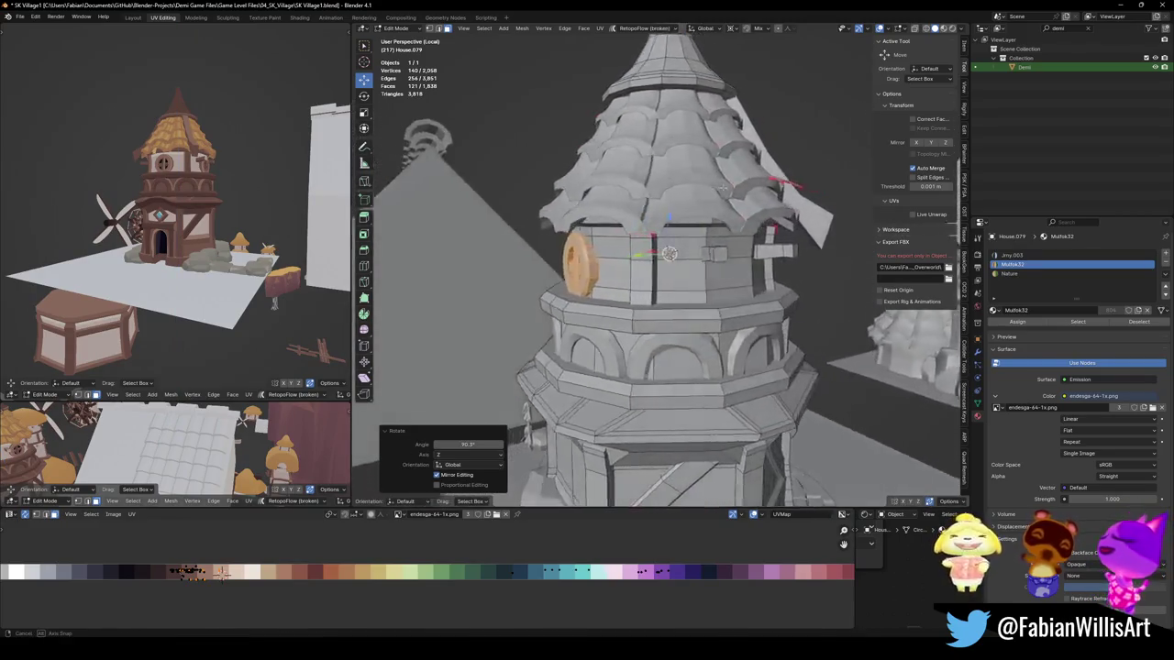
key("shift+d")
key("r")
key("z")
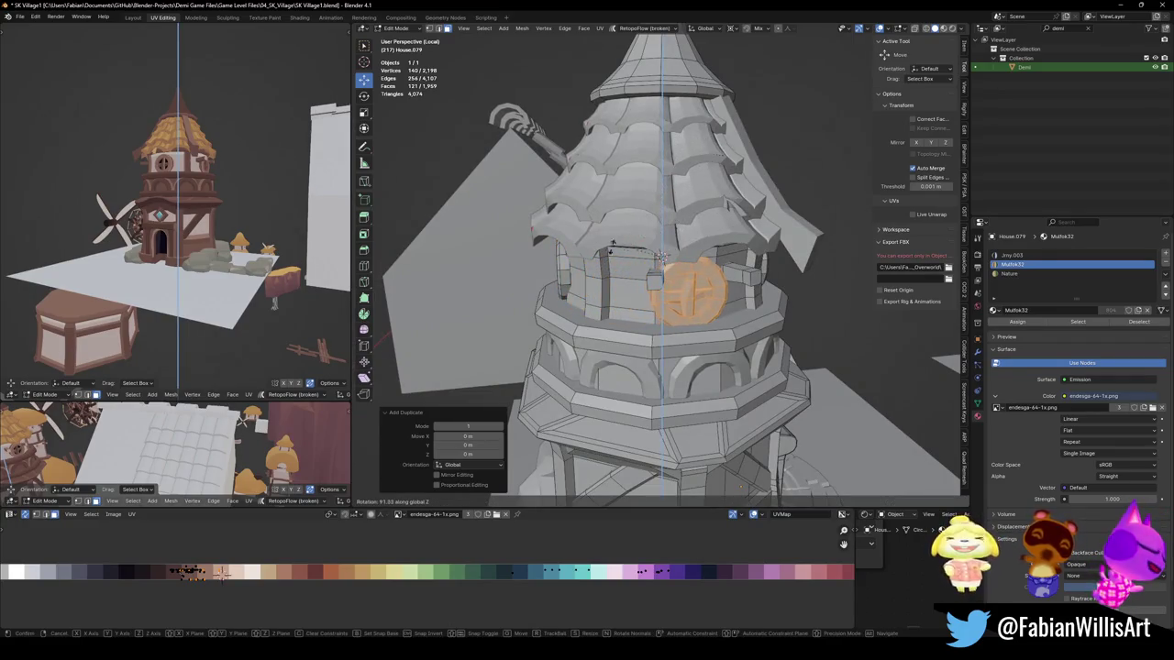
left_click(621, 236)
middle_click_drag(274, 303, 293, 253)
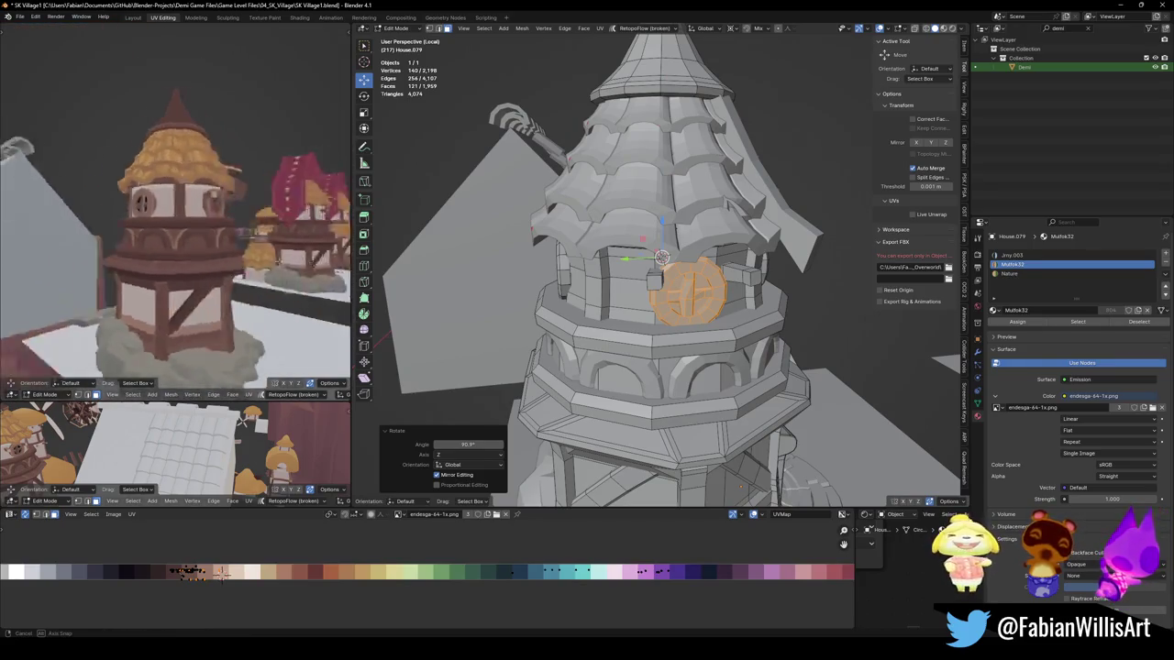
middle_click_drag(294, 253, 275, 275)
Step: Select the leftover linked window-side blocks and delete them
mouse_move(792, 351)
middle_mouse_down()
mouse_move(800, 356)
mouse_move(789, 348)
middle_mouse_up()
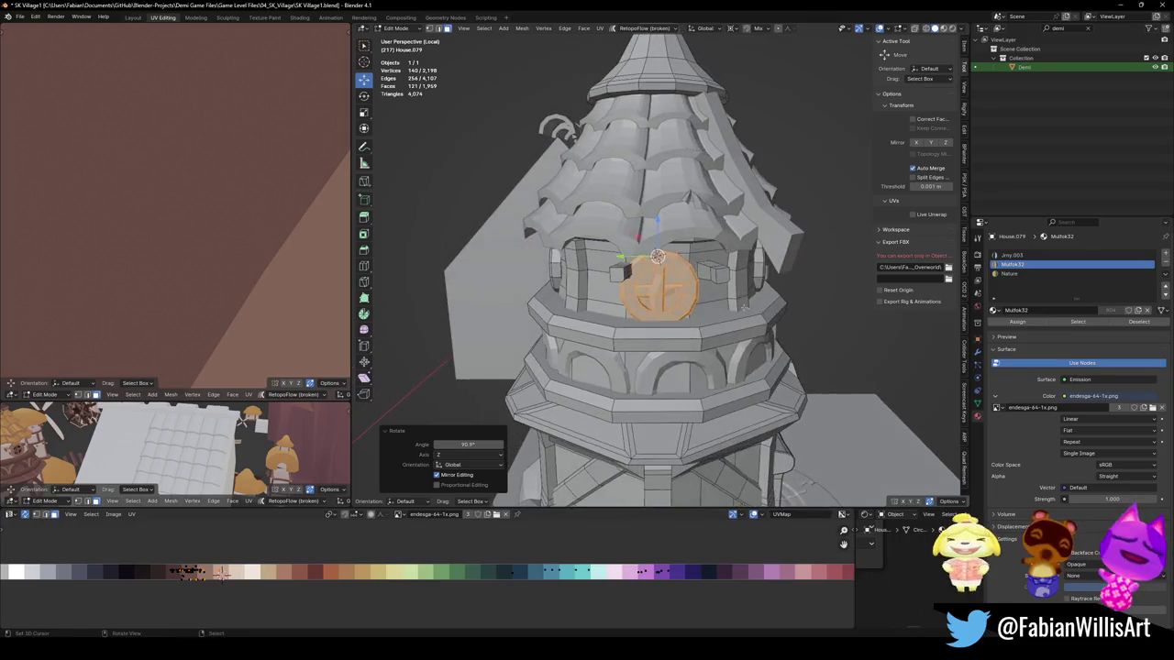
scroll(748, 280, "up", 3)
key("alt+a")
key("l")
key("l")
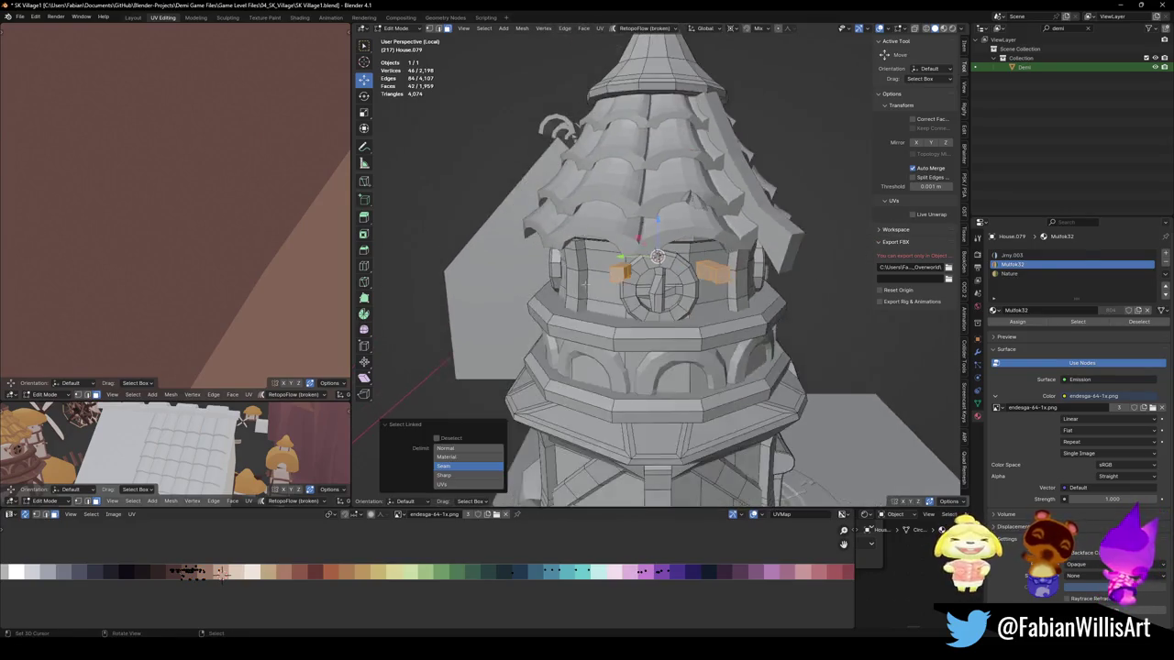
middle_click_drag(592, 280, 550, 302)
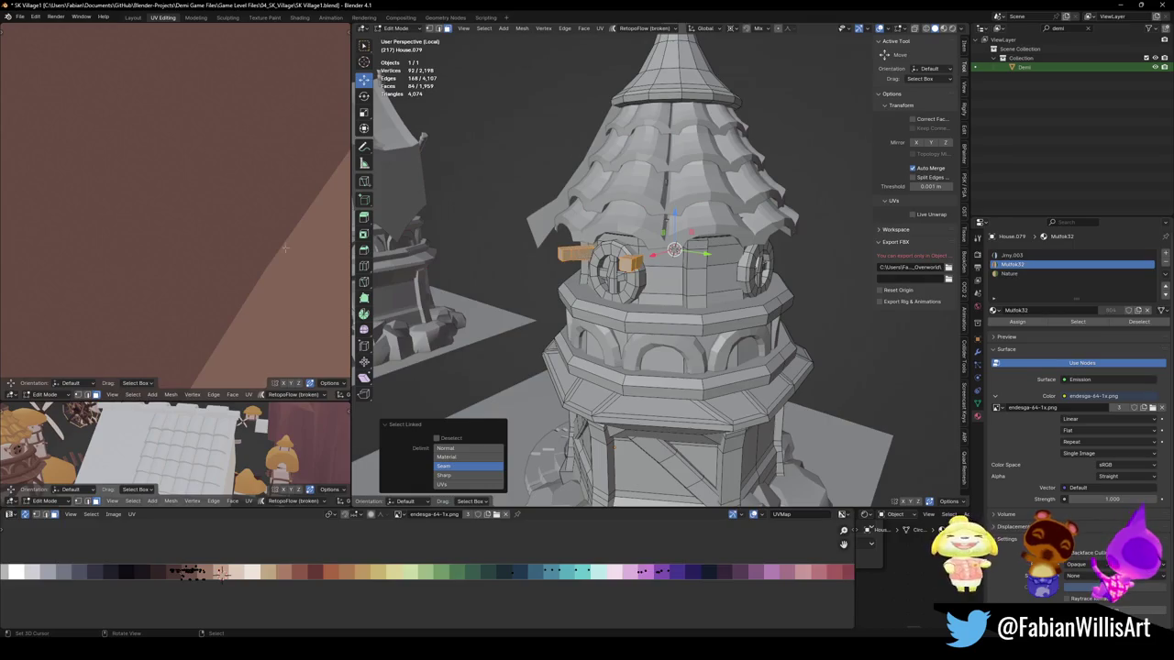
scroll(284, 247, "down", 8)
key("x")
left_click(240, 241)
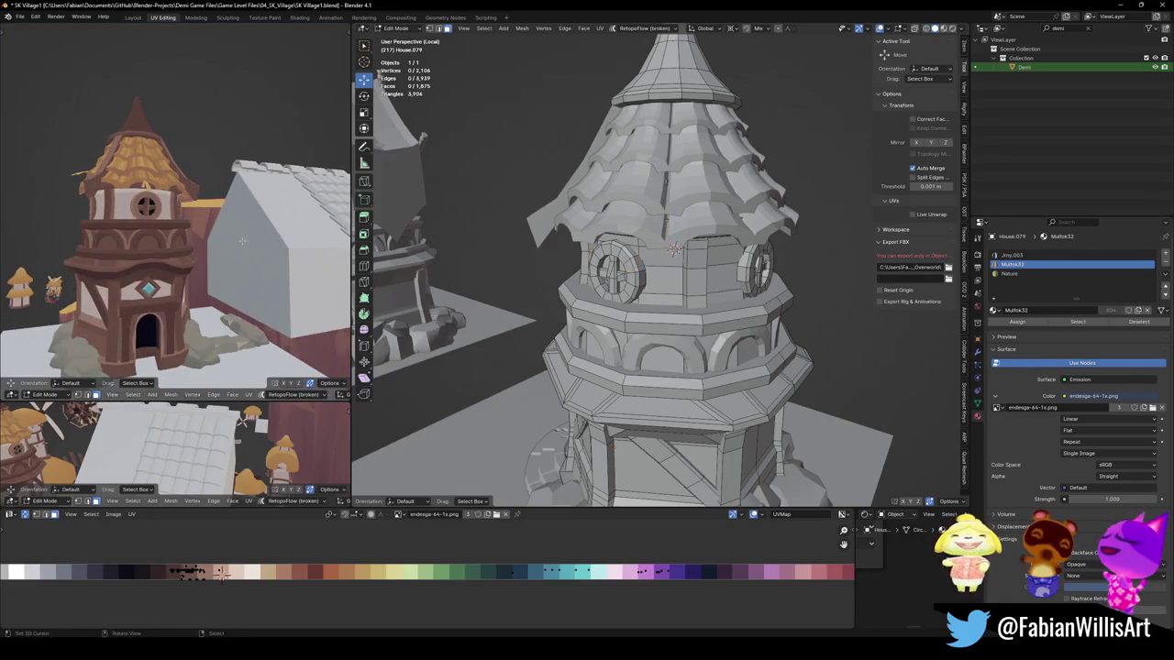
mouse_move(242, 240)
middle_mouse_down()
mouse_move(234, 229)
mouse_move(257, 261)
mouse_move(245, 260)
mouse_move(273, 265)
middle_mouse_up()
scroll(234, 215, "up", 6)
scroll(223, 229, "down", 6)
Step: Save SK Village1.blend and return to Object Mode
key("ctrl+s")
scroll(268, 273, "up", 3)
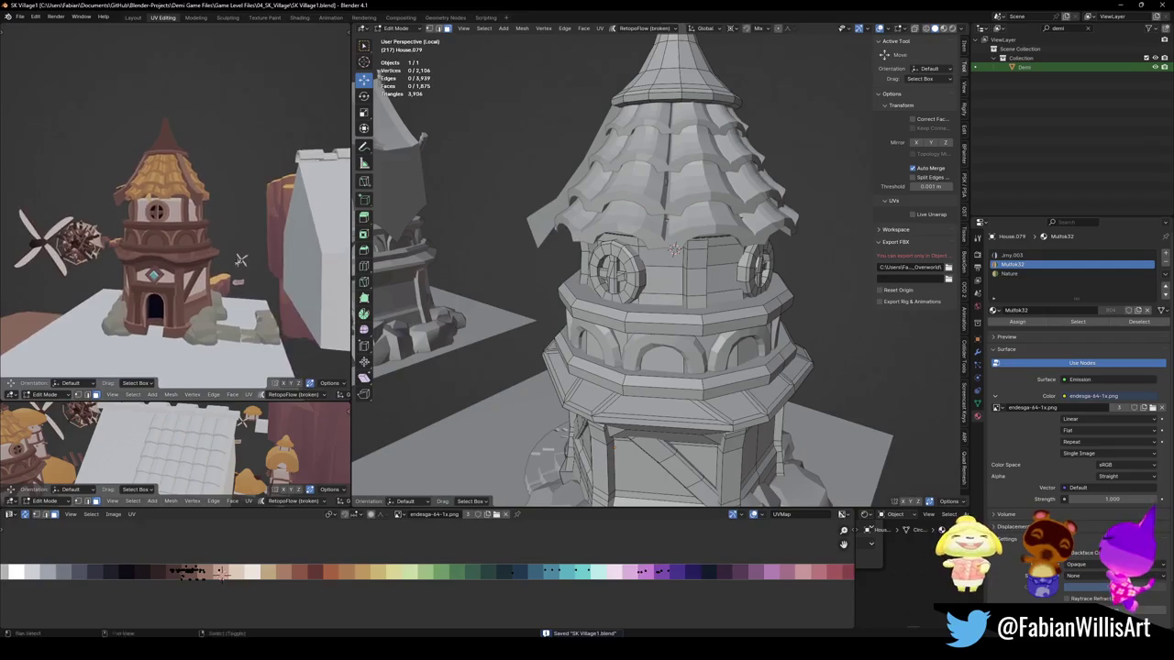
key("Tab")
scroll(651, 266, "up", 5)
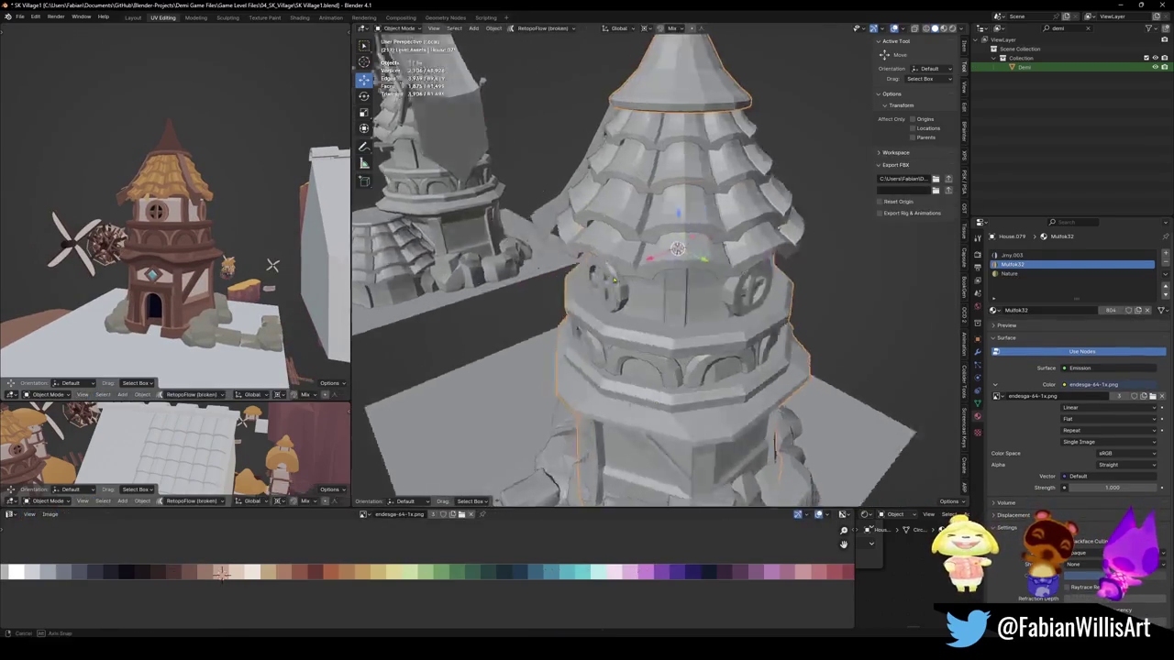
Step: Duplicate the roof plank's geometry and rotate the copy around Z
left_click(616, 261)
middle_click_drag(616, 261, 641, 280)
key("Tab")
key("shift+d")
right_click(642, 280)
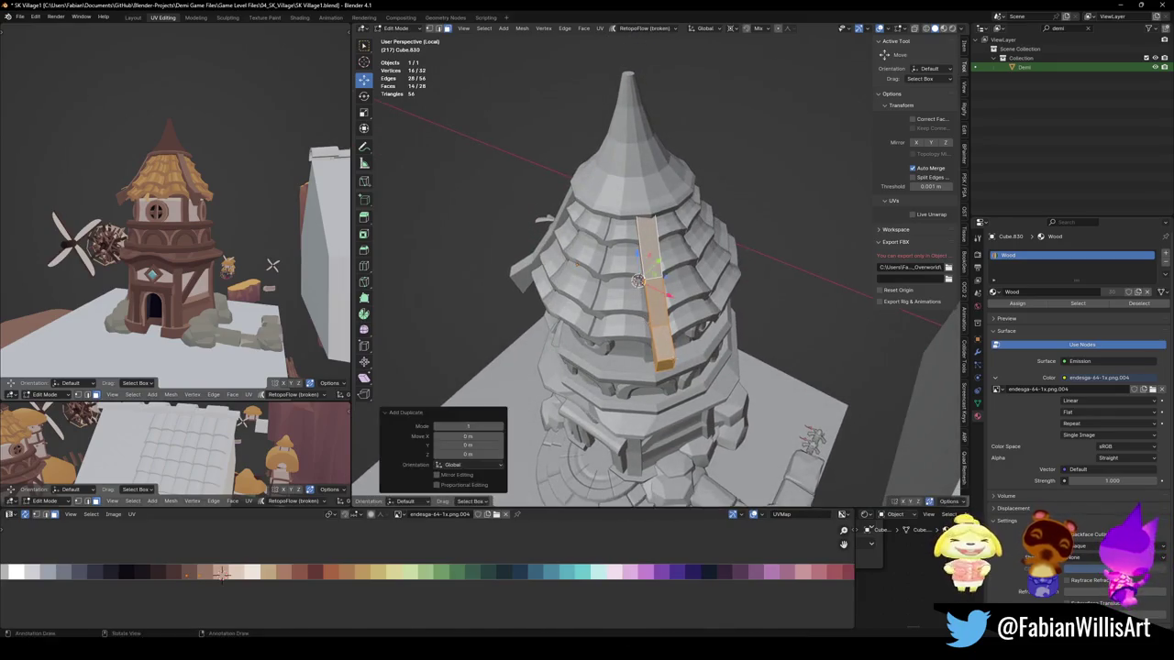
key("r")
key("z")
left_click(727, 266)
middle_click_drag(727, 266, 679, 275)
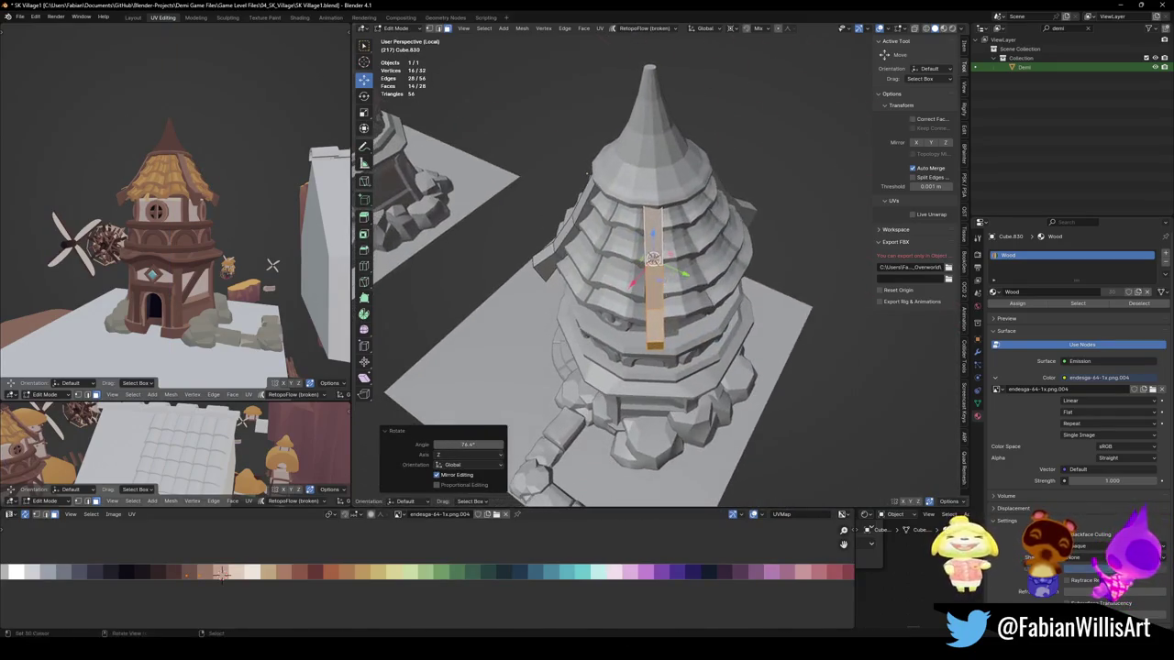
key("r")
key("z")
left_click(674, 308)
mouse_move(674, 307)
middle_mouse_down()
mouse_move(664, 273)
mouse_move(637, 280)
middle_mouse_up()
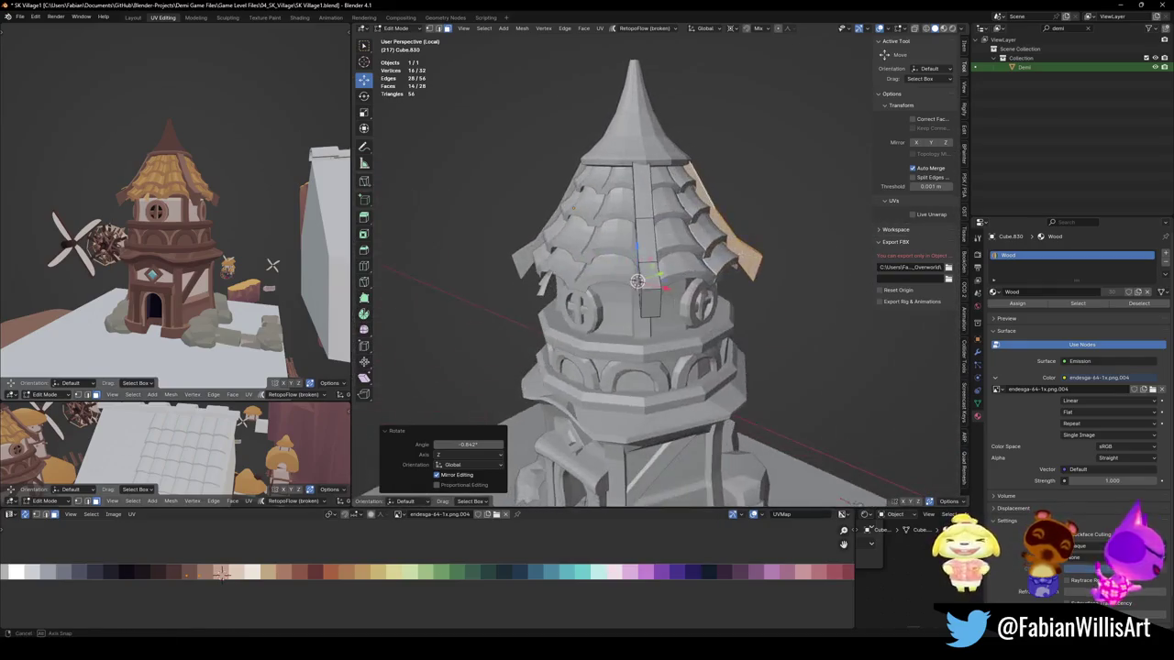
Step: Delete the duplicated plank copy from the roof
middle_click_drag(272, 265, 339, 266)
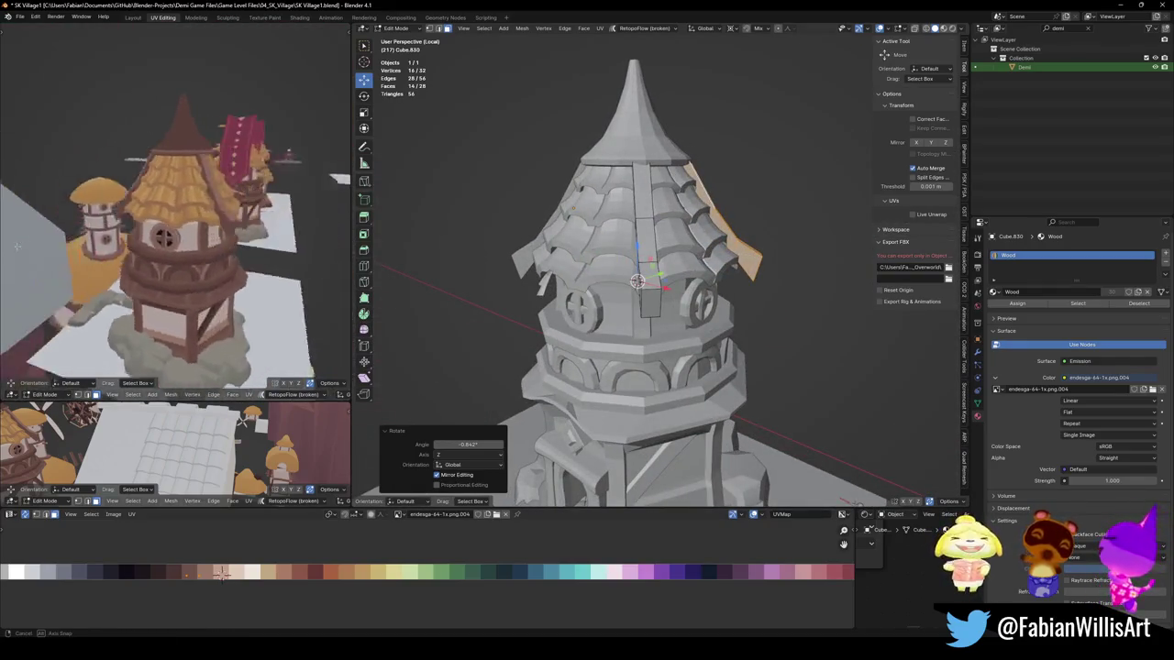
middle_click_drag(794, 263, 559, 200)
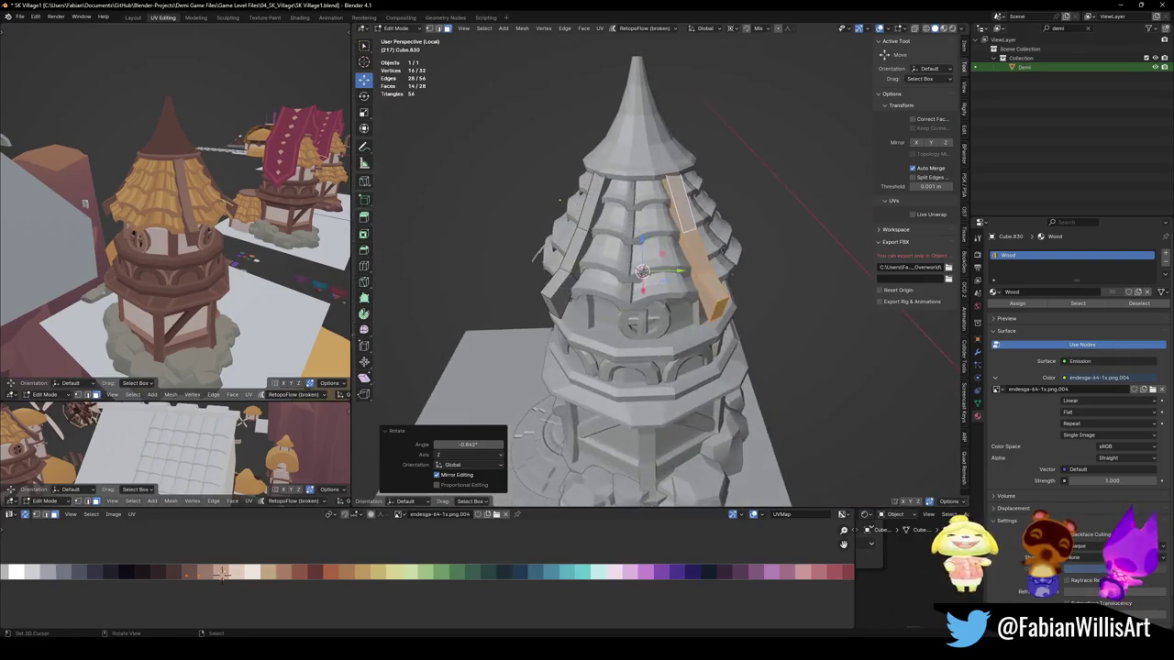
left_click(694, 225)
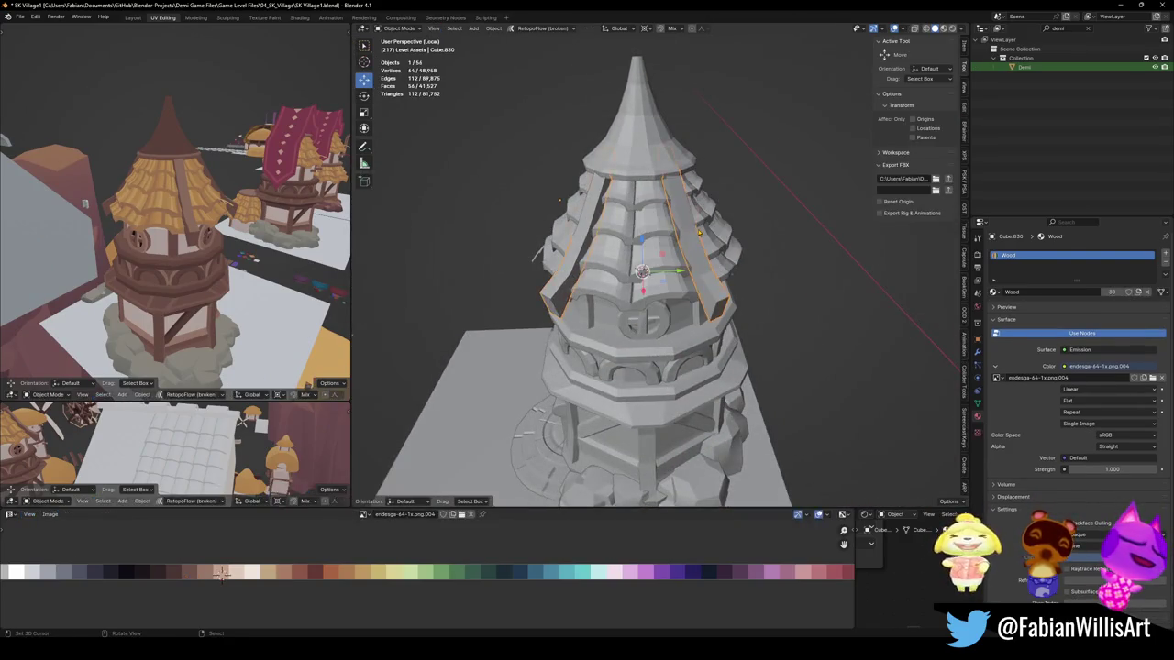
key("x")
left_click(689, 211)
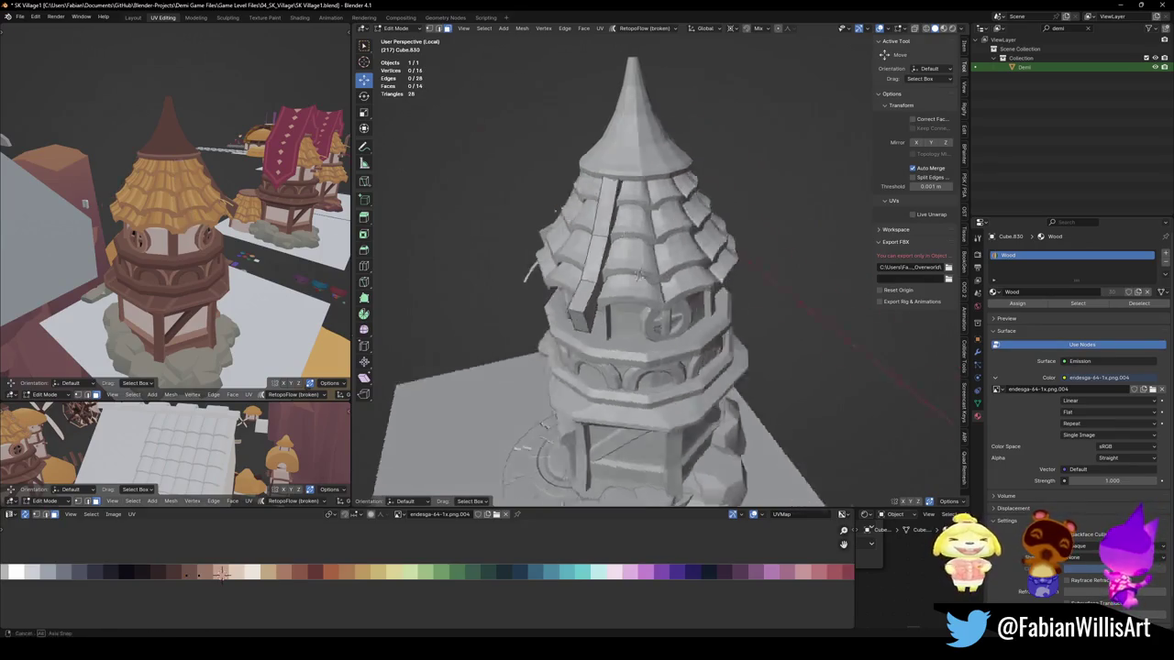
middle_click_drag(689, 214, 771, 244)
Step: Add Y to the plank's Mirror modifier axes and set its origin to the 3D cursor
left_click(978, 353)
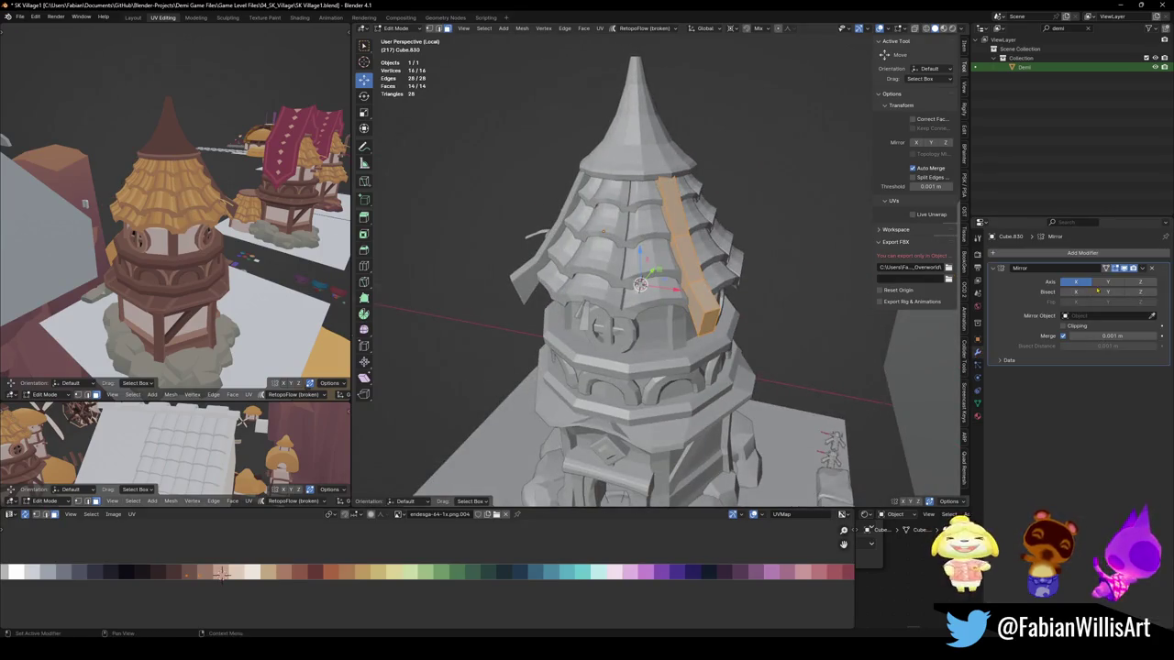
left_click(1107, 283)
key("Tab")
mouse_move(642, 275)
middle_mouse_down()
mouse_move(694, 268)
mouse_move(642, 263)
mouse_move(668, 282)
middle_mouse_up()
key("q")
left_click(694, 264)
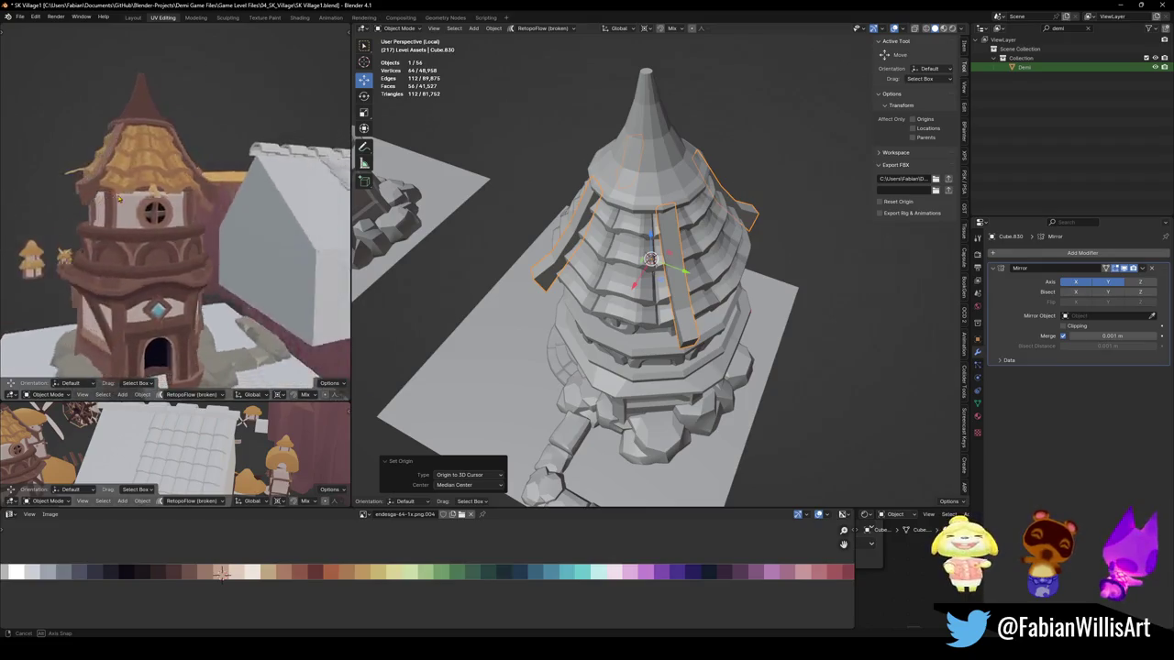
key("Tab")
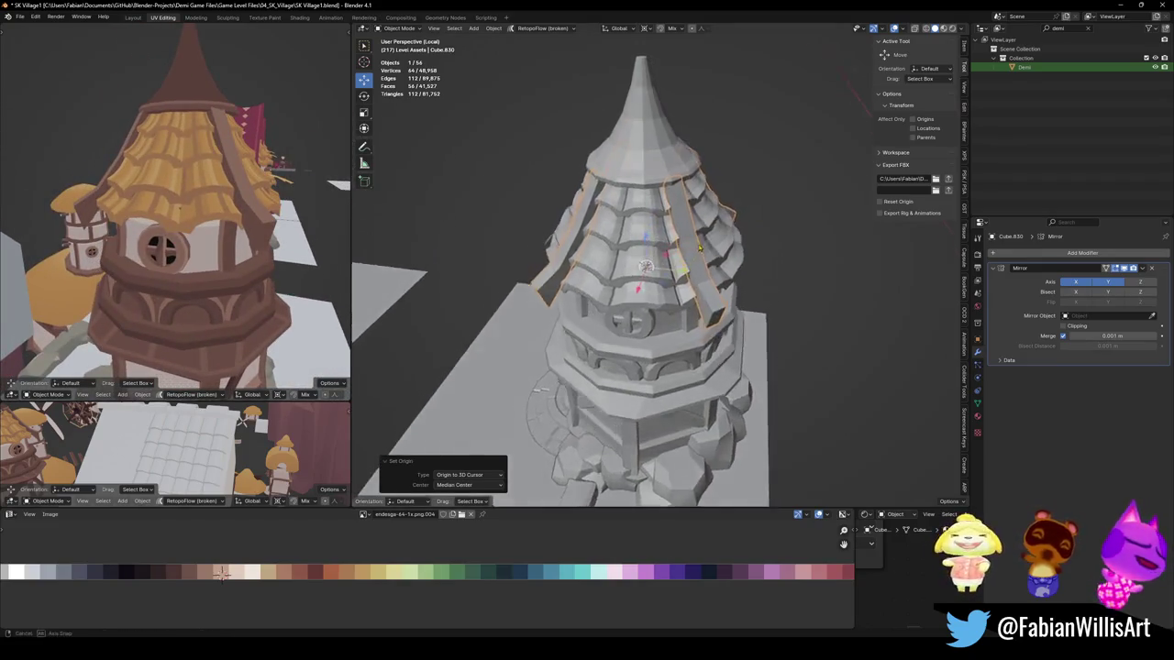
mouse_move(642, 266)
middle_mouse_down()
mouse_move(791, 258)
mouse_move(664, 271)
middle_mouse_up()
Step: Switch to edge selection and move an edge of the beam
left_click(790, 258)
scroll(791, 258, "down", 3)
key("alt+a")
key("alt+z")
key("alt+z")
middle_click_drag(622, 184, 679, 174)
left_click(679, 174)
key("g")
key("g")
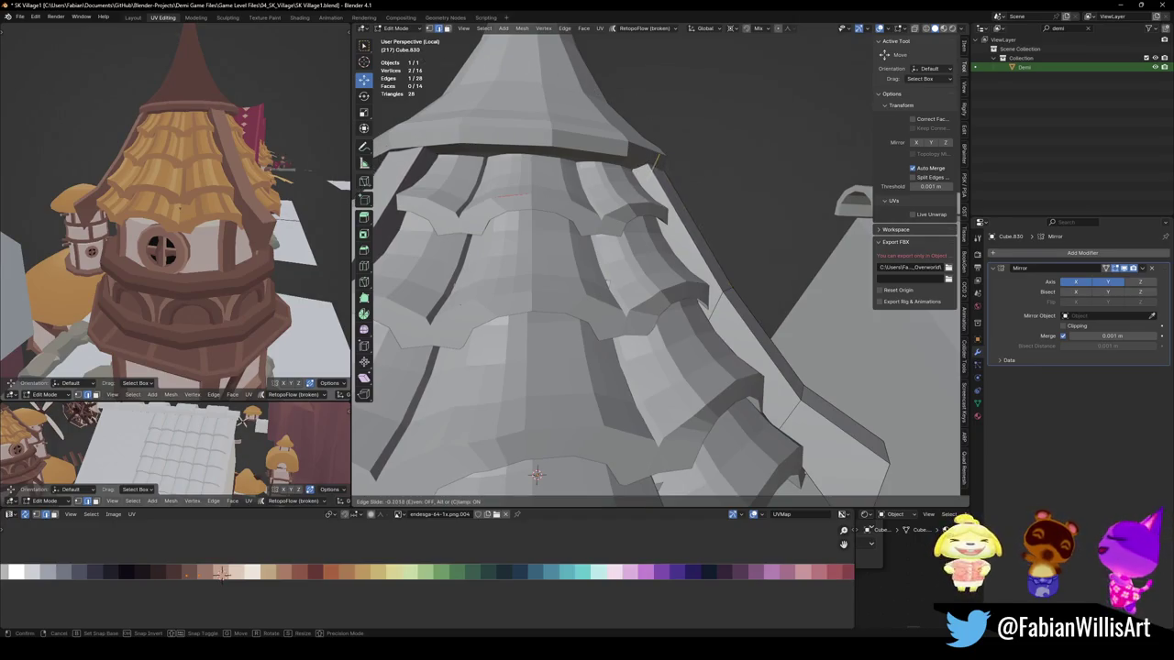
left_click(784, 41)
Step: Push the selected beam edge along its normal, then deselect all
mouse_move(784, 41)
middle_mouse_down()
mouse_move(681, 300)
mouse_move(715, 282)
mouse_move(749, 294)
middle_mouse_up()
key("period")
key("comma")
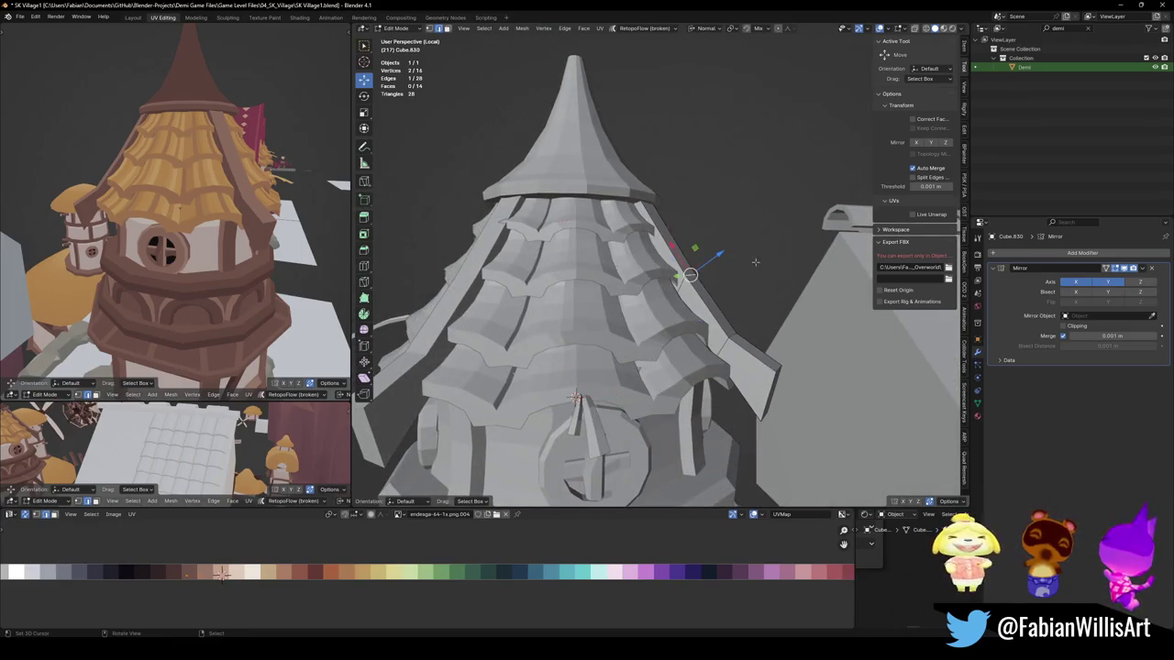
key("ctrl+s")
key("g")
key("z")
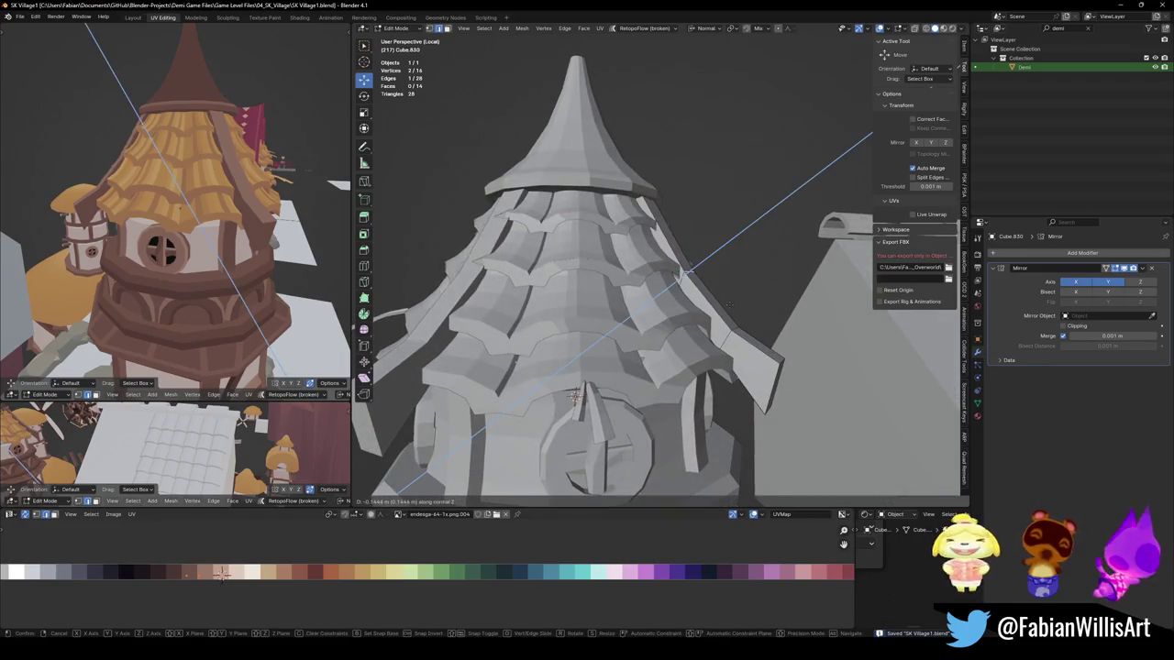
left_click(782, 280)
key("alt+a")
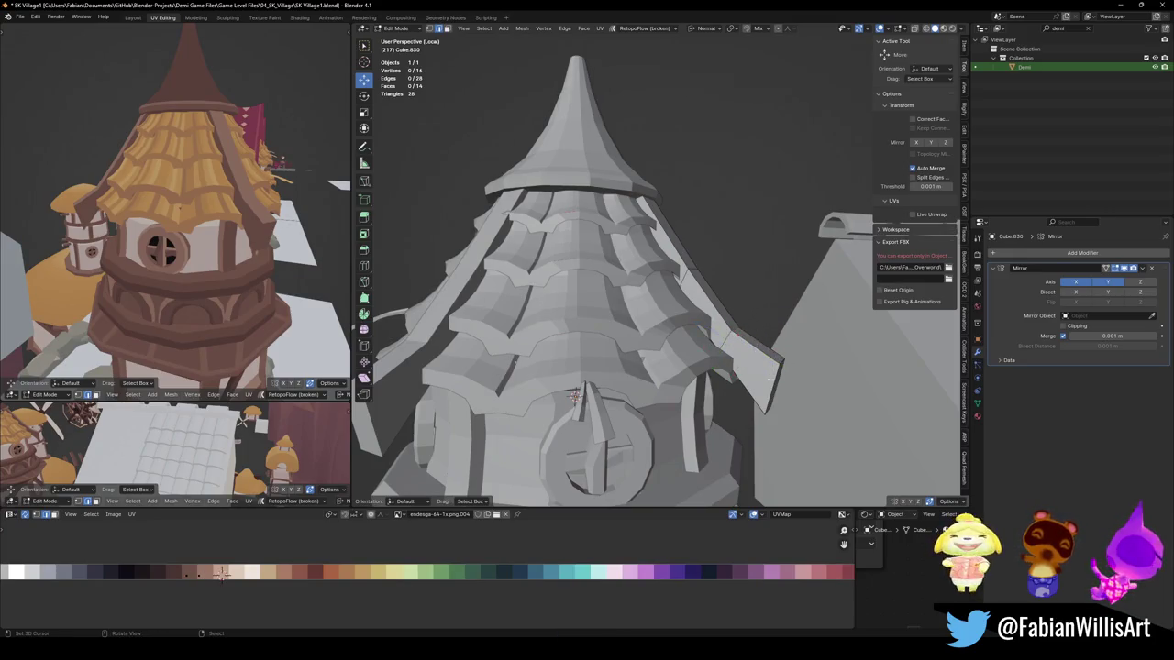
Step: Select another beam edge and move it to follow the roof edge
middle_click_drag(734, 372, 767, 372)
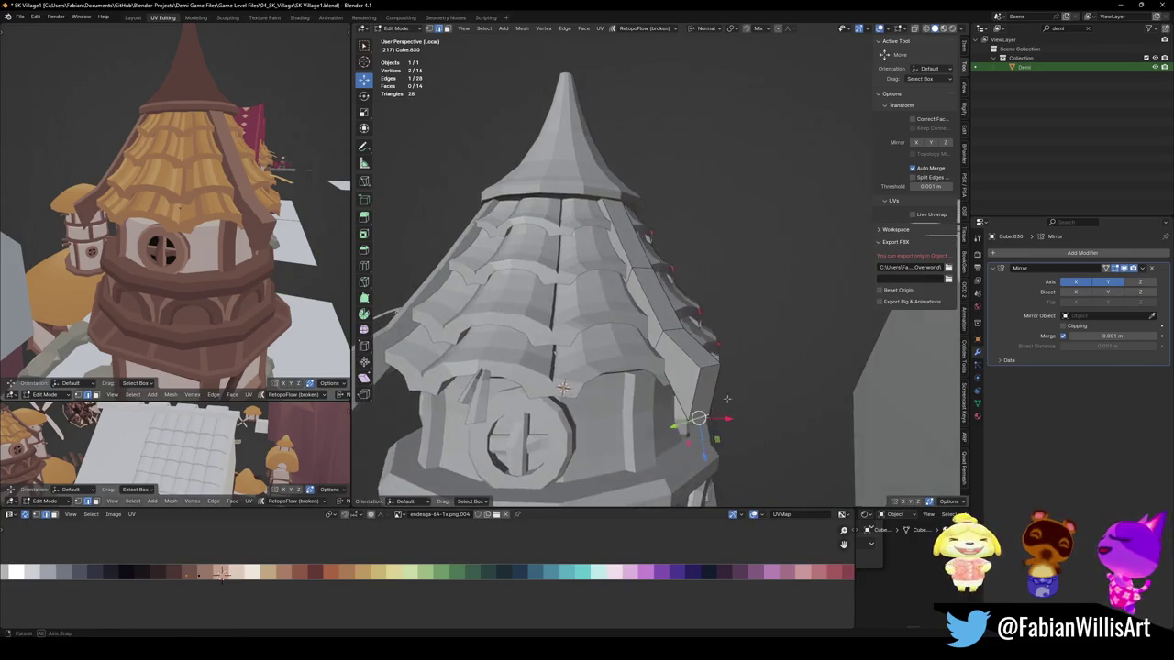
middle_click_drag(699, 418, 734, 374)
left_click(733, 373)
key("g")
key("g")
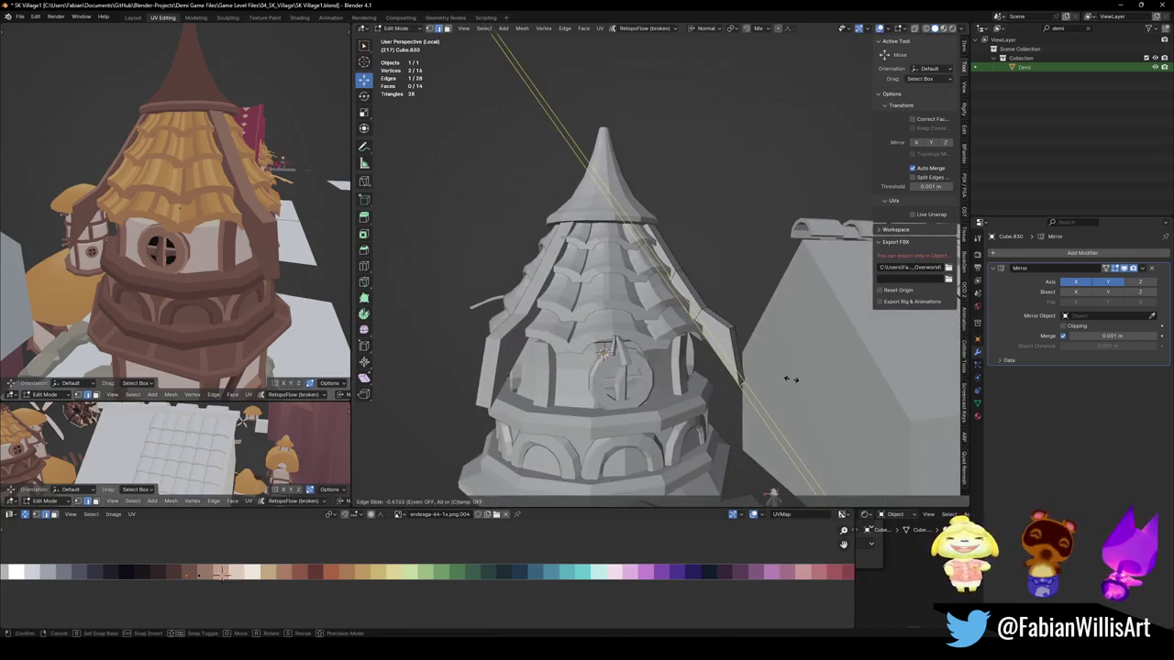
left_click(787, 373)
left_click(738, 379)
Step: Nudge the beam edge slightly along X and clear the selection
middle_click_drag(738, 378, 724, 369)
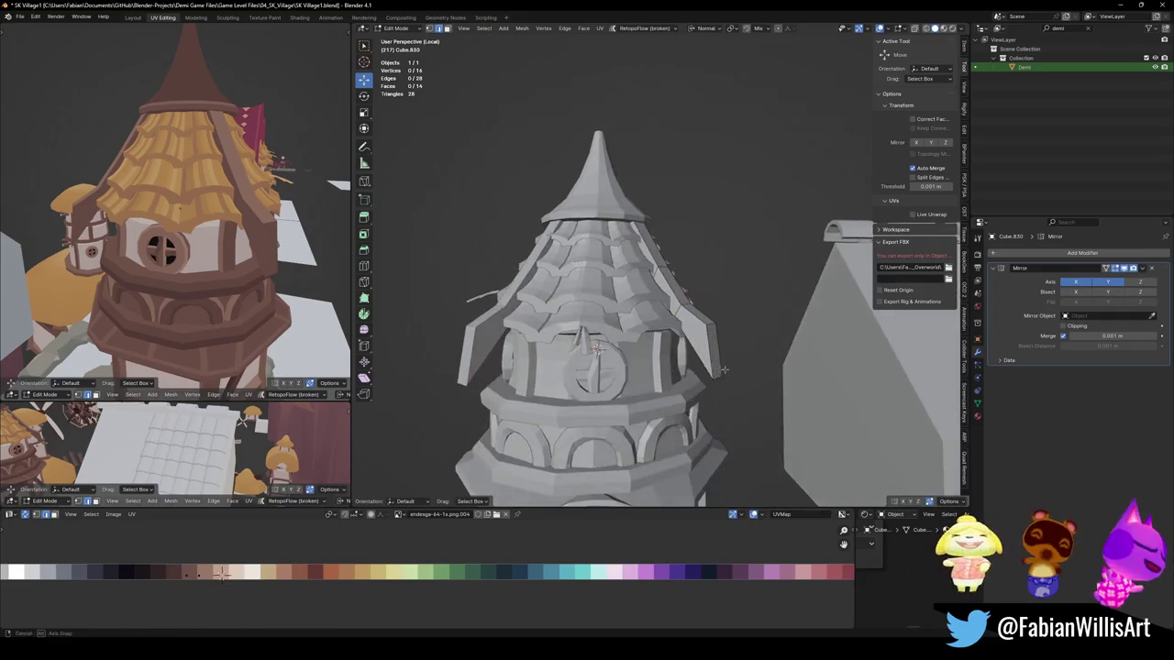
key("g")
key("x")
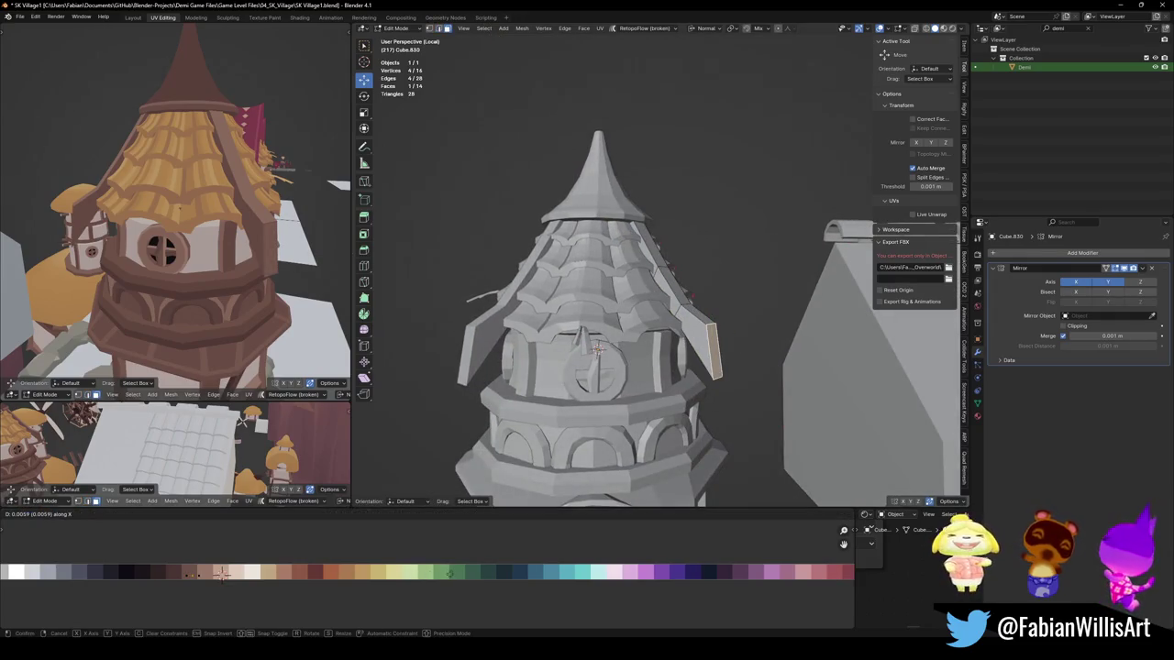
left_click(450, 577)
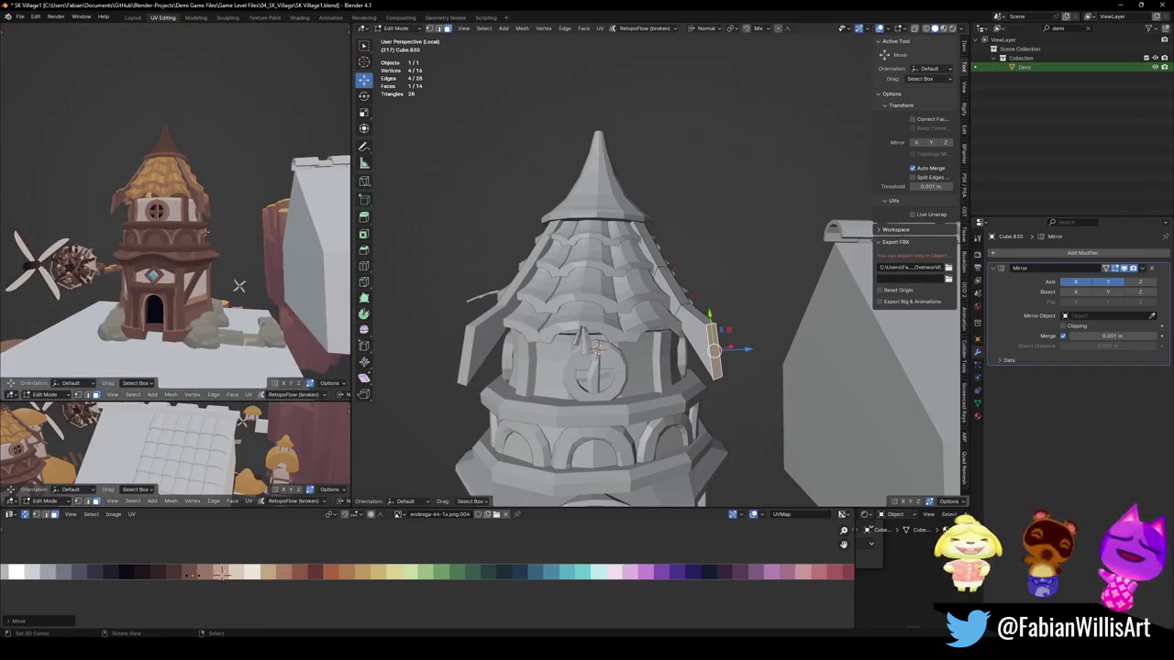
left_click(730, 292)
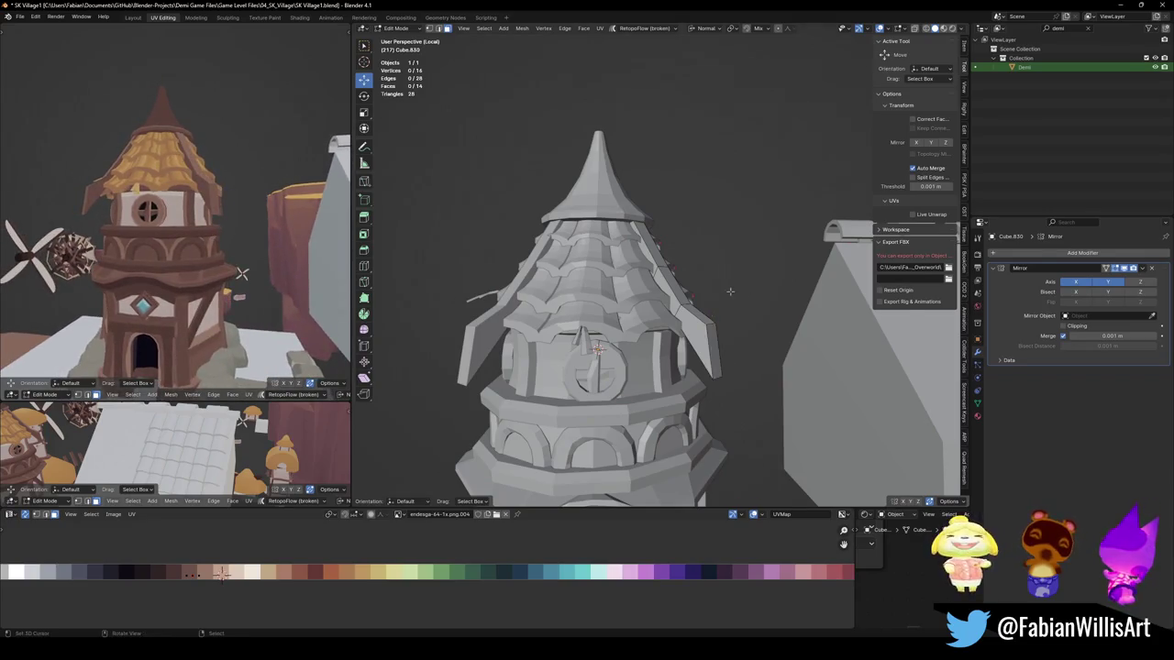
middle_click_drag(730, 291, 612, 351)
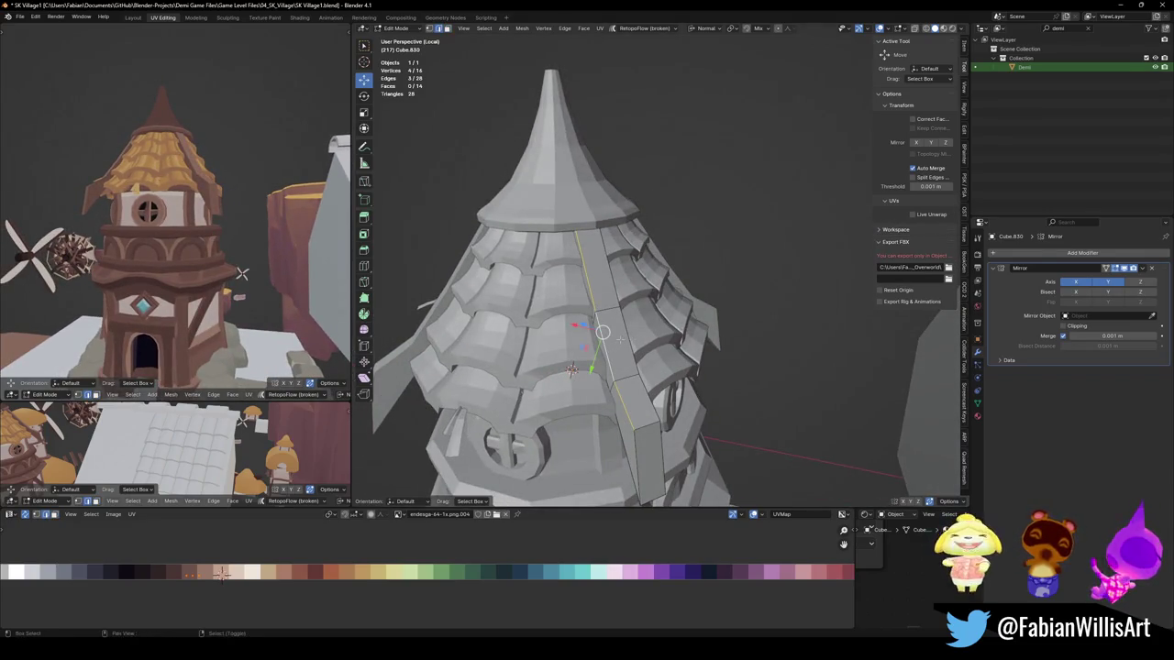
Step: Bevel the ridge beam's edge loop and slide the bevelled edges along X
key("ctrl+b")
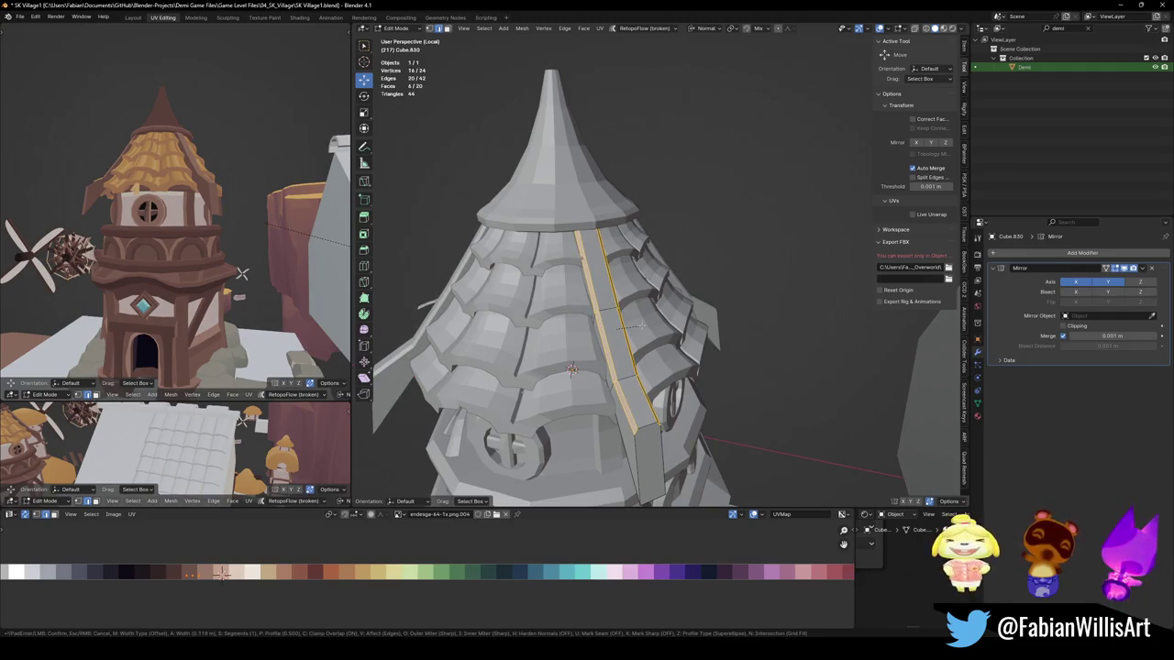
left_click(642, 325)
scroll(614, 331, "up", 2)
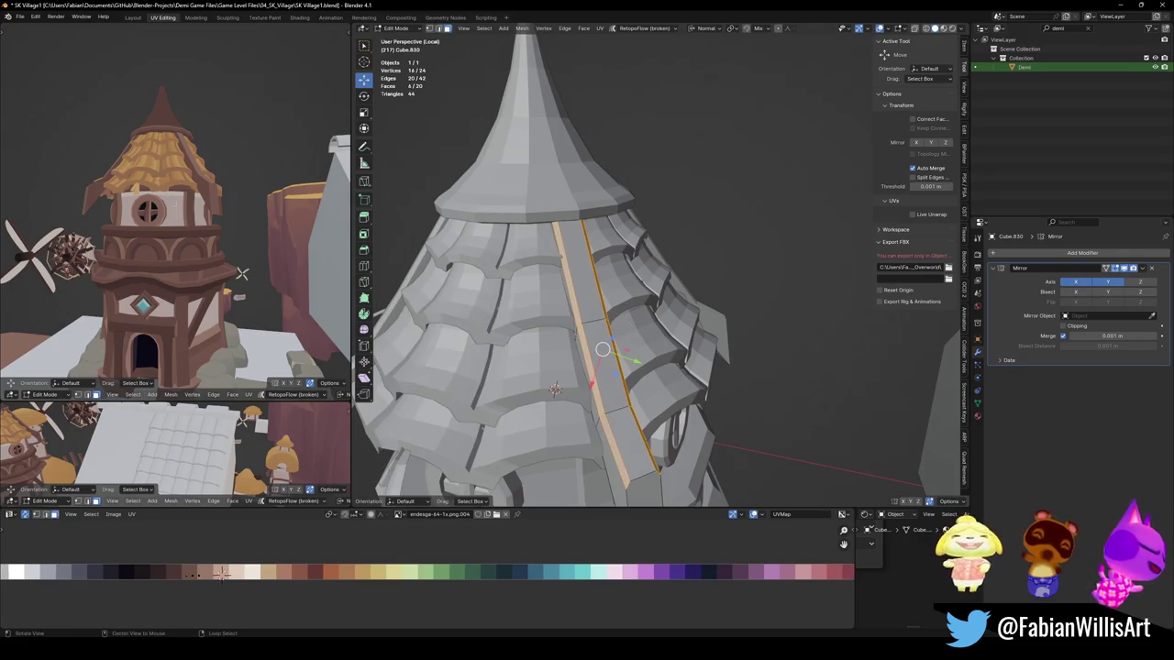
scroll(241, 273, "up", 5)
key("g")
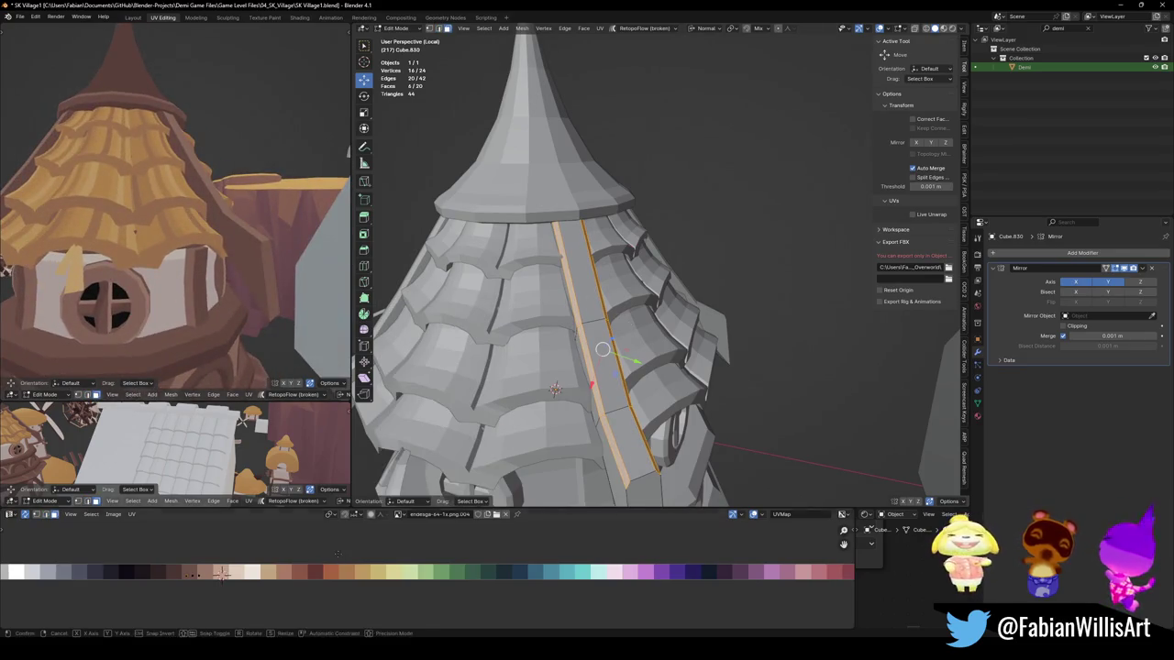
key("x")
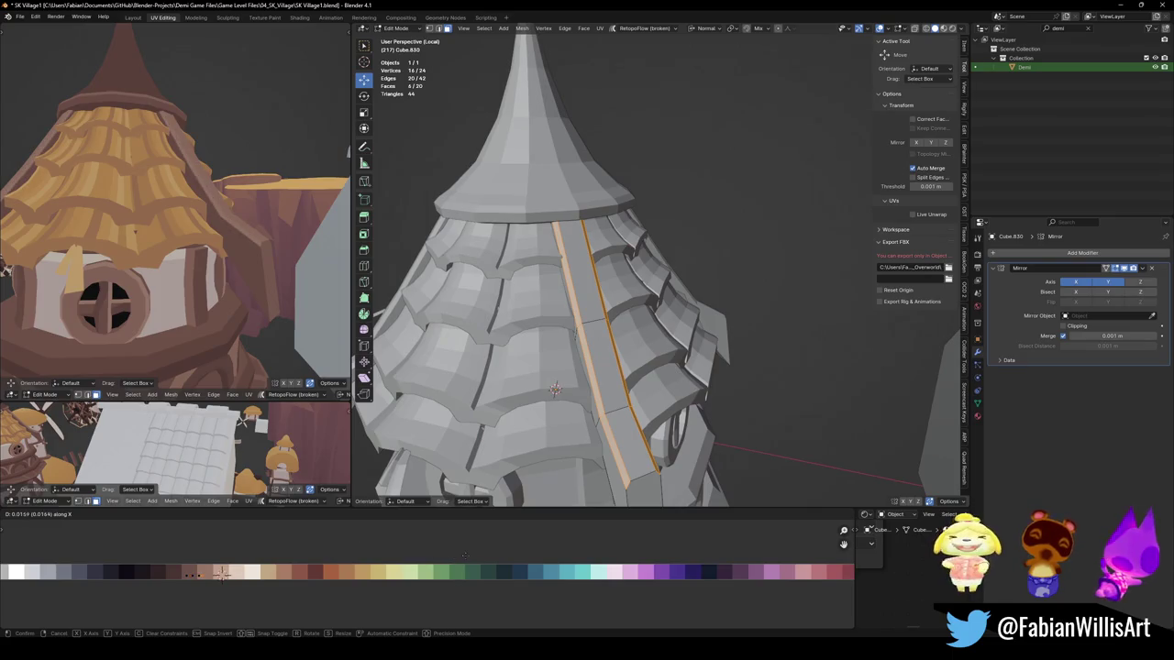
key("Return")
middle_click_drag(174, 220, 238, 211)
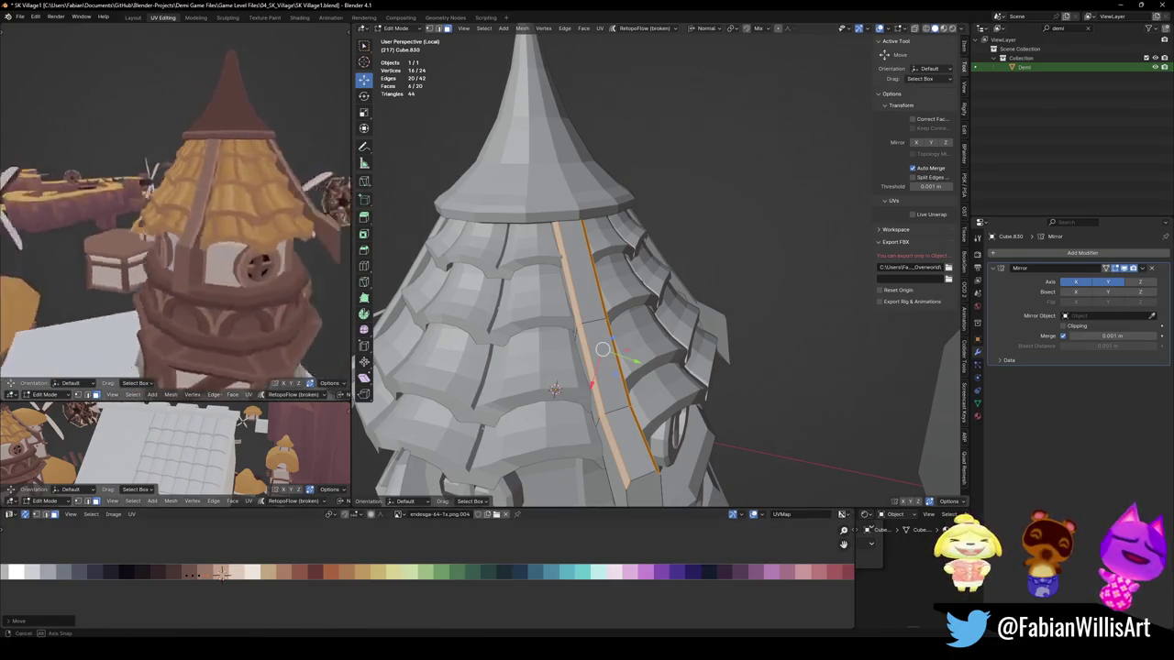
middle_click_drag(145, 223, 201, 220)
Step: Select the stray flat roof-plate face and delete it
middle_click_drag(596, 302, 684, 312)
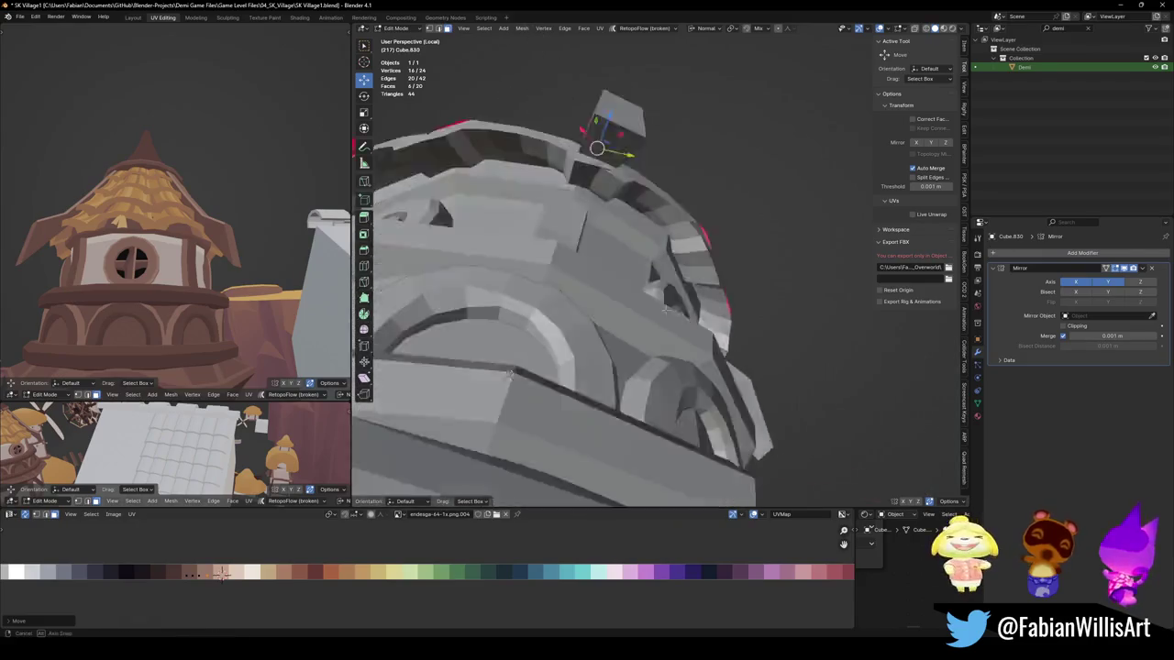
left_click(715, 126)
key("alt+z")
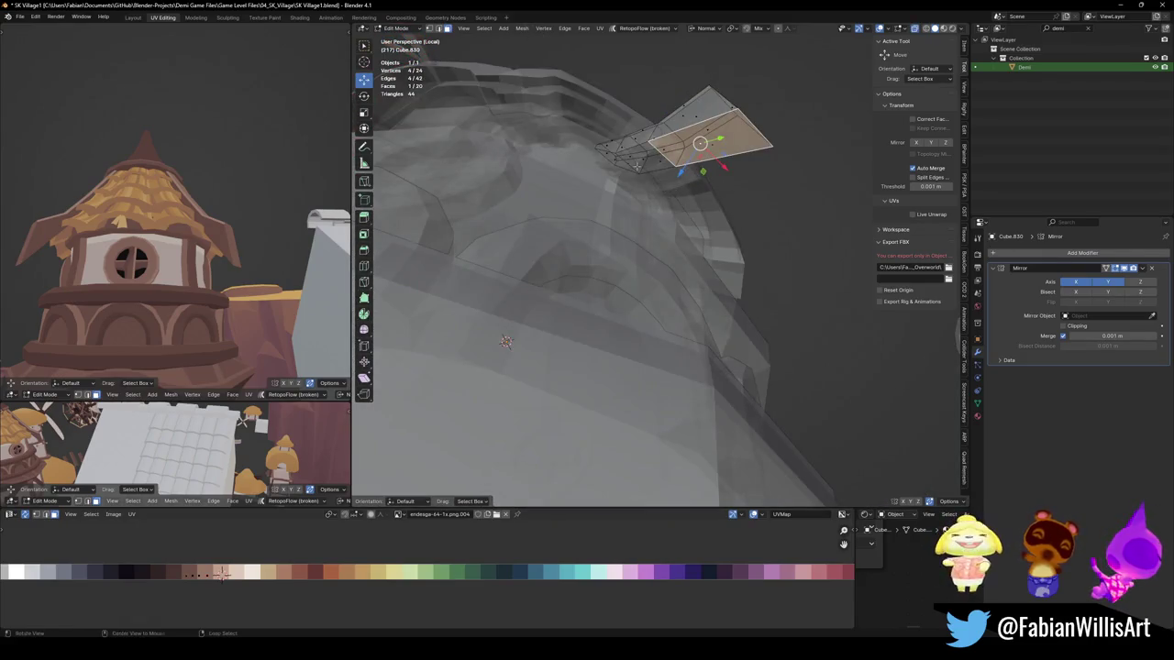
middle_click_drag(637, 166, 587, 275)
key("alt+z")
left_click(585, 173, "shift")
key("x")
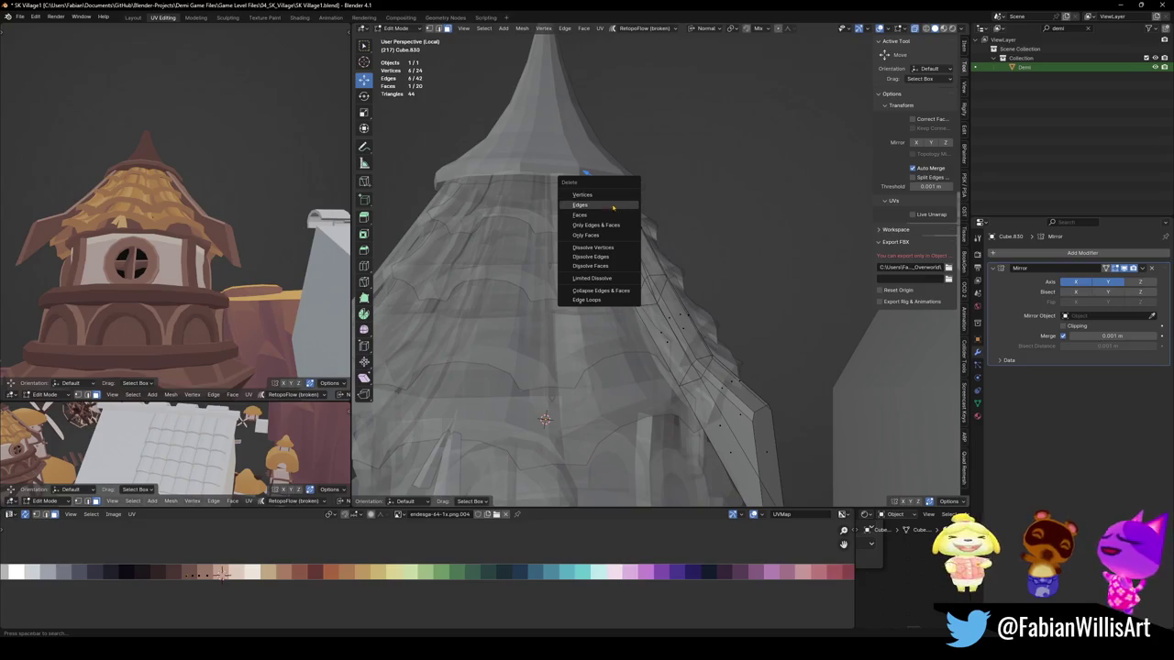
left_click(613, 205)
key("ctrl+z")
key("x")
left_click(596, 235)
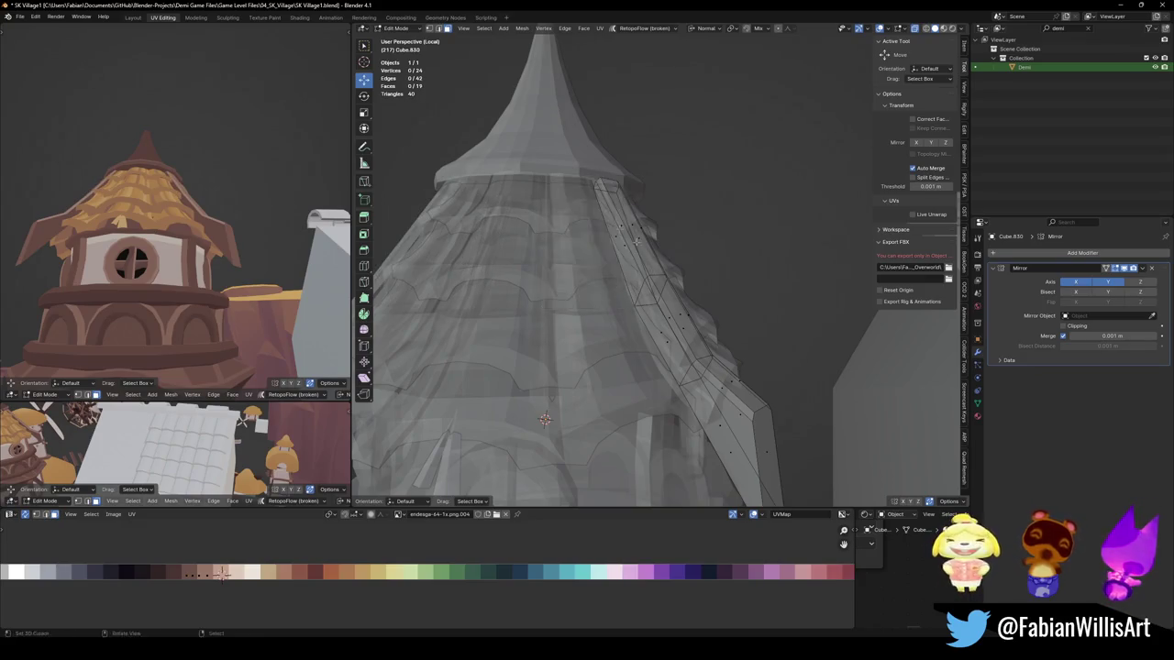
Step: Inspect the roof from below in see-through shading and show the whole scene
middle_click_drag(544, 419, 518, 385)
middle_click_drag(729, 277, 747, 198)
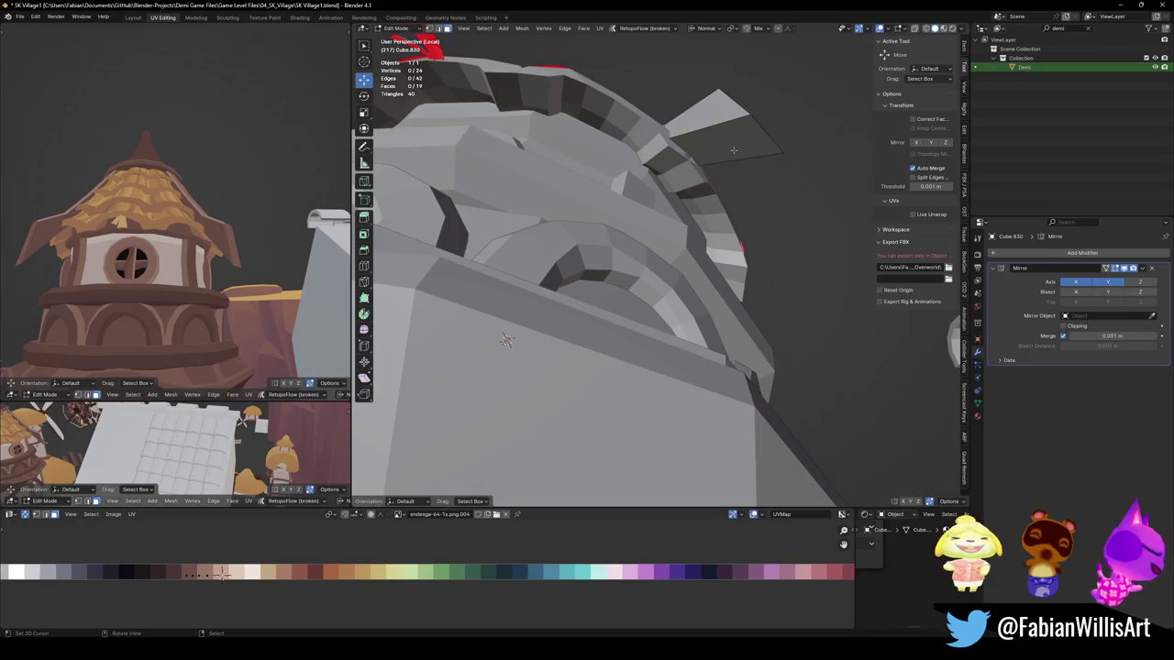
key("alt+z")
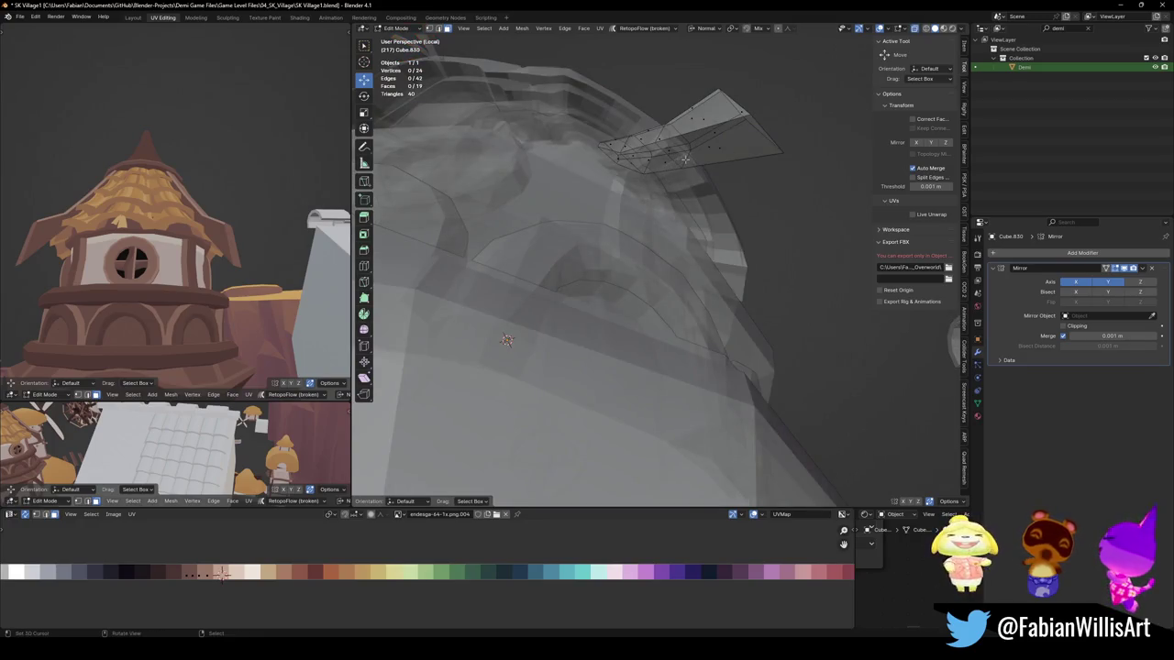
key("KP_Divide")
key("KP_Divide")
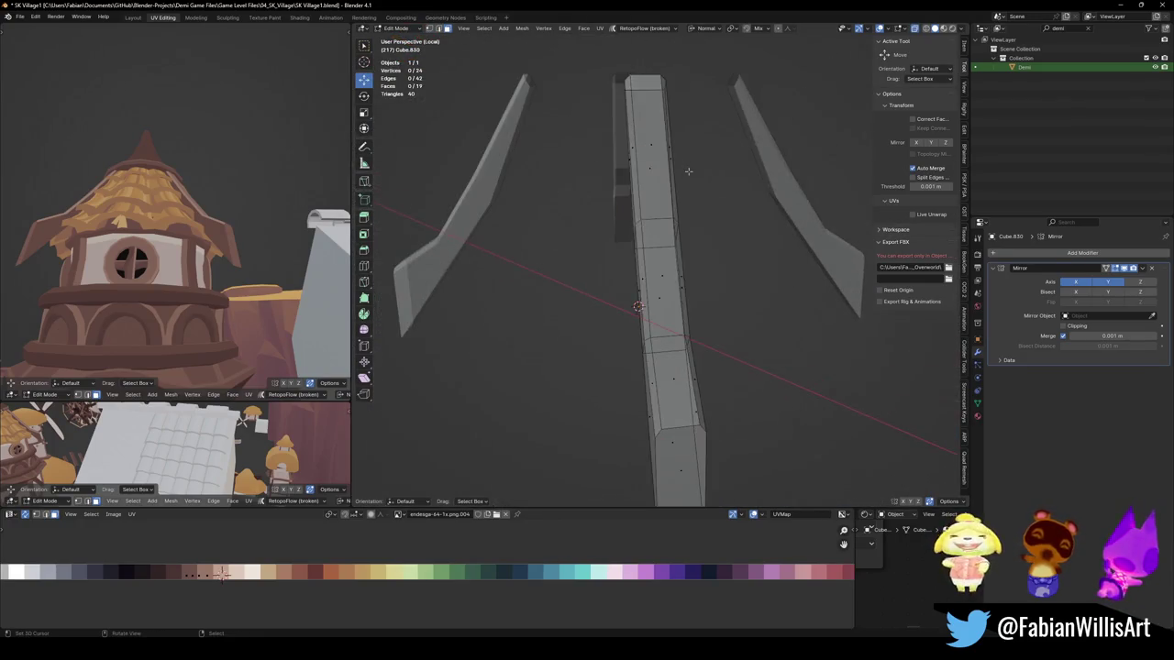
Step: Select the roof beam's faces from its lower end to the top, then clear the selection
middle_click_drag(688, 170, 720, 291)
left_click(766, 414)
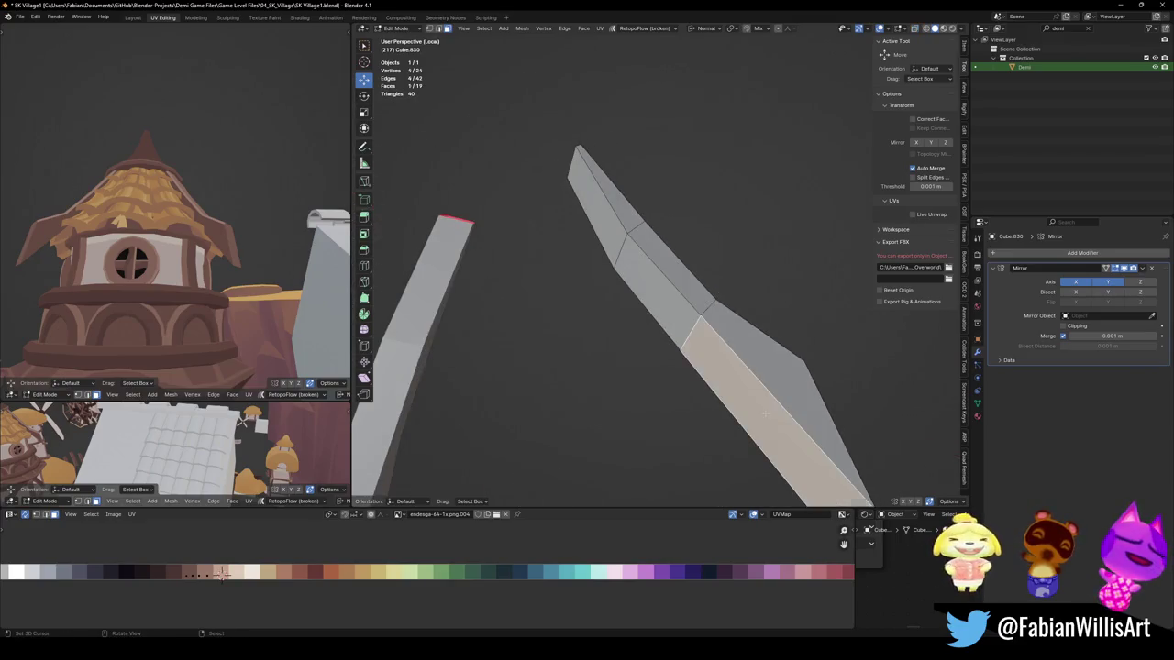
left_click(600, 216, "ctrl")
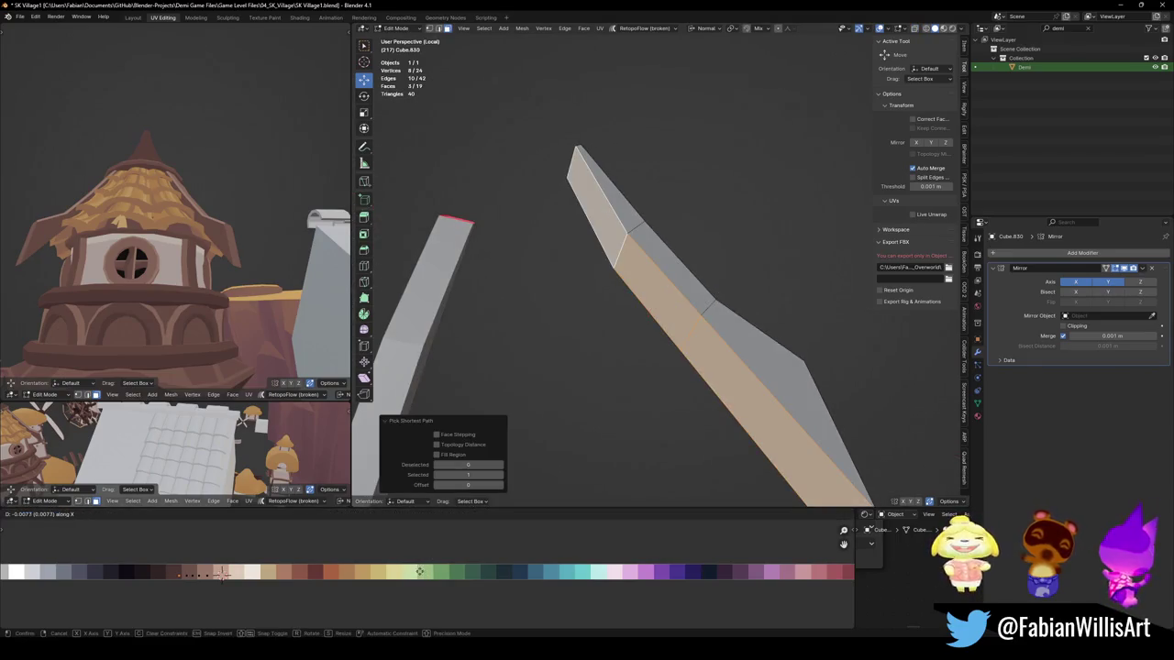
key("g")
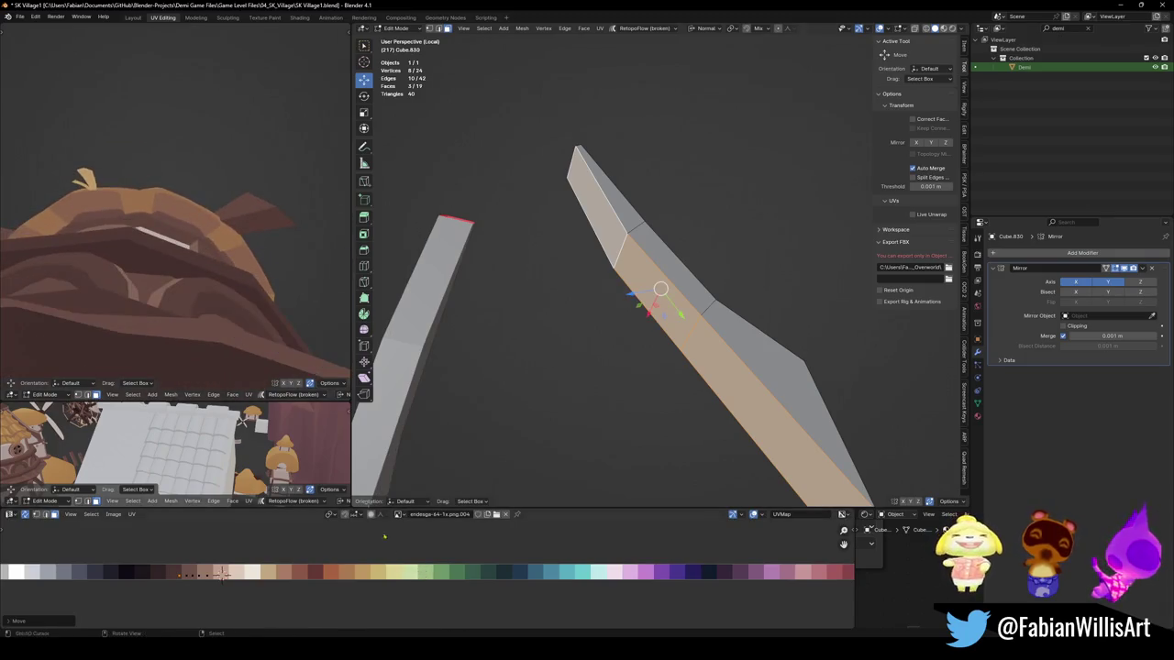
middle_click_drag(225, 177, 246, 309)
scroll(245, 309, "up", 2)
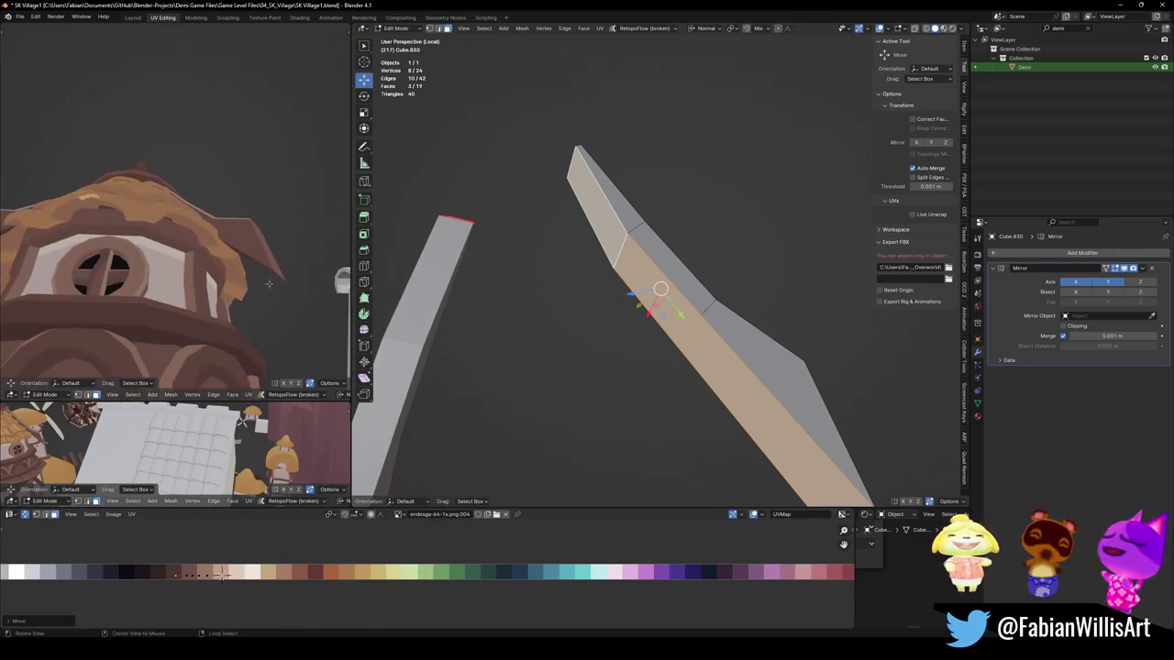
key("alt+a")
Step: Bevel the beam edge and slide the bevelled edges along the X axis
middle_click_drag(706, 375, 629, 328)
key("ctrl+b")
left_click(780, 299)
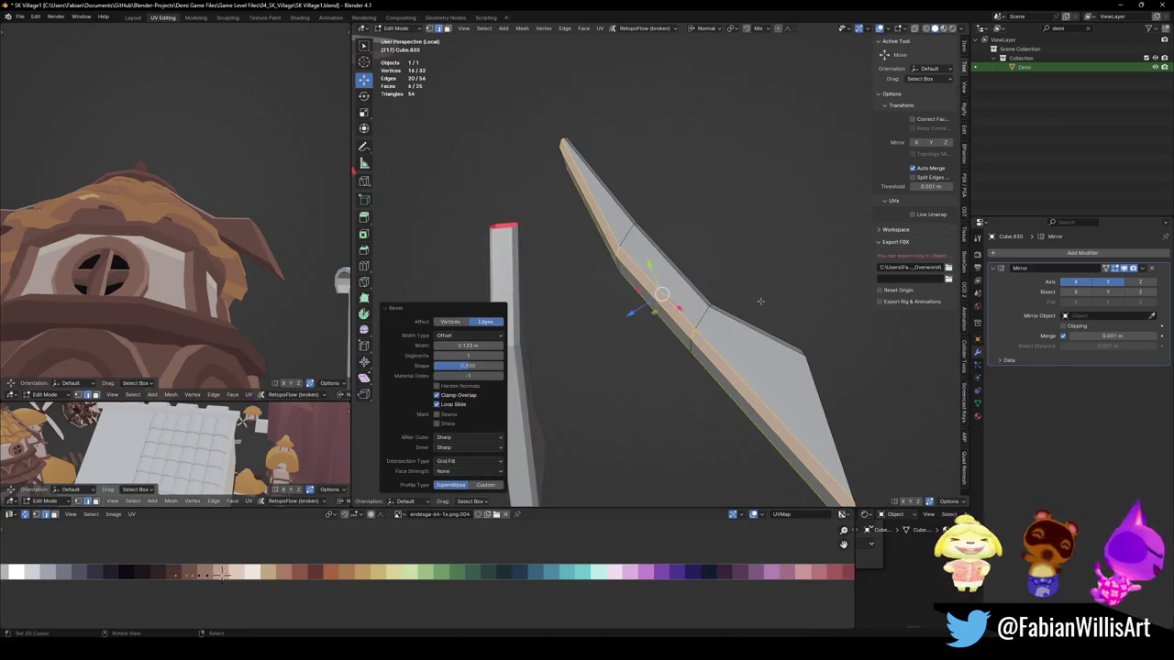
key("g")
key("x")
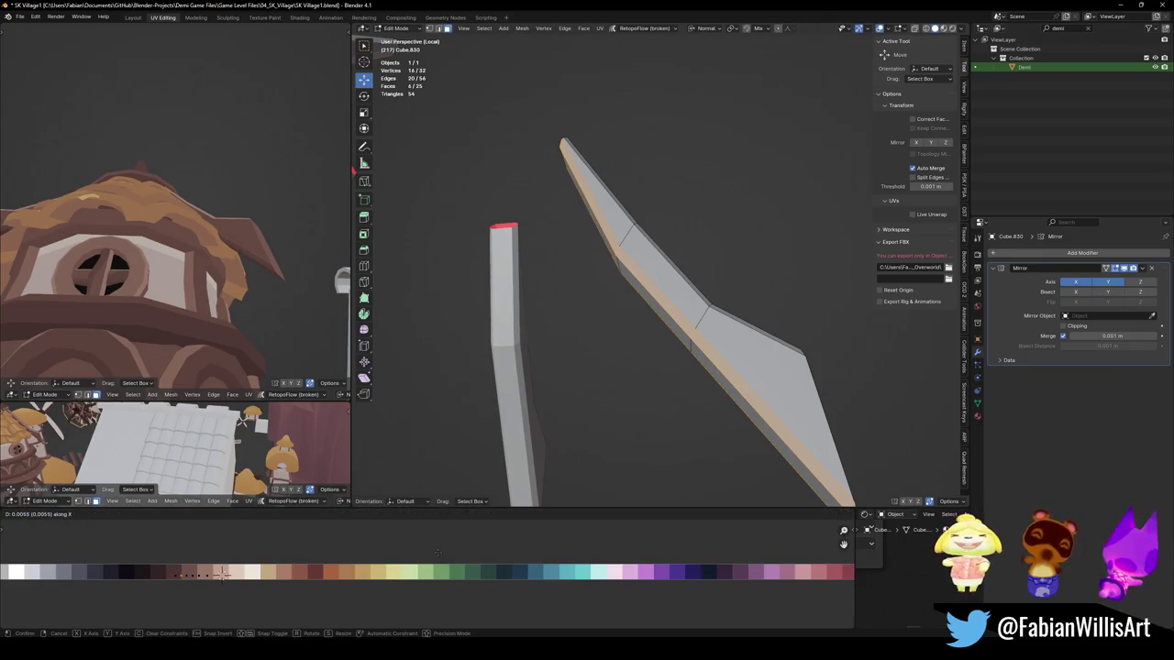
left_click(430, 557)
key("alt+a")
Step: Move the front beam's end face along the X axis
scroll(183, 266, "down", 5)
middle_click_drag(188, 258, 215, 268)
middle_click_drag(642, 349, 607, 399)
left_click(715, 441)
key("g")
key("x")
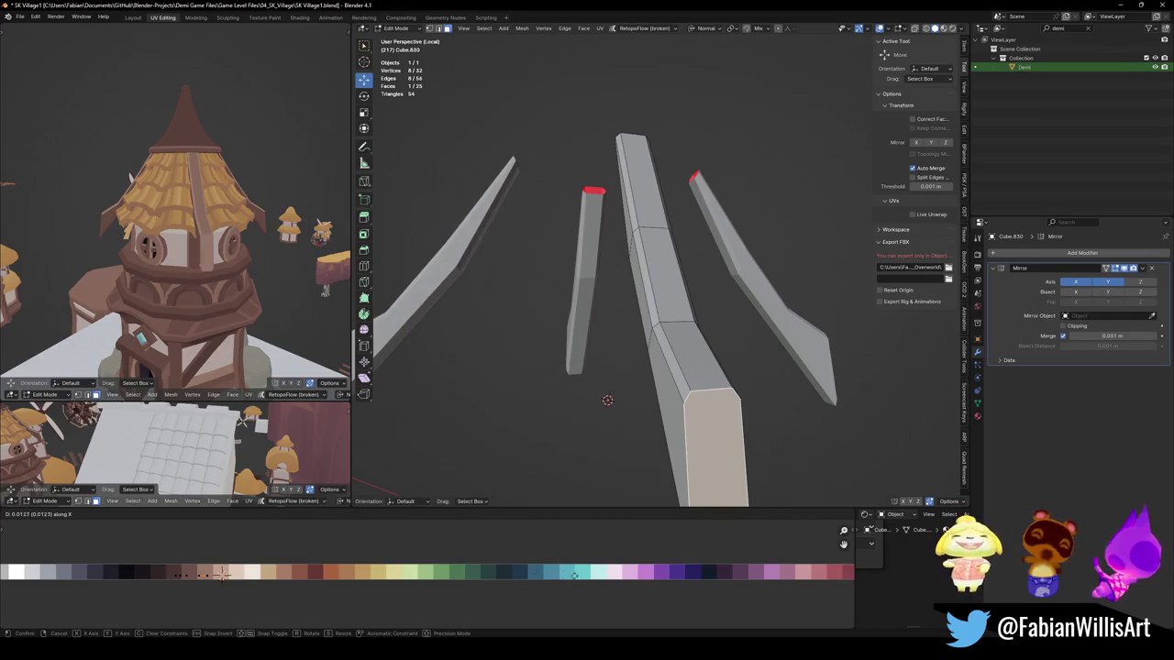
left_click(203, 256)
middle_click_drag(203, 257, 217, 308)
mouse_move(269, 264)
middle_mouse_down()
mouse_move(215, 203)
mouse_move(333, 232)
mouse_move(238, 230)
middle_mouse_up()
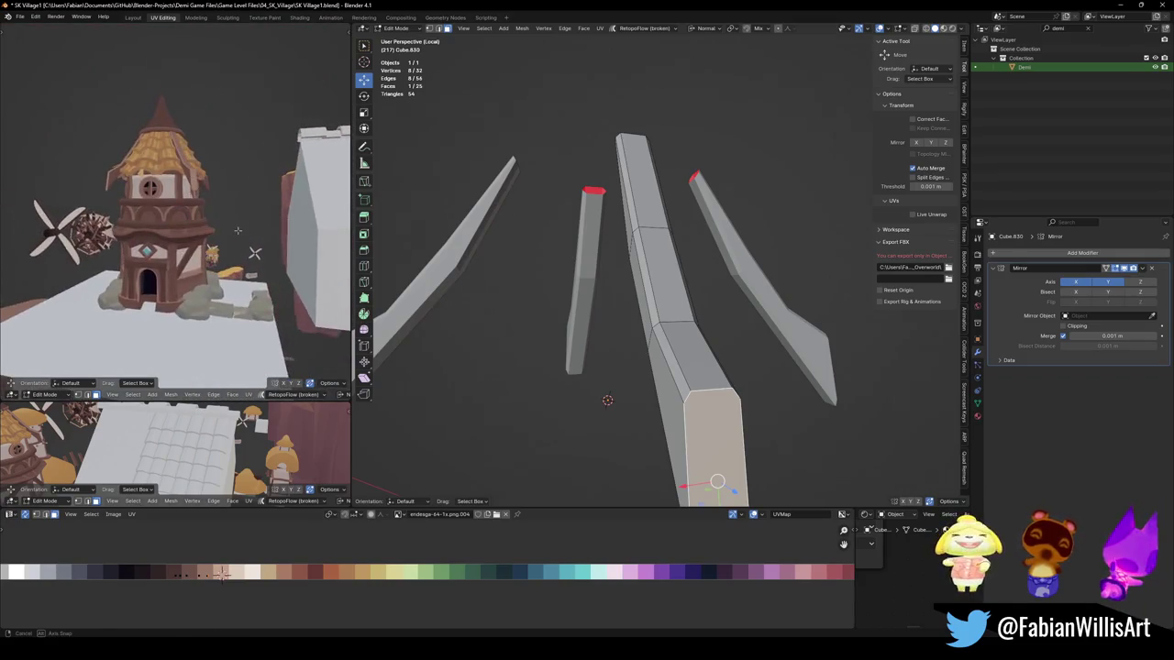
Step: Save SK Village1.blend, exit local view, and return to Object Mode with the full village showing
key("ctrl+s")
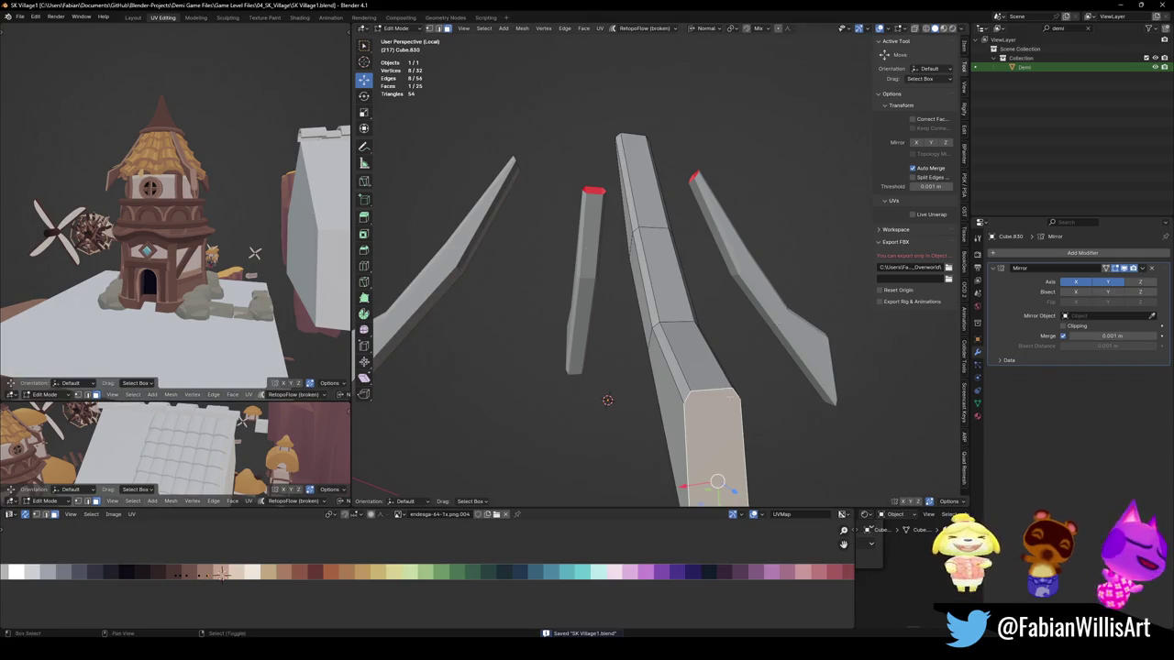
middle_click_drag(642, 385, 629, 298, "shift")
key("alt+a")
middle_click_drag(718, 355, 587, 339)
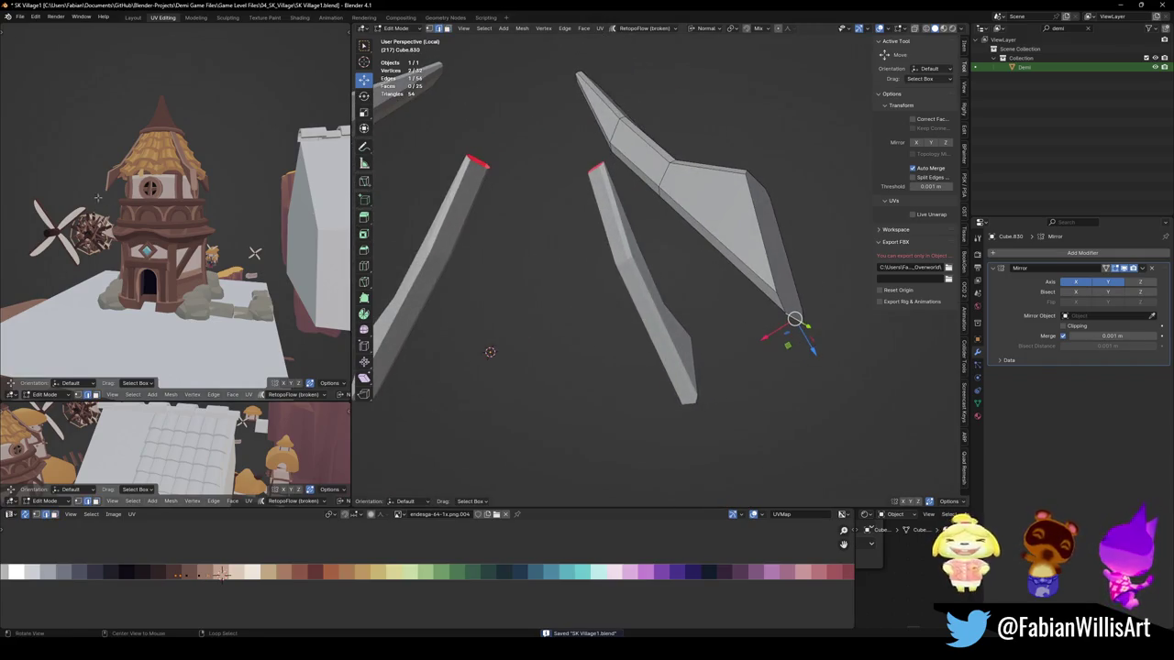
middle_click_drag(255, 252, 229, 165)
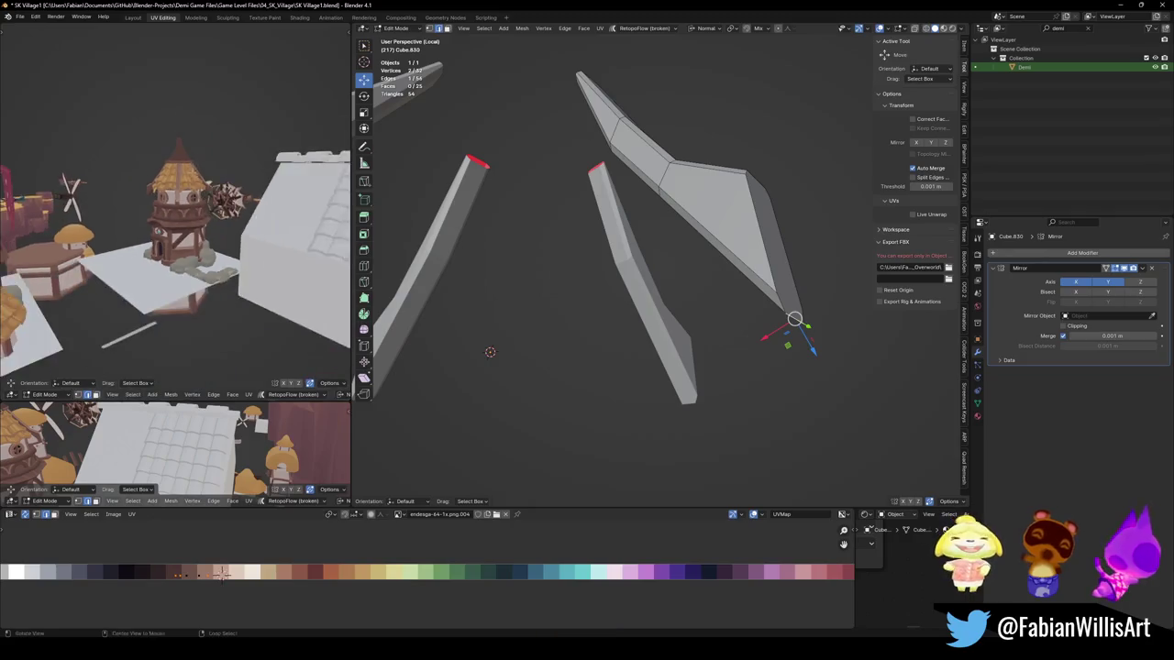
scroll(229, 165, "up", 3)
scroll(234, 170, "up", 2)
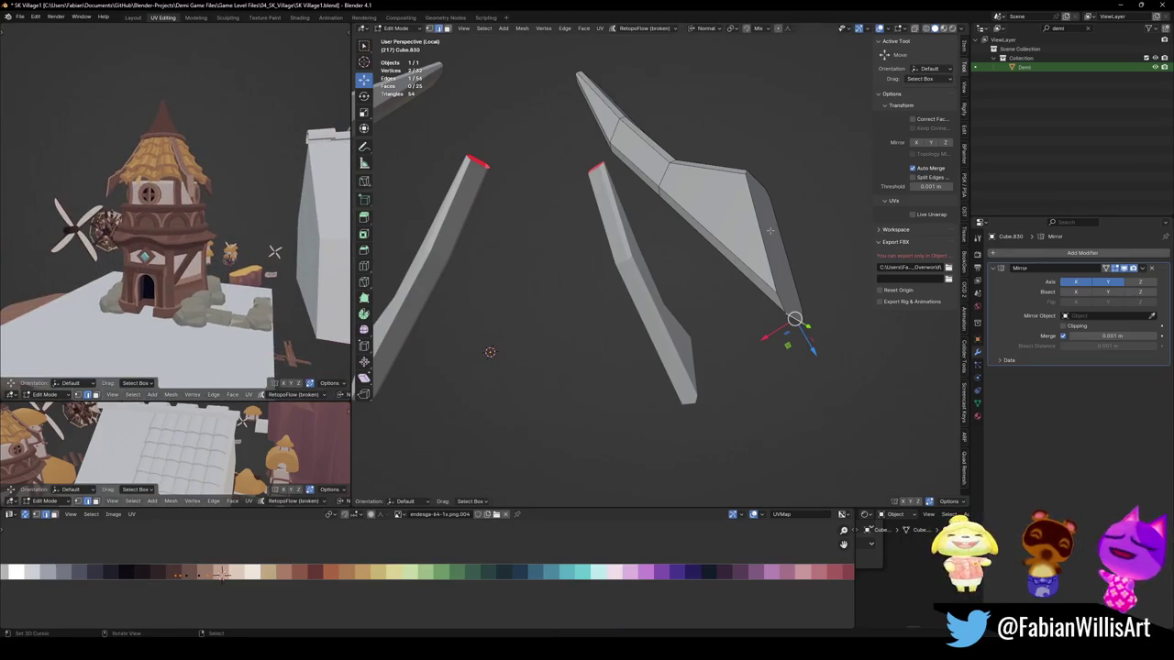
mouse_move(686, 216)
middle_mouse_down("shift")
mouse_move(690, 240)
mouse_move(685, 194)
mouse_move(672, 255)
mouse_move(677, 229)
middle_mouse_up("shift")
key("ctrl+s")
key("KP_Divide")
key("Tab")
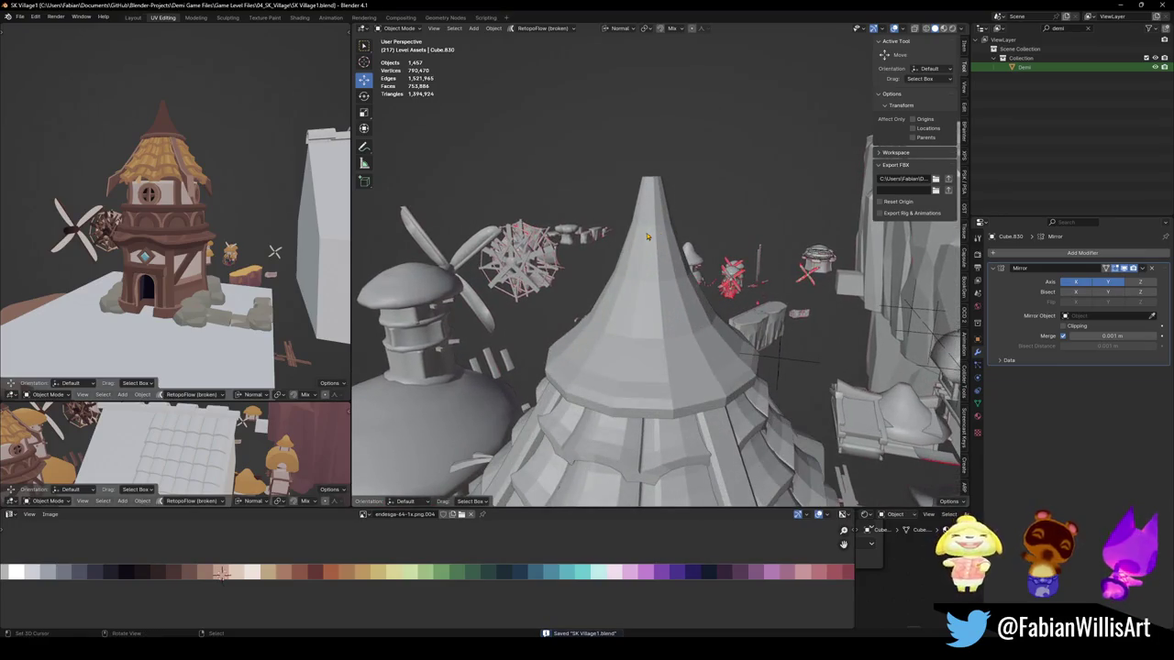
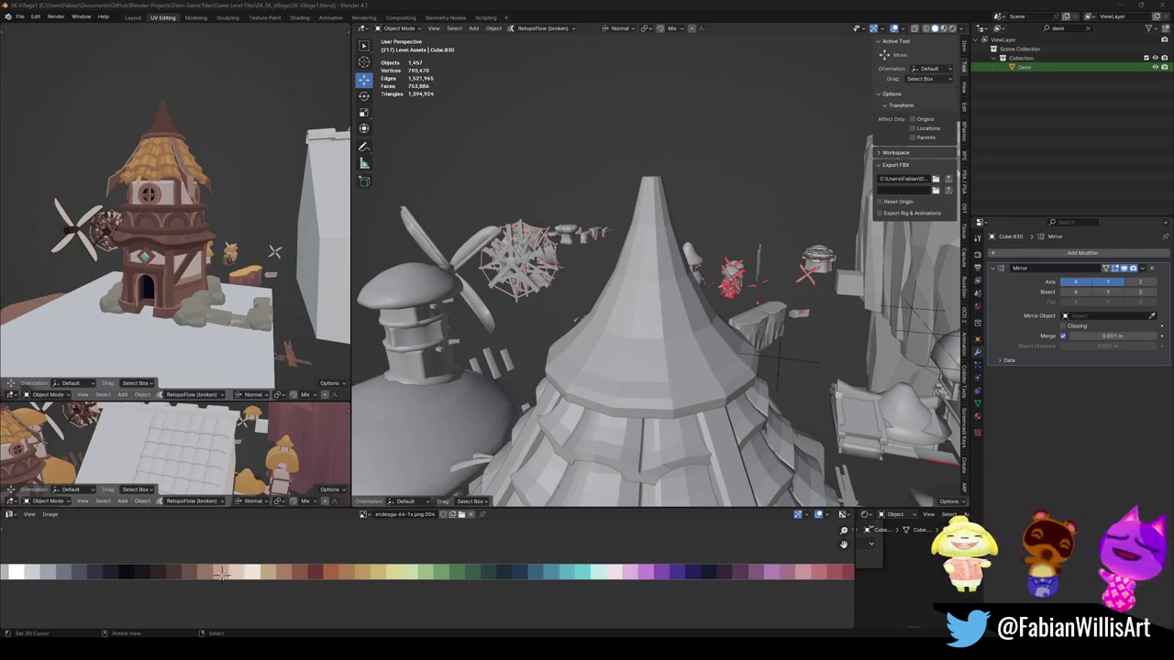
Step: Select the House.079 conical spire in Edit Mode with its flat top face picked
mouse_move(641, 232)
middle_mouse_down("shift")
mouse_move(616, 308)
mouse_move(546, 284)
middle_mouse_up("shift")
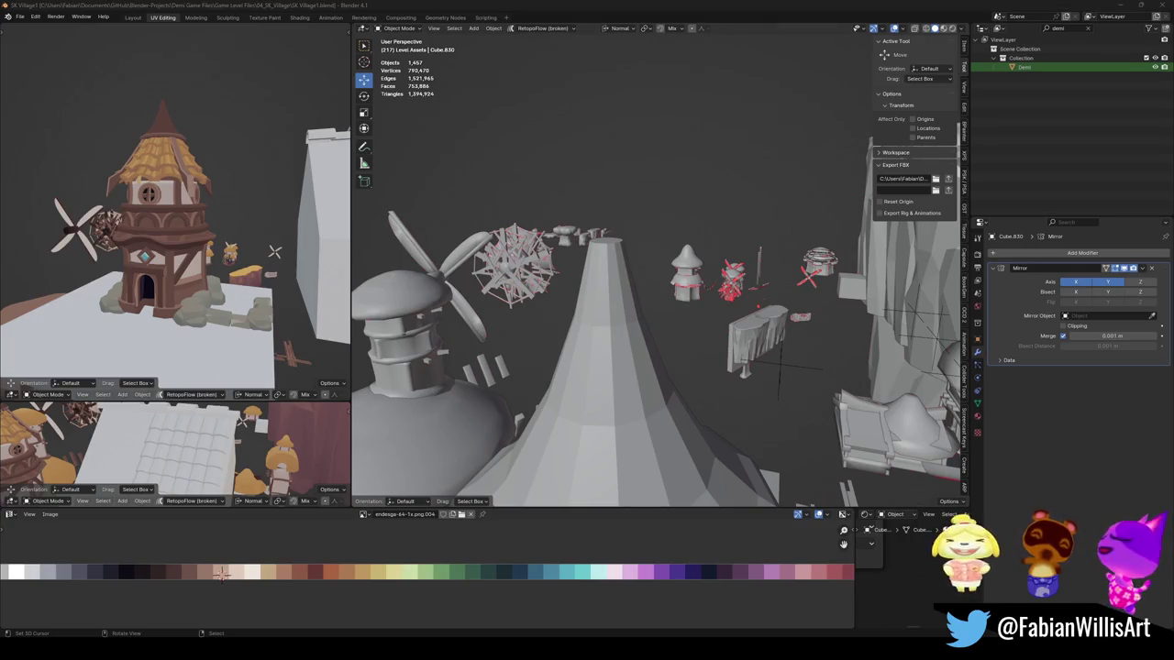
middle_click_drag(619, 318, 610, 293)
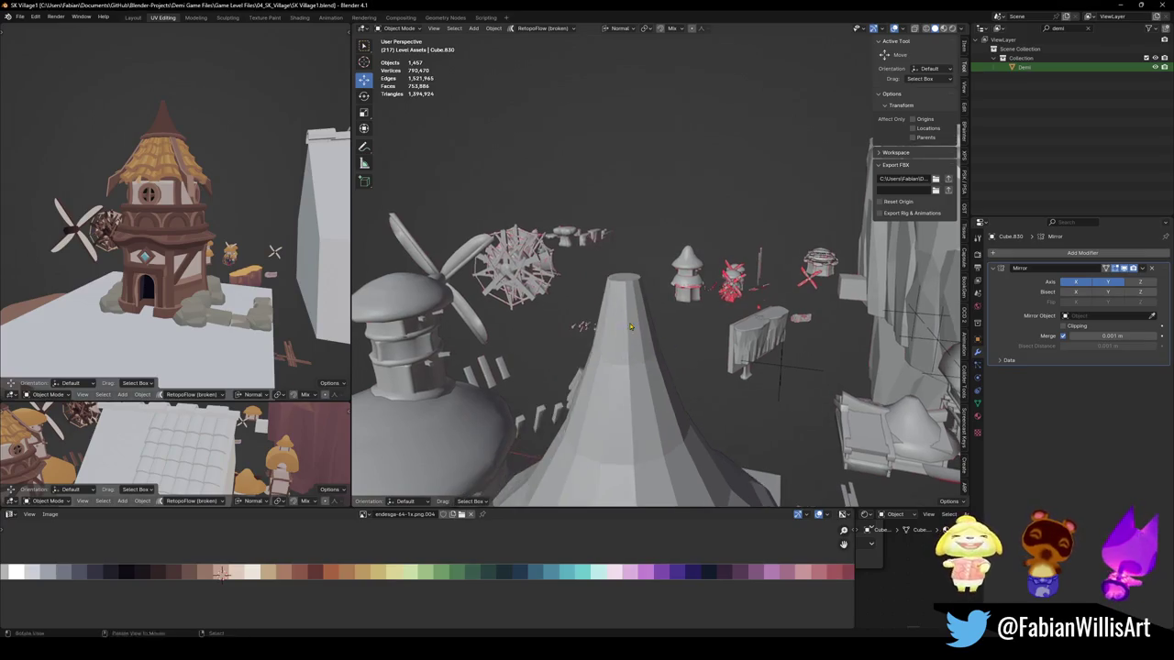
left_click(607, 281)
key("Tab")
left_click(608, 279)
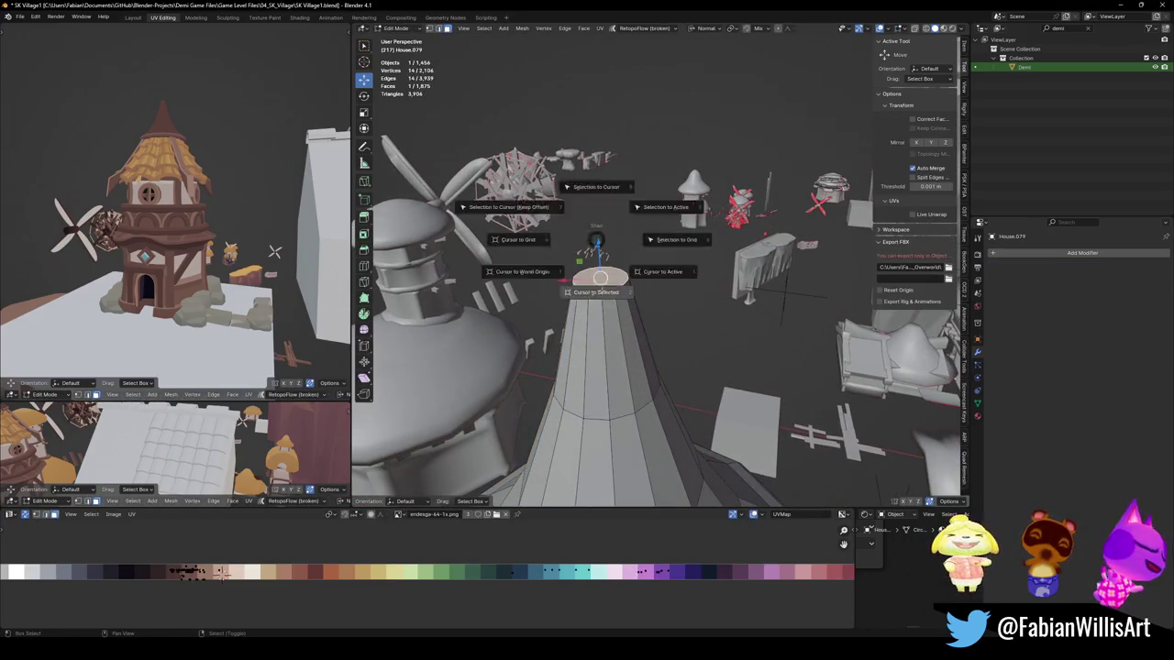
Step: Add a 1 m, 2-subdivision ico sphere and snap it onto the spire tip
key("shift+a")
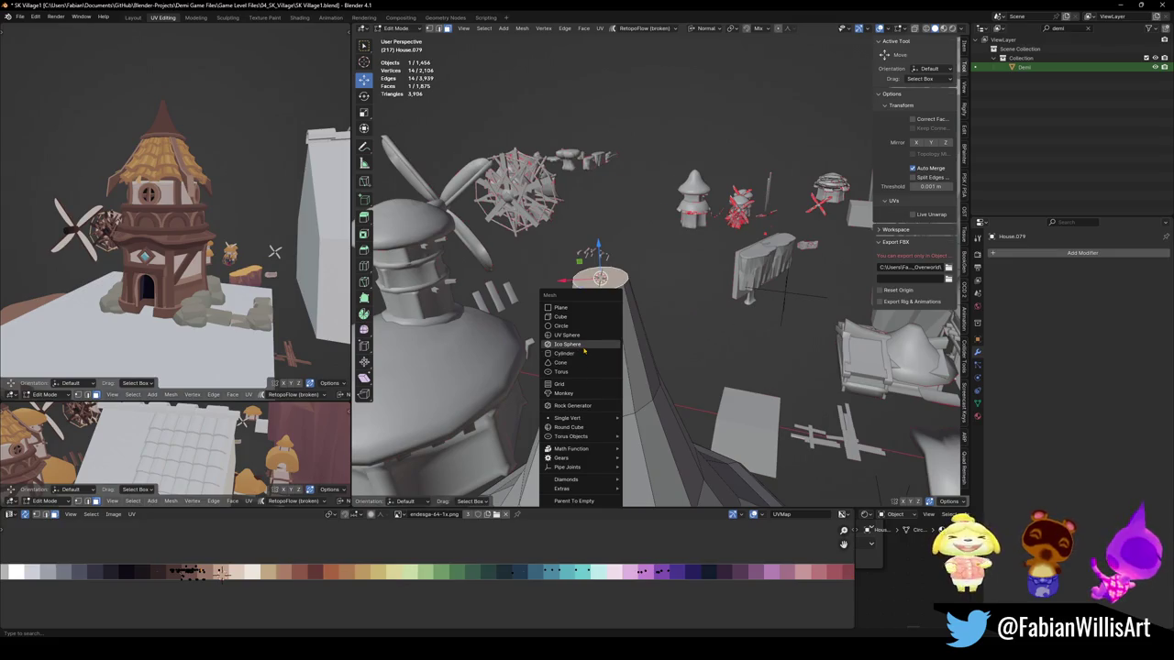
left_click(578, 344)
scroll(396, 573, "down", 3)
key("shift+s")
left_click(345, 574)
key("g")
key("z")
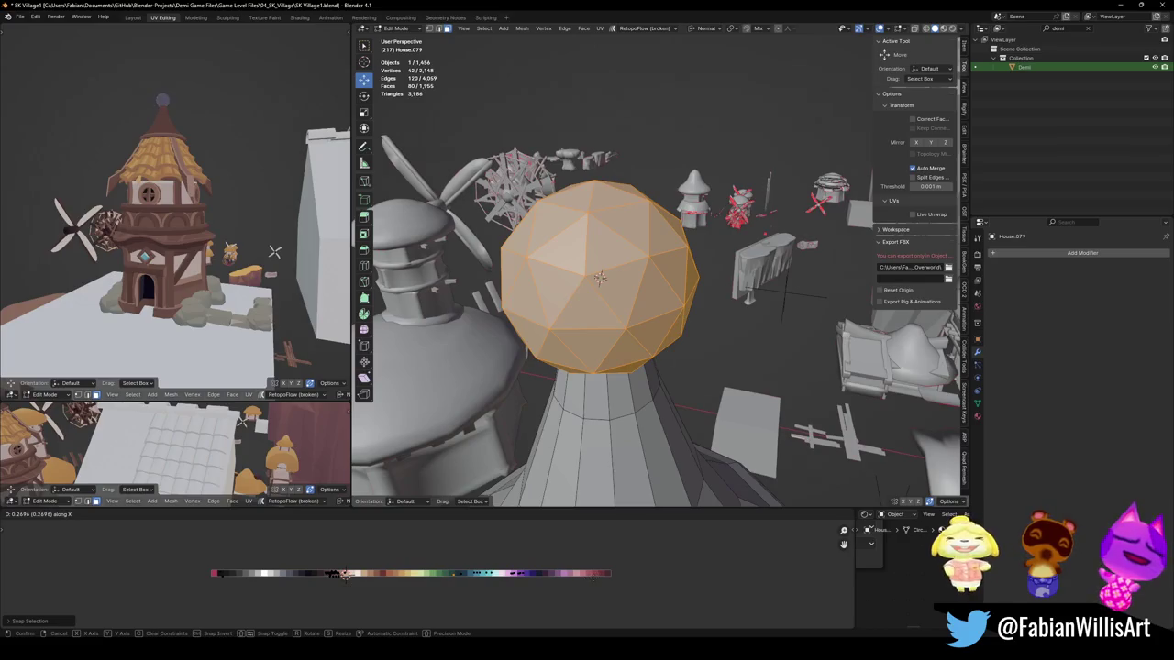
Step: Confirm the sphere's placement and shift it slightly along the X axis
left_click(599, 277)
left_click(599, 277, "shift")
key("g")
key("x")
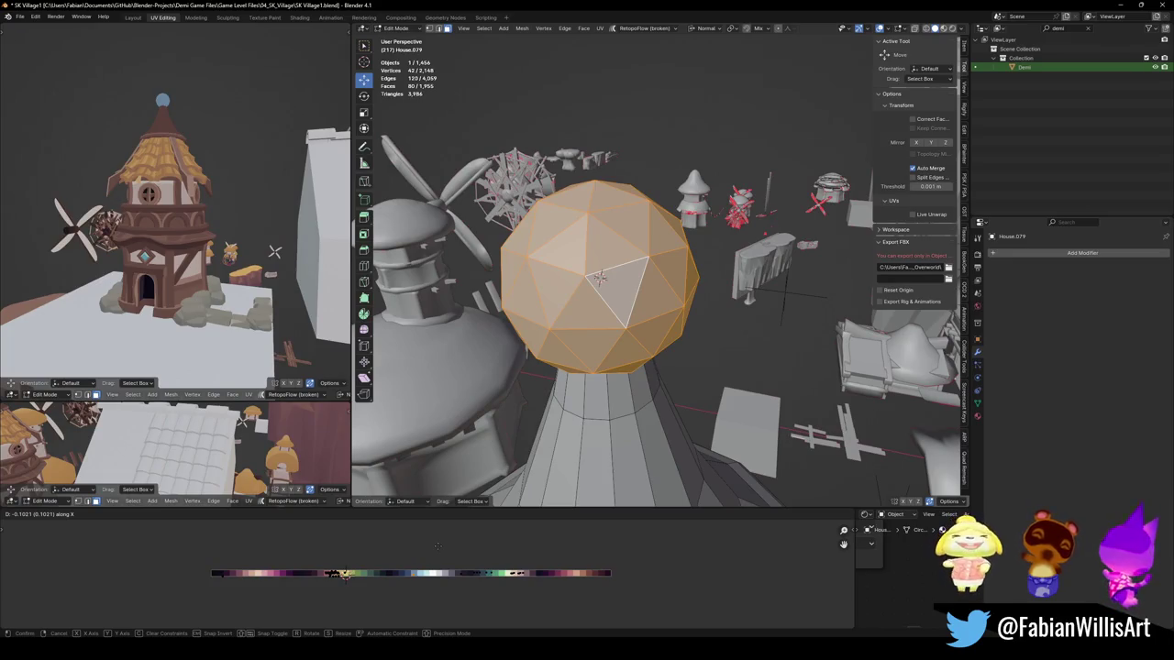
left_click(437, 546)
Step: Orbit around the tower and begin moving the sphere with a chosen transform orientation
mouse_move(211, 293)
middle_mouse_down()
mouse_move(242, 308)
mouse_move(184, 298)
middle_mouse_up()
scroll(242, 308, "up", 3)
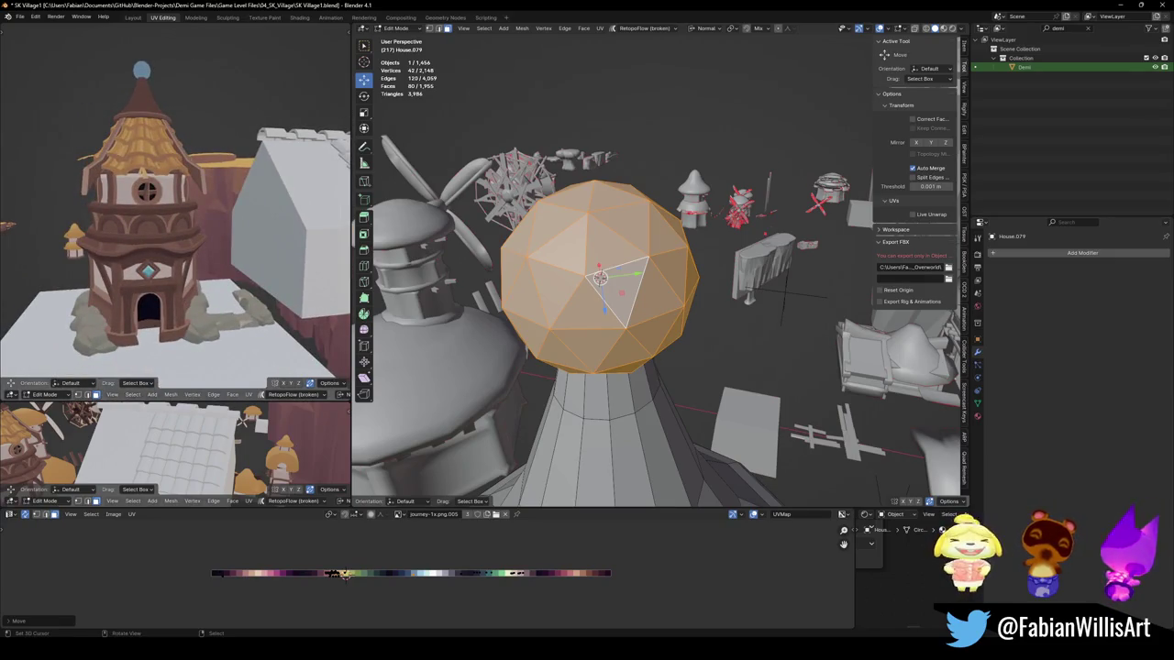
middle_click_drag(266, 213, 192, 243)
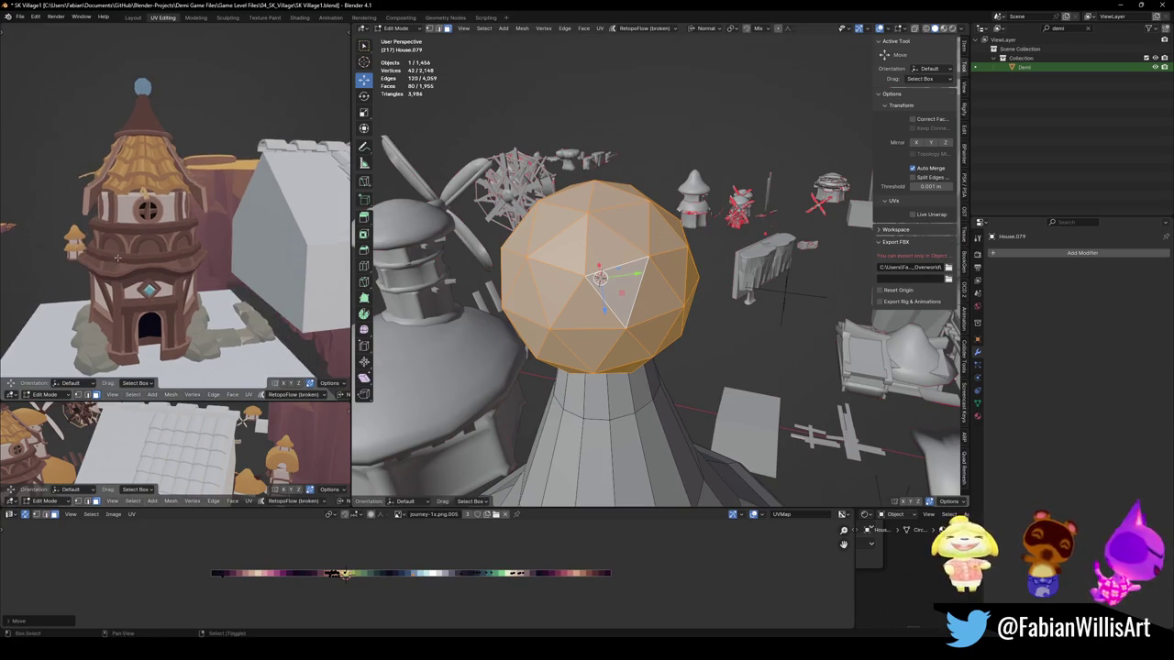
middle_click_drag(569, 275, 618, 275)
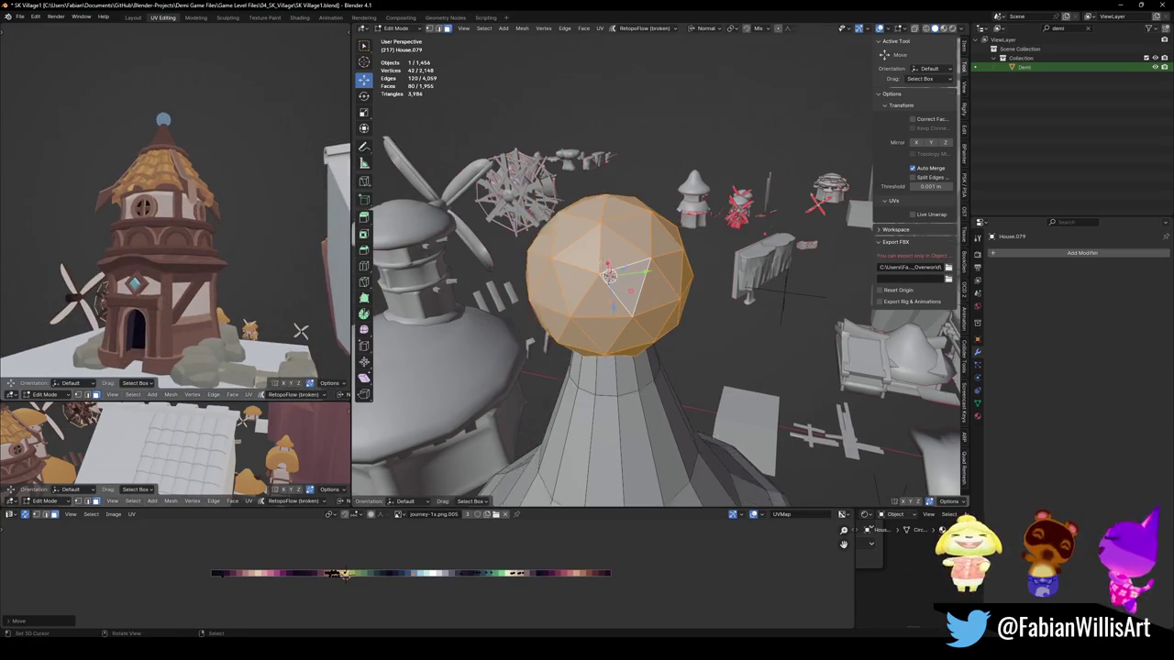
key("g")
key("comma")
Step: Raise the sphere 0.80092 m along global Z onto the spire tip
key("t")
key("z")
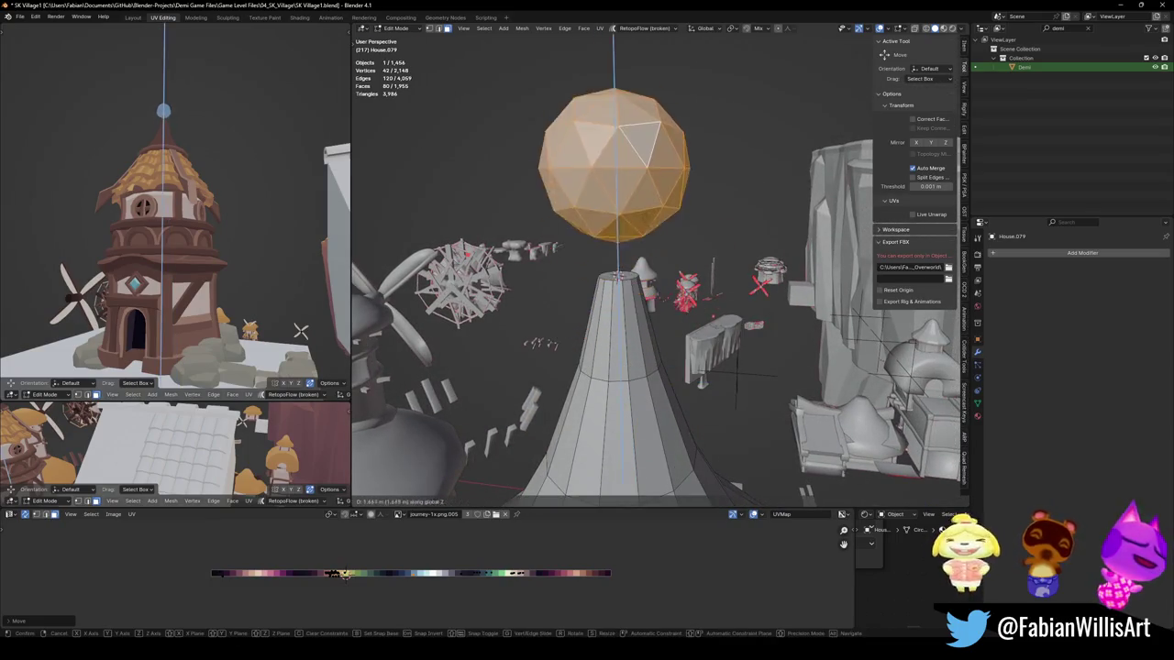
key("Return")
scroll(147, 241, "down", 2)
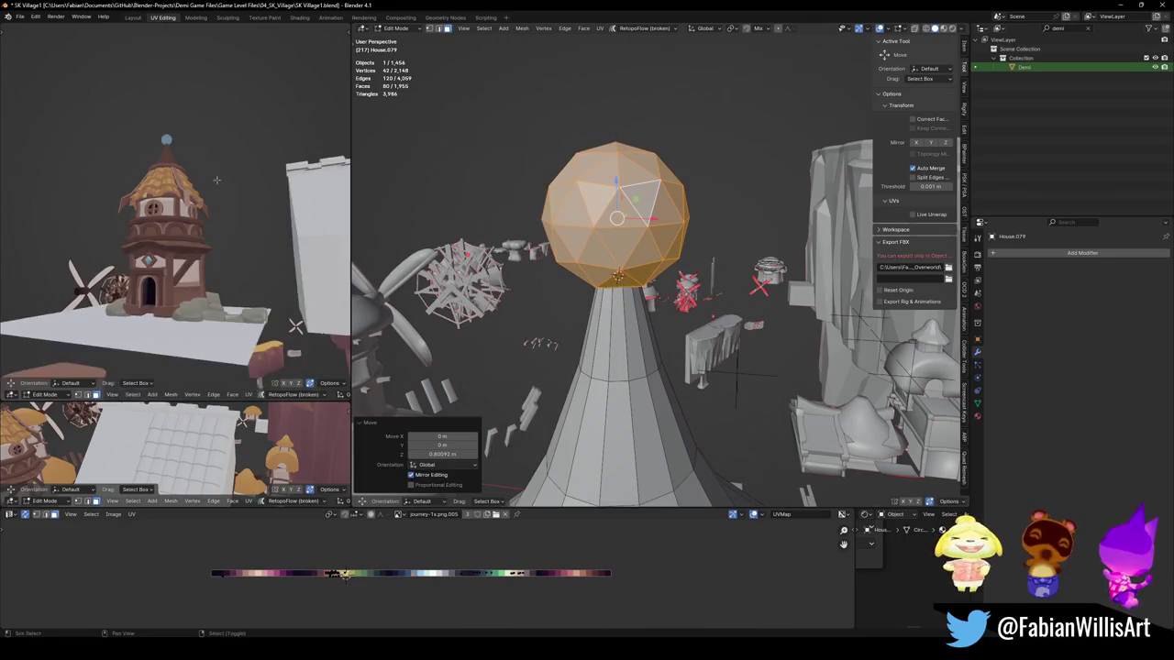
mouse_move(148, 241)
middle_mouse_down()
mouse_move(269, 237)
mouse_move(239, 257)
middle_mouse_up()
Step: Save the file, zoom out to the whole tower, and return to Object Mode
key("ctrl+s")
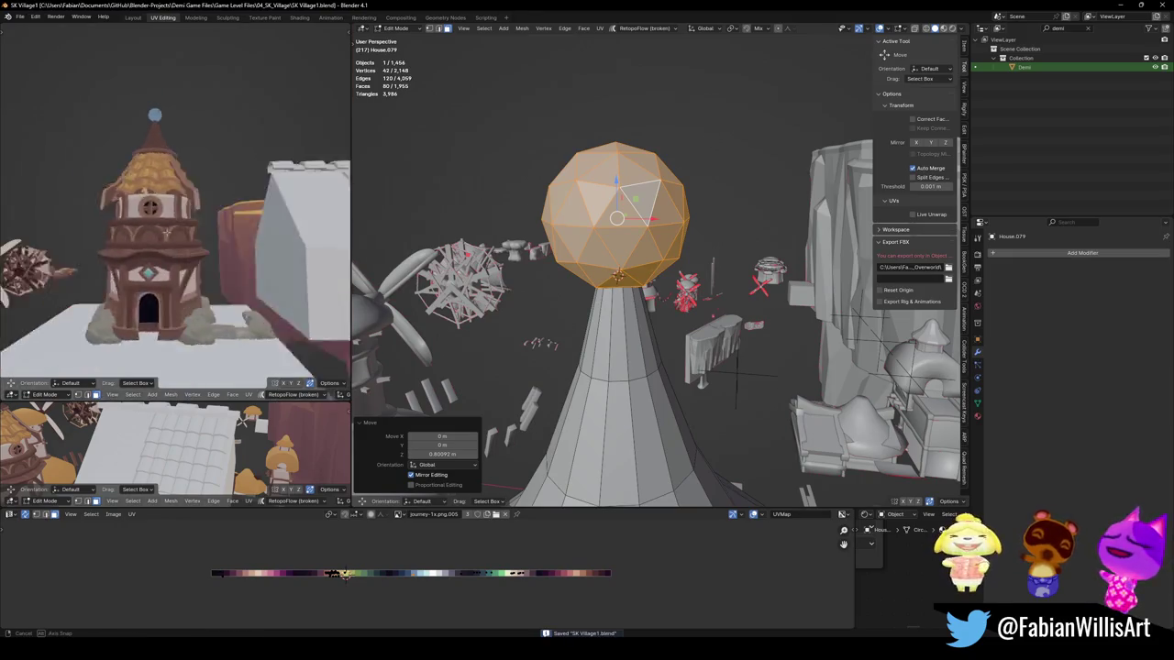
scroll(657, 275, "down", 3)
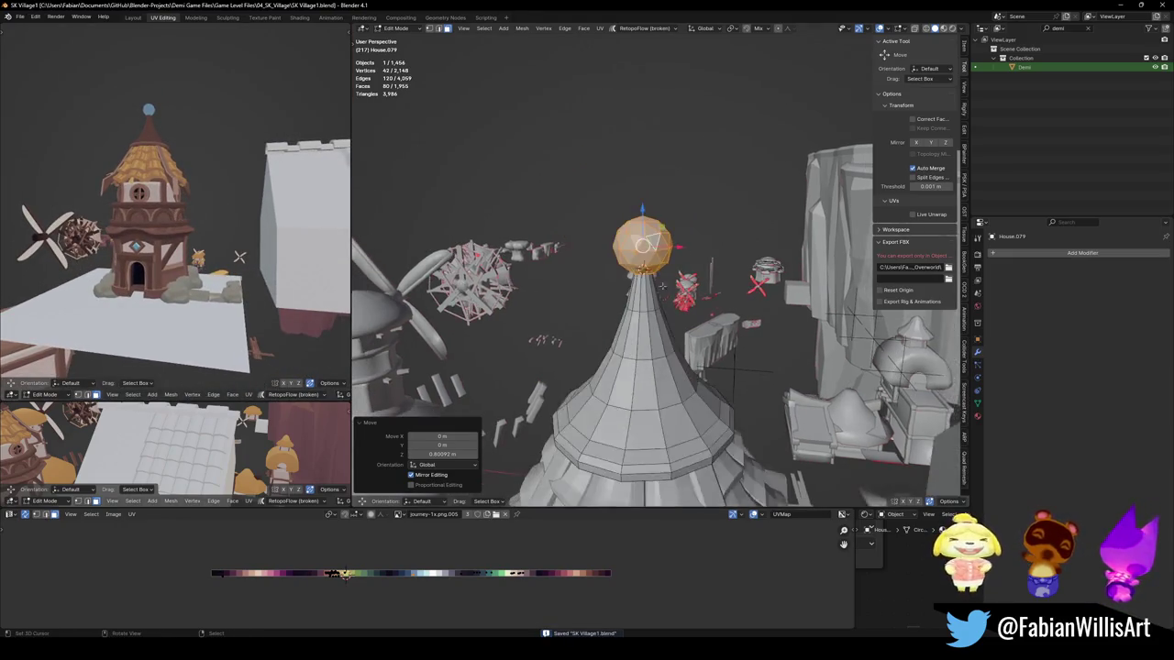
scroll(657, 275, "down", 3)
middle_click_drag(657, 275, 657, 303)
key("Tab")
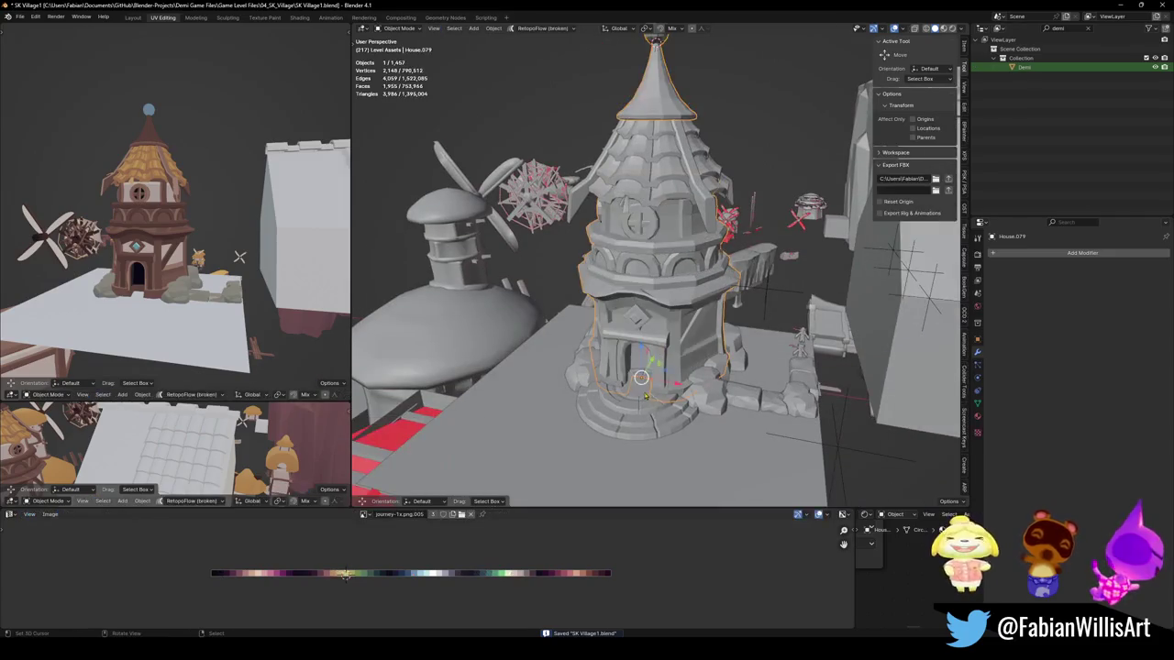
scroll(239, 256, "up", 1)
scroll(240, 256, "up", 2)
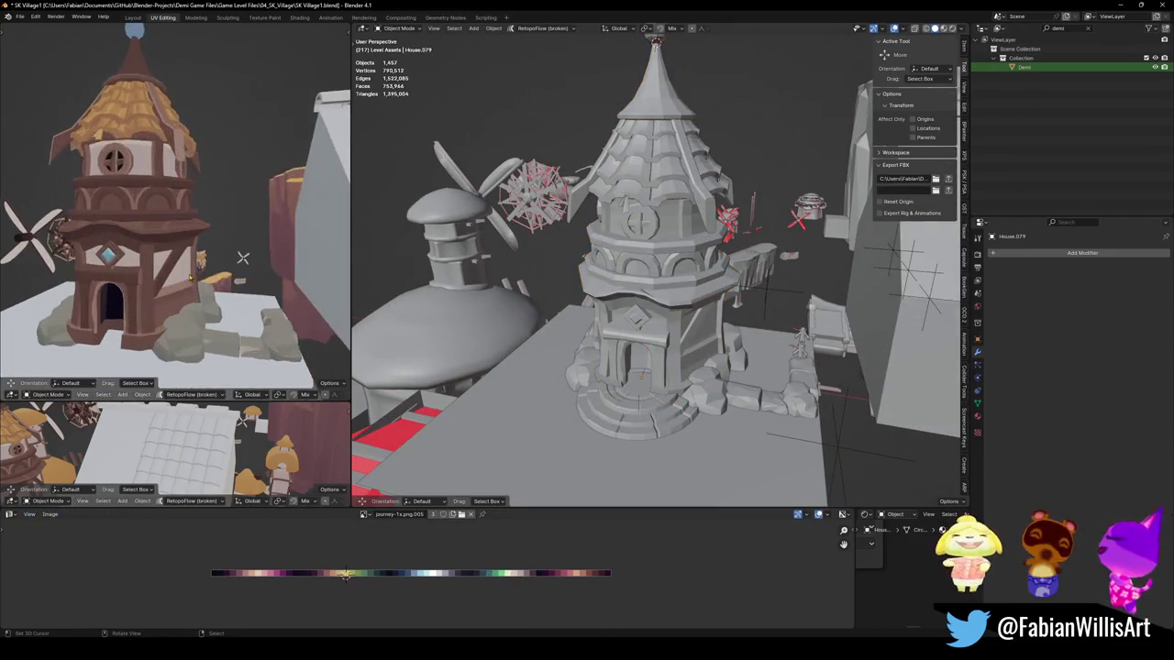
key("alt+h")
middle_click_drag(587, 303, 635, 303)
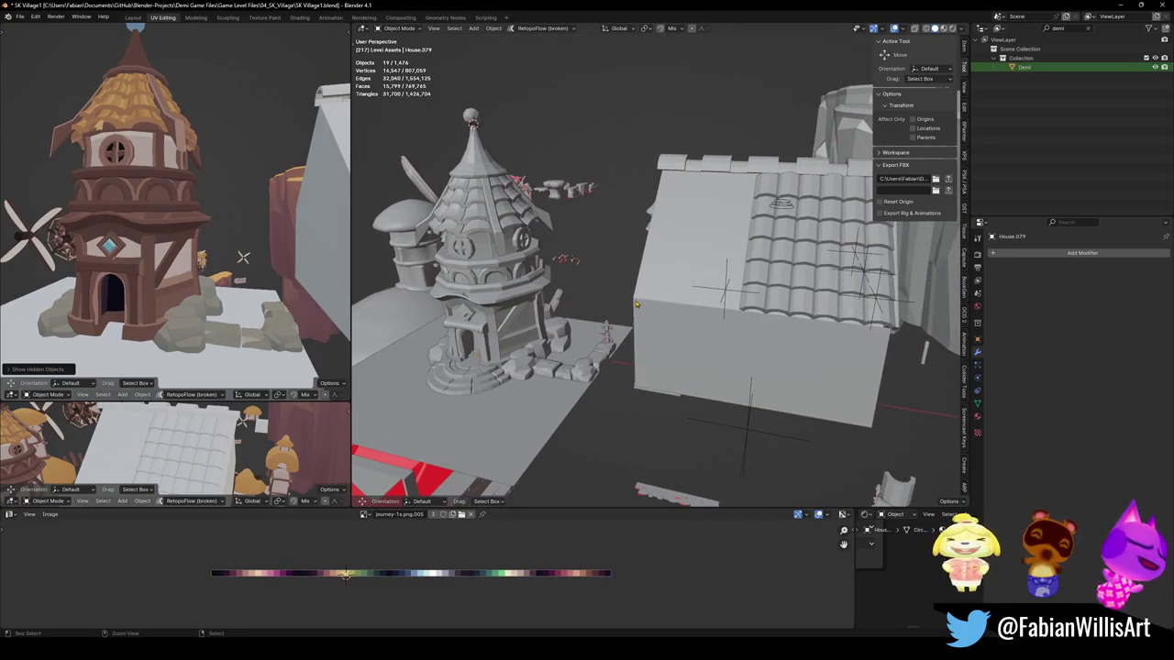
key("ctrl+z")
key("ctrl+s")
middle_click_drag(636, 303, 724, 282)
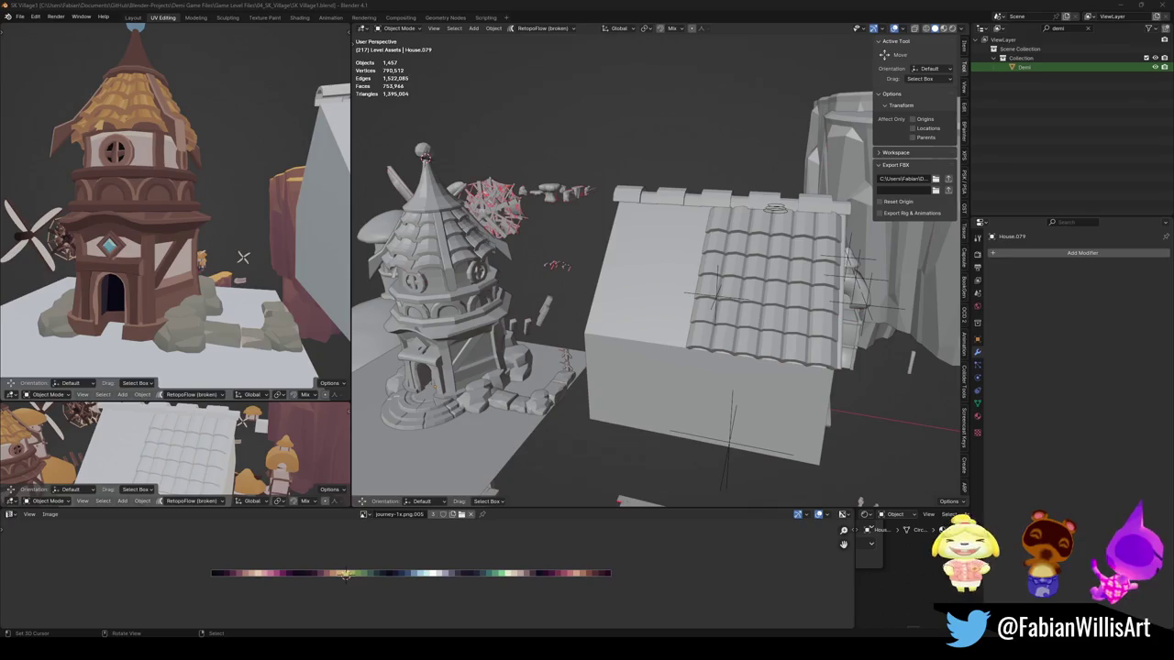
middle_click_drag(615, 336, 550, 349)
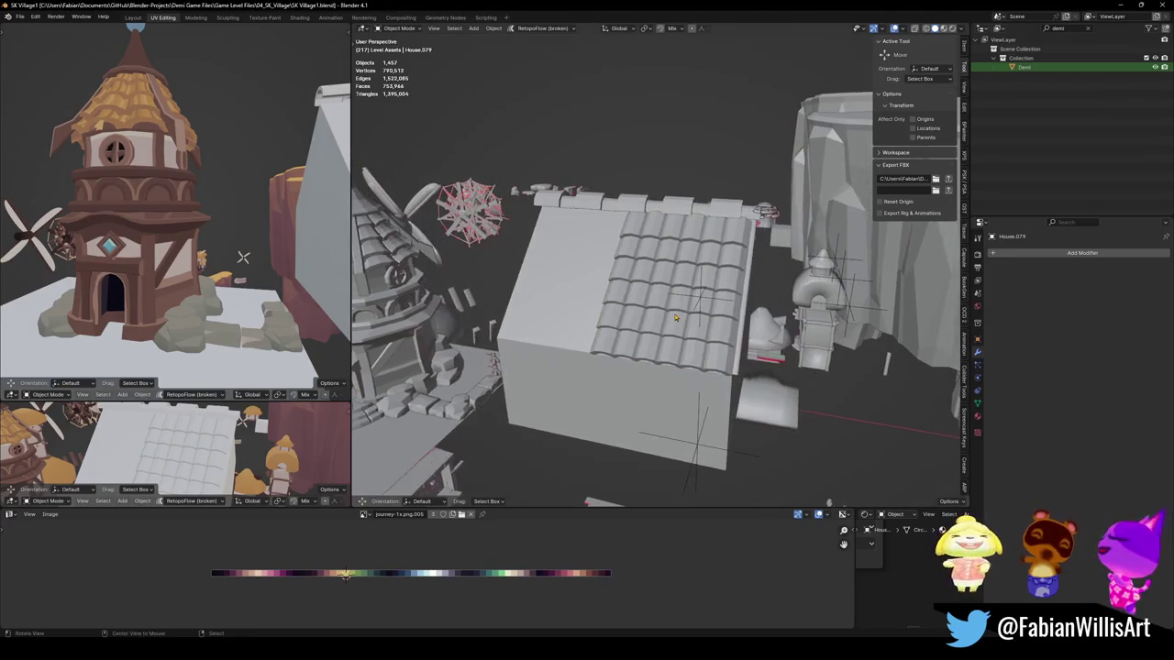
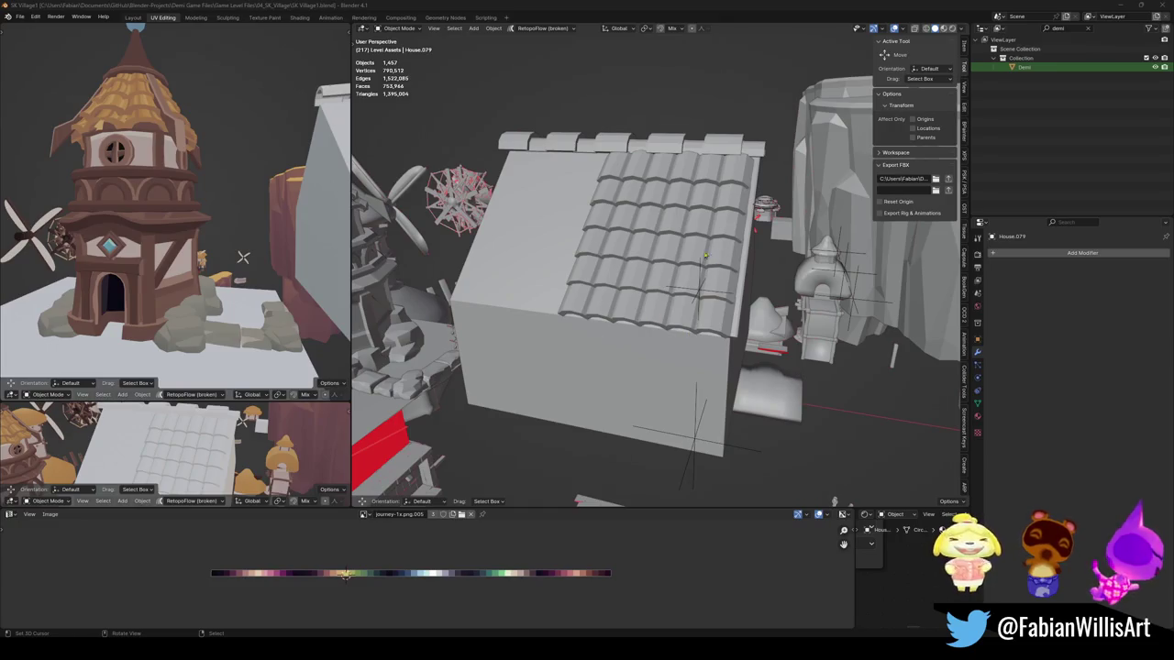
Step: Select two side edges of the roof tile mesh in Edit Mode, using see-through view
left_click(705, 257)
middle_click_drag(705, 256, 642, 238)
scroll(642, 238, "up", 3)
key("Tab")
middle_click_drag(633, 195, 647, 284)
left_click(675, 266, "shift")
key("alt+z")
left_click(518, 266, "shift")
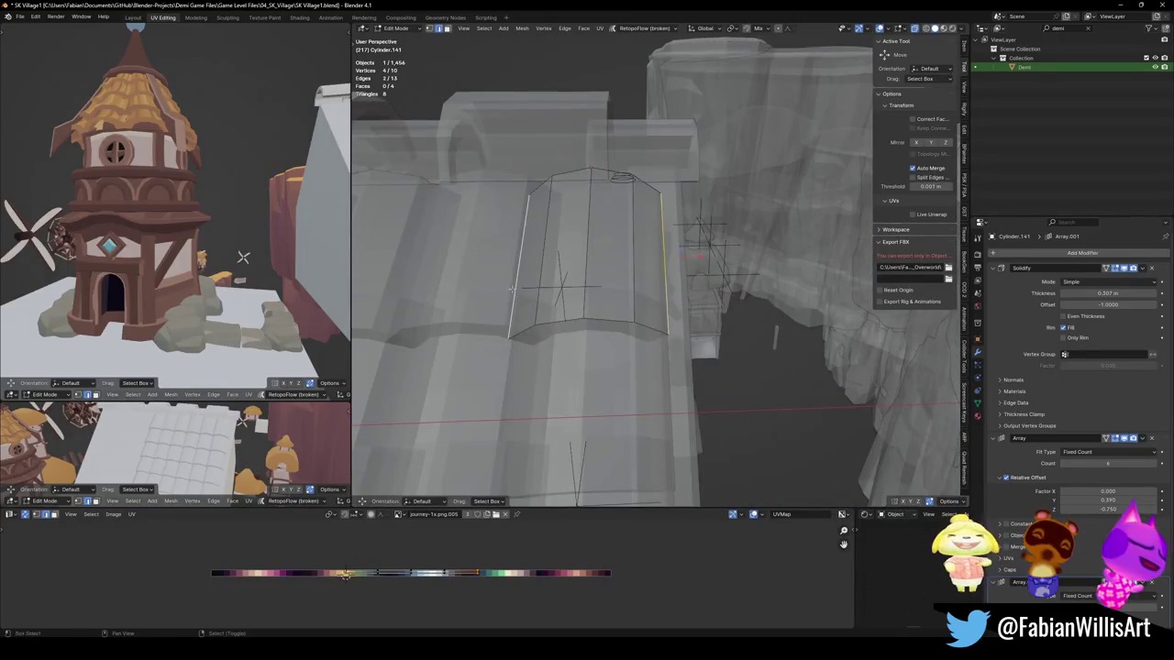
key("alt+z")
Step: Extrude the selected side edges in place, cancelling the movement
key("e")
key("x")
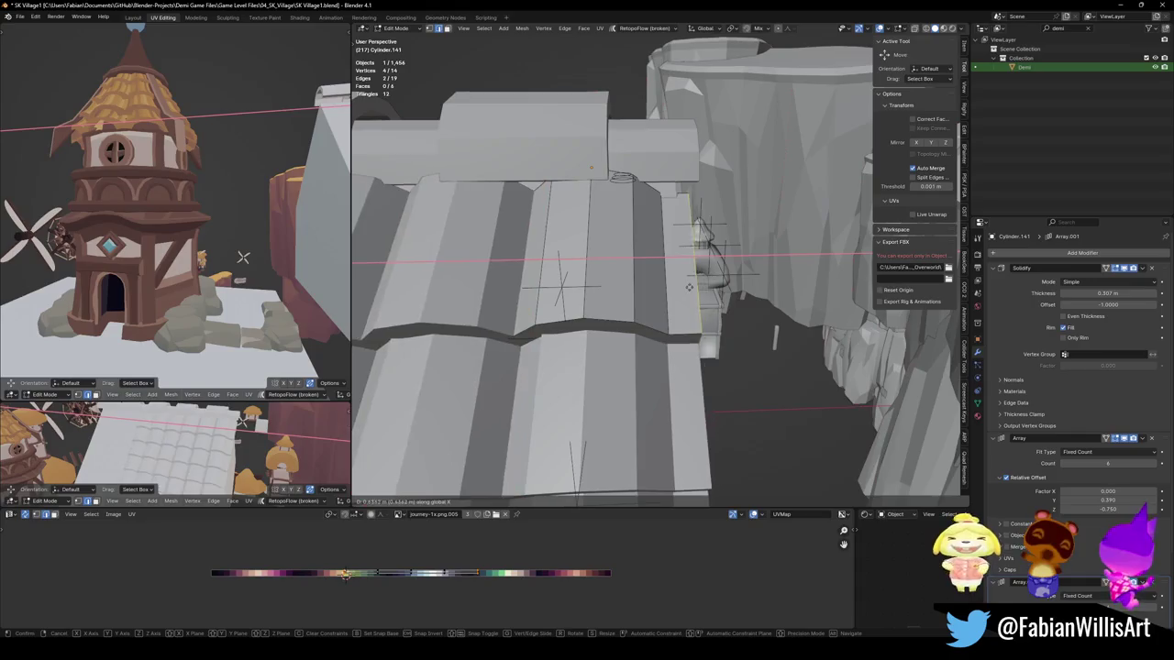
key("Escape")
key("comma")
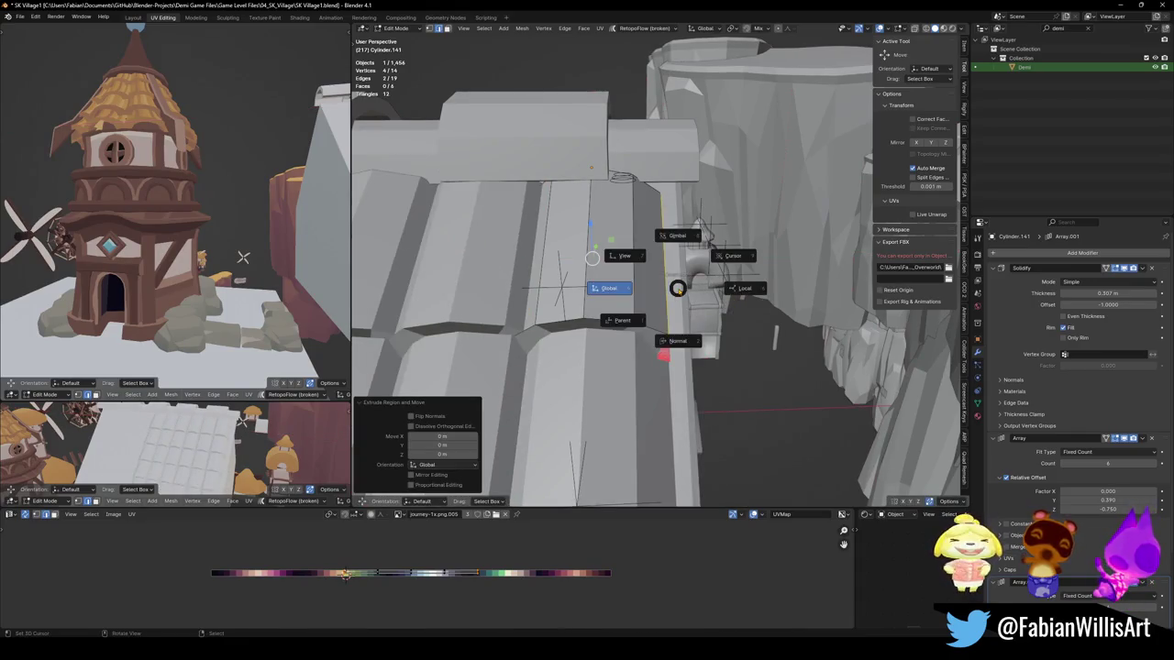
key("Escape")
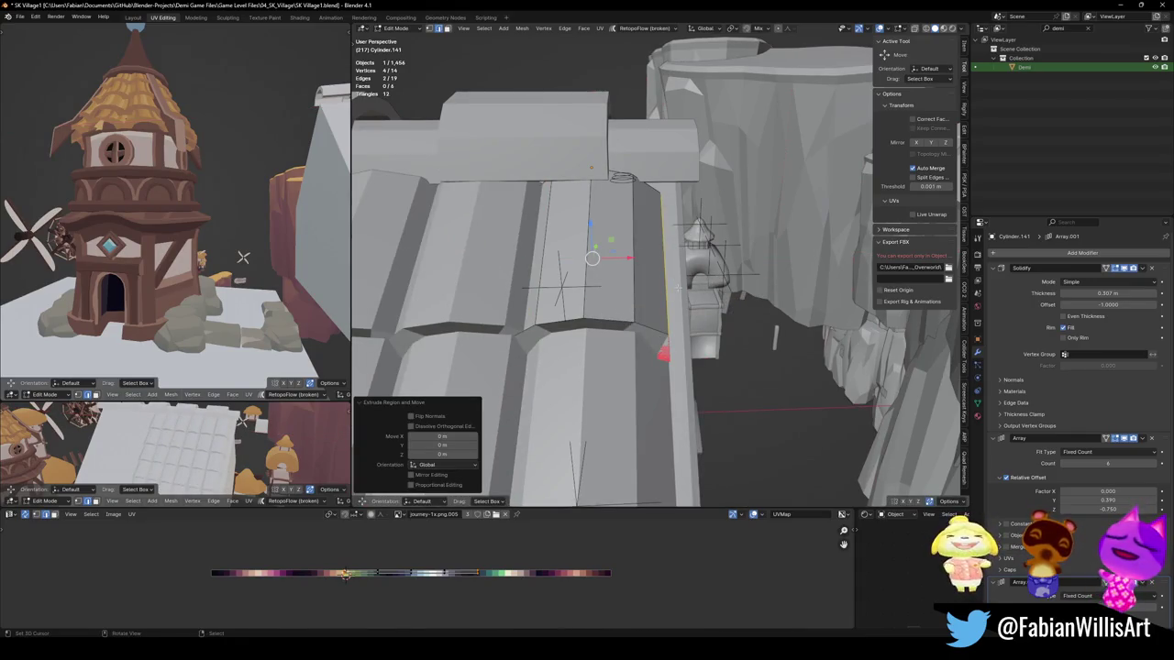
Step: Scale the extruded edges by 1.507 along X
middle_click_drag(678, 287, 697, 294)
key("s")
key("x")
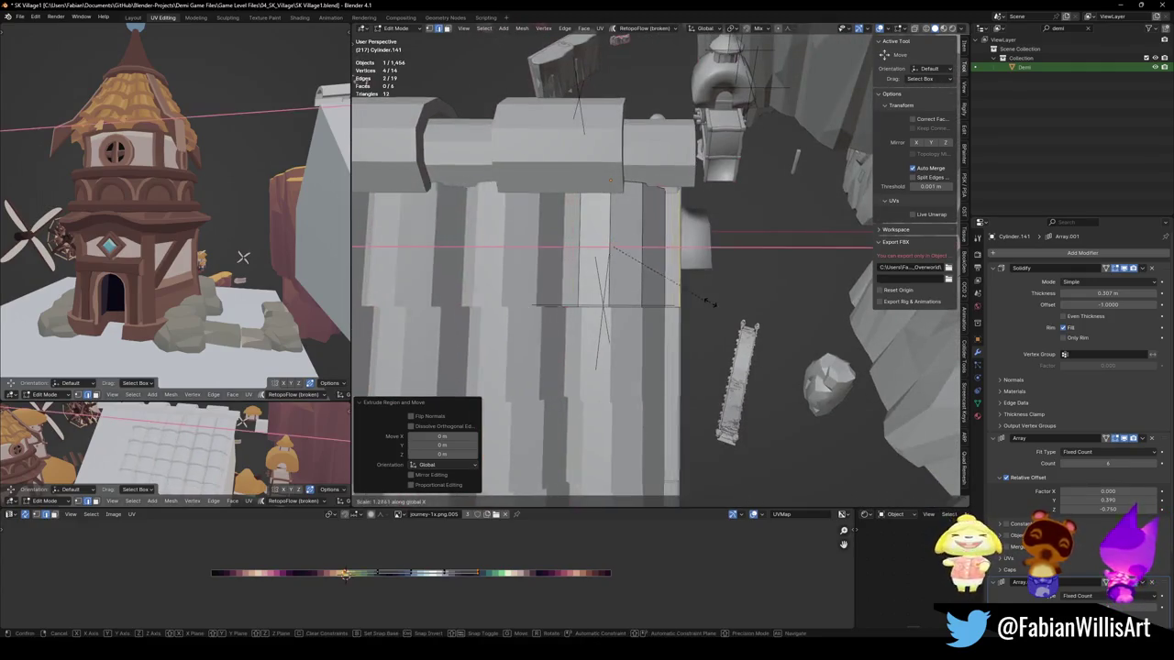
left_click(733, 296)
middle_click_drag(734, 296, 680, 248)
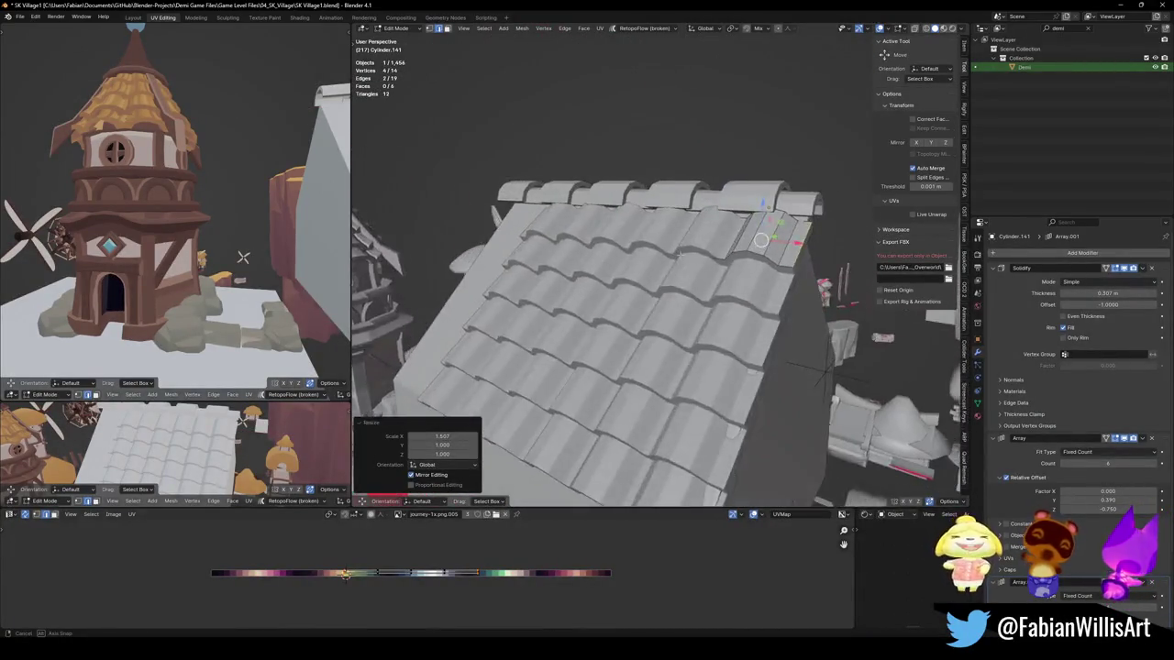
Step: Narrow the selected tile edges to 0.924 along X
middle_click_drag(680, 249, 702, 274)
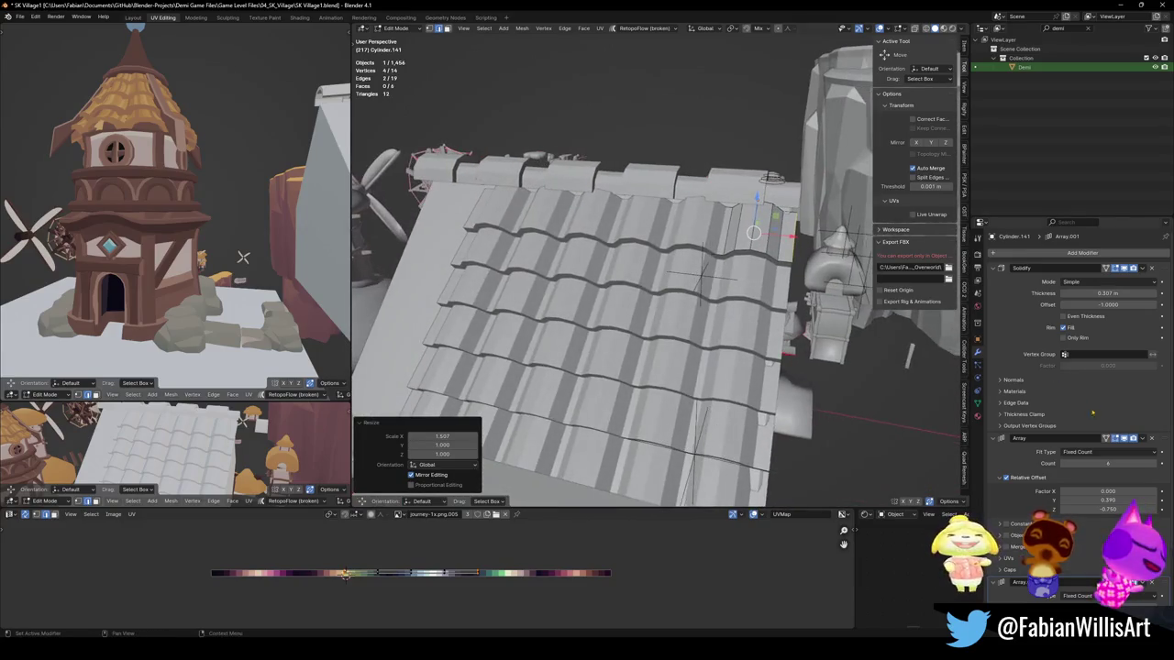
key("s")
key("x")
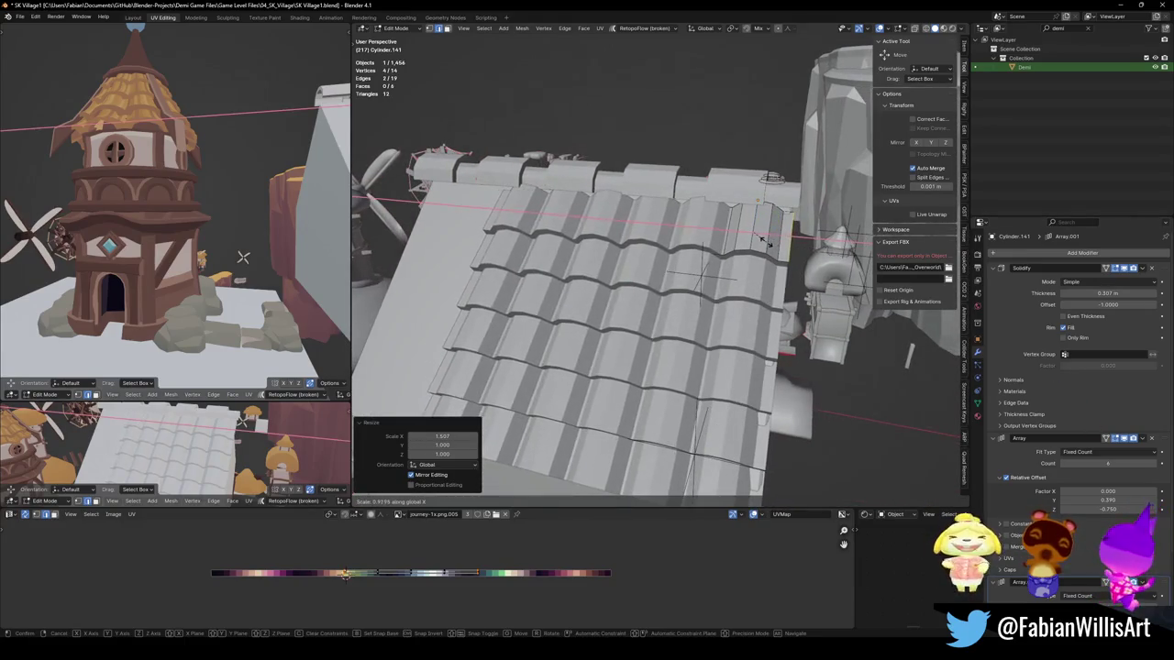
left_click(754, 235)
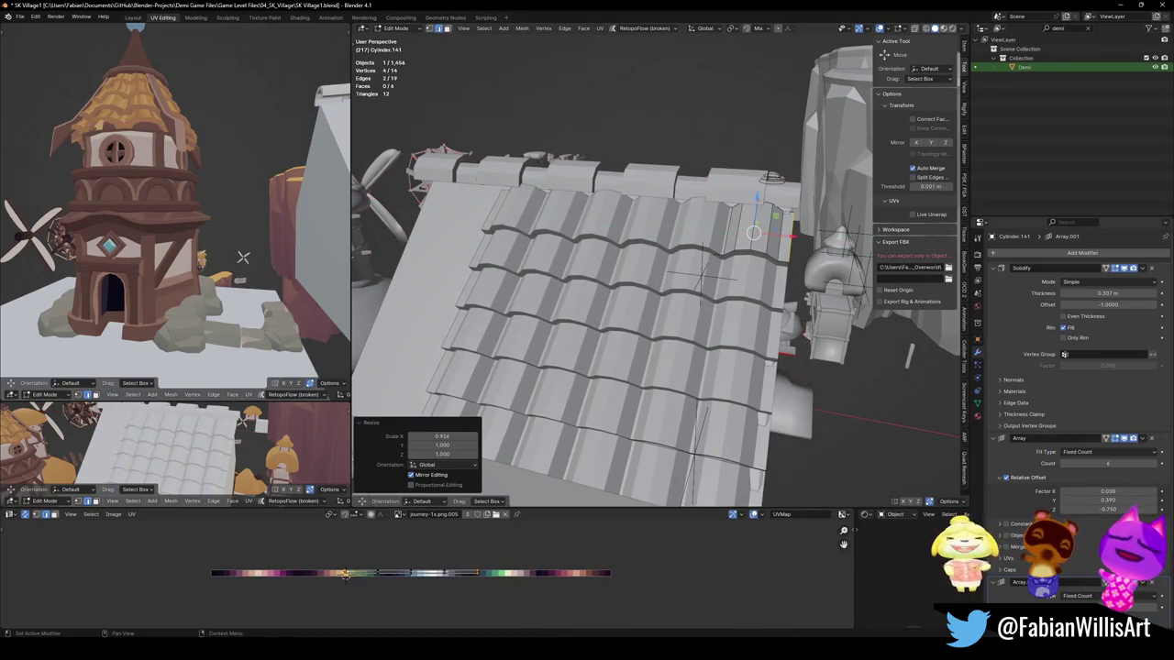
Step: Try an array Y offset factor of 0.23, then set it back to 0.39
left_click(1100, 500)
type("0.23")
key("Return")
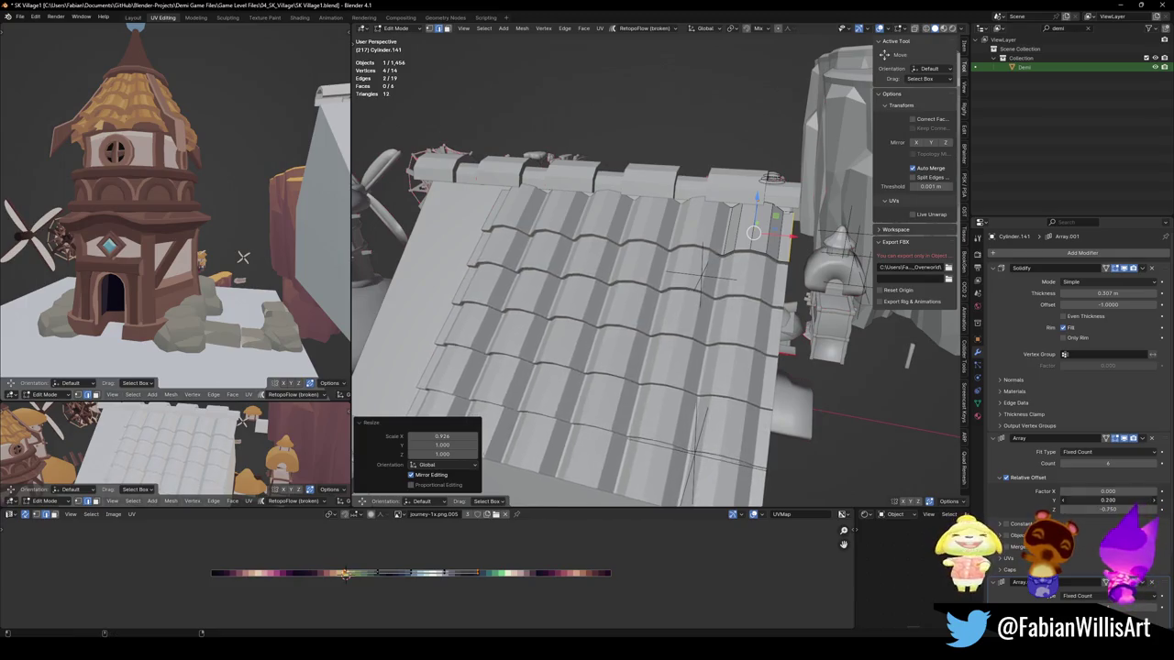
left_click_drag(1100, 500, 1118, 500)
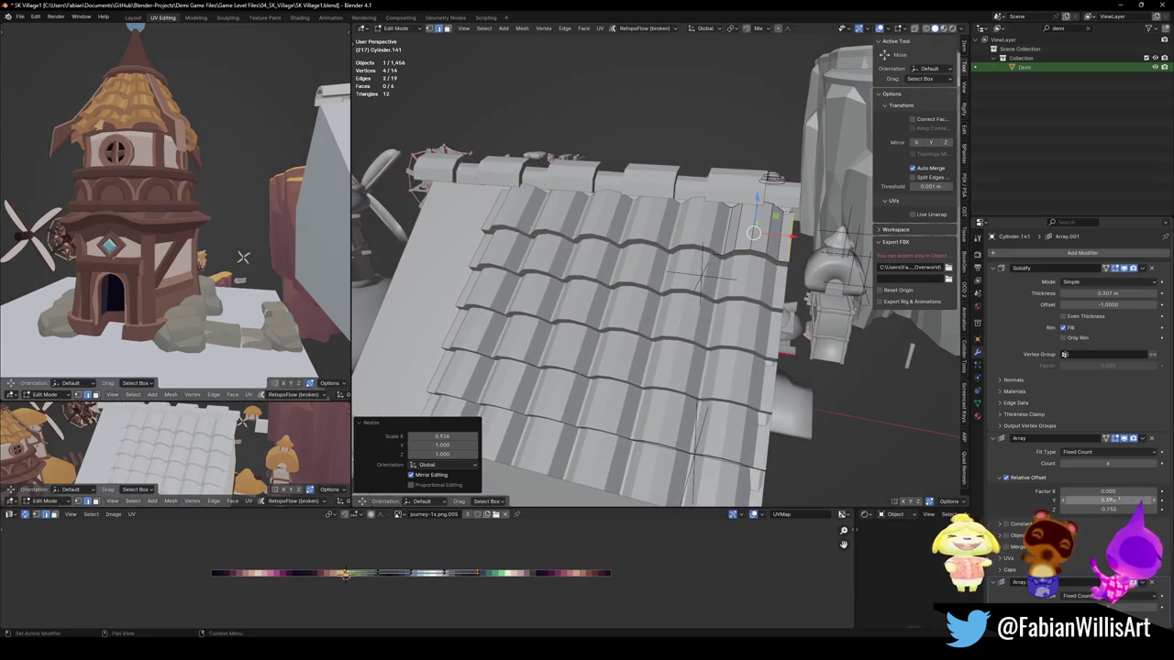
Step: Add more tile vertices to the selection and shrink it uniformly to 0.93
left_click(762, 203, "alt+shift")
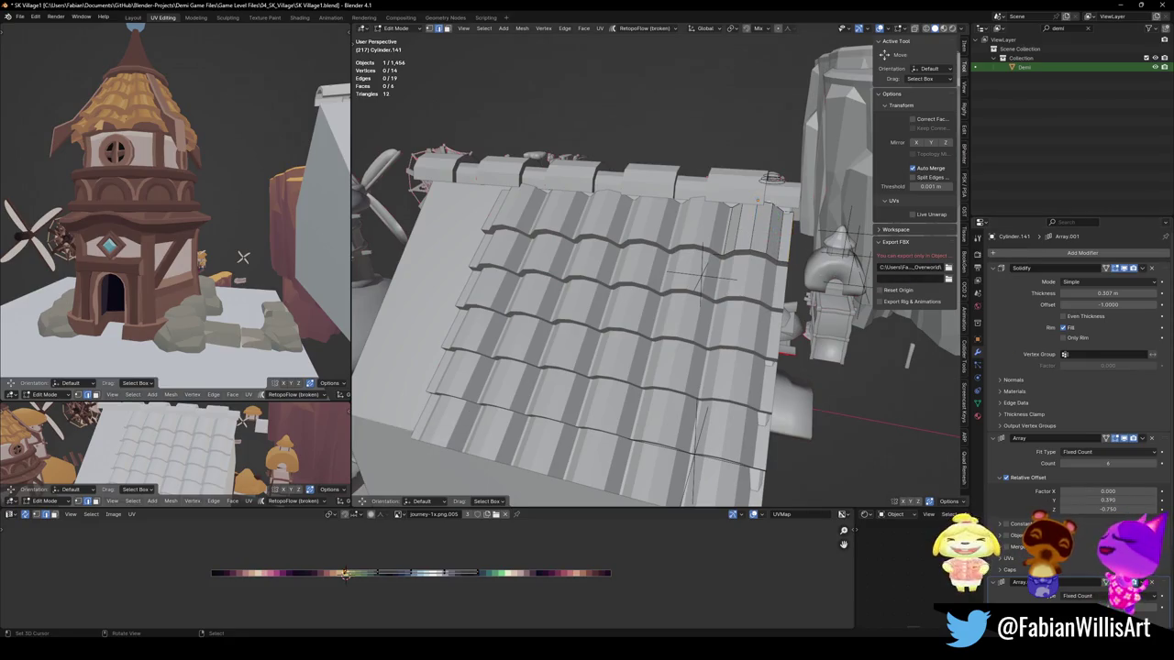
key("s")
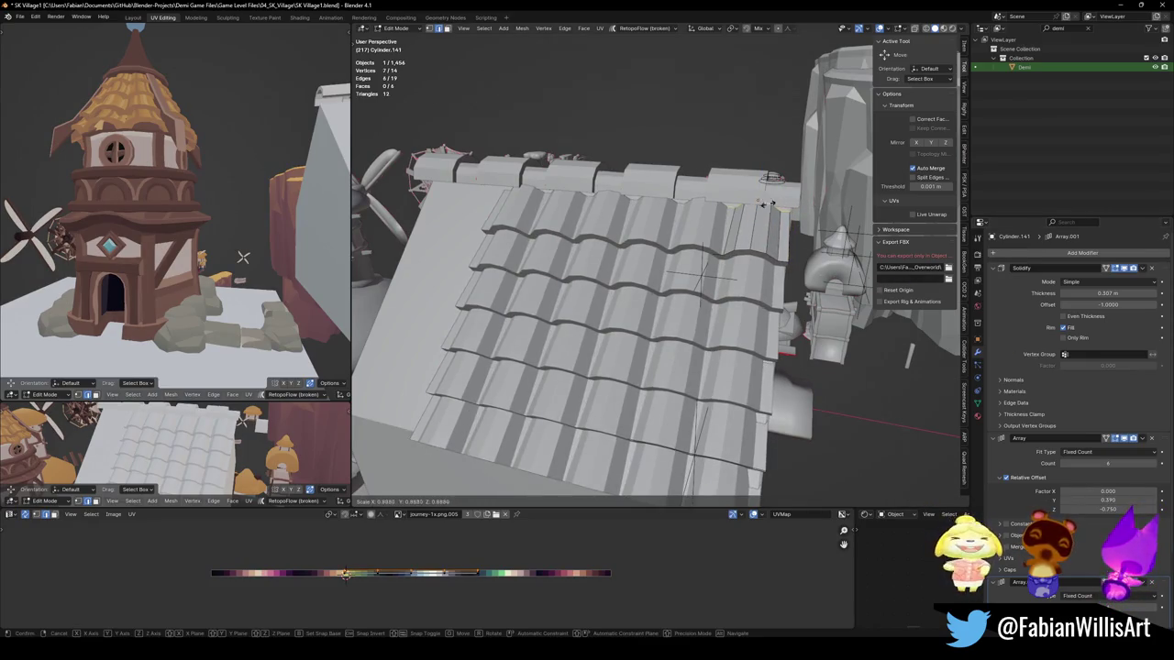
left_click(804, 205)
mouse_move(803, 206)
middle_mouse_down()
mouse_move(774, 216)
mouse_move(796, 250)
middle_mouse_up()
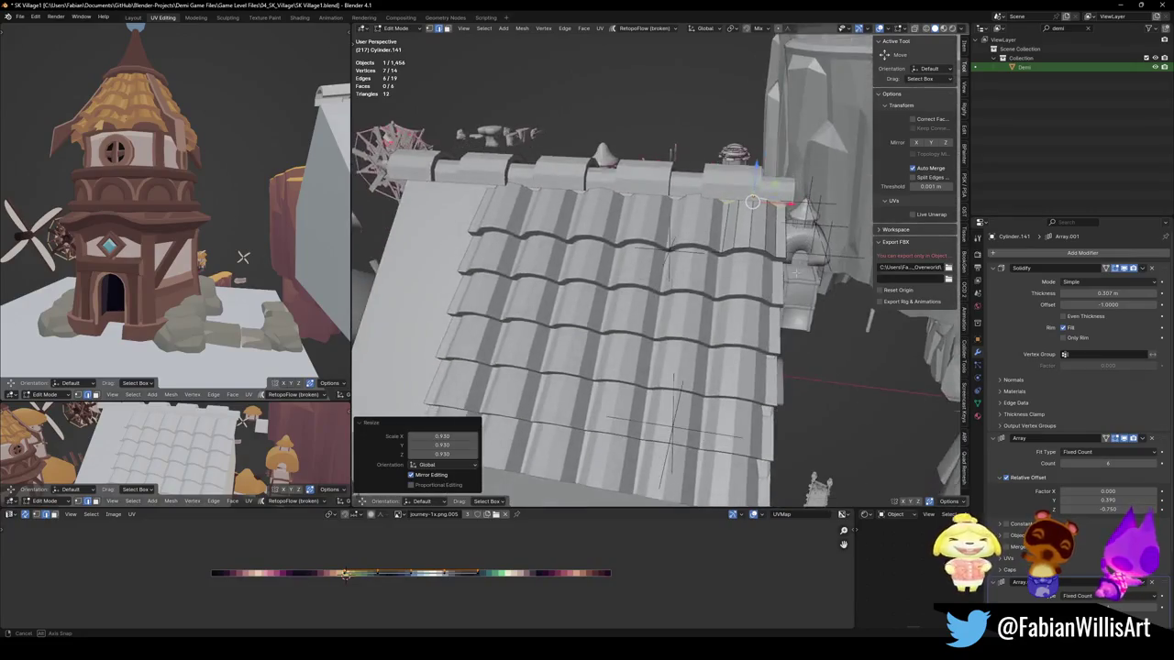
key("s")
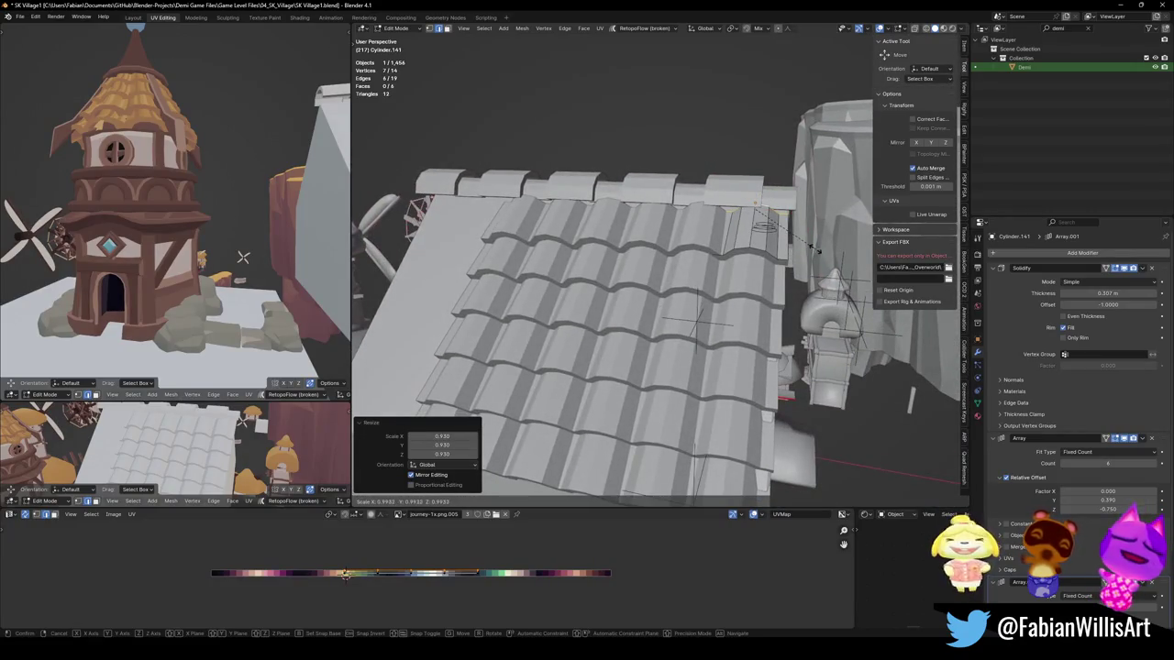
left_click(788, 232)
left_click(786, 230, "shift")
mouse_move(787, 229)
middle_mouse_down()
mouse_move(760, 217)
mouse_move(815, 276)
middle_mouse_up()
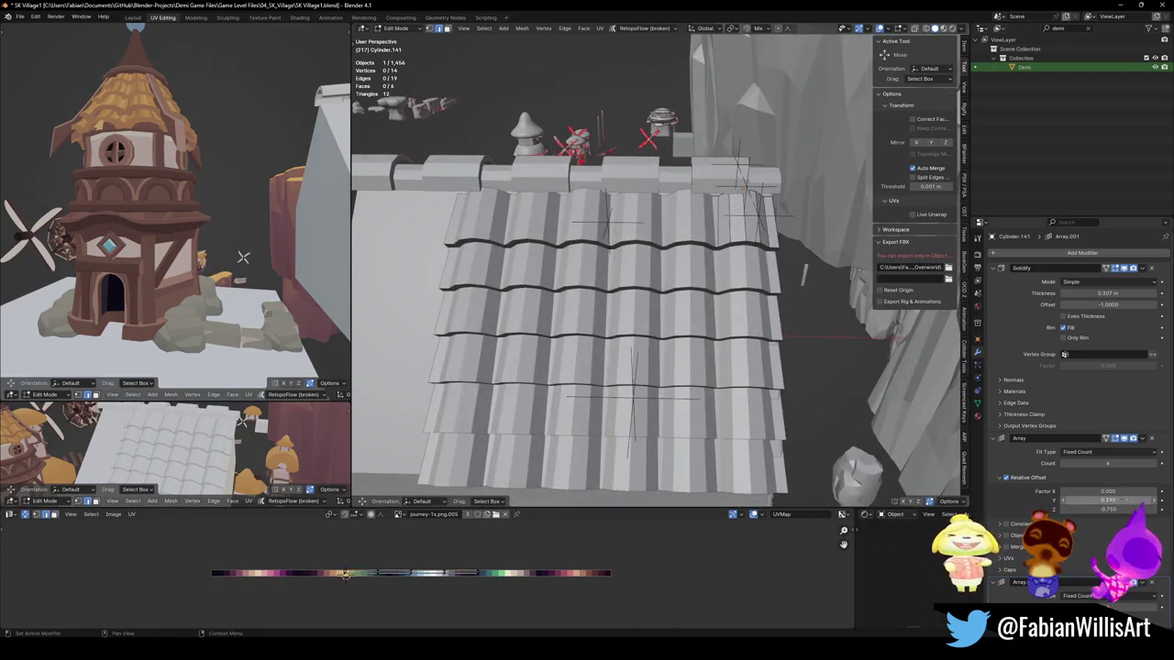
Step: Experiment with the array Z and X offsets, then undo the changes
mouse_move(1108, 508)
left_mouse_down()
mouse_move(1137, 500)
mouse_move(1106, 491)
left_mouse_up()
key("ctrl+z")
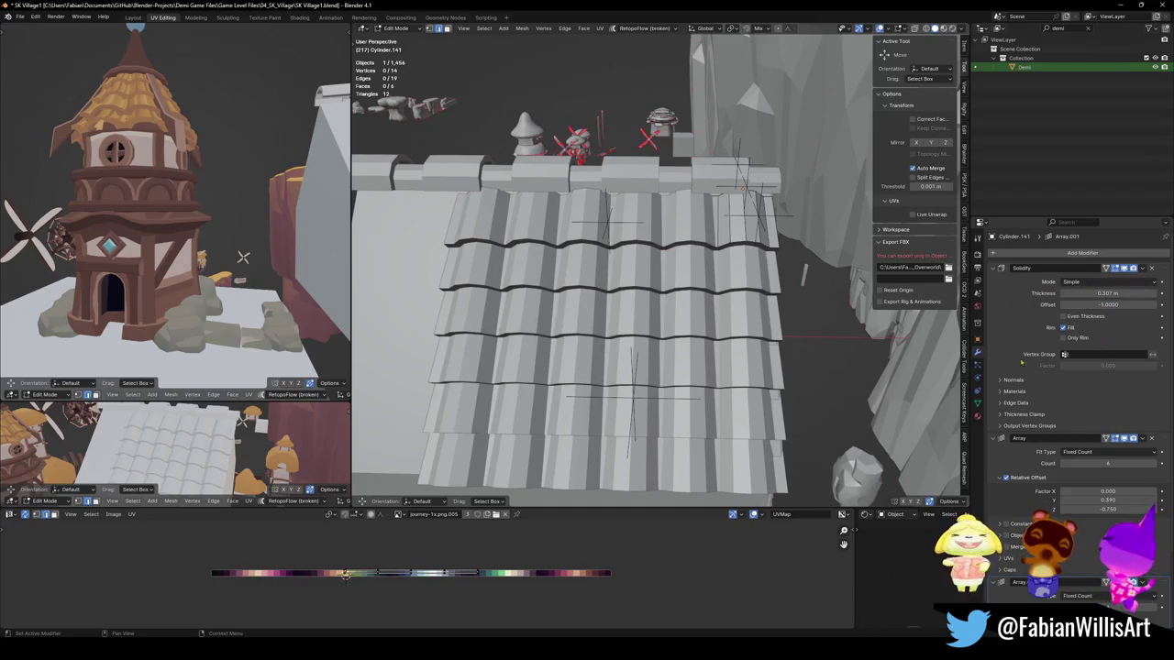
scroll(1020, 478, "down", 3)
left_click_drag(1109, 544, 1082, 544)
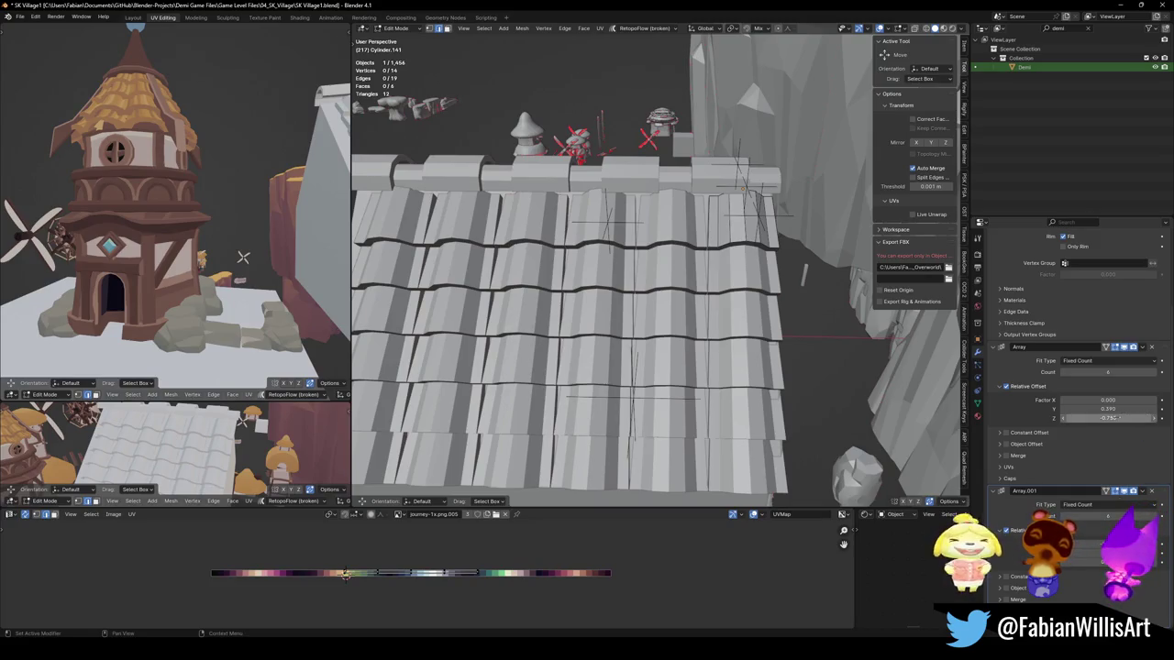
Step: Select the tile's top edge loop and scale it up to 1.08
middle_click_drag(596, 276, 661, 294)
mouse_move(806, 376)
middle_mouse_down()
mouse_move(672, 275)
mouse_move(1079, 554)
middle_mouse_up()
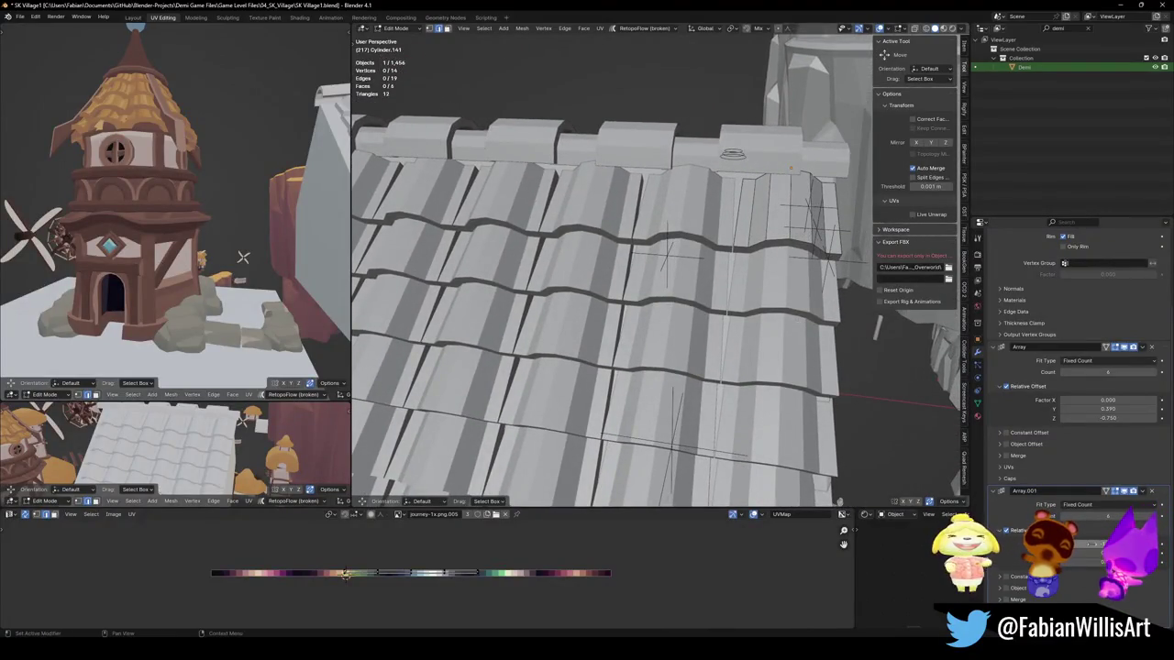
middle_click_drag(839, 501, 819, 501)
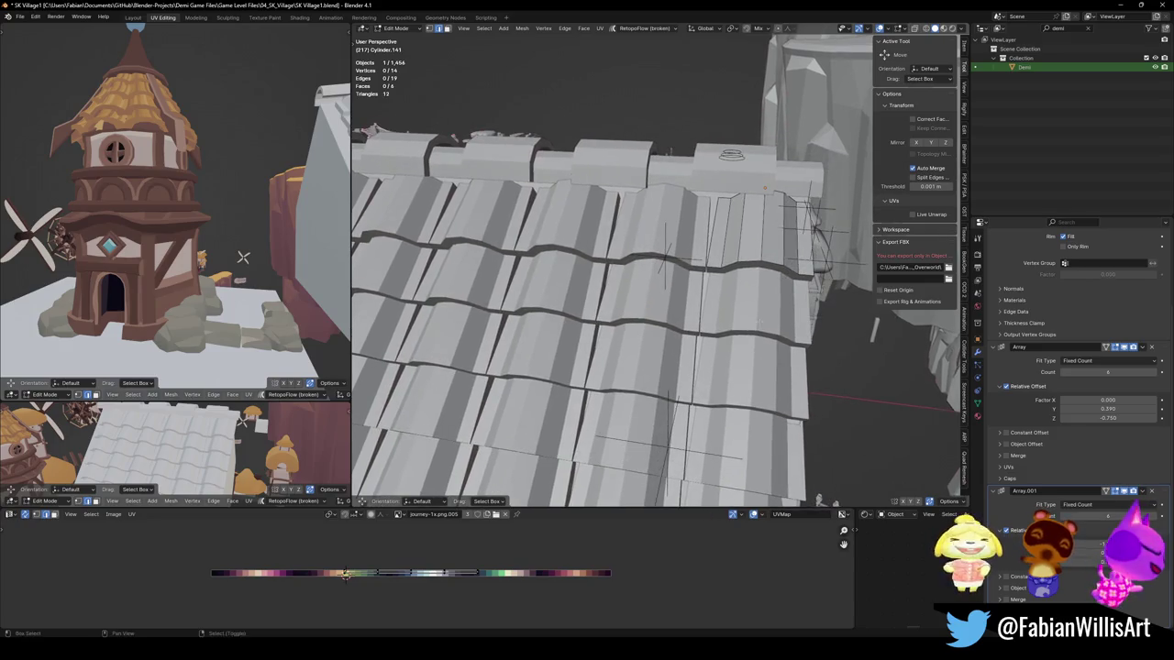
left_click(764, 188, "alt")
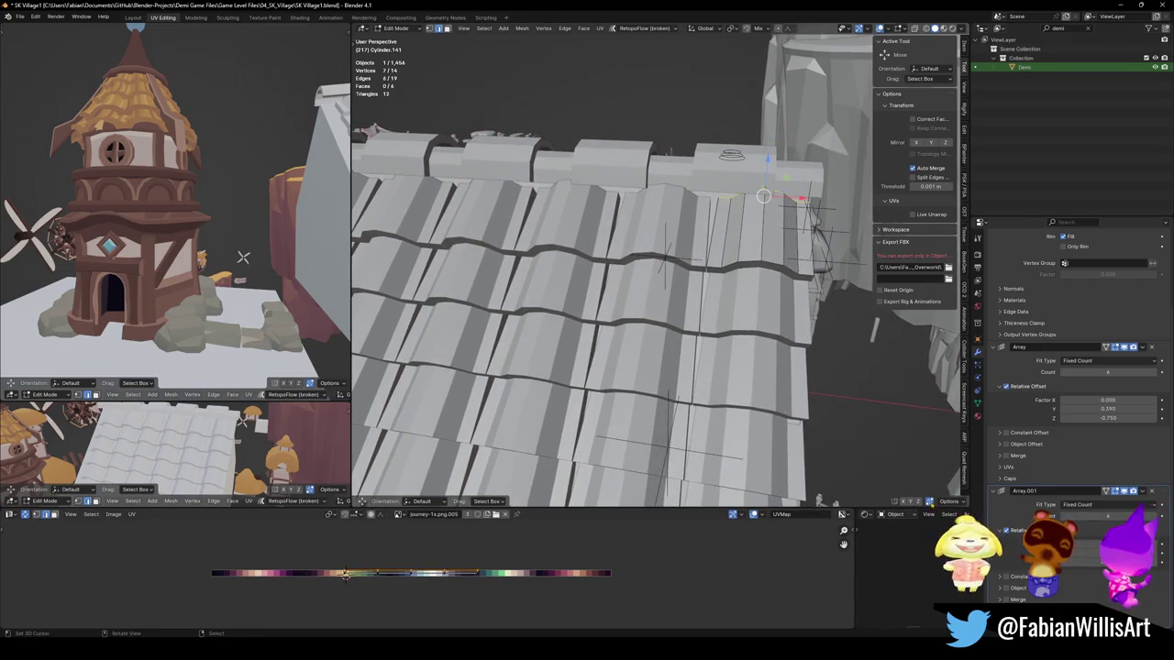
key("g")
key("g")
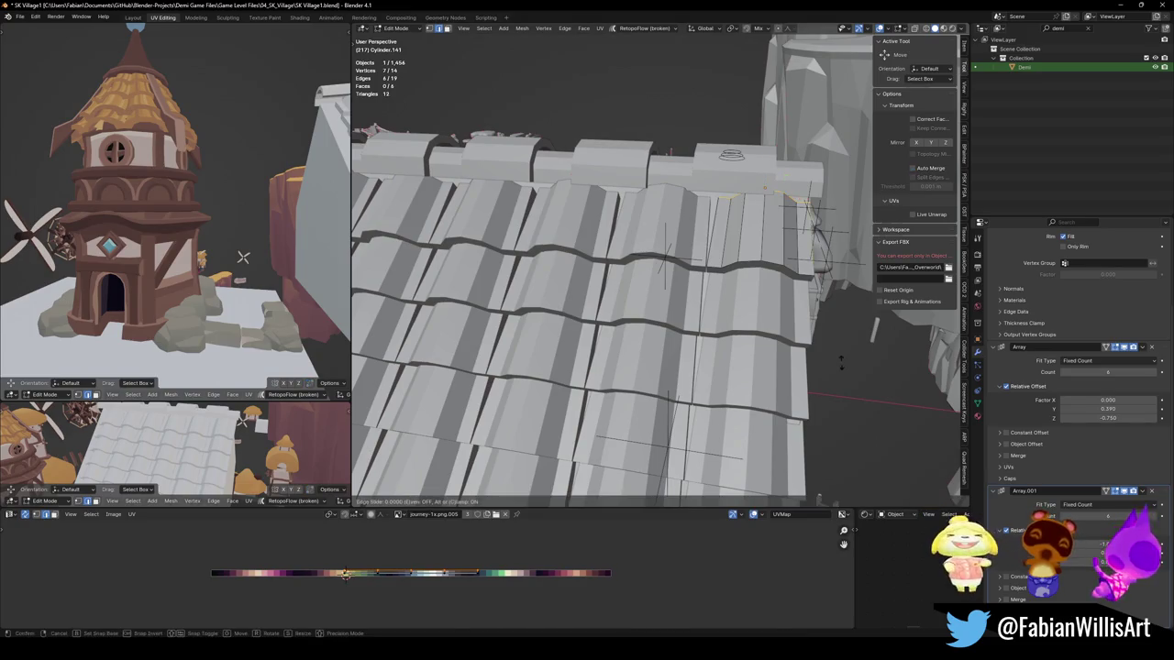
key("Escape")
key("s")
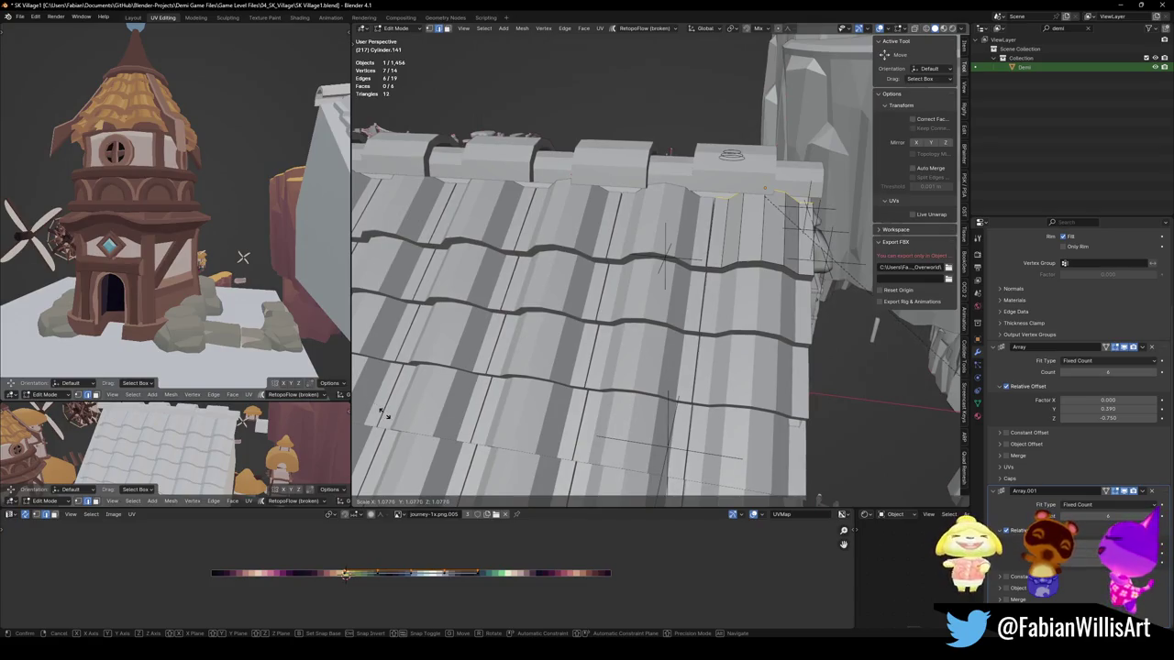
left_click(390, 418)
scroll(642, 321, "down", 3)
mouse_move(642, 321)
middle_mouse_down()
mouse_move(731, 283)
mouse_move(660, 303)
middle_mouse_up()
middle_click_drag(243, 257, 165, 256, "shift")
scroll(165, 257, "up", 4)
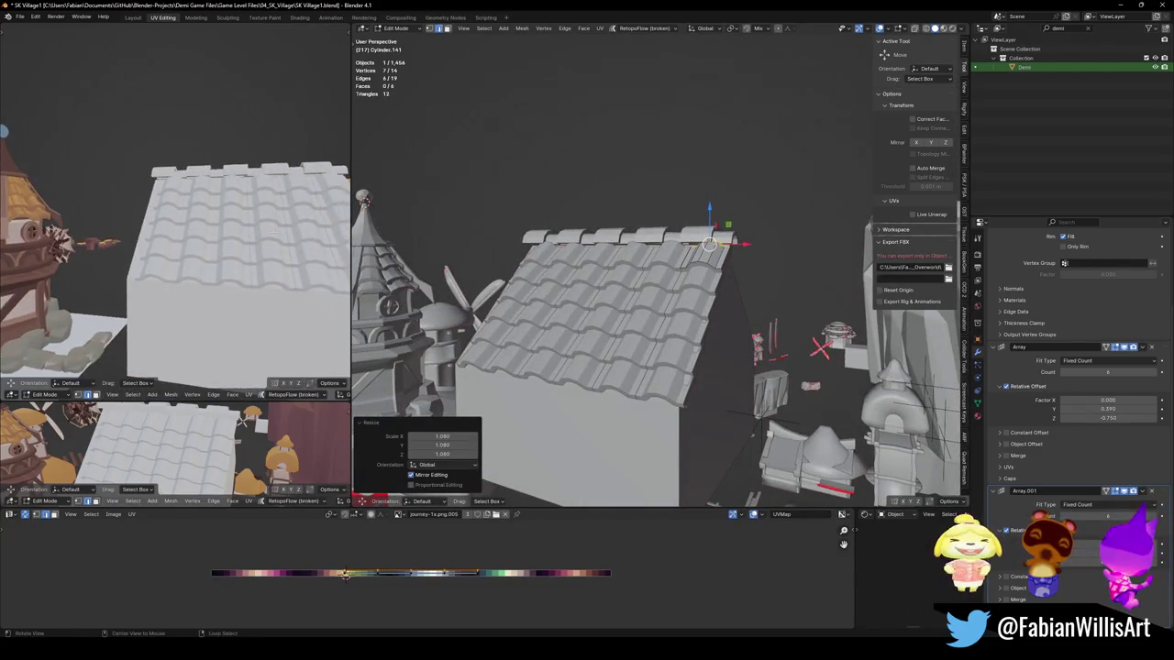
Step: Leave Edit Mode to view the roof from below, then return to editing
key("Tab")
scroll(688, 305, "up", 3)
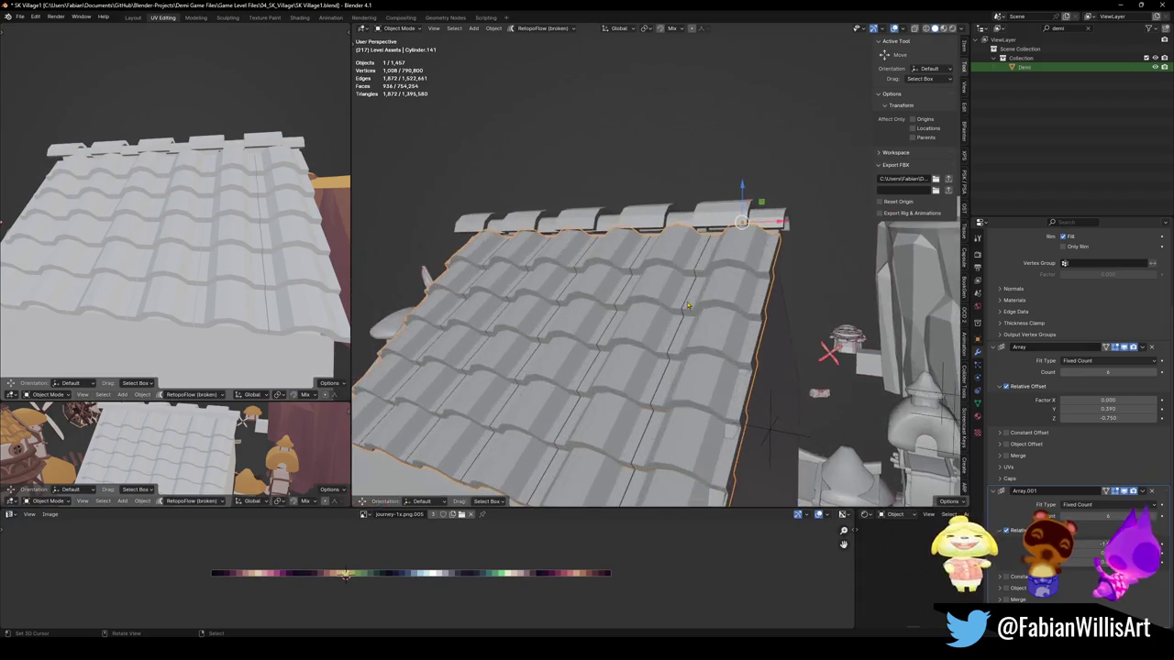
middle_click_drag(688, 305, 662, 333)
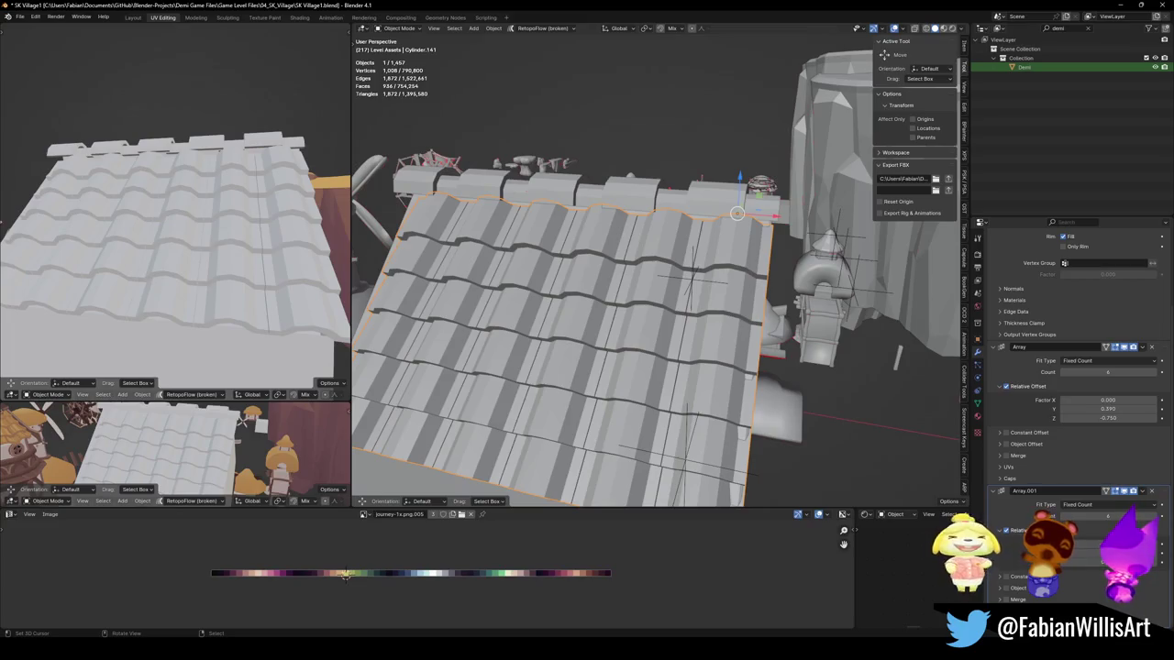
key("Tab")
scroll(729, 286, "up", 4)
mouse_move(569, 266)
middle_mouse_down("shift")
mouse_move(532, 233)
mouse_move(605, 230)
middle_mouse_up("shift")
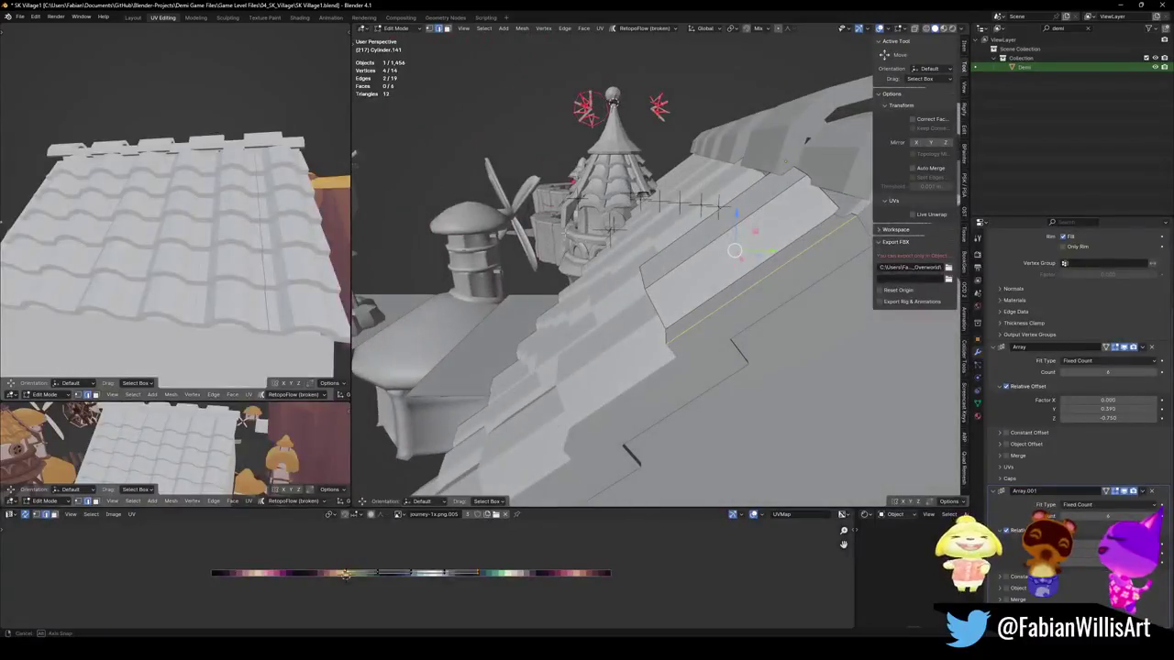
Step: Extrude a roof tile edge, then undo the extrusion
key("e")
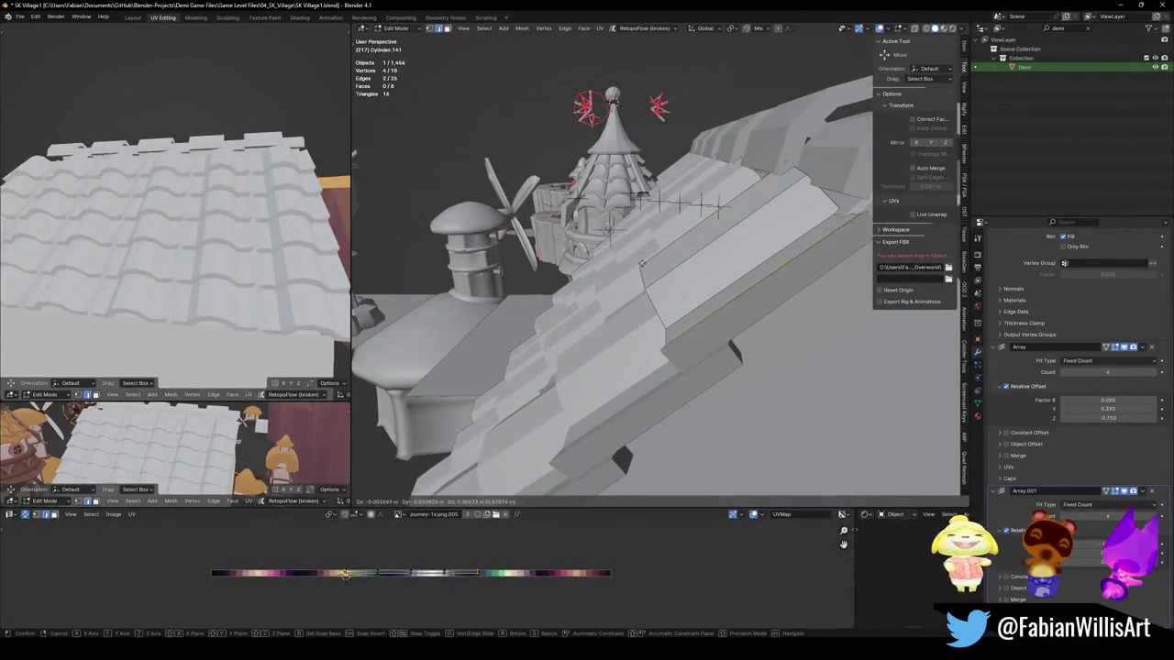
left_click(609, 197)
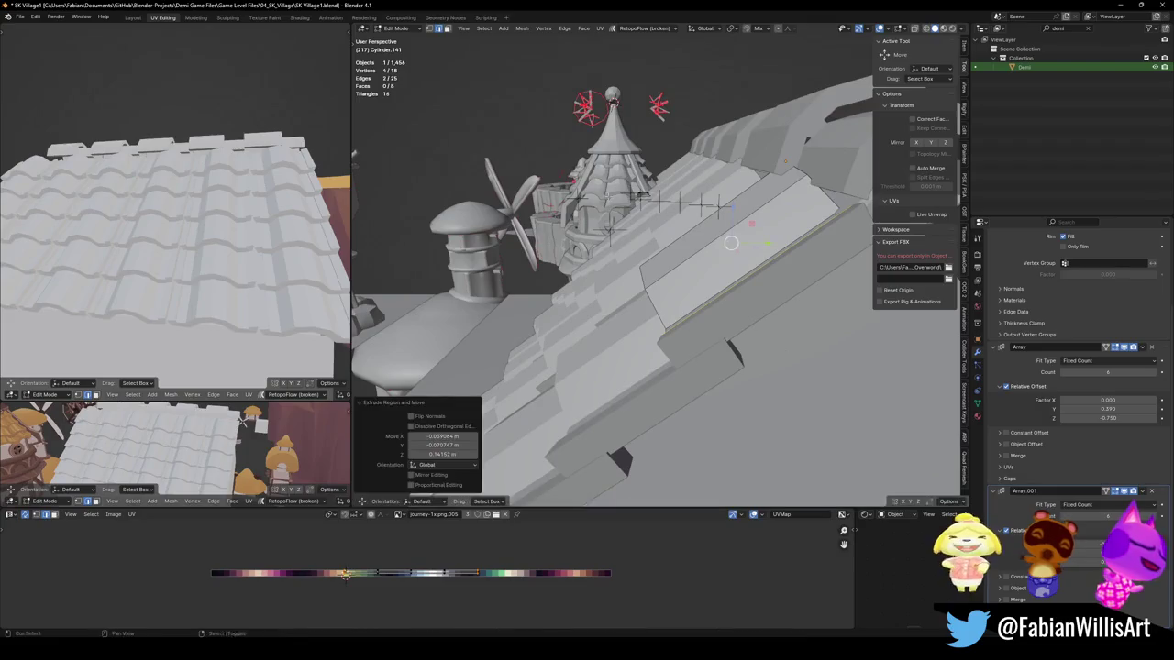
scroll(642, 220, "up", 4)
mouse_move(642, 220)
middle_mouse_down()
mouse_move(697, 252)
mouse_move(733, 230)
middle_mouse_up()
key("ctrl+z")
Step: Select two tile vertices, return to Object Mode and save SK Village1.blend
left_click(733, 228)
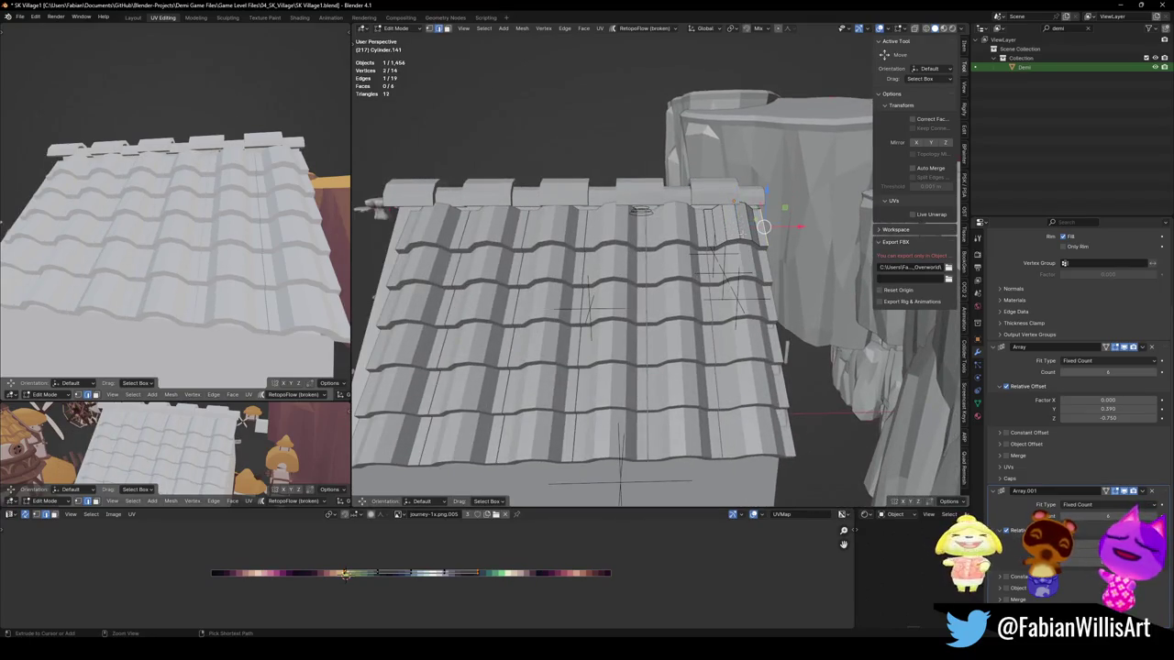
scroll(729, 230, "up", 3)
middle_click_drag(729, 229, 712, 237)
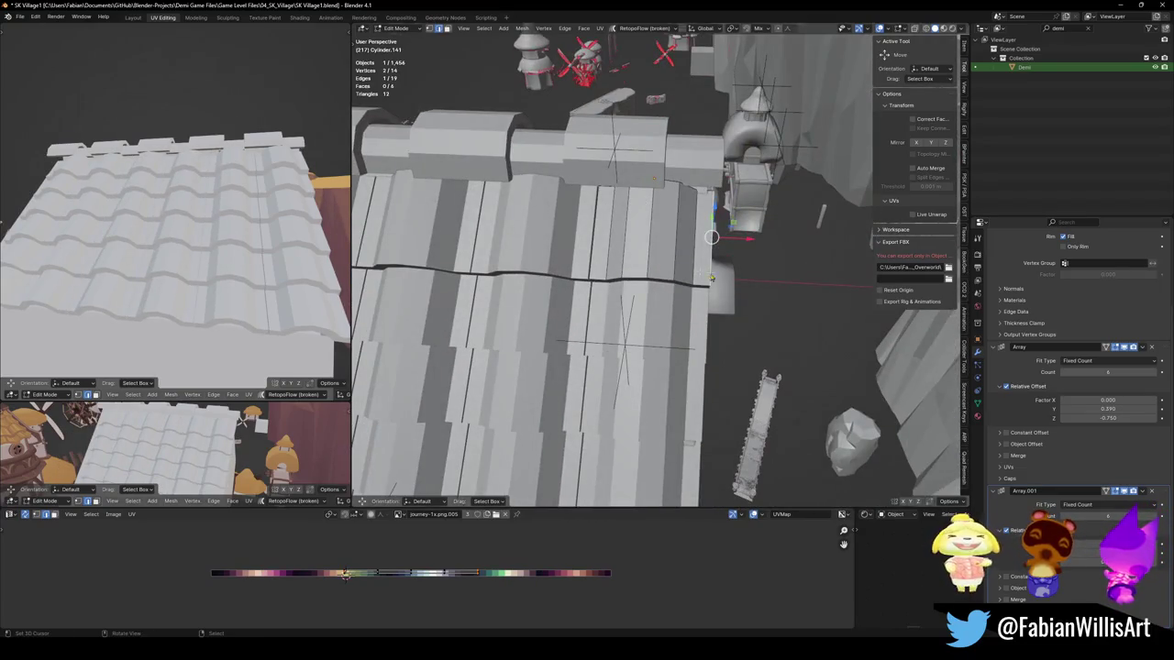
key("Tab")
key("ctrl+s")
right_click(676, 261)
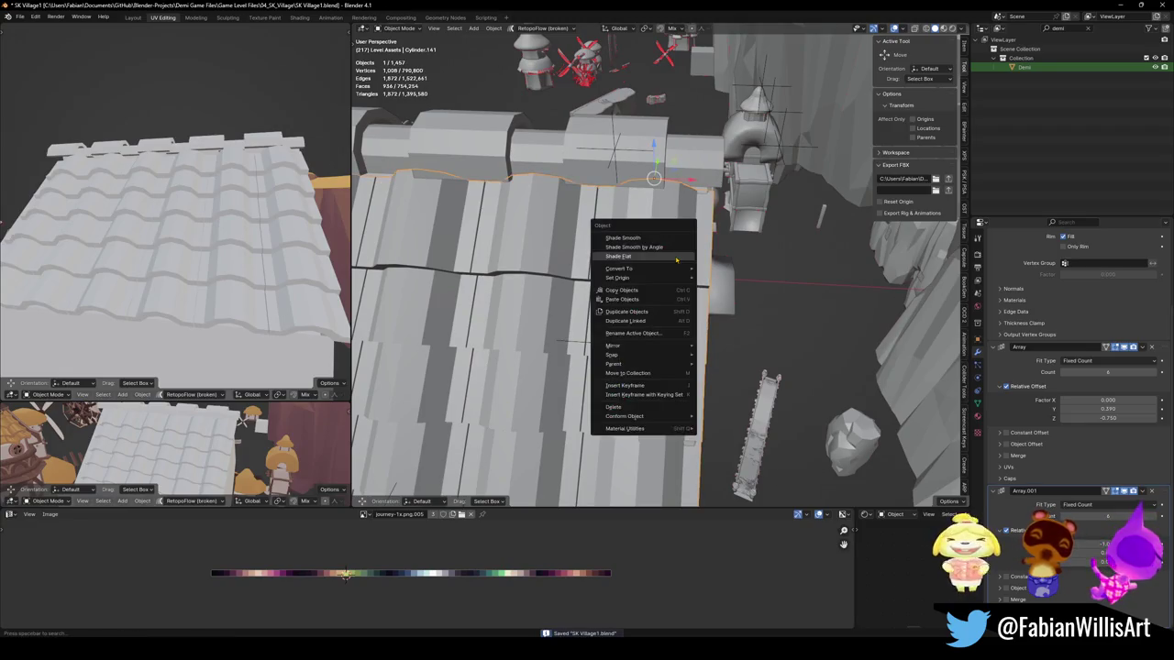
Step: Apply Shade Smooth to the roof tiles, inspect them, and select the house body beneath
left_click(633, 237)
left_click(702, 254)
mouse_move(702, 254)
middle_mouse_down()
mouse_move(672, 265)
mouse_move(701, 312)
middle_mouse_up()
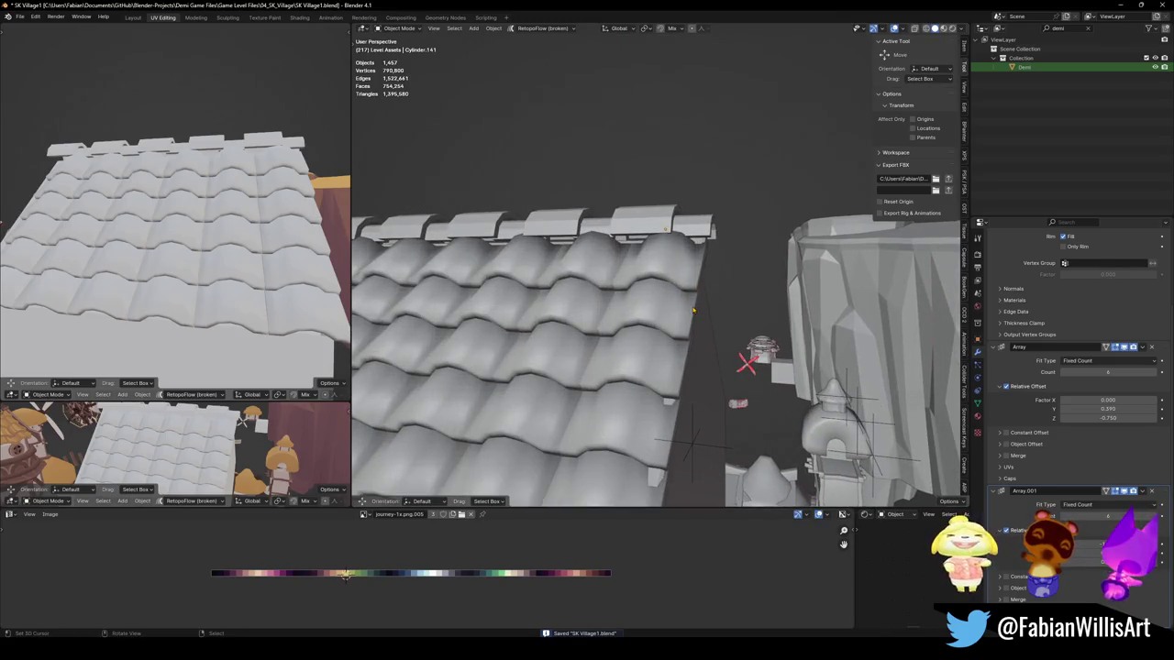
middle_click_drag(704, 302, 628, 285)
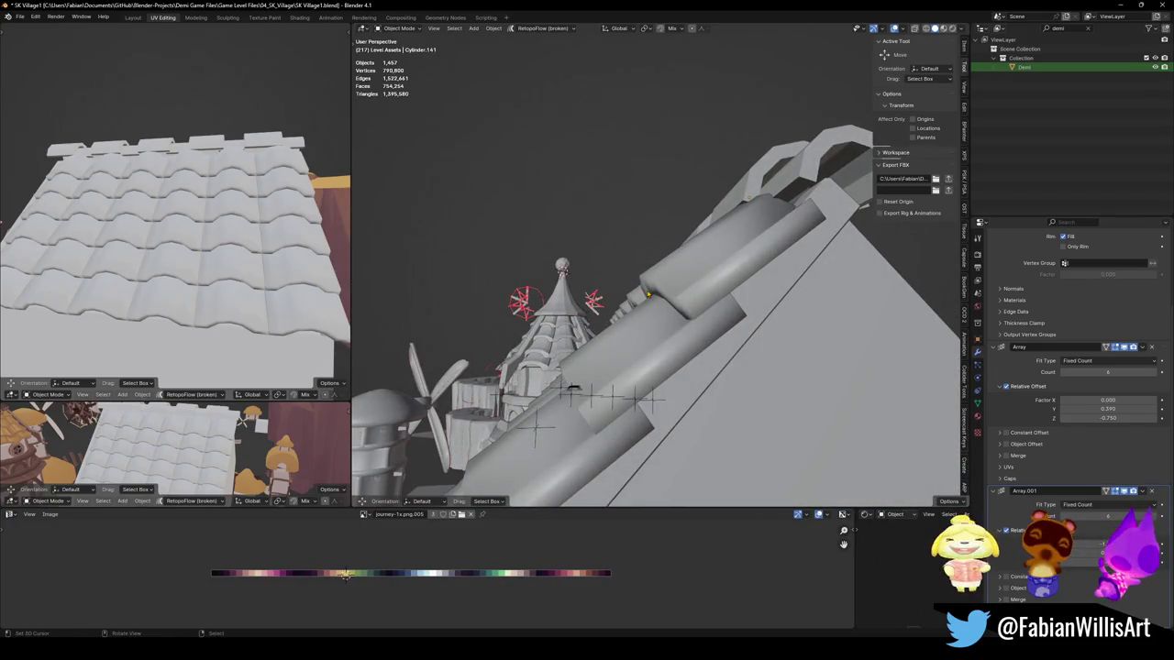
middle_click_drag(684, 376, 743, 294)
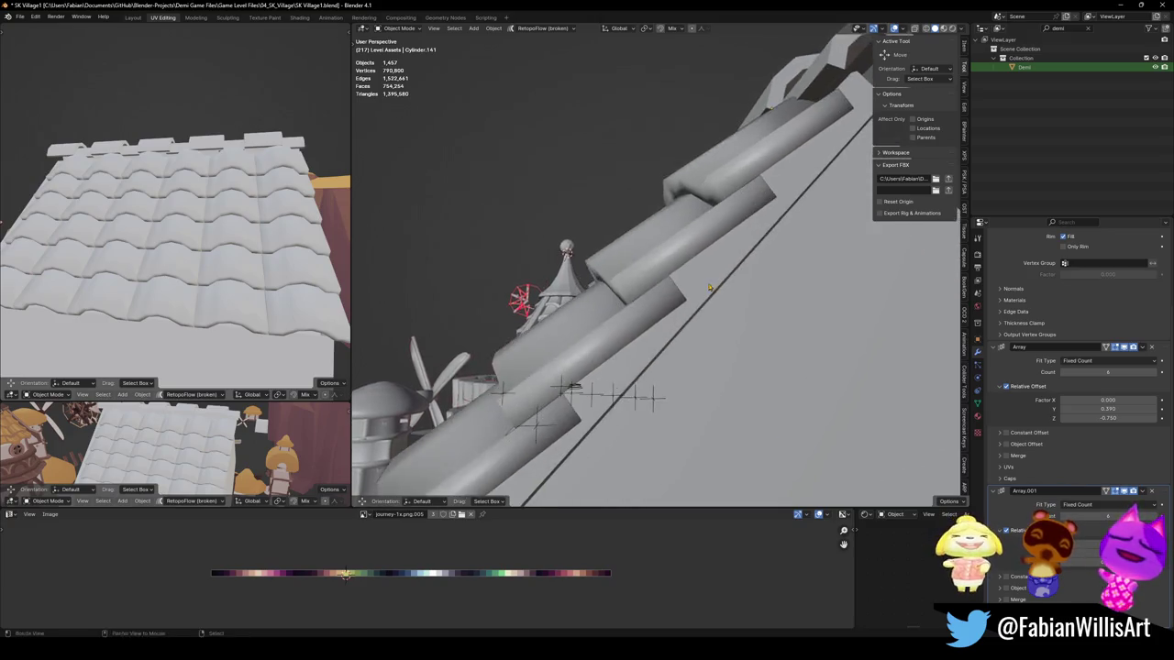
left_click(720, 303)
left_click(724, 296)
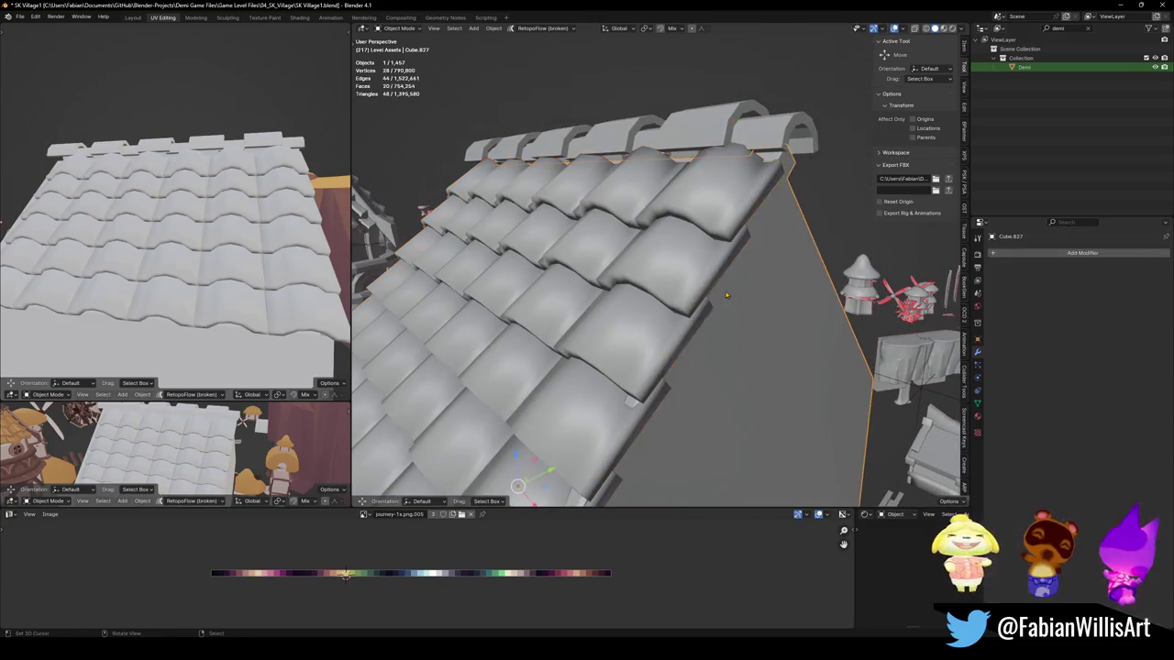
Step: Push the house's gable face 0.41 m along global X in Edit Mode
middle_click_drag(726, 296, 691, 294)
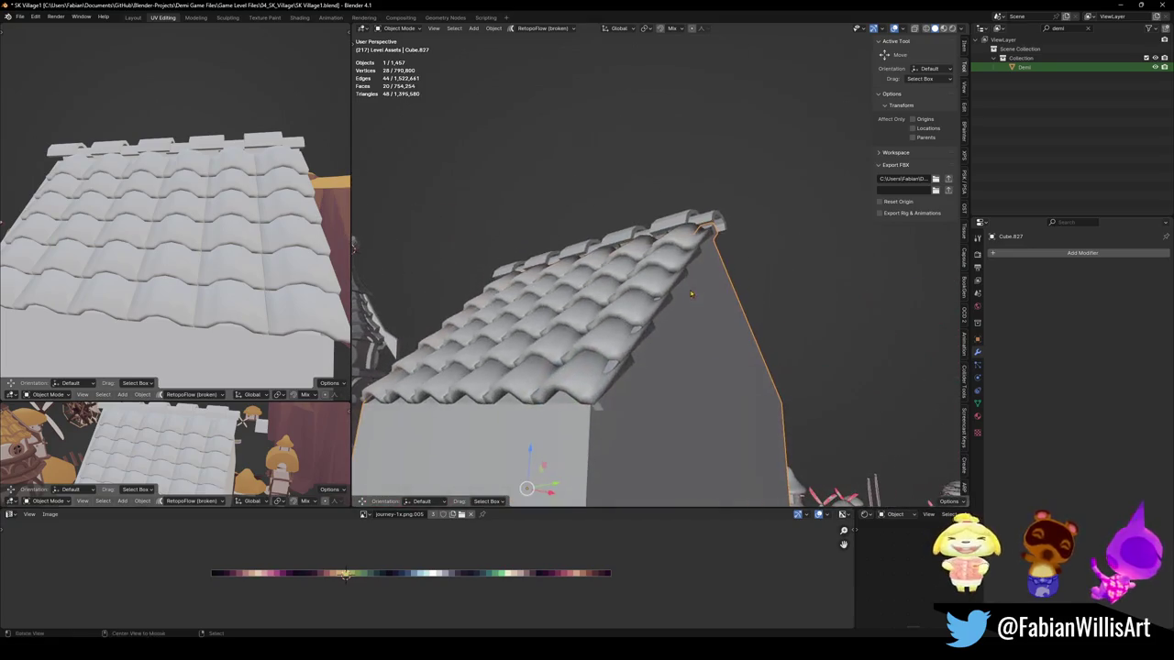
left_click(653, 343)
left_click(655, 343)
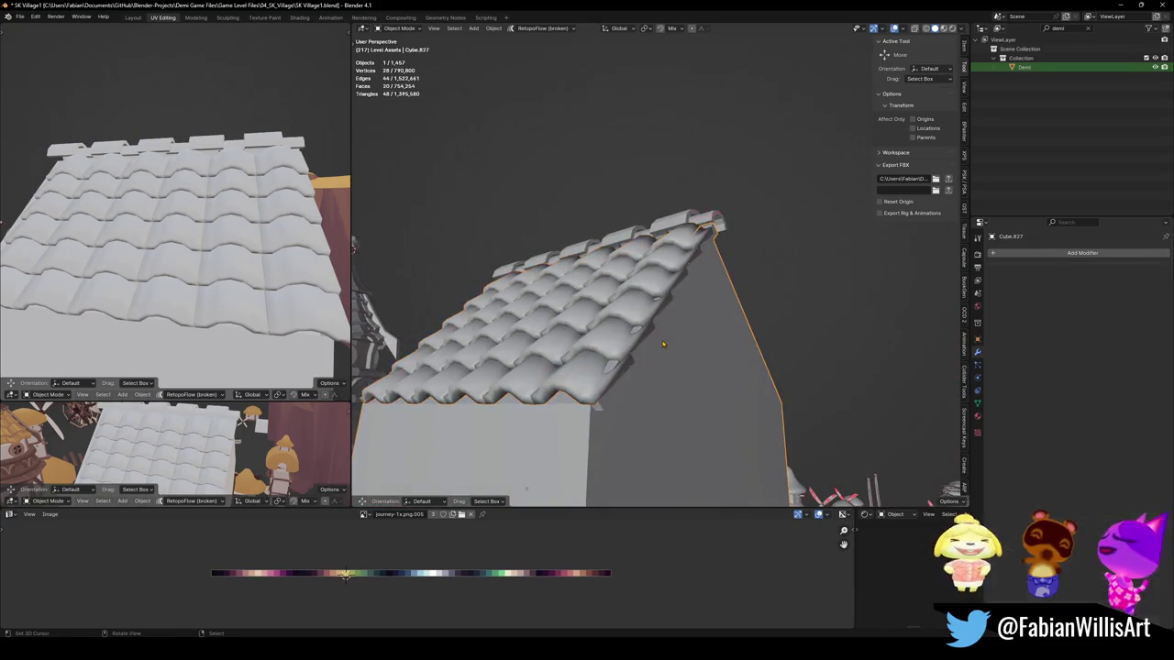
right_click(660, 343)
middle_click_drag(663, 343, 733, 367)
key("Tab")
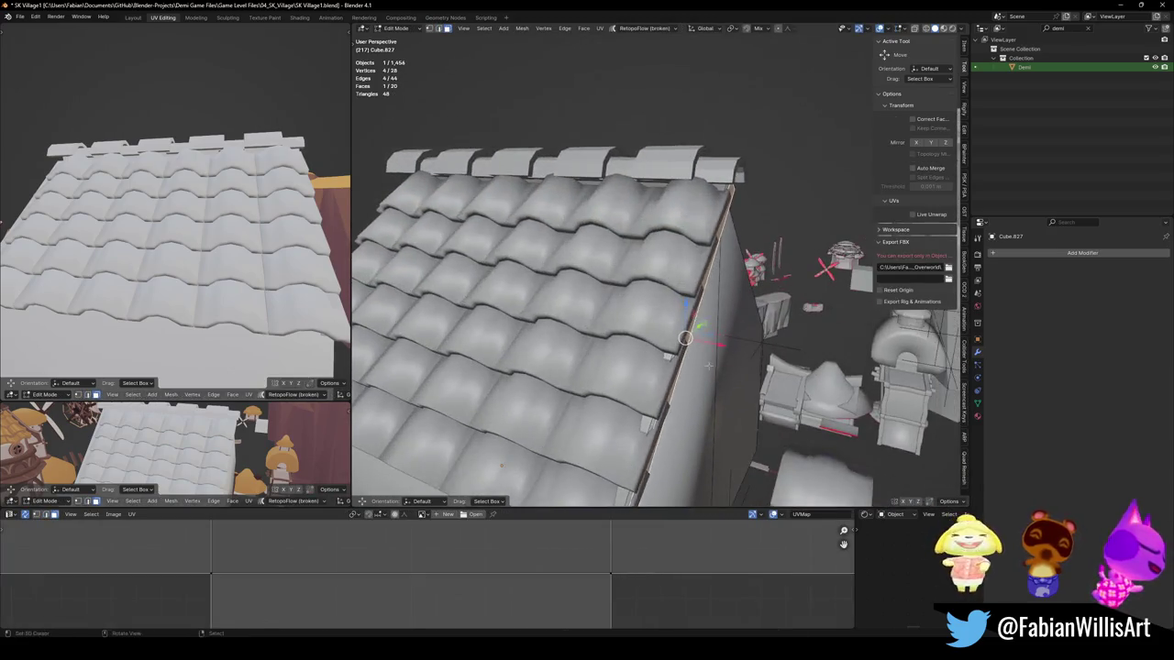
key("g")
key("x")
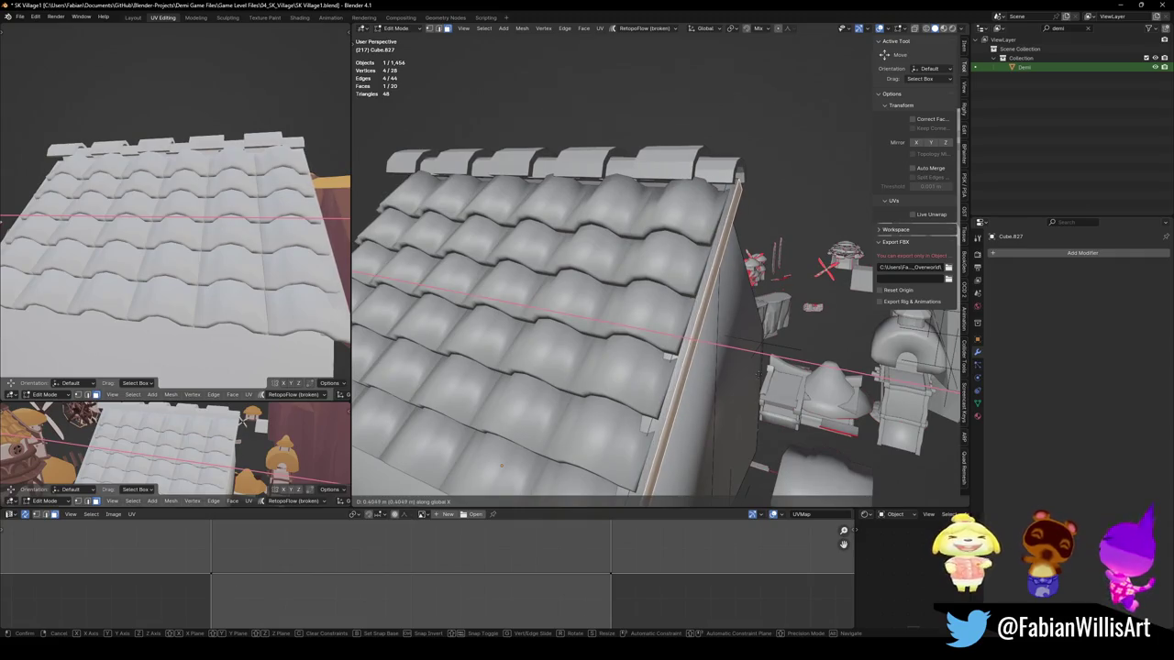
left_click(751, 376)
Step: Switch the transform orientation to Normal
mouse_move(752, 376)
middle_mouse_down()
mouse_move(724, 367)
mouse_move(700, 275)
mouse_move(660, 299)
mouse_move(664, 386)
middle_mouse_up()
key("comma")
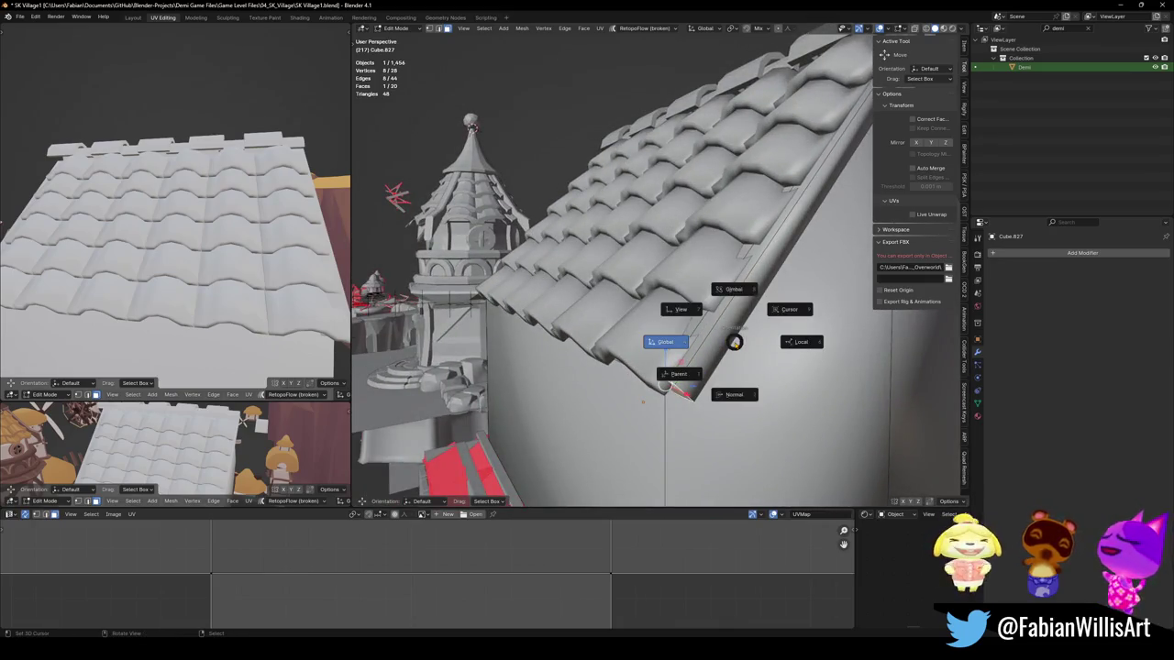
left_click(733, 394)
middle_click_drag(734, 394, 697, 385)
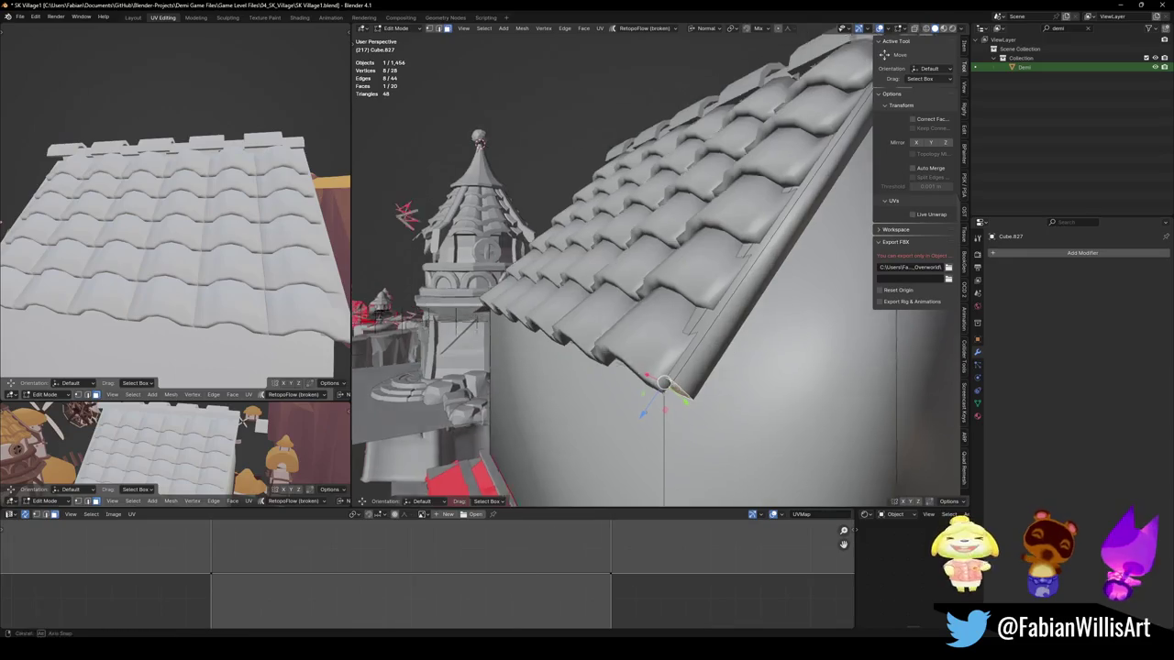
middle_click_drag(647, 449, 548, 451)
middle_click_drag(750, 350, 754, 373)
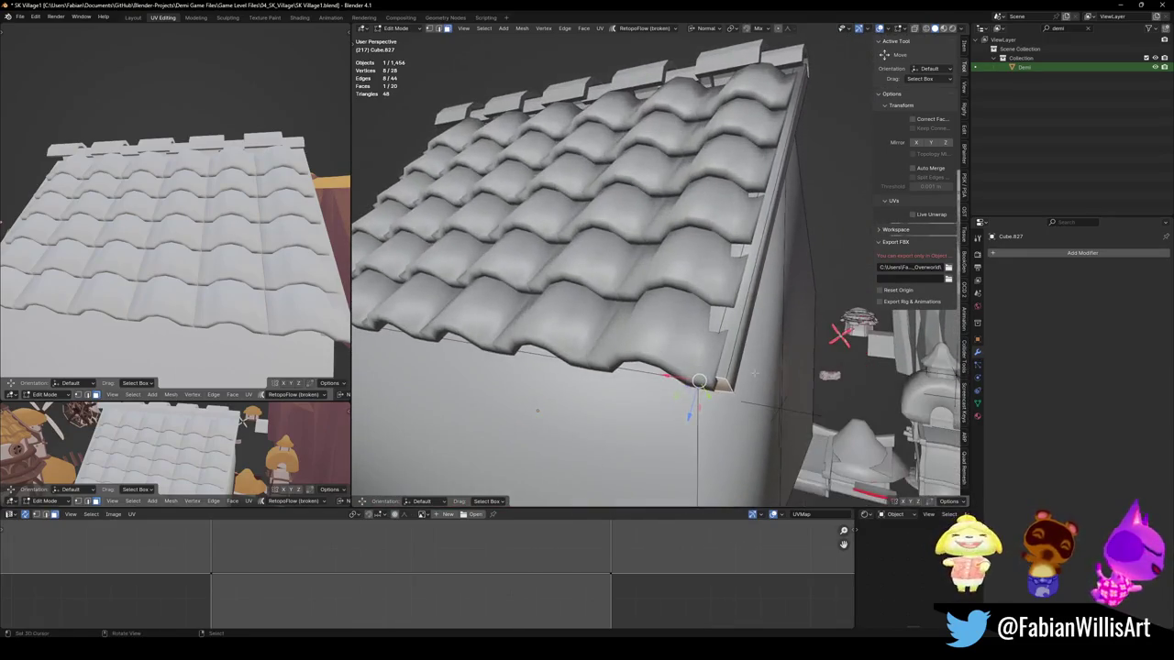
Step: Select the extra edge loops along the sloped roof edge and dissolve them
left_click(749, 372, "ctrl")
key("alt+a")
key("alt+z")
left_click(687, 350, "alt+shift")
key("alt+z")
mouse_move(687, 350)
middle_mouse_down()
mouse_move(660, 327)
mouse_move(629, 336)
mouse_move(649, 340)
mouse_move(603, 332)
mouse_move(635, 338)
mouse_move(614, 373)
middle_mouse_up()
left_click(608, 313, "alt+shift")
left_click(617, 341, "alt+shift")
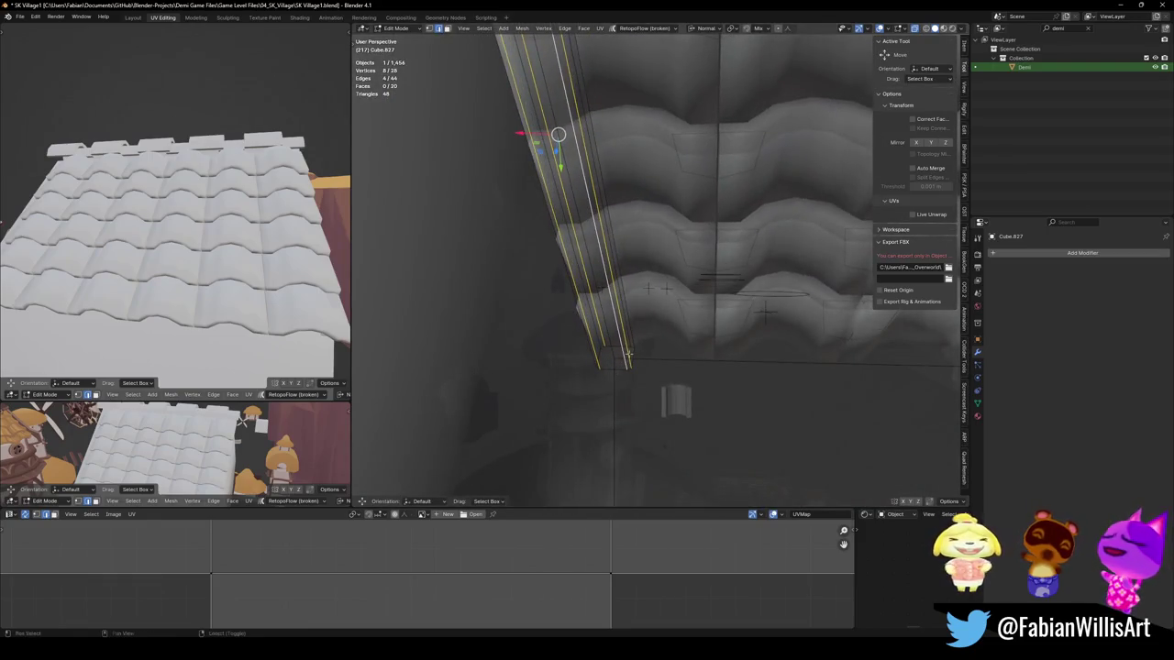
left_click(628, 354, "alt+shift")
left_click(627, 343, "alt+shift")
left_click(628, 339, "alt+shift")
mouse_move(628, 339)
middle_mouse_down()
mouse_move(647, 392)
mouse_move(741, 353)
mouse_move(642, 367)
middle_mouse_up()
key("ctrl+x")
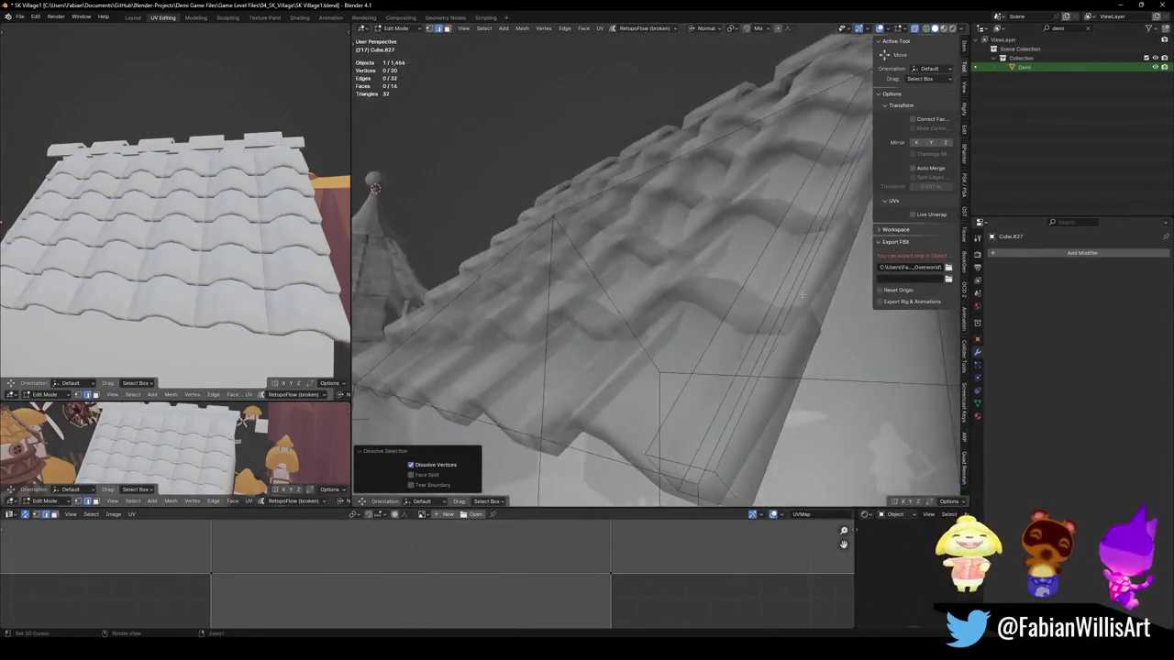
key("alt+z")
Step: Extrude the roof-edge face into a trim beam and offset it along its normal
left_click(657, 378)
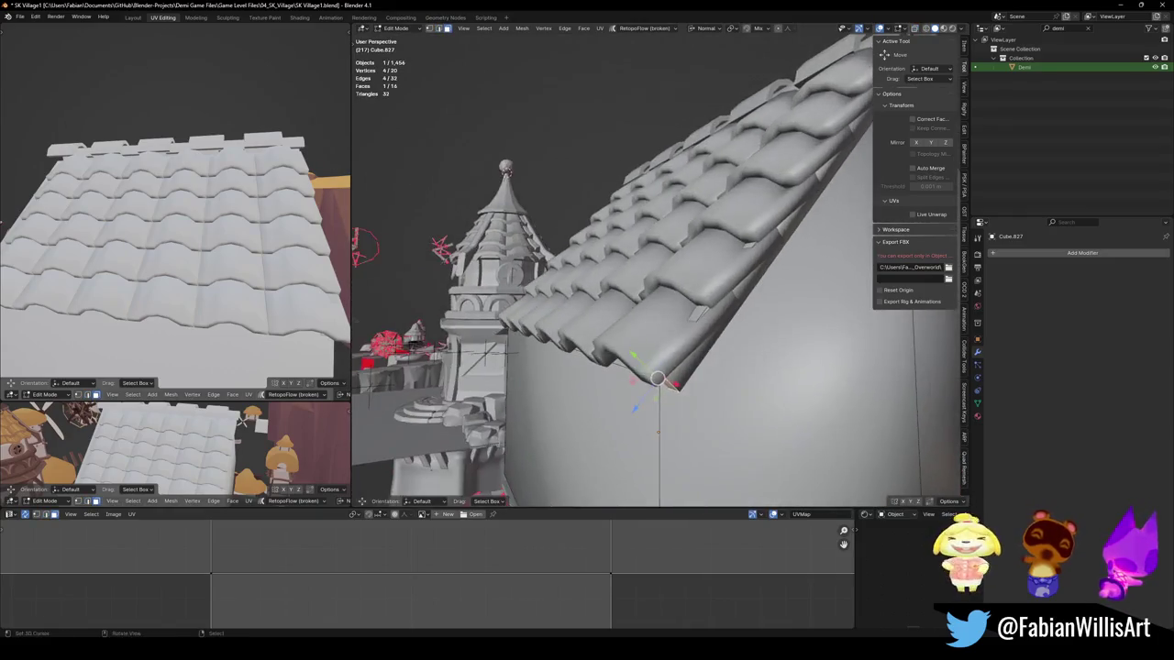
key("e")
left_click(642, 417)
mouse_move(642, 417)
middle_mouse_down()
mouse_move(780, 205)
mouse_move(770, 308)
mouse_move(798, 431)
mouse_move(773, 365)
middle_mouse_up()
key("g")
key("z")
key("z")
left_click(767, 308)
key("alt+a")
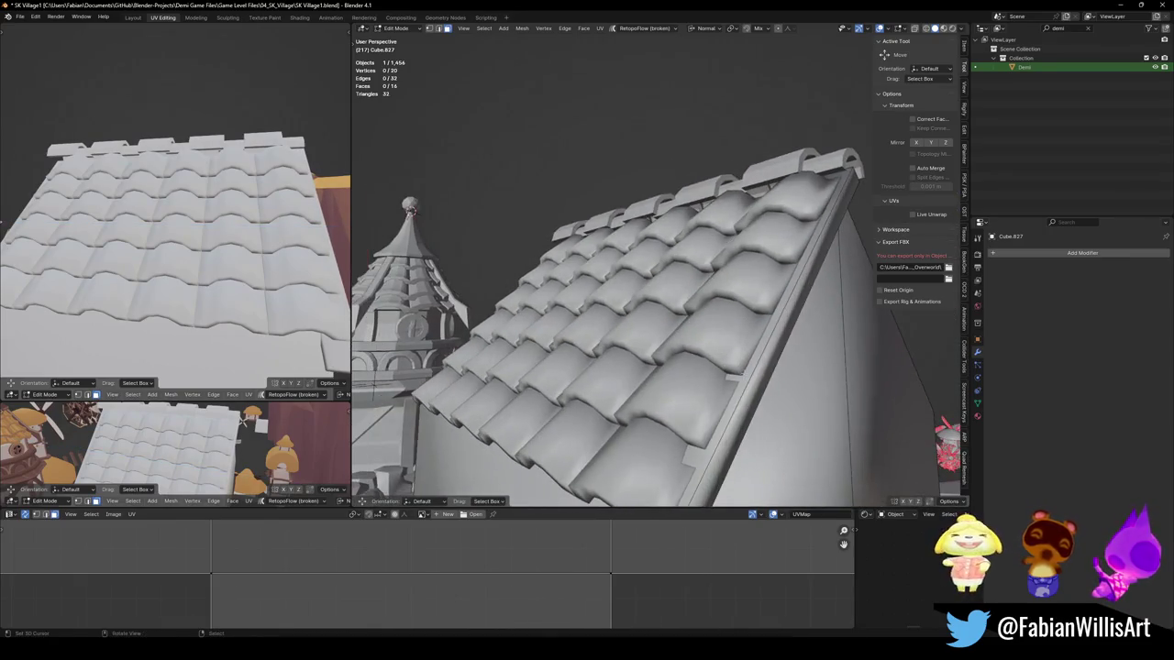
Step: Reposition the beam face with small moves along its normal Z axis
left_click(773, 365)
key("g")
key("z")
key("z")
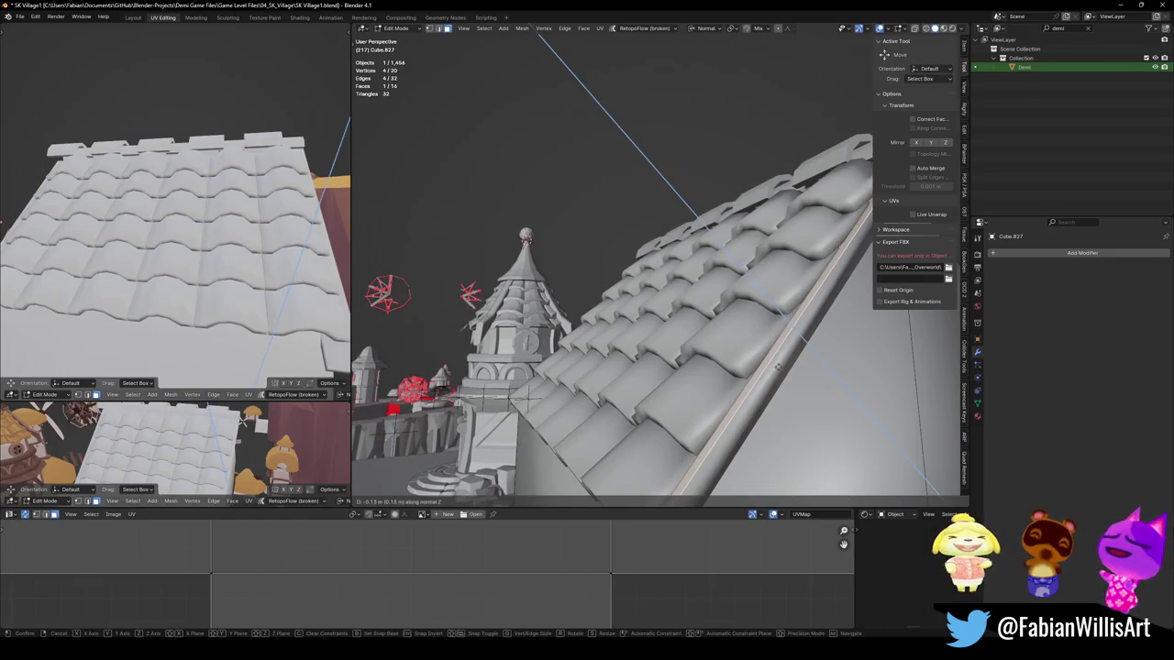
left_click(777, 366)
middle_click_drag(777, 366, 743, 338)
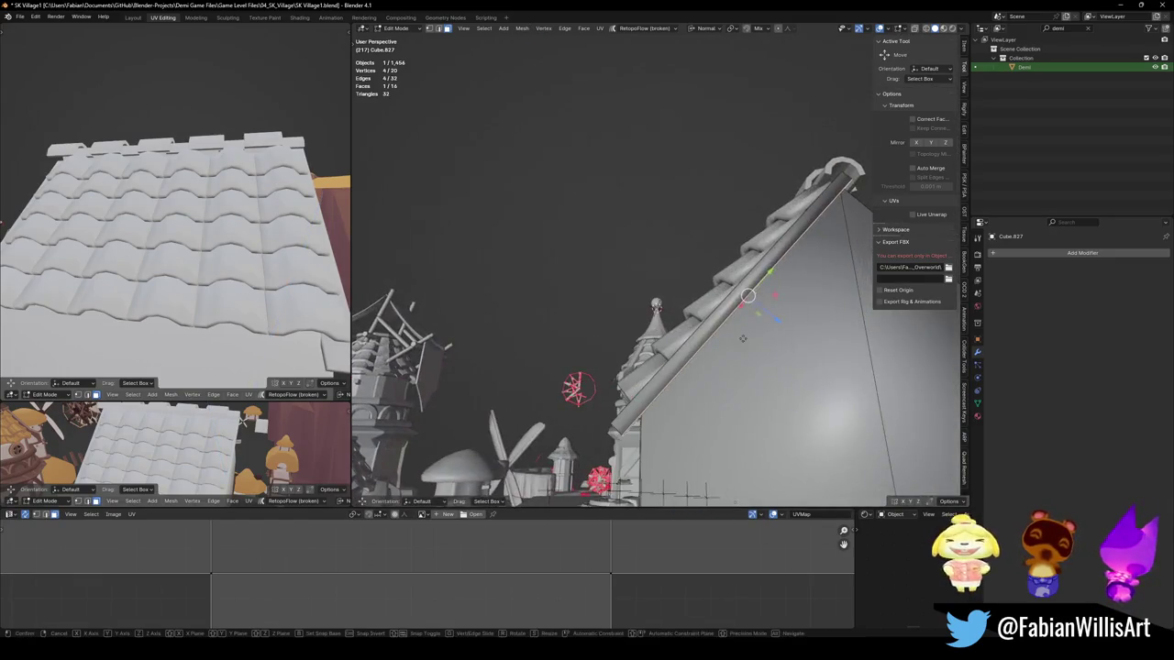
key("z")
key("z")
left_click(761, 344)
Step: Slide an edge along the beam, then exit Edit Mode and deselect the house
mouse_move(761, 344)
middle_mouse_down()
mouse_move(742, 290)
mouse_move(780, 270)
middle_mouse_up()
key("g")
key("g")
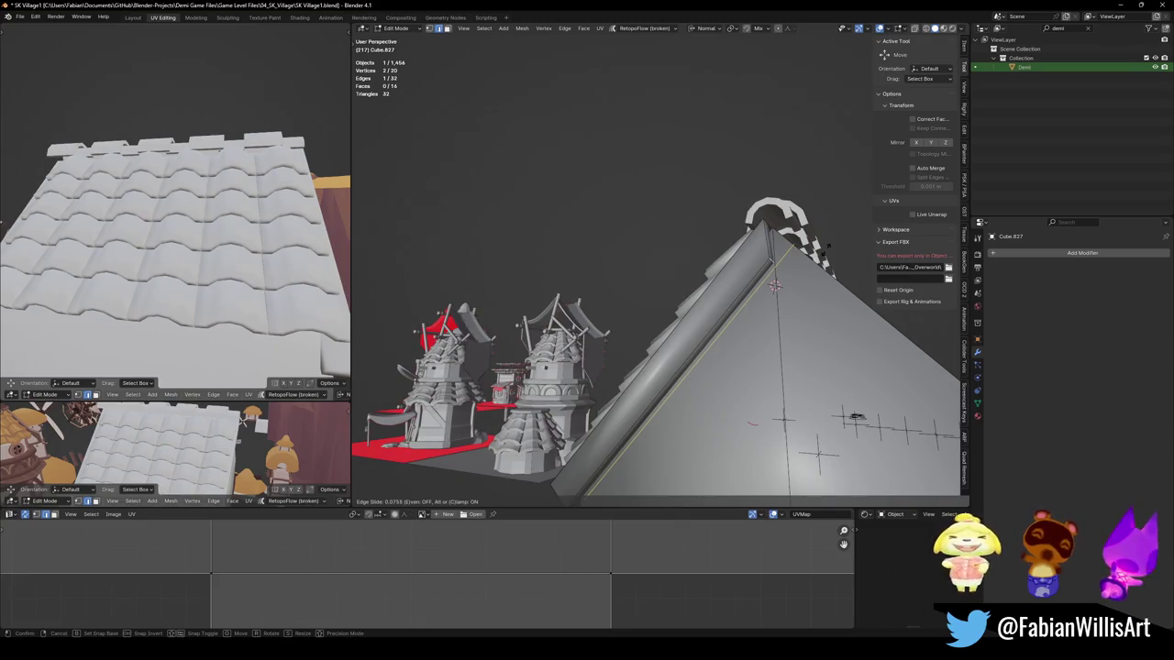
left_click(775, 286)
mouse_move(775, 286)
middle_mouse_down()
mouse_move(687, 326)
mouse_move(694, 299)
middle_mouse_up()
key("Tab")
key("alt+a")
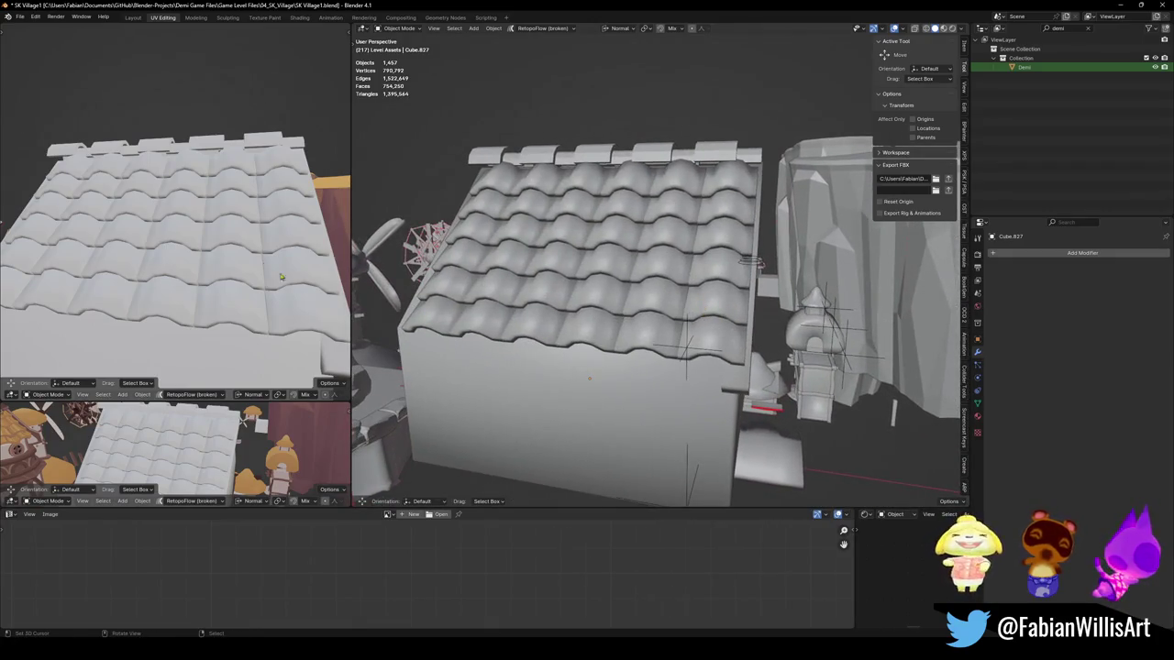
Step: Re-space the roof tile rows by adjusting the Array.001 Relative Offset value
middle_click_drag(281, 277, 275, 266)
scroll(275, 266, "up", 2)
middle_click_drag(642, 303, 645, 277)
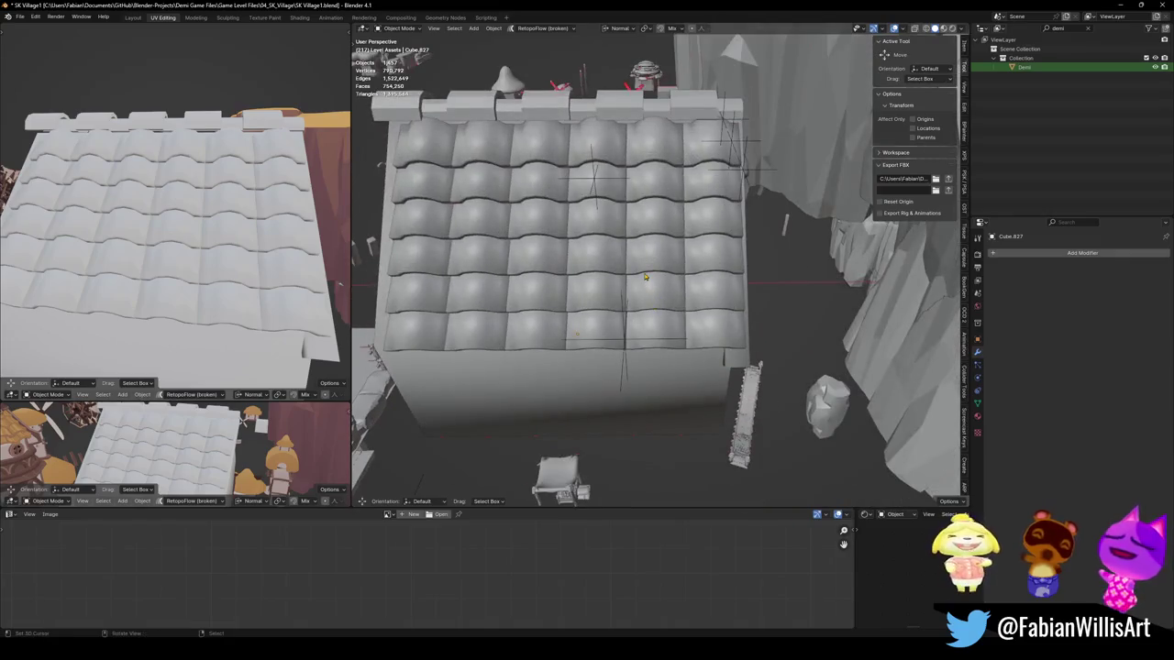
left_click(644, 277)
scroll(1078, 578, "down", 3)
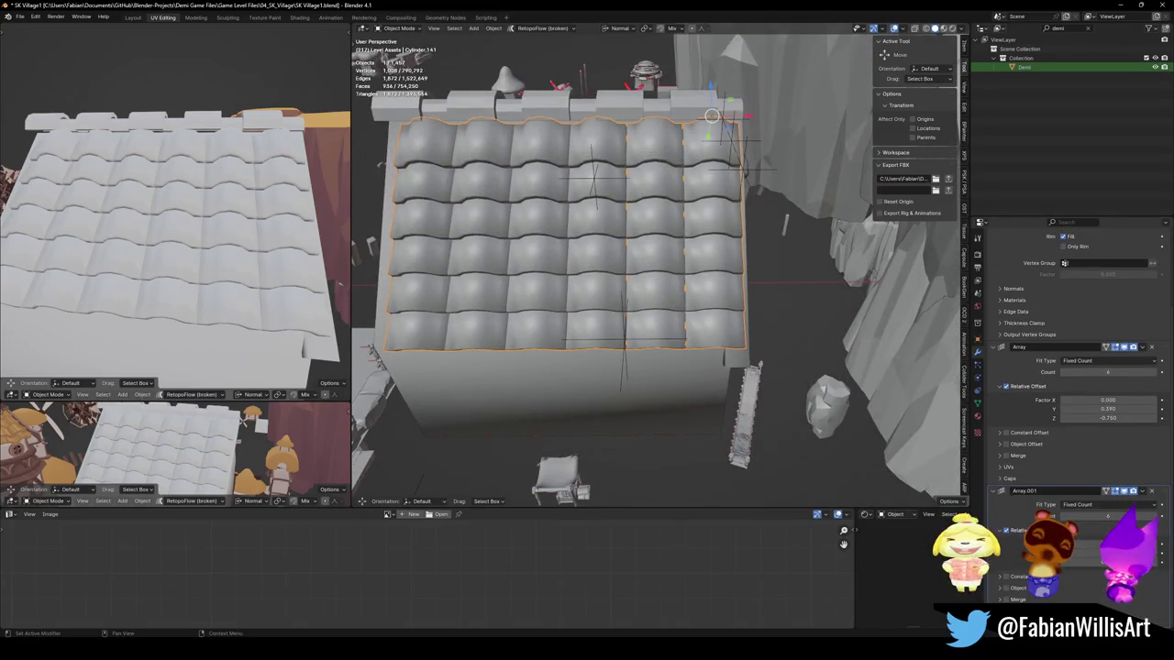
left_click_drag(1105, 544, 1128, 544)
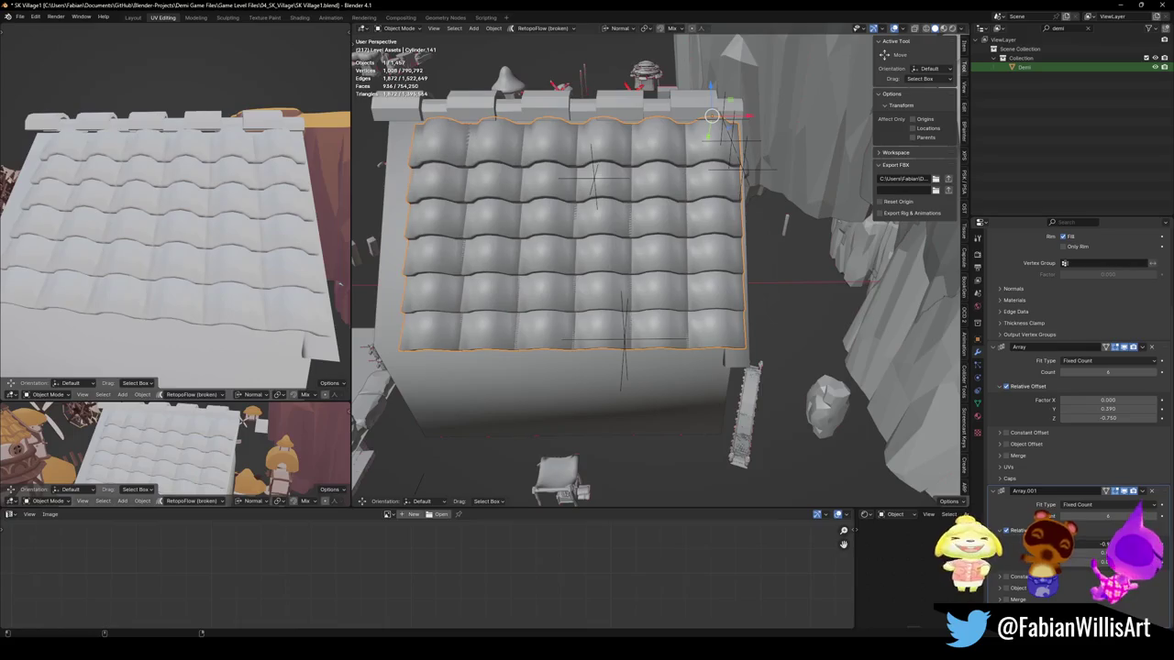
scroll(734, 307, "up", 3)
middle_click_drag(734, 307, 734, 295)
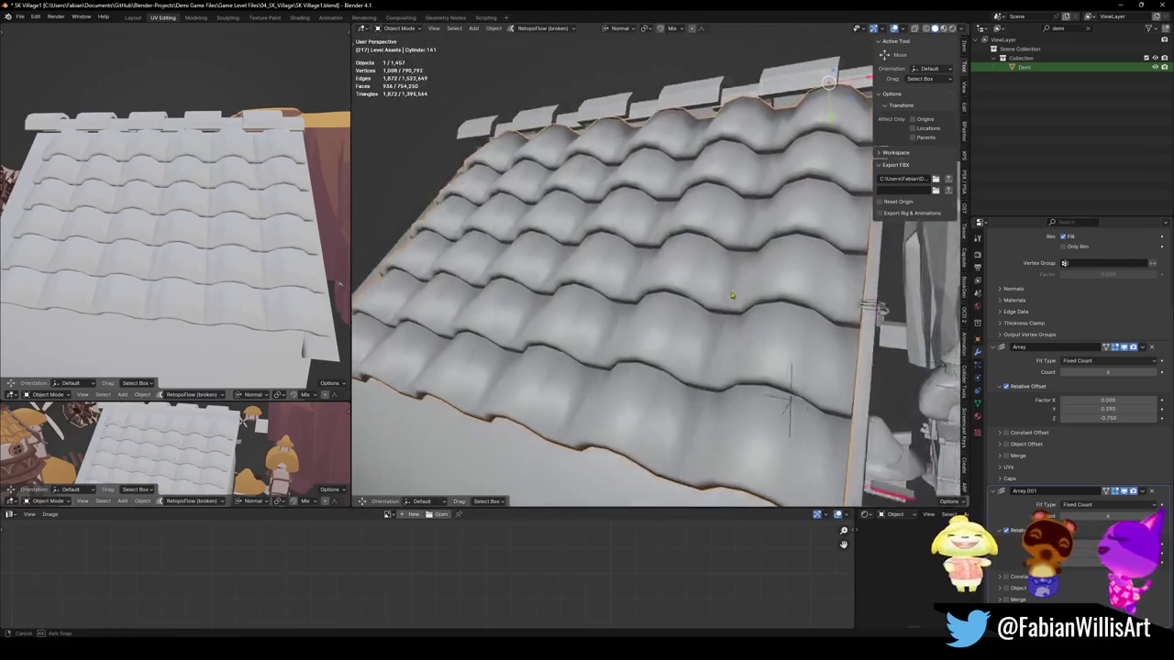
left_click_drag(1105, 543, 1108, 543)
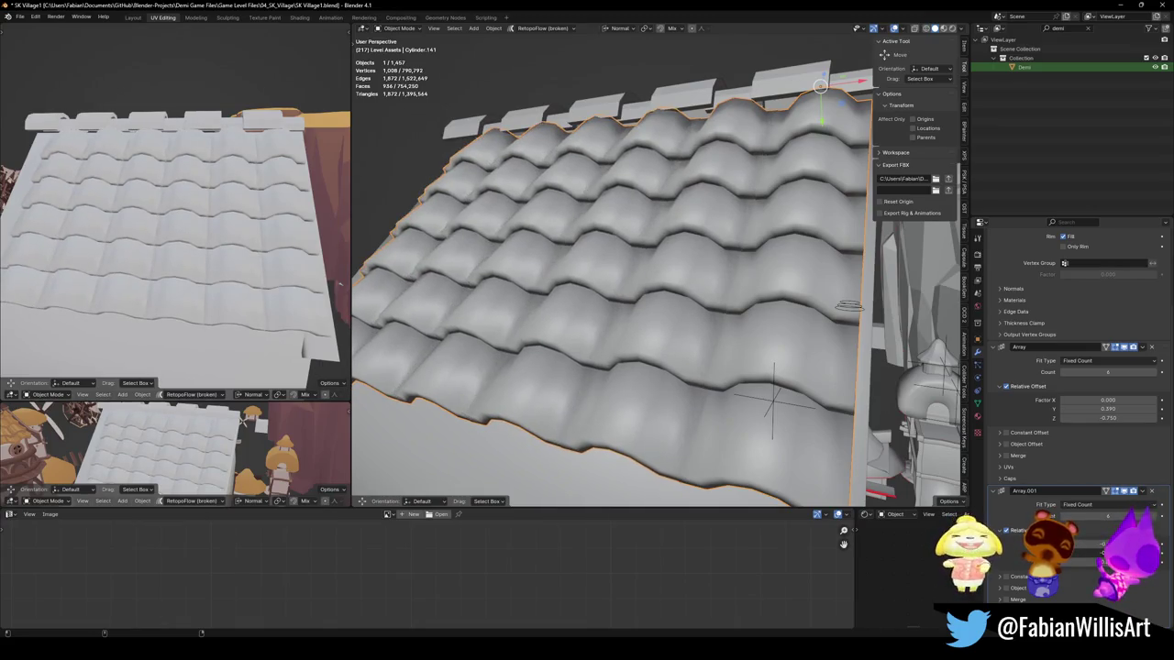
Step: Check the re-spaced roof on the house, save SK Village1.blend, and select the house body
scroll(769, 364, "down", 5)
mouse_move(769, 364)
middle_mouse_down()
mouse_move(689, 339)
mouse_move(719, 318)
middle_mouse_up()
scroll(706, 330, "up", 3)
scroll(706, 330, "up", 3)
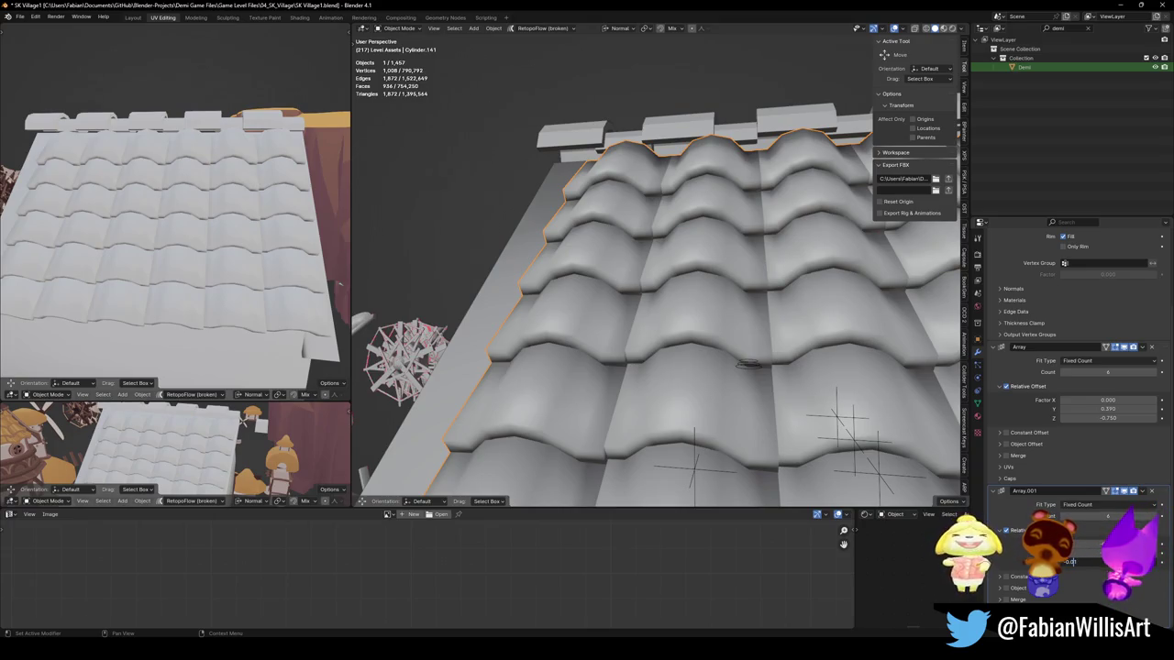
mouse_move(748, 363)
middle_mouse_down()
mouse_move(757, 259)
mouse_move(712, 300)
mouse_move(773, 306)
middle_mouse_up()
key("ctrl+s")
middle_click_drag(224, 224, 170, 237)
middle_click_drag(642, 293, 709, 299)
left_click(709, 299)
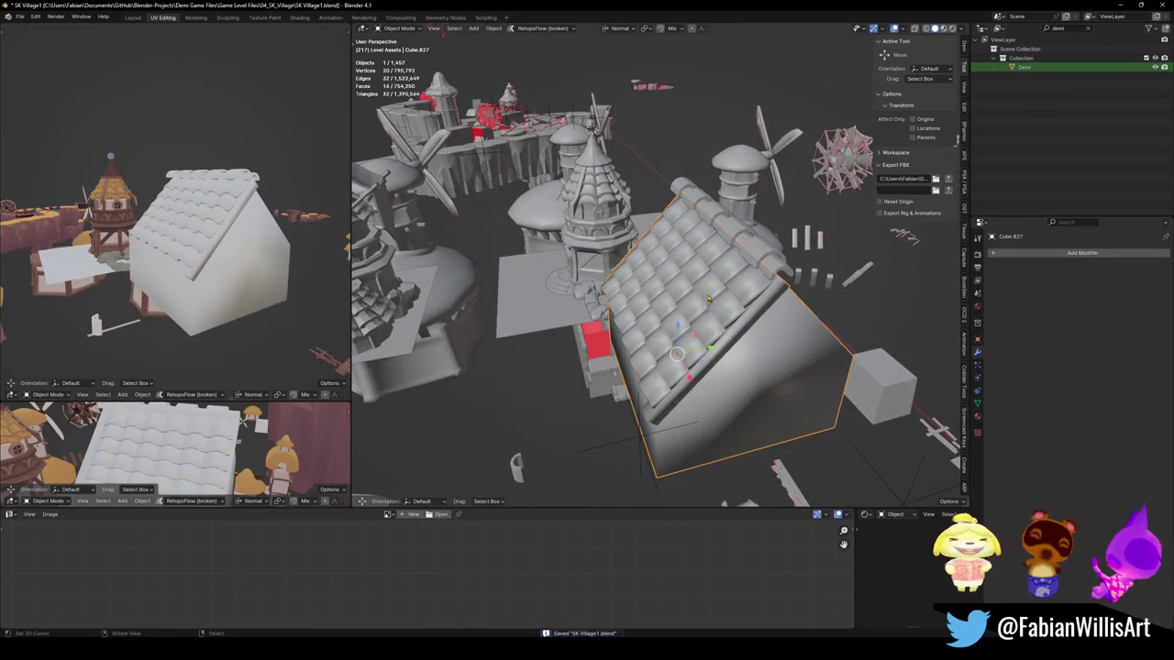
Step: Add a Mirror modifier to the roof tiles with house body Cube.827 as mirror object
left_click(709, 299)
key("q")
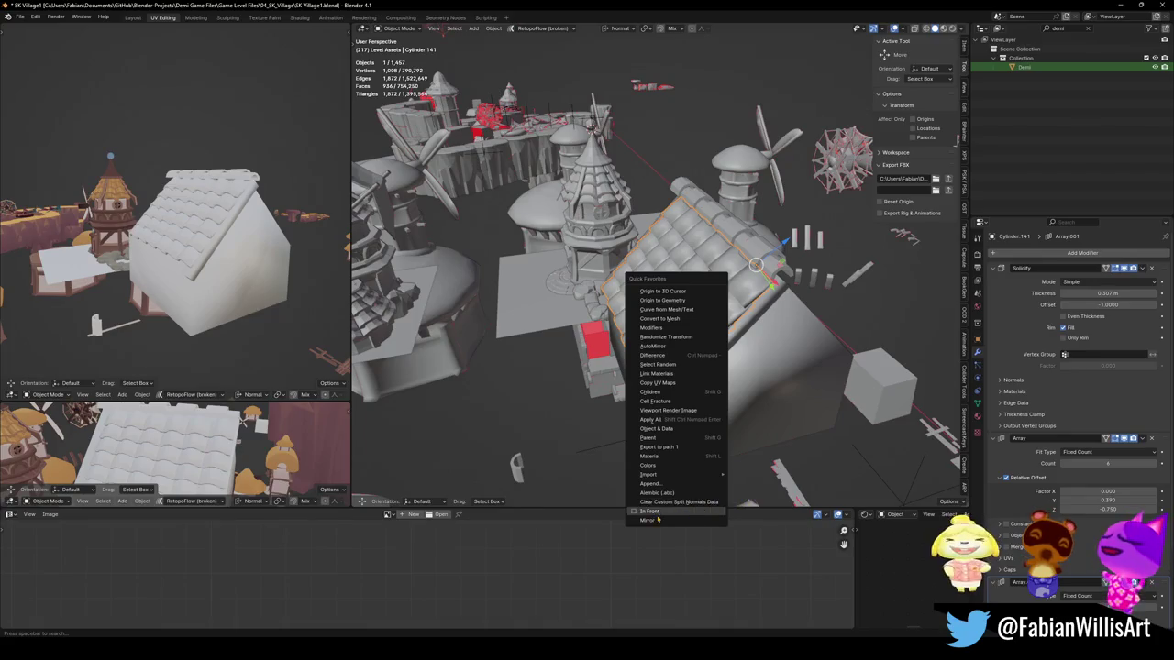
left_click(647, 520)
middle_click_drag(761, 368, 827, 424)
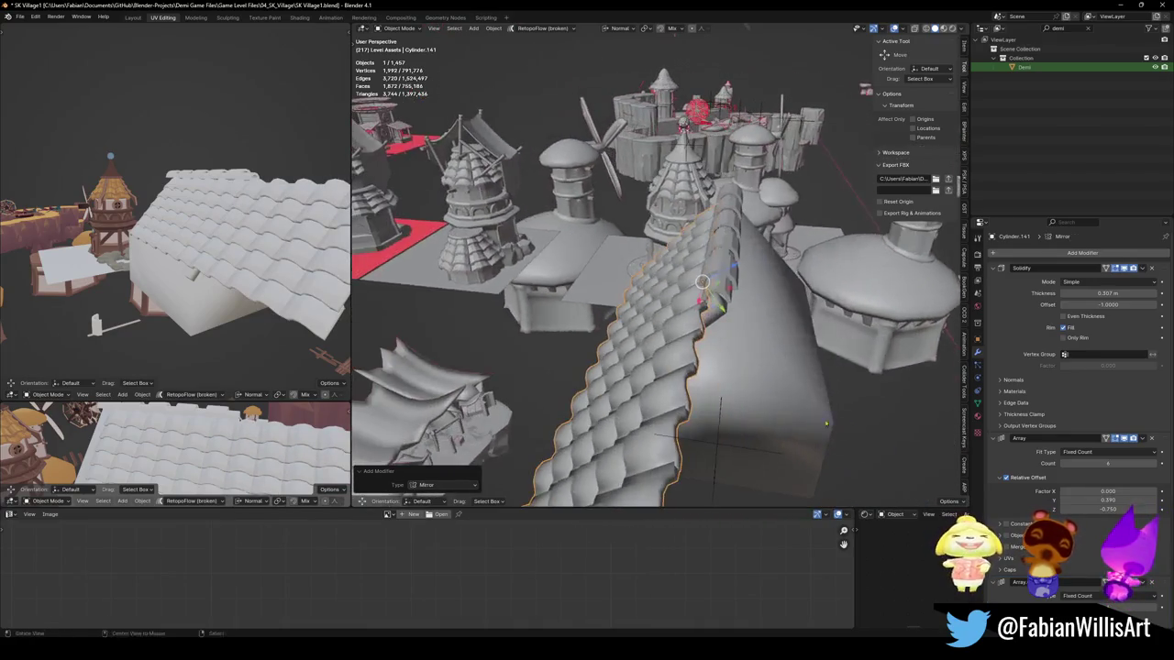
left_click(1000, 268)
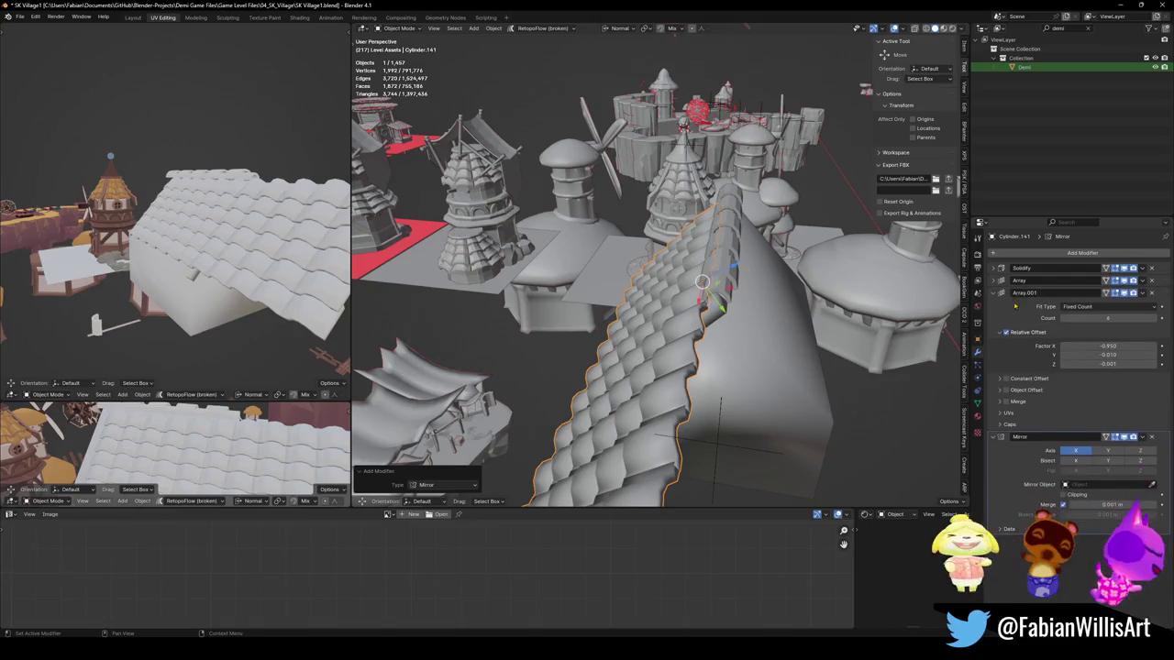
left_click(1005, 305, "ctrl")
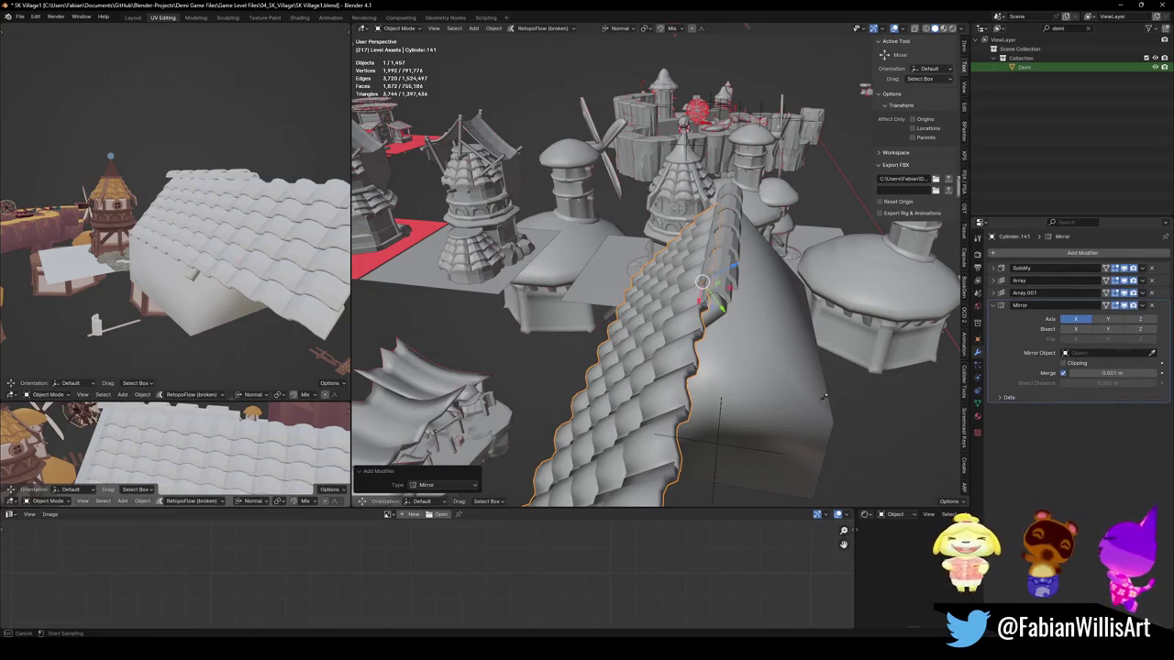
left_click(778, 372)
middle_click_drag(778, 372, 743, 379)
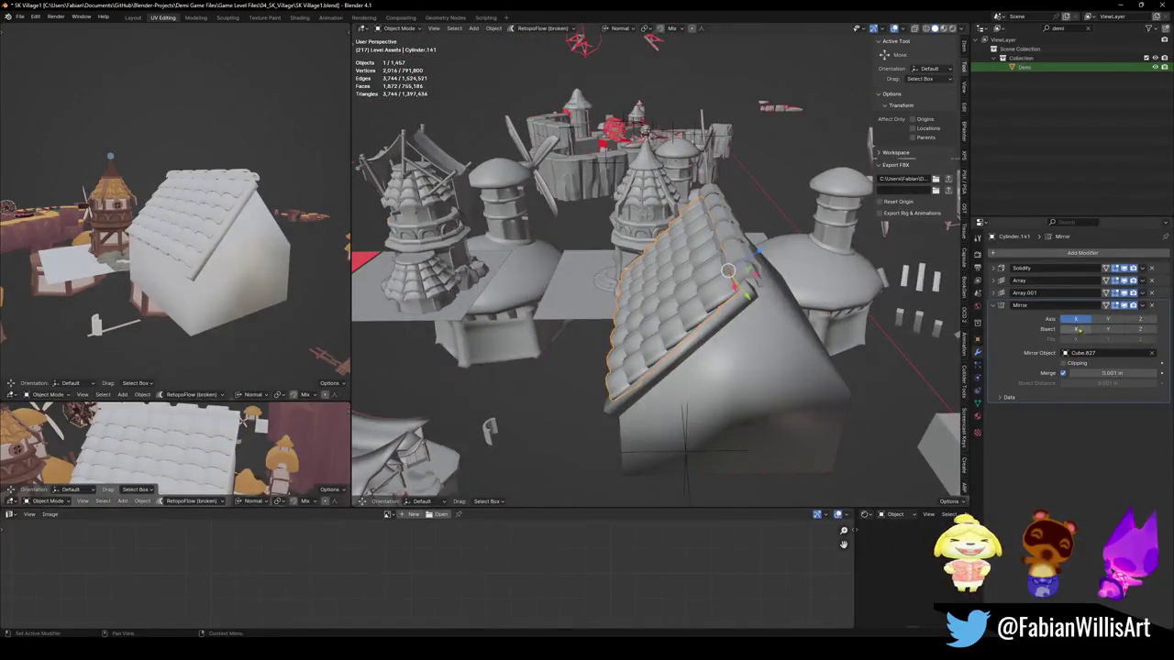
Step: Try the Y and Z mirror axes, turn all axes off, then edit Cube.827's mesh
left_click(1105, 319)
left_click(1141, 319)
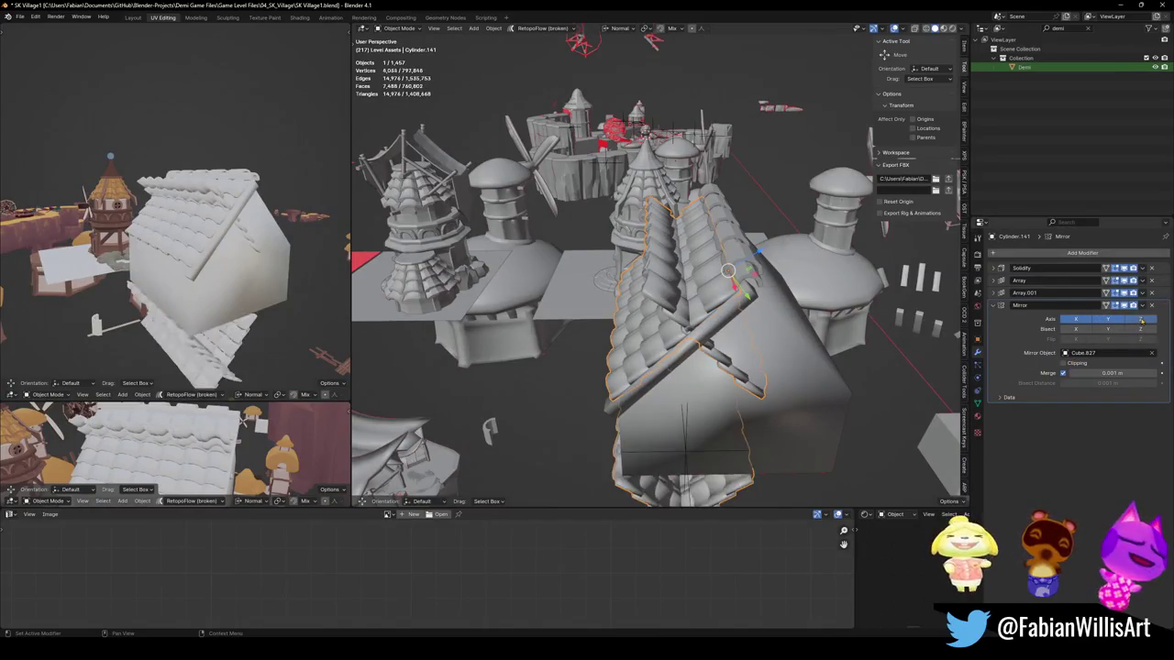
left_click(1140, 319)
left_click(1108, 320)
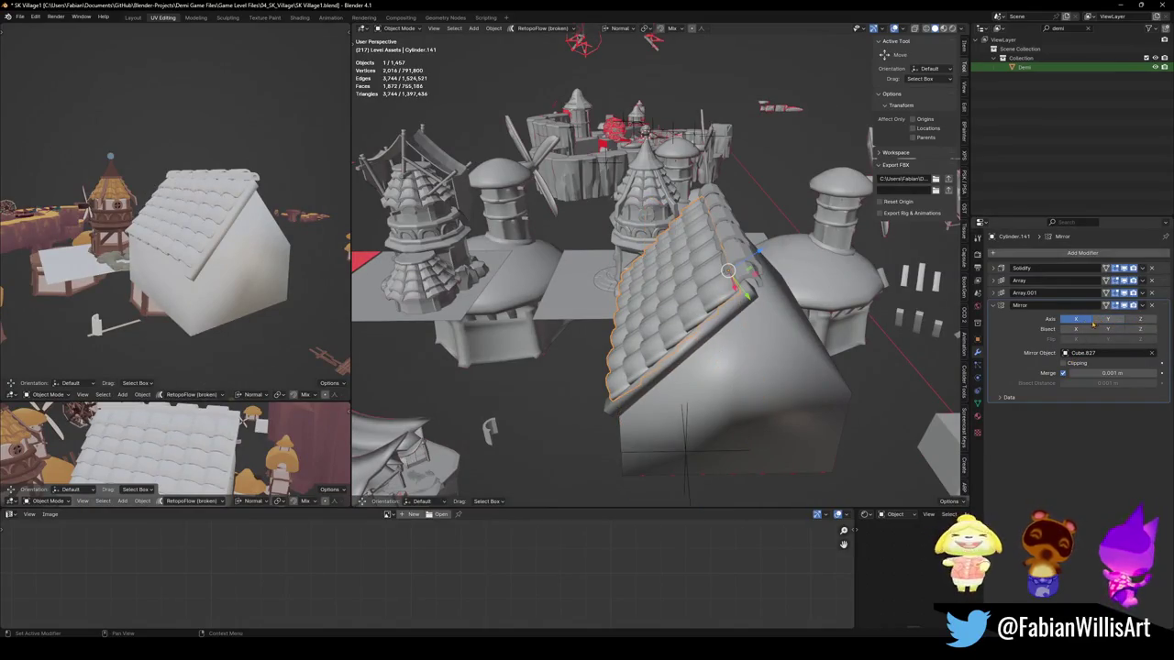
left_click(1076, 319)
mouse_move(871, 367)
middle_mouse_down()
mouse_move(798, 386)
mouse_move(826, 376)
middle_mouse_up()
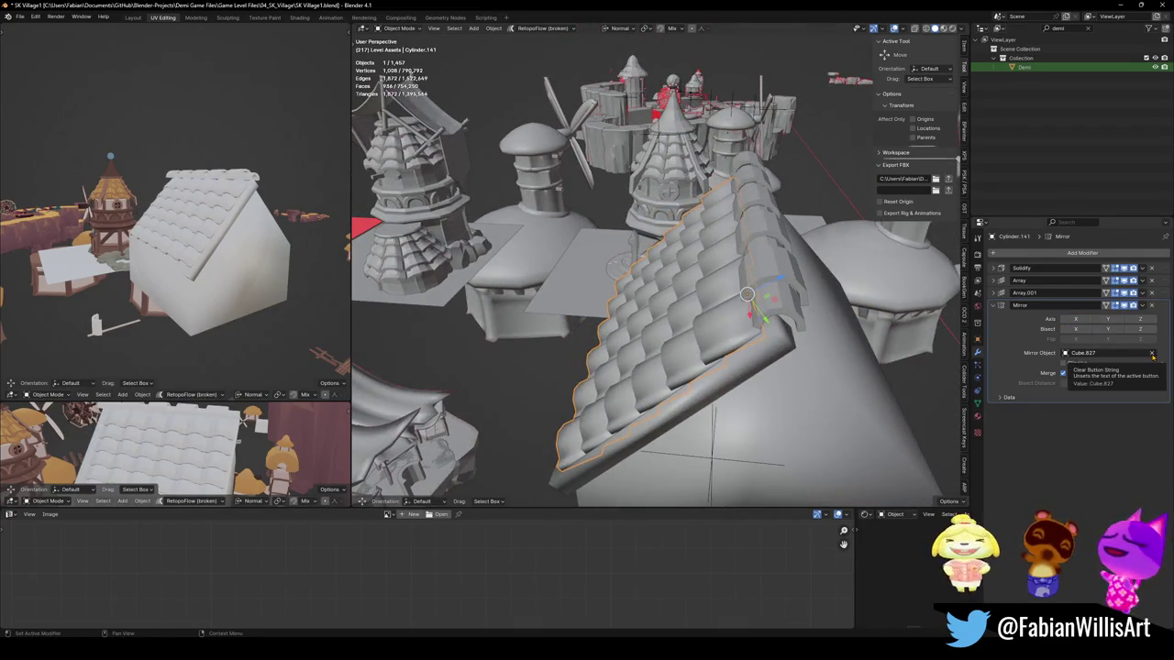
mouse_move(788, 348)
middle_mouse_down()
mouse_move(752, 333)
mouse_move(740, 284)
mouse_move(731, 318)
middle_mouse_up()
left_click(752, 332)
key("Tab")
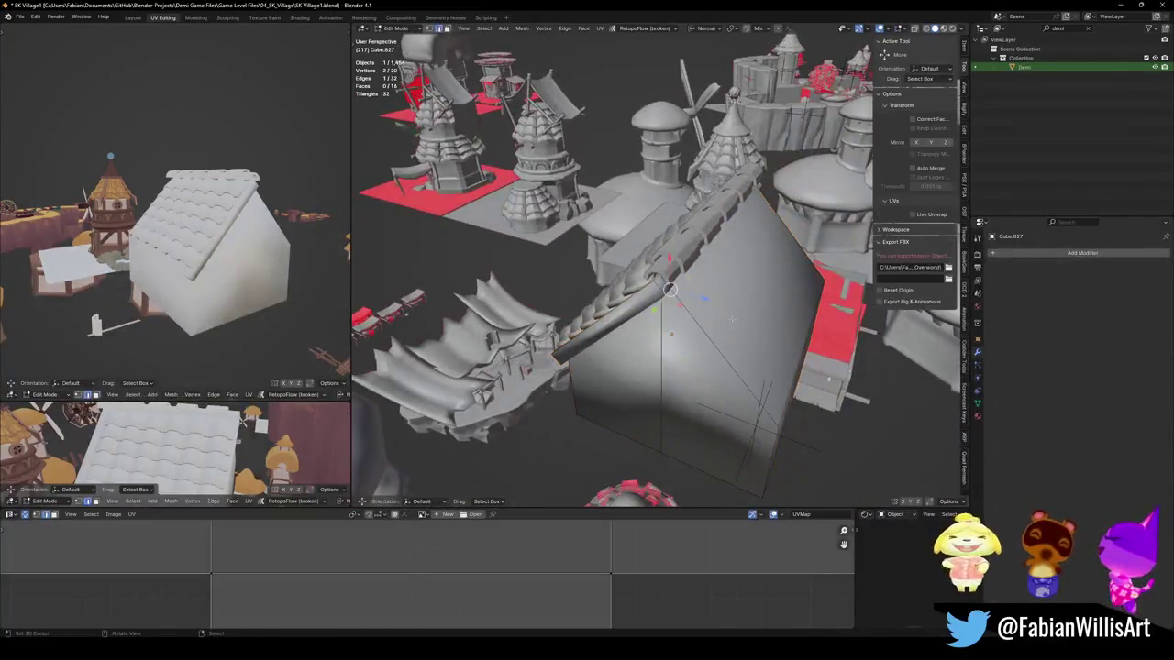
Step: Set the house body's origin to the 3D cursor and enable Mirror Y on the roof tiles
key("Tab")
right_click(722, 274)
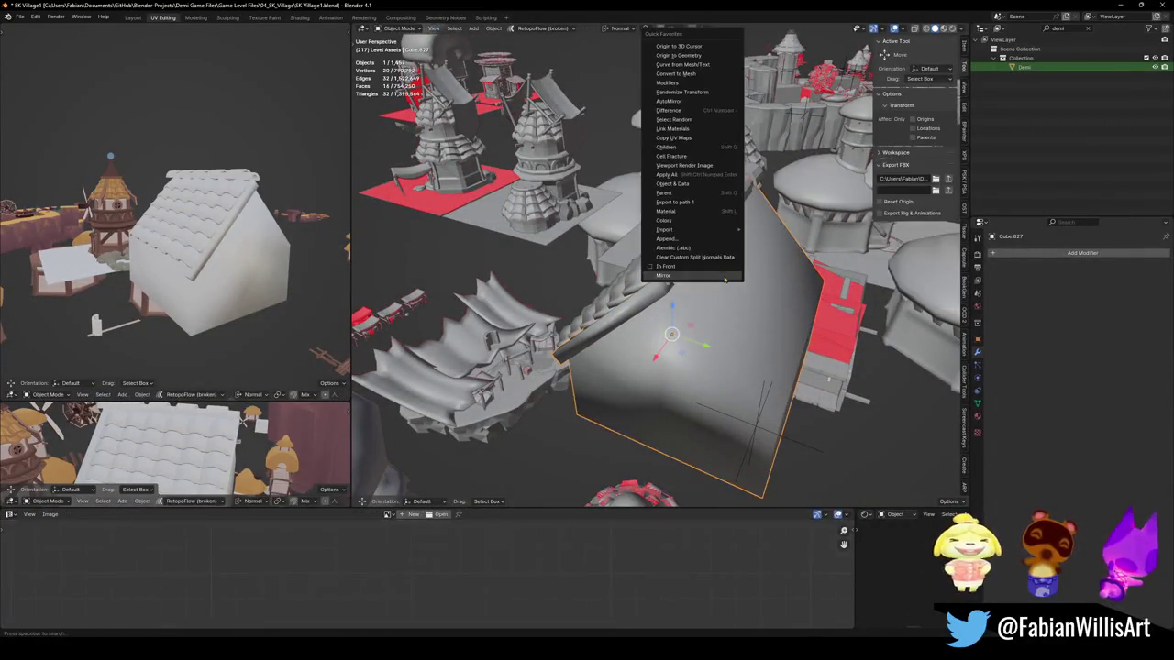
left_click(692, 59)
mouse_move(692, 59)
middle_mouse_down()
mouse_move(641, 279)
mouse_move(660, 266)
middle_mouse_up()
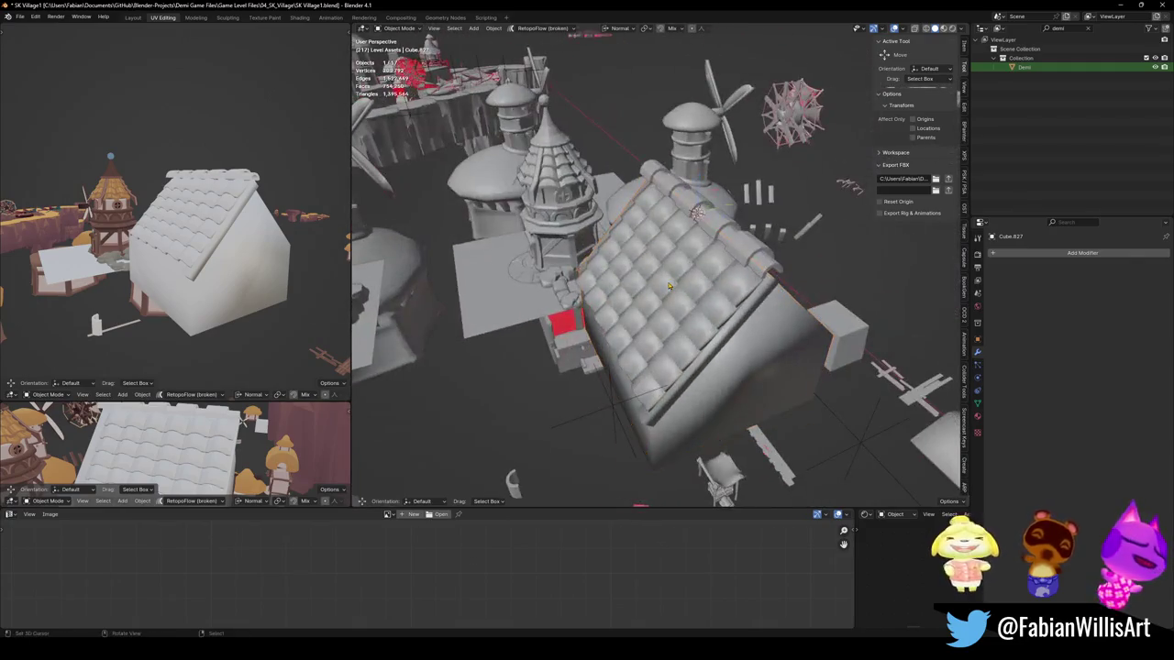
left_click(660, 266)
left_click(1108, 318)
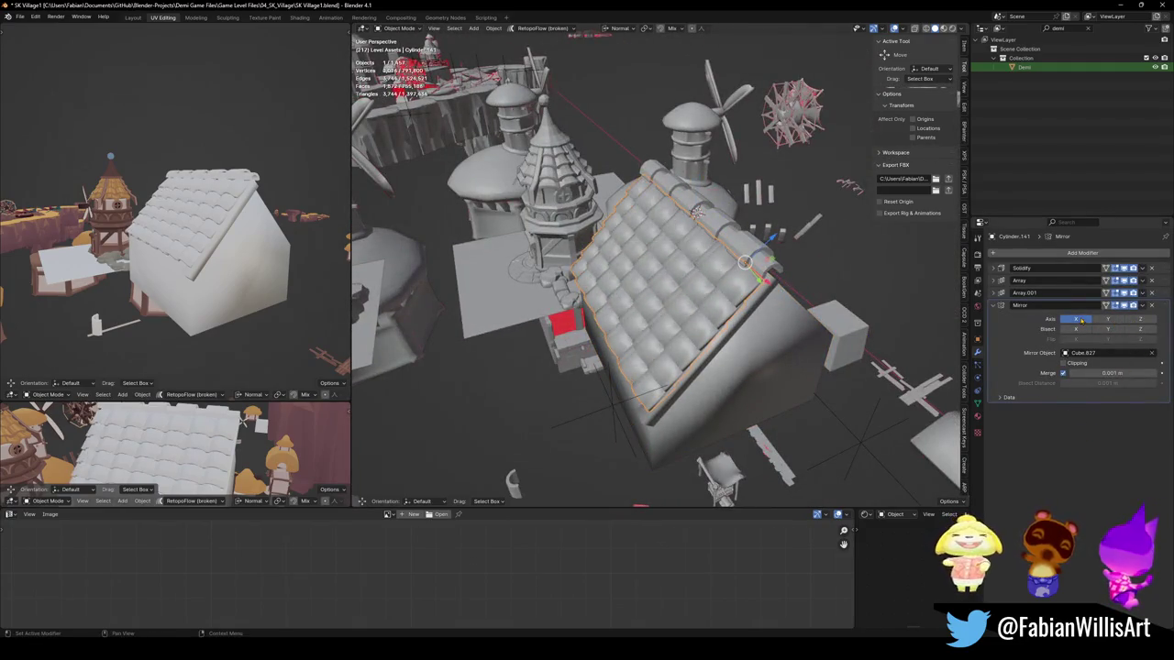
Step: Delete one linked half of Cube.827's mesh in Edit Mode
mouse_move(788, 293)
middle_mouse_down()
mouse_move(826, 297)
mouse_move(668, 290)
middle_mouse_up()
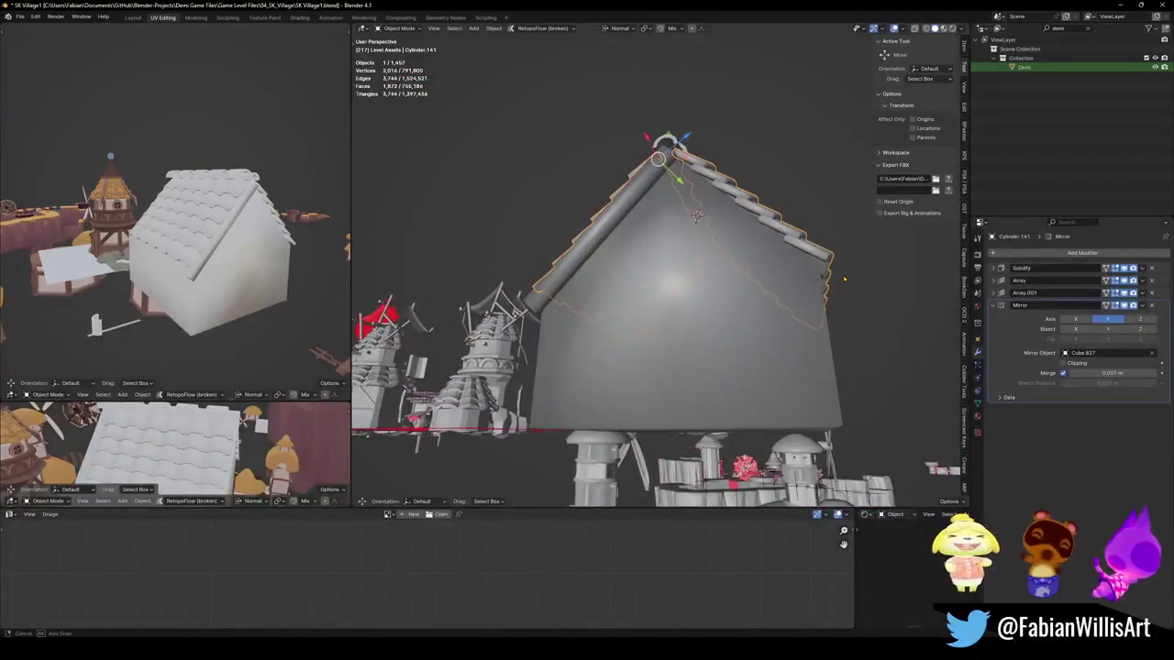
left_click(669, 289)
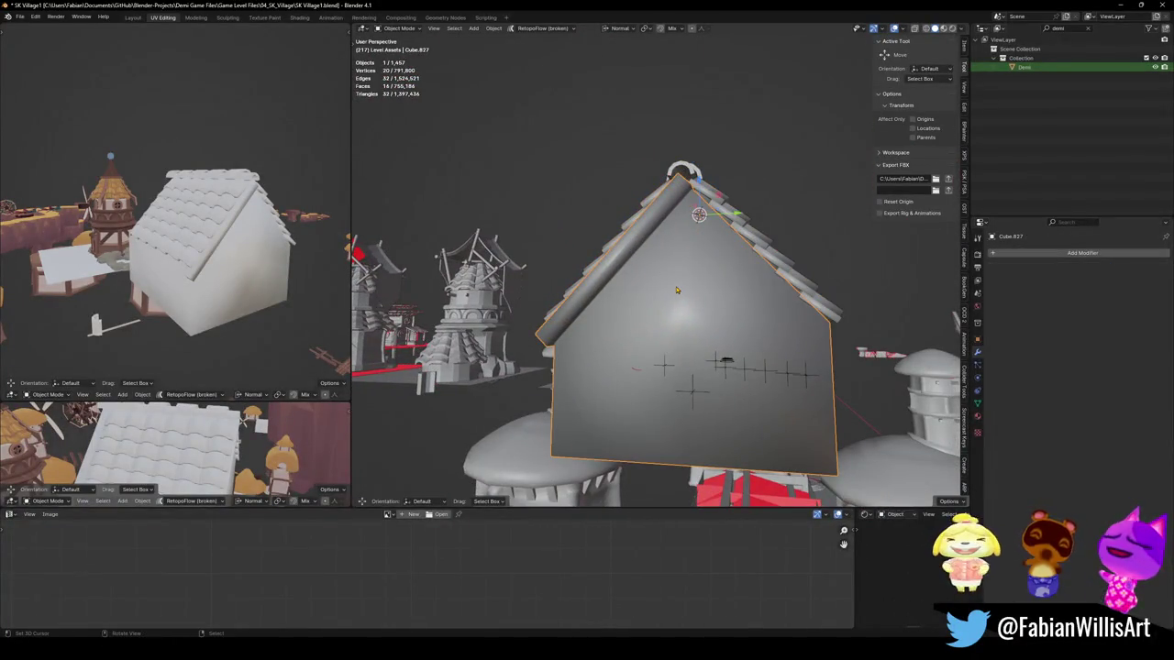
key("Tab")
scroll(630, 365, "up", 3)
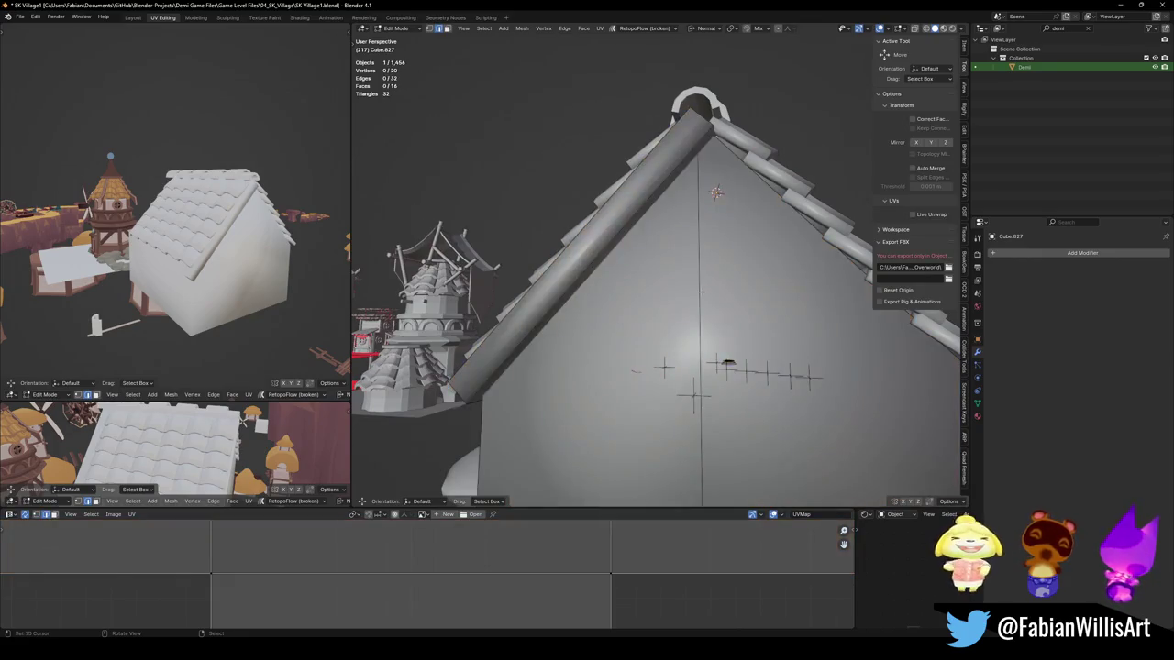
middle_click_drag(718, 341, 737, 337)
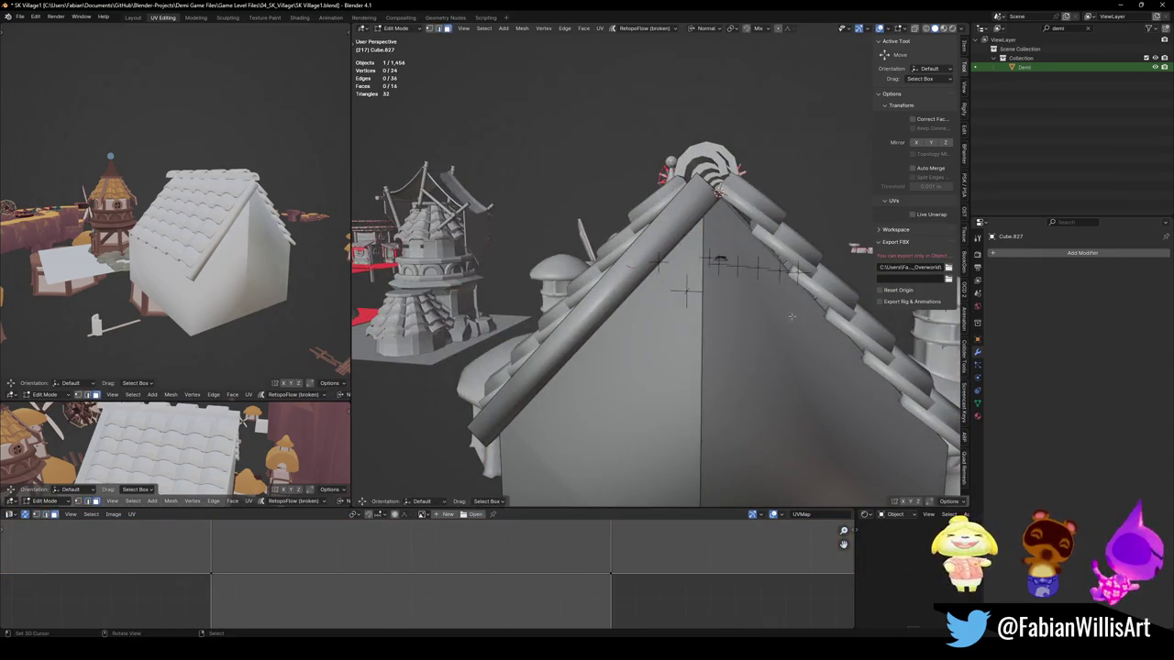
key("l")
key("x")
left_click(802, 310)
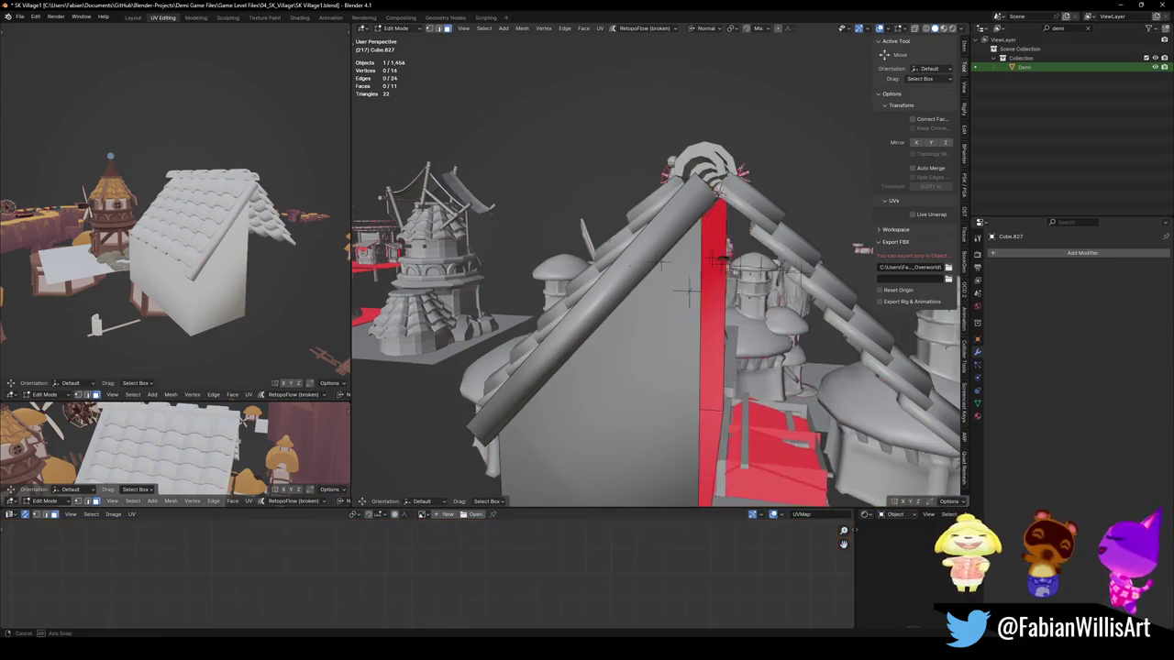
middle_click_drag(801, 313, 659, 334)
Step: Add a Mirror modifier along Y to the house body to rebuild the deleted half
key("Tab")
key("q")
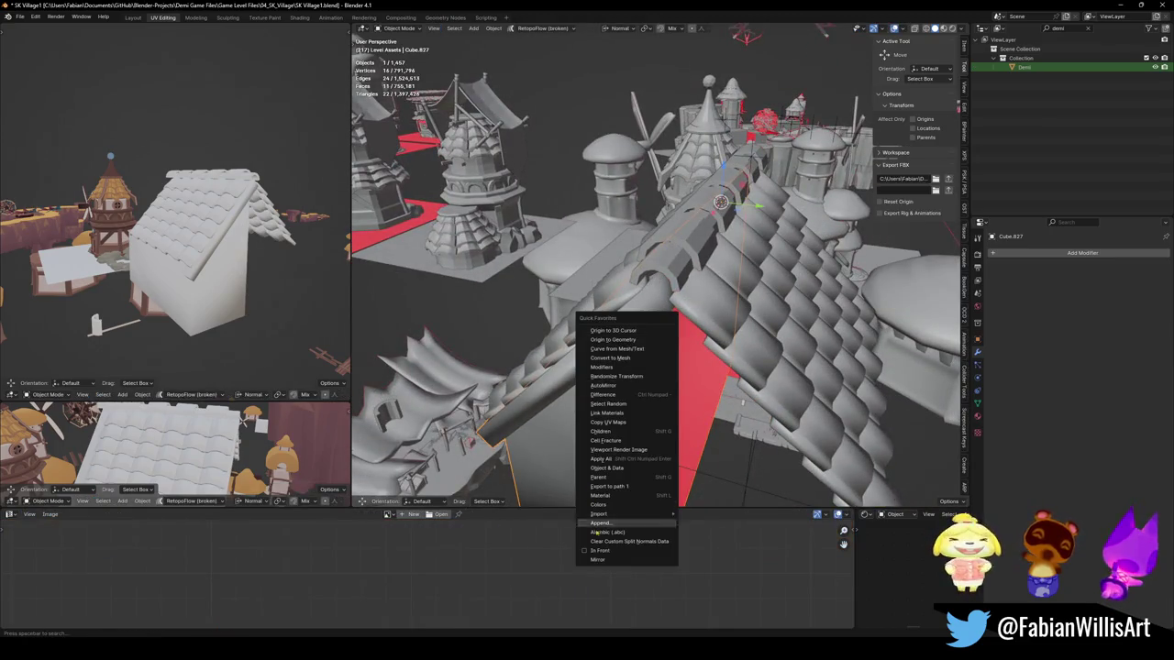
left_click(603, 559)
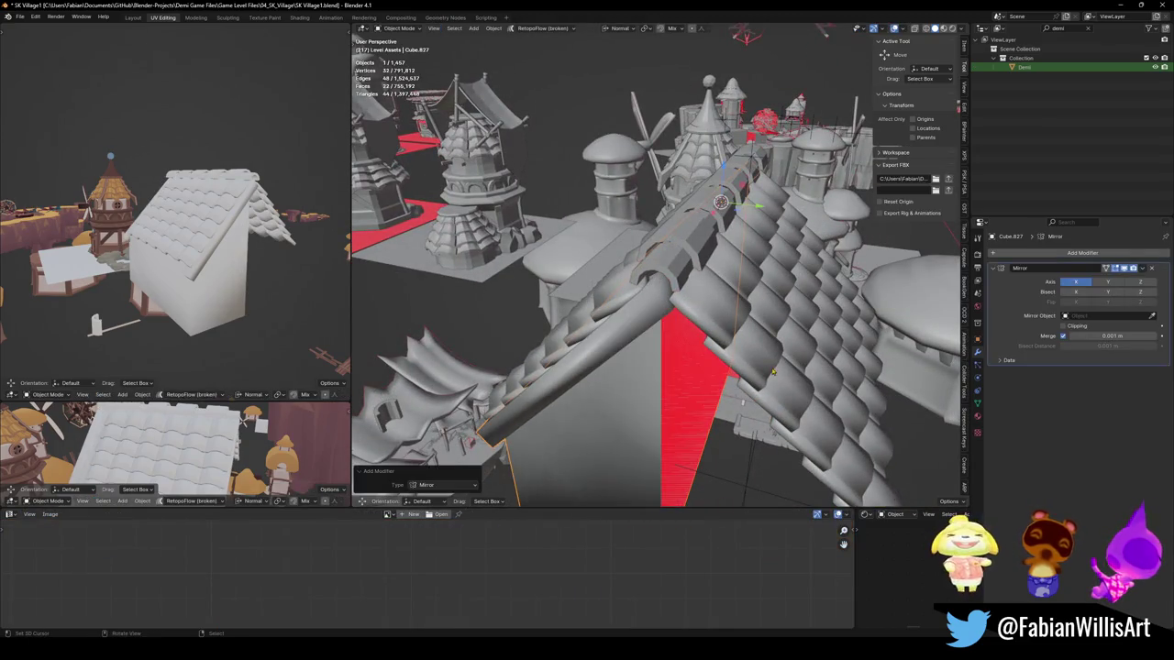
left_click(1110, 282)
middle_click_drag(660, 302, 612, 288)
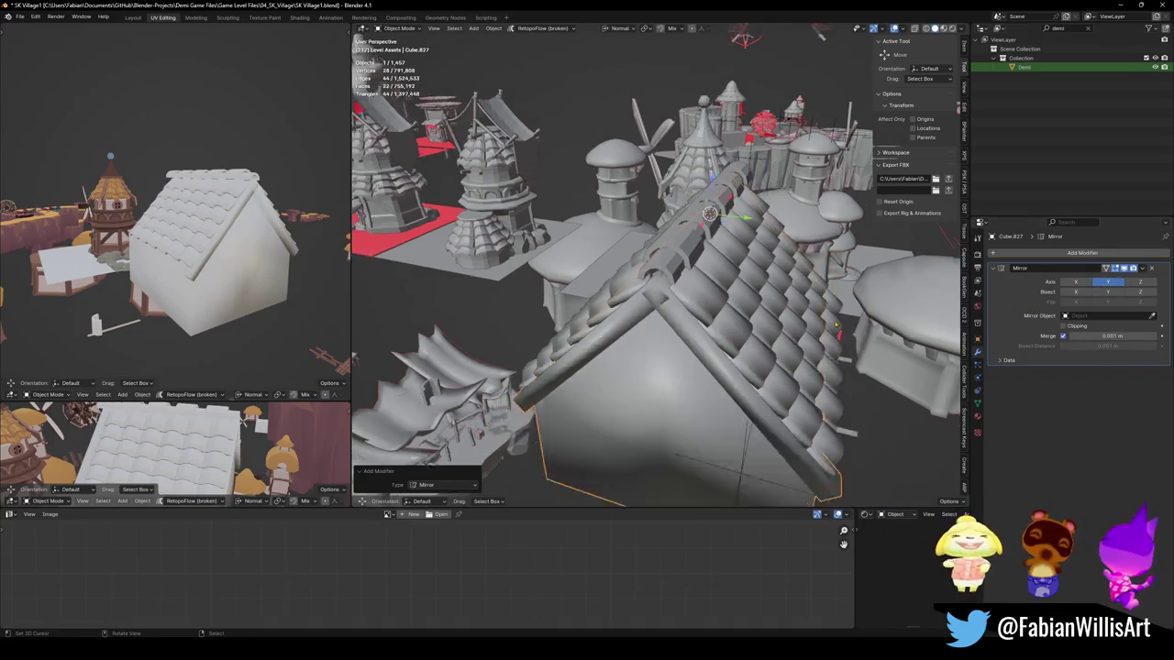
key("Tab")
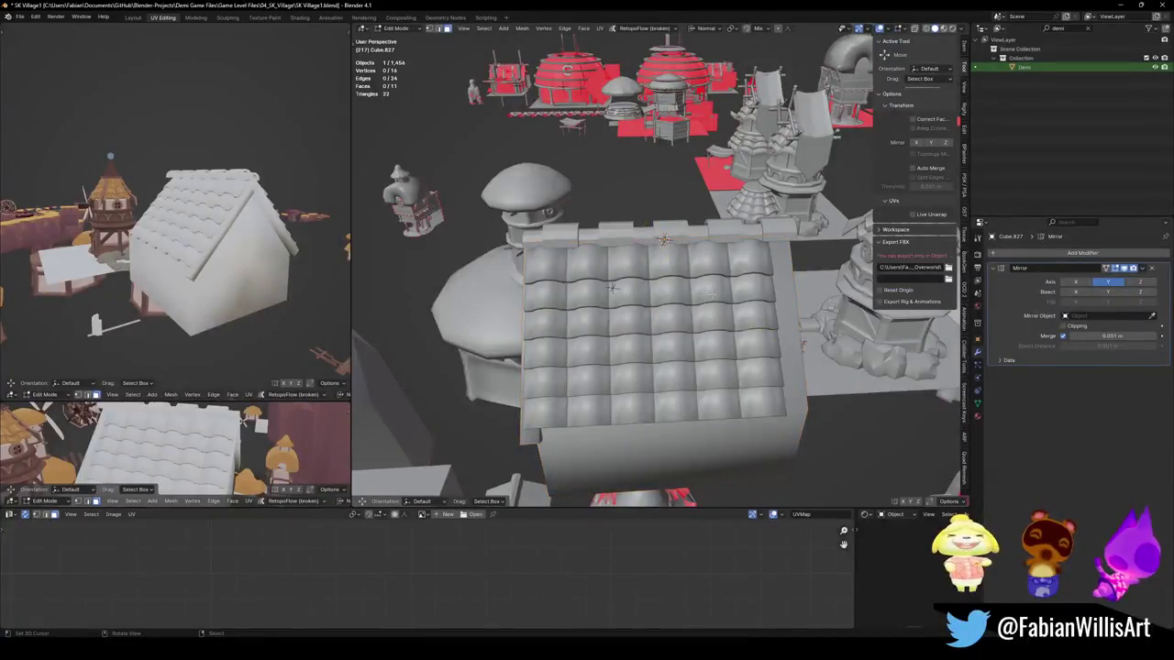
Step: Save SK Village1.blend in Object Mode, select ridge cylinder Cylinder.142, and save again
key("Tab")
mouse_move(608, 296)
middle_mouse_down()
mouse_move(736, 301)
mouse_move(669, 311)
mouse_move(748, 275)
mouse_move(687, 291)
mouse_move(612, 216)
mouse_move(658, 237)
middle_mouse_up()
key("ctrl+s")
left_click(612, 217)
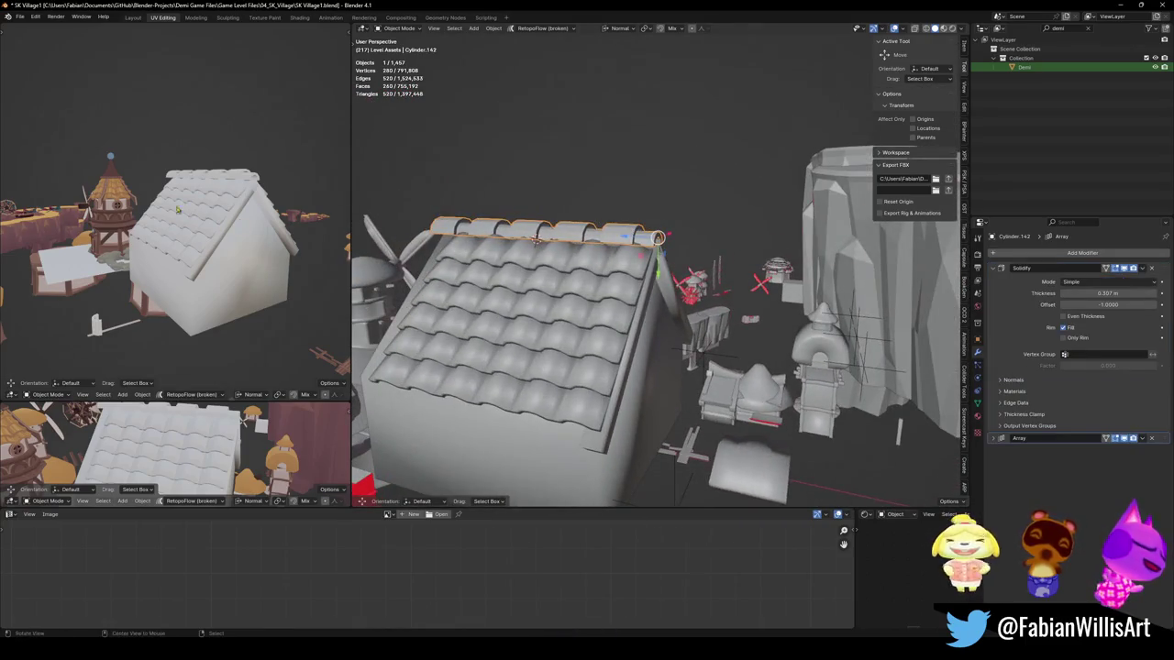
middle_click_drag(178, 210, 185, 247)
key("ctrl+s")
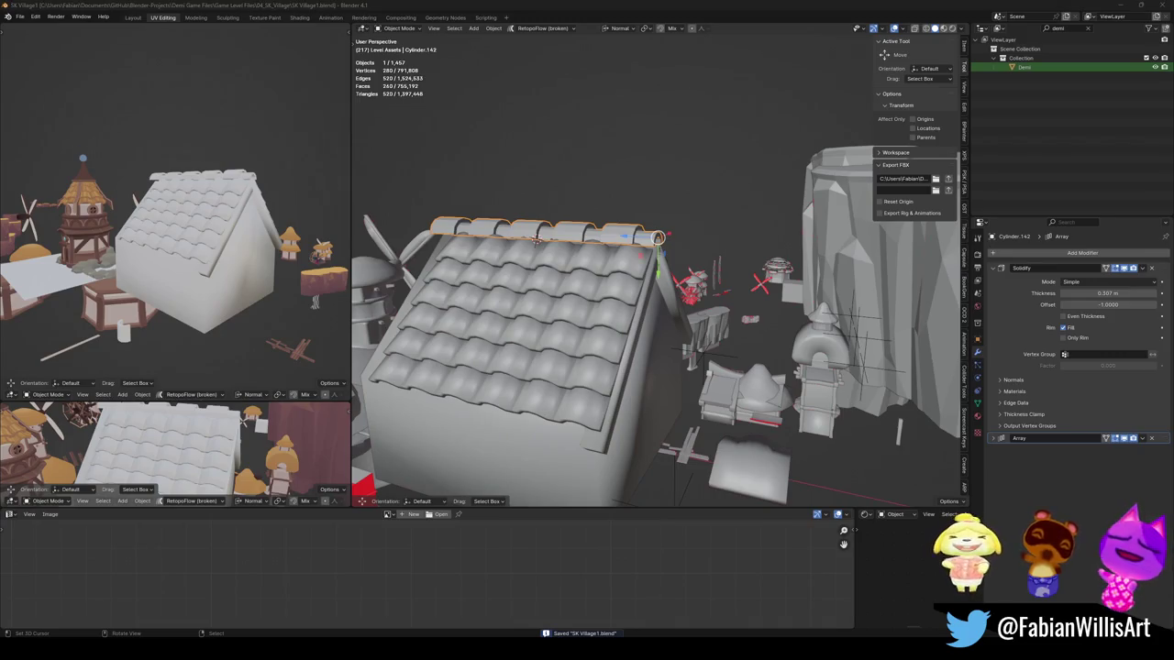
mouse_move(734, 281)
middle_mouse_down()
mouse_move(745, 292)
mouse_move(629, 315)
middle_mouse_up()
scroll(746, 293, "down", 5)
scroll(696, 298, "up", 3)
scroll(683, 301, "up", 3)
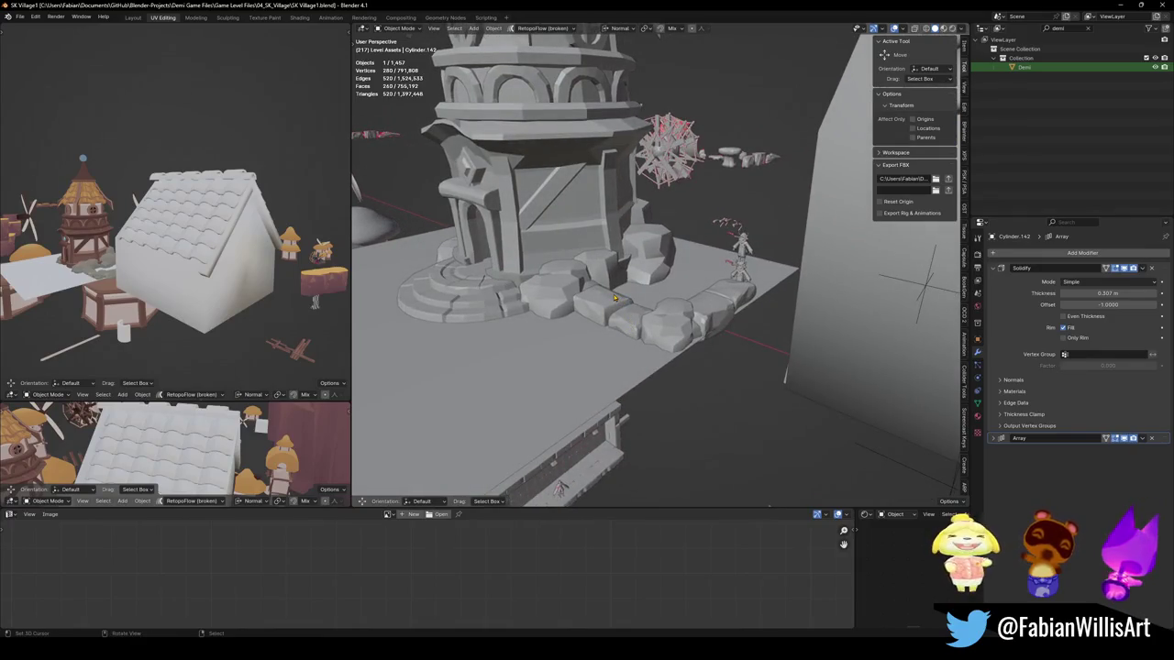
Step: Select the door arch and its pillars in tower House.079's mesh
left_click(492, 240)
key("Tab")
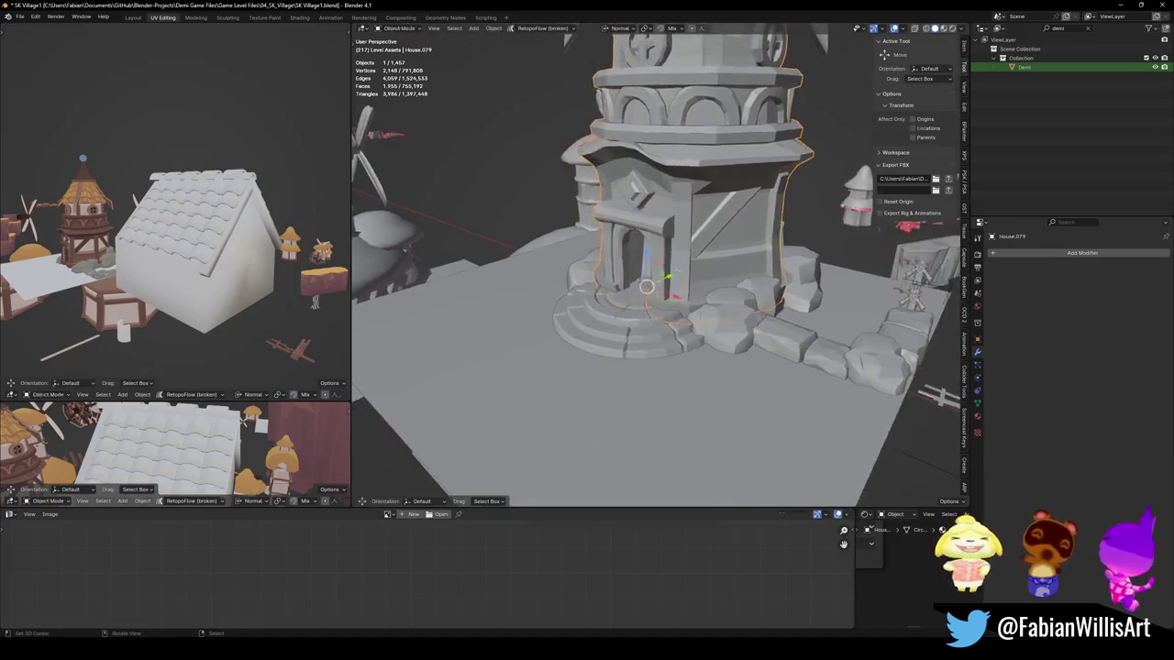
scroll(551, 293, "up", 5)
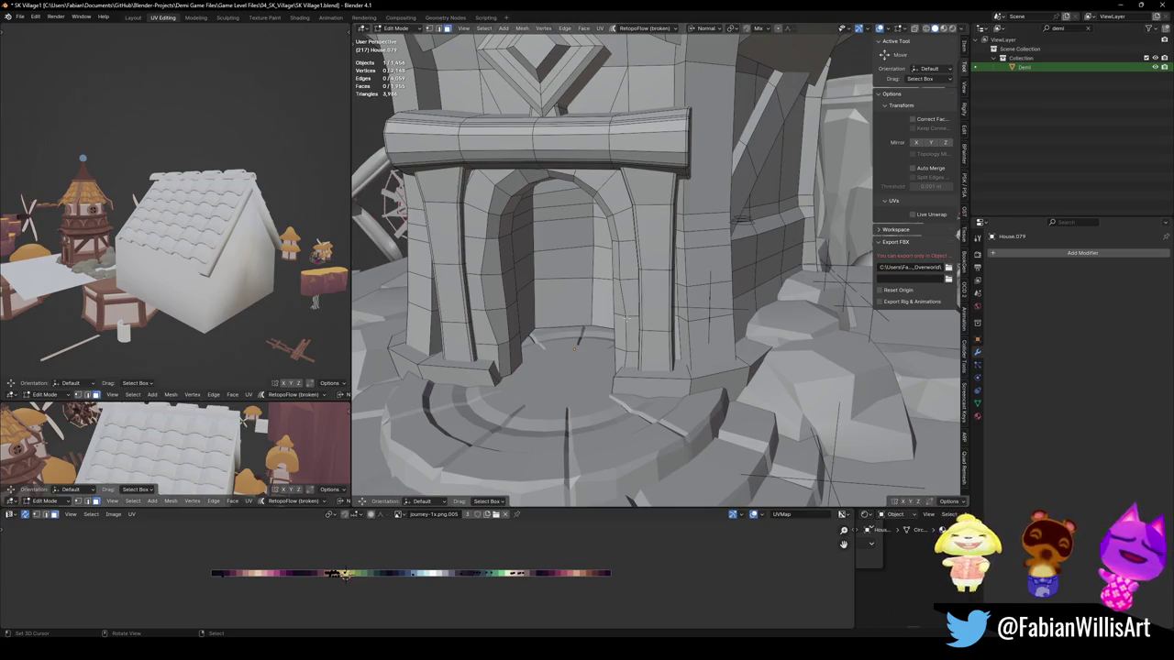
key("l")
key("l")
key("l")
key("l")
scroll(642, 275, "down", 4)
key("l")
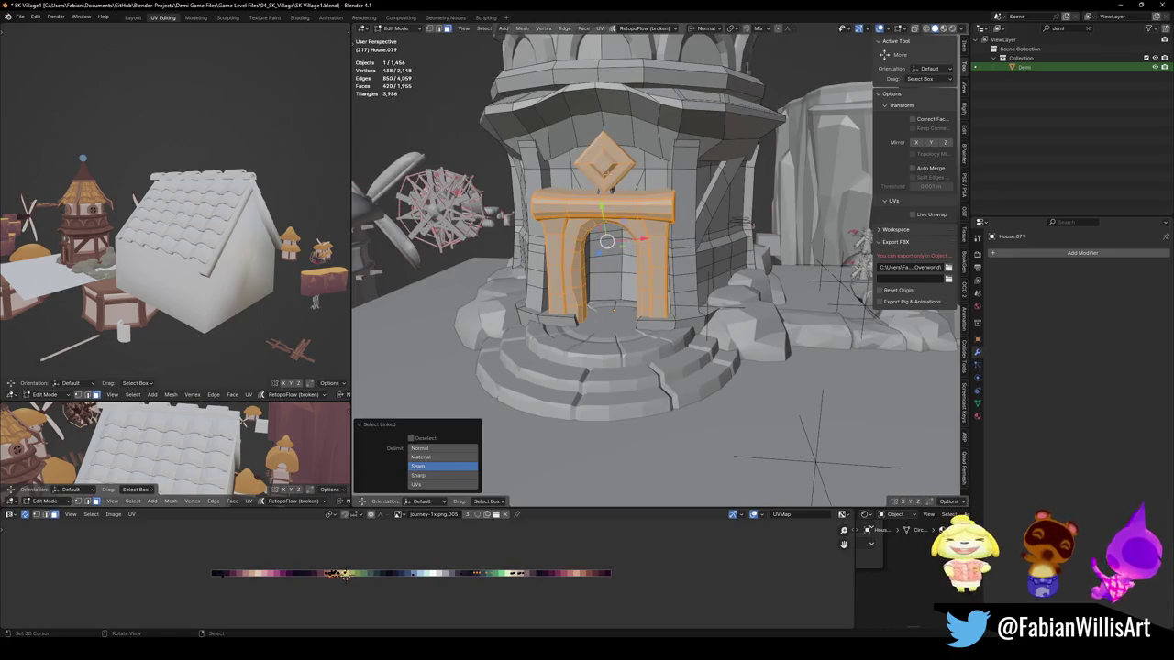
scroll(605, 165, "up", 5)
middle_click_drag(605, 165, 654, 264)
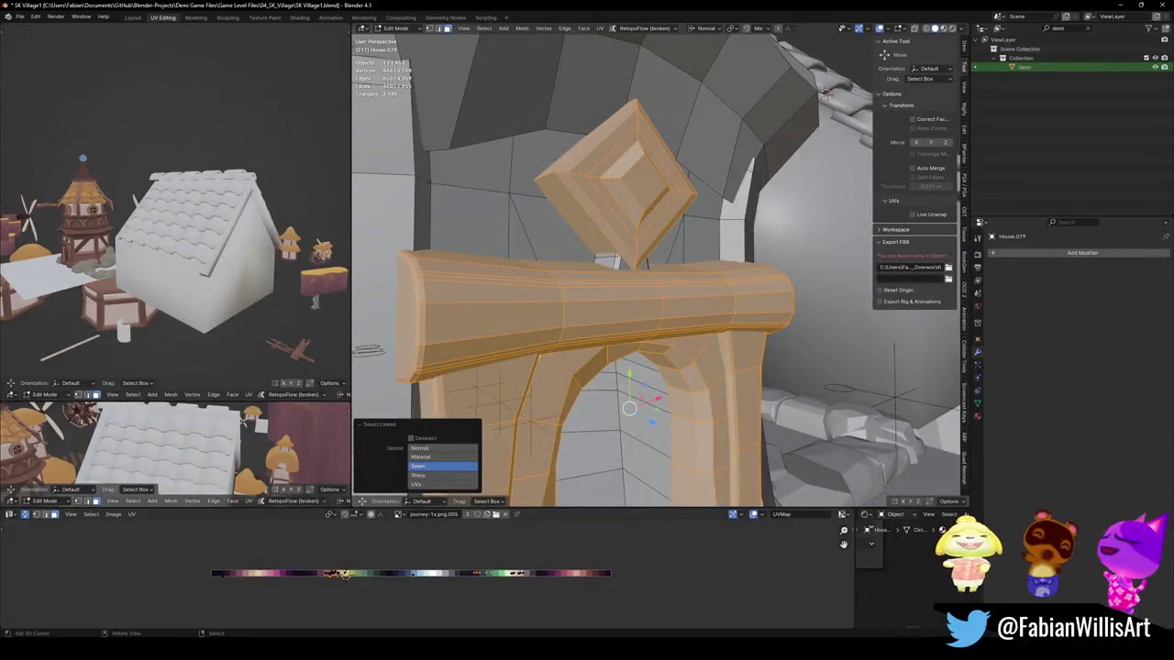
scroll(642, 303, "down", 5)
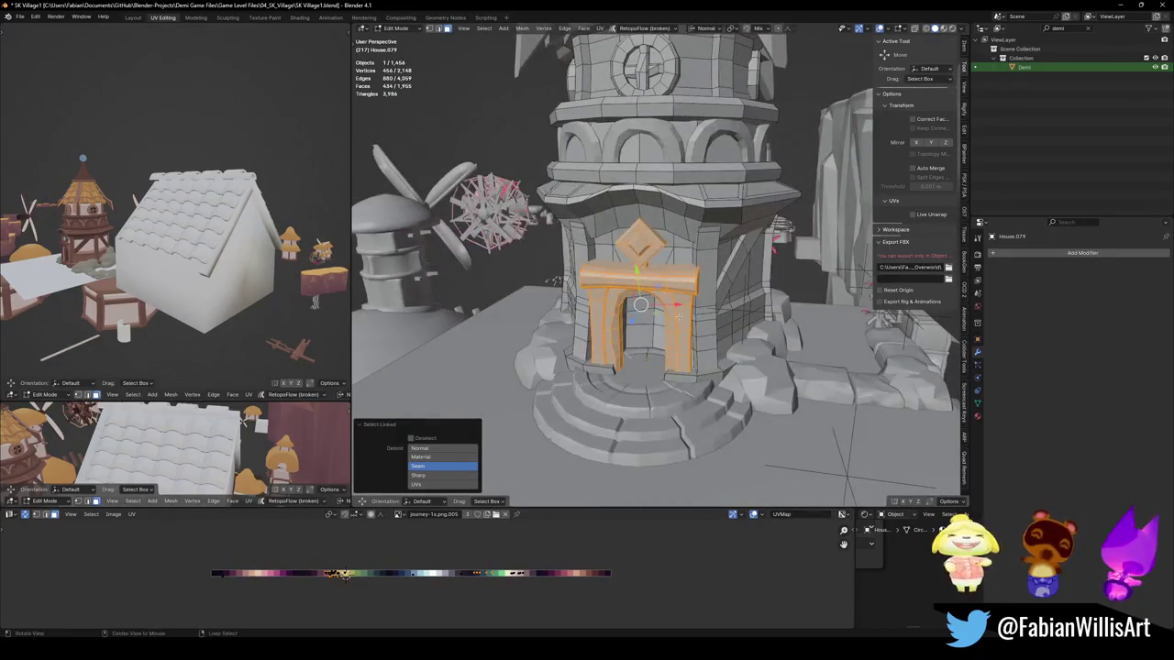
middle_click_drag(640, 306, 642, 317)
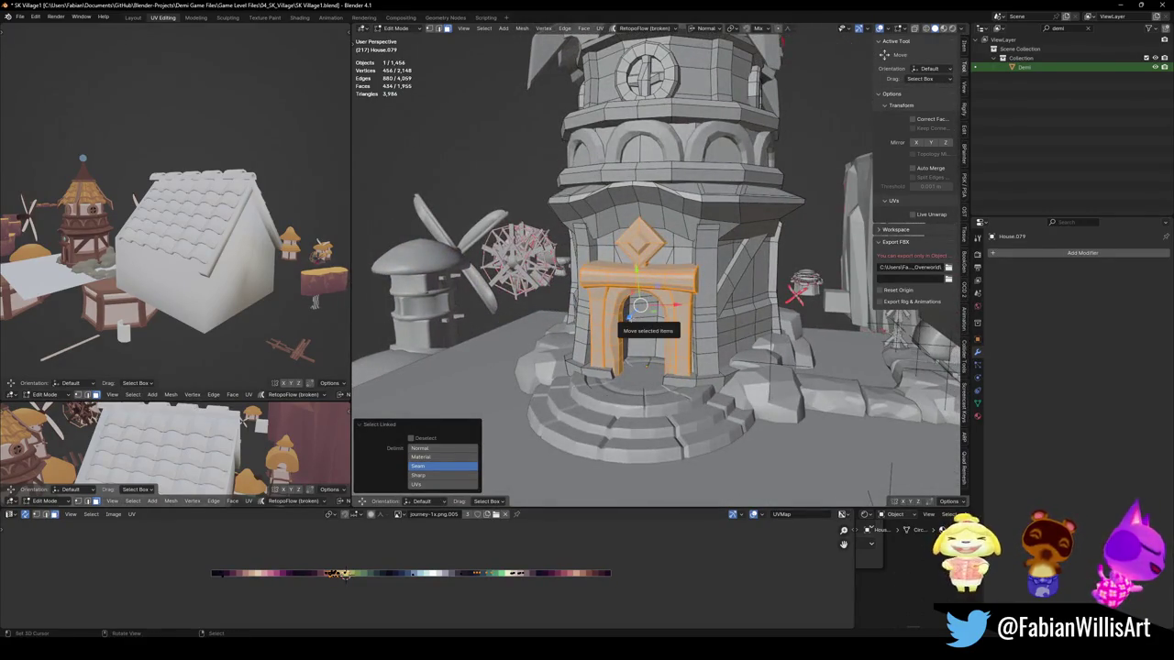
Step: Duplicate the arch in place and separate it into its own object
key("shift+d")
right_click(640, 306)
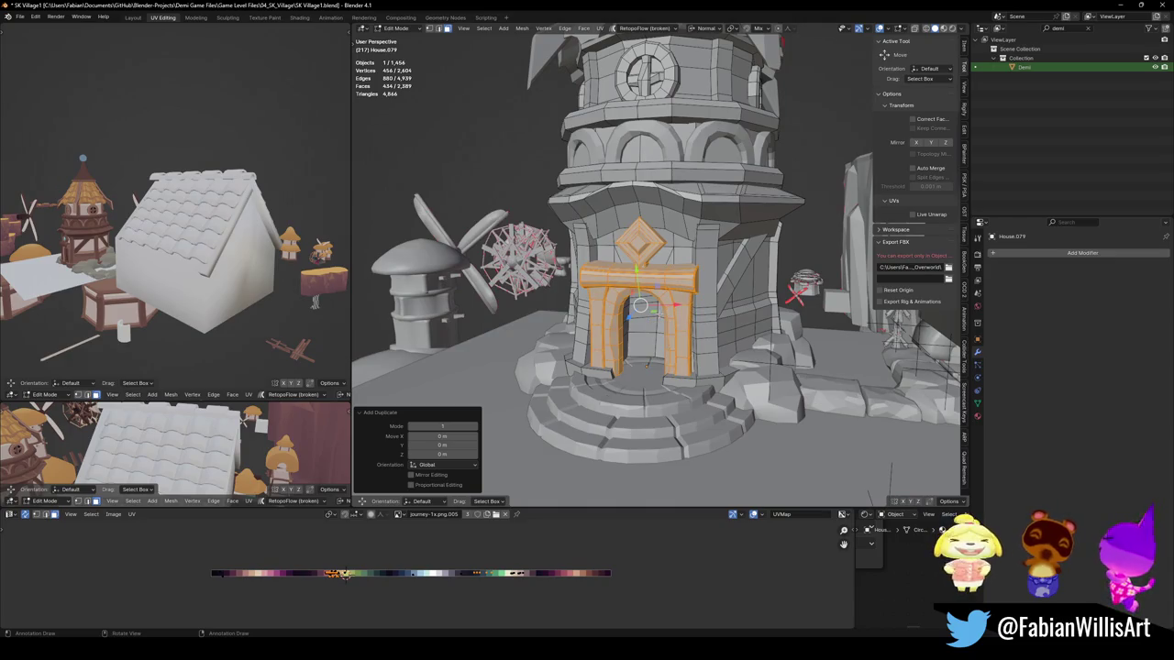
key("p")
left_click(655, 307)
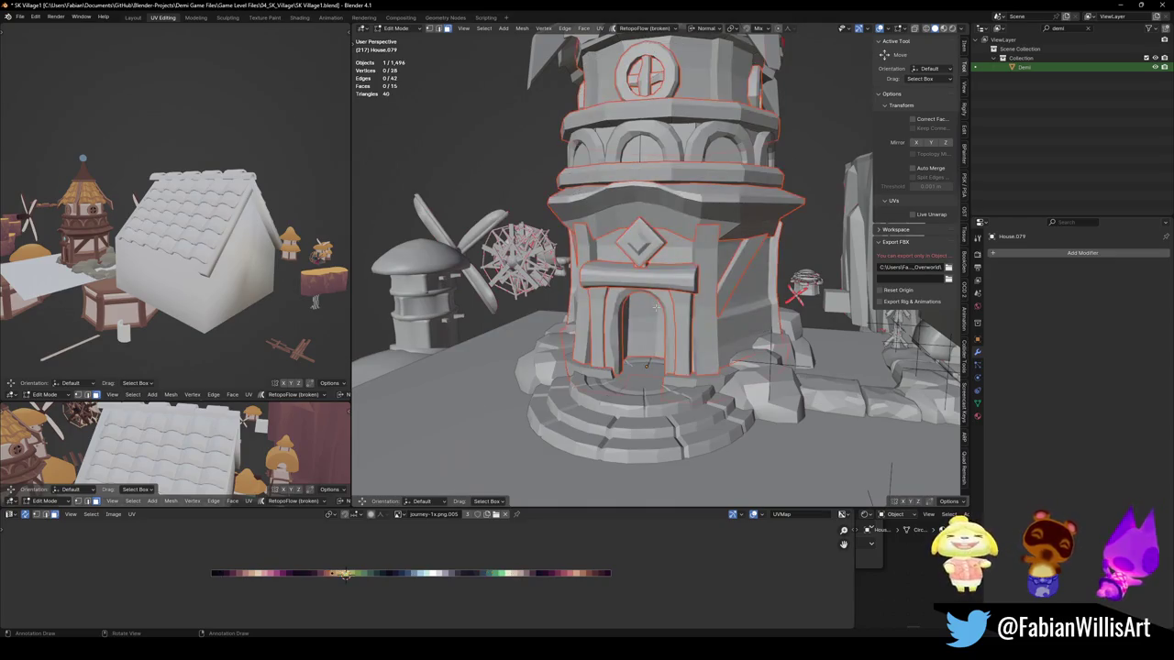
key("Tab")
key("p")
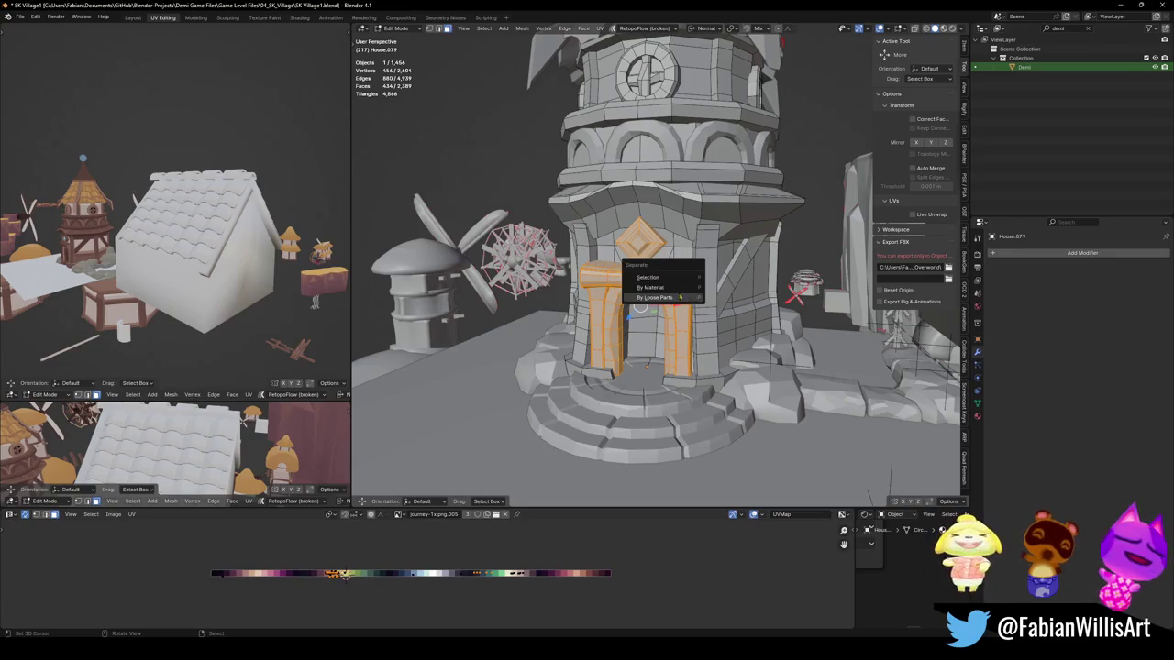
left_click(643, 277)
key("Tab")
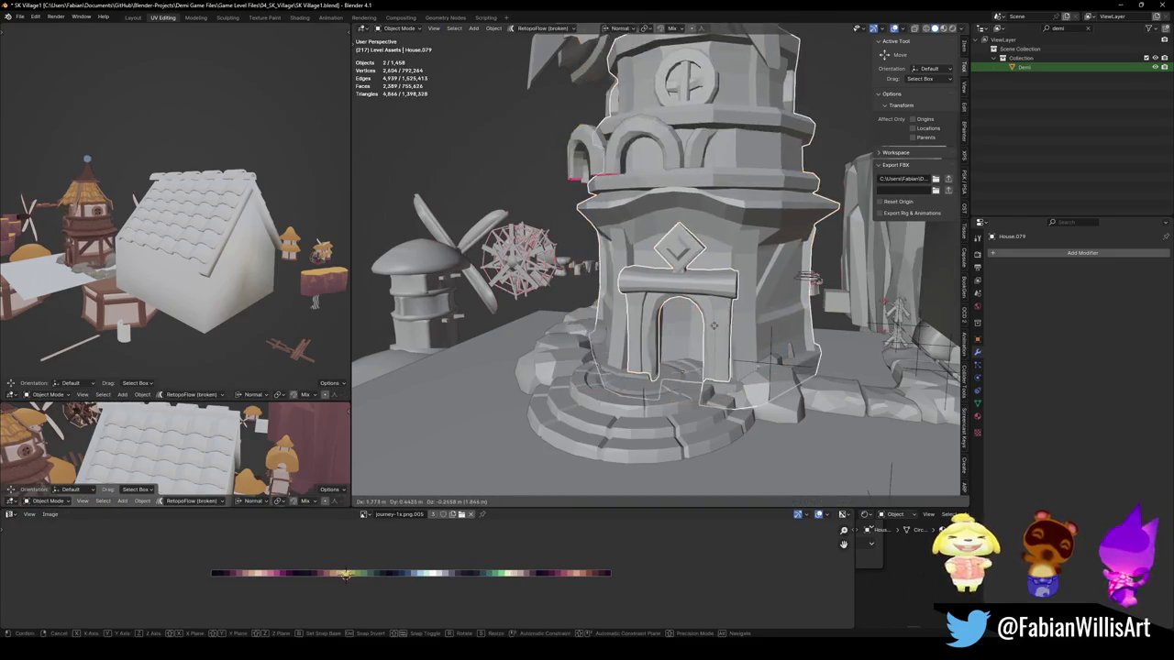
Step: Snap the 3D cursor to a vertex on the house's gable wall
left_click(671, 325)
scroll(748, 304, "down", 3)
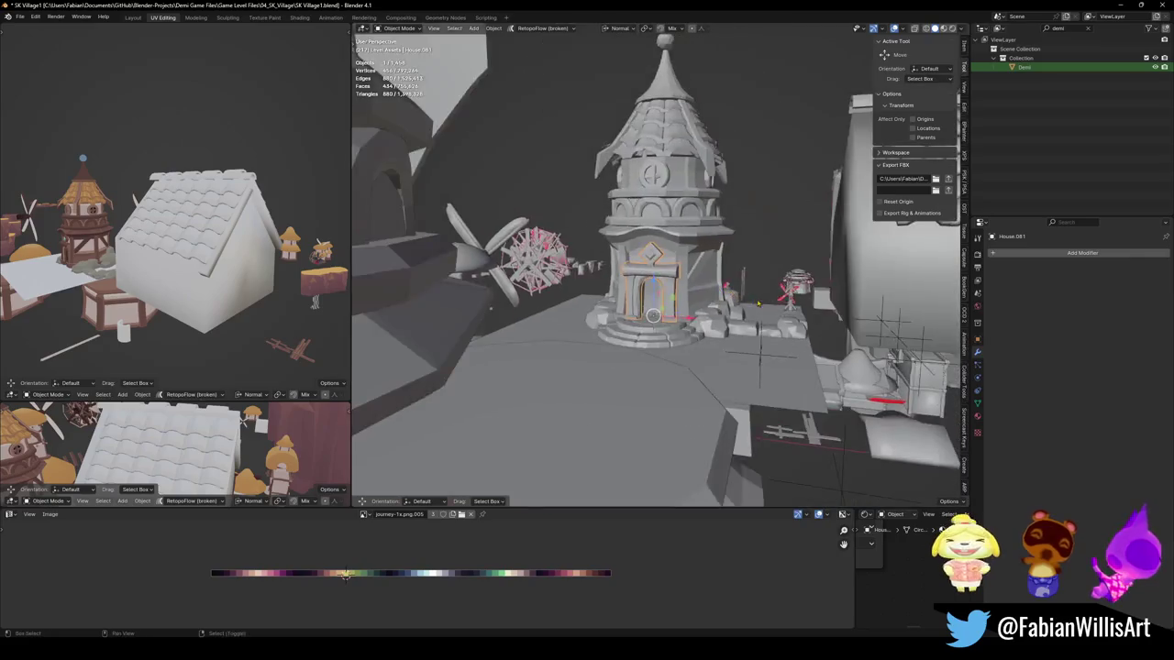
middle_click_drag(749, 304, 696, 297)
left_click(669, 309)
key("grave")
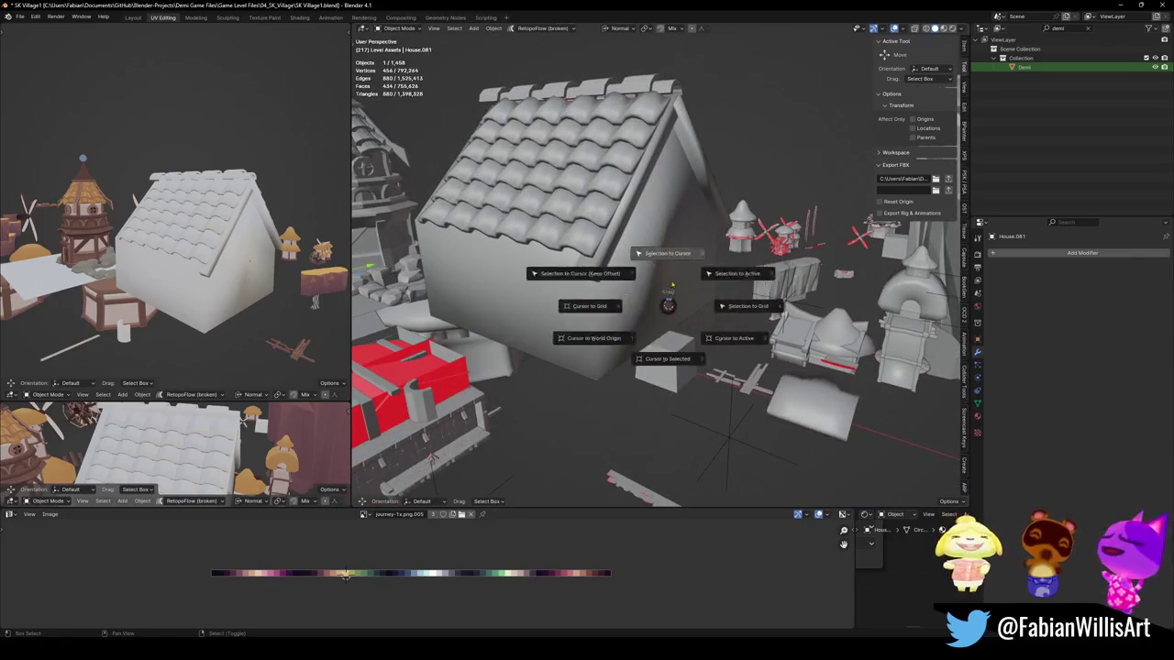
left_click(639, 322)
key("Tab")
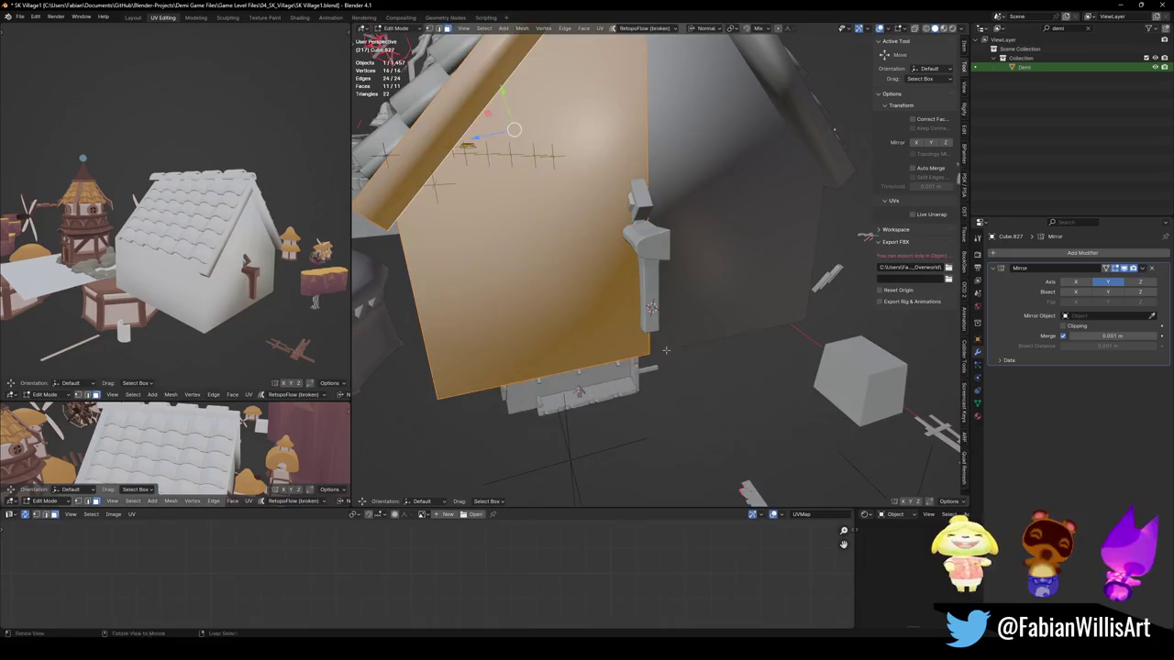
key("grave")
left_click(800, 220)
key("Tab")
Step: Snap arch House.081 to the cursor, rotate it 90° about Z, and slide it along Y to the wall
left_click(655, 271)
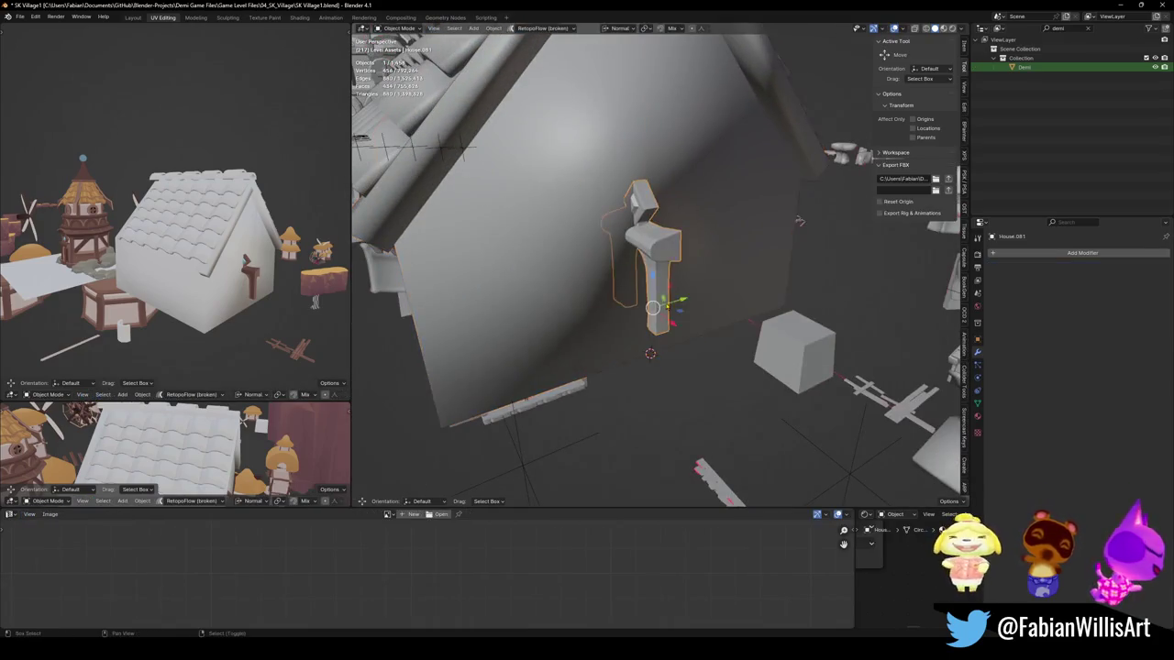
key("shift+s")
key("r")
key("z")
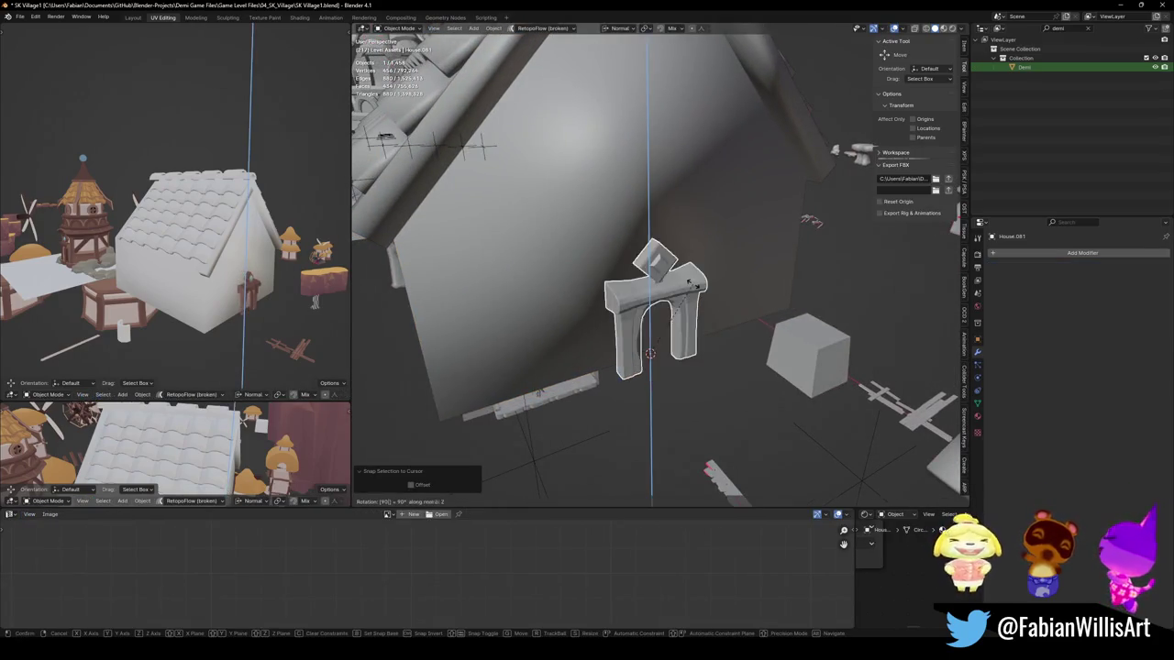
key("Return")
mouse_move(620, 269)
middle_mouse_down()
mouse_move(632, 394)
mouse_move(628, 269)
mouse_move(662, 258)
middle_mouse_up()
key("g")
key("y")
left_click(632, 411)
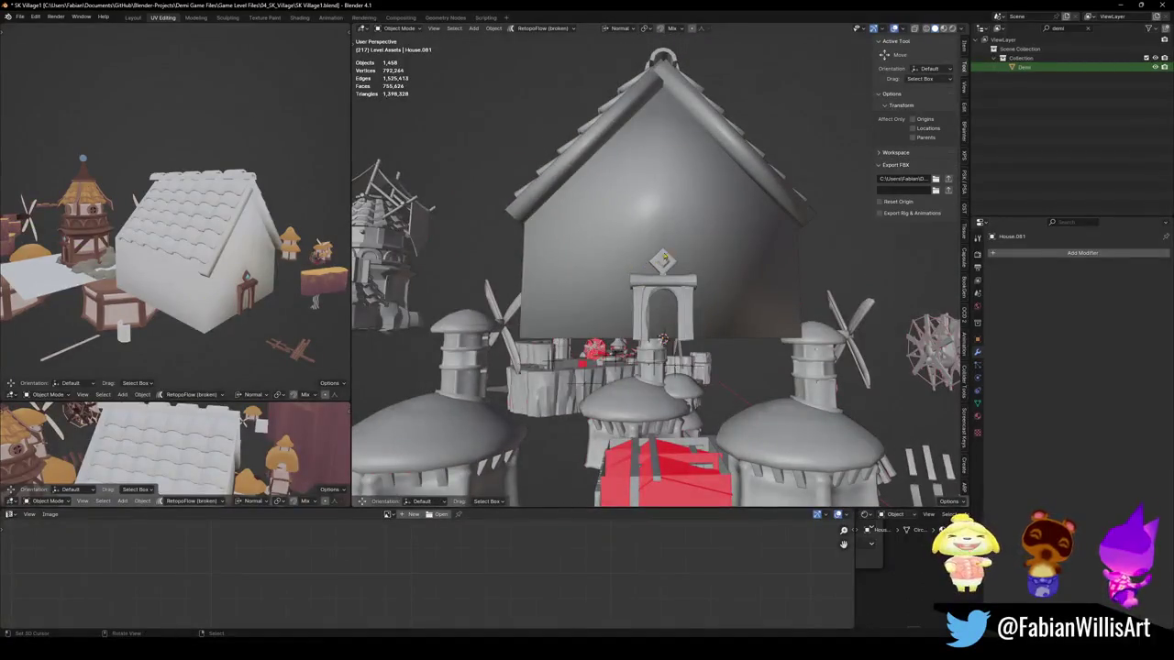
Step: Select the house walls and both roof tile slopes
left_click(577, 307)
mouse_move(577, 307)
middle_mouse_down()
mouse_move(679, 316)
mouse_move(585, 209)
middle_mouse_up()
left_click(585, 209, "shift")
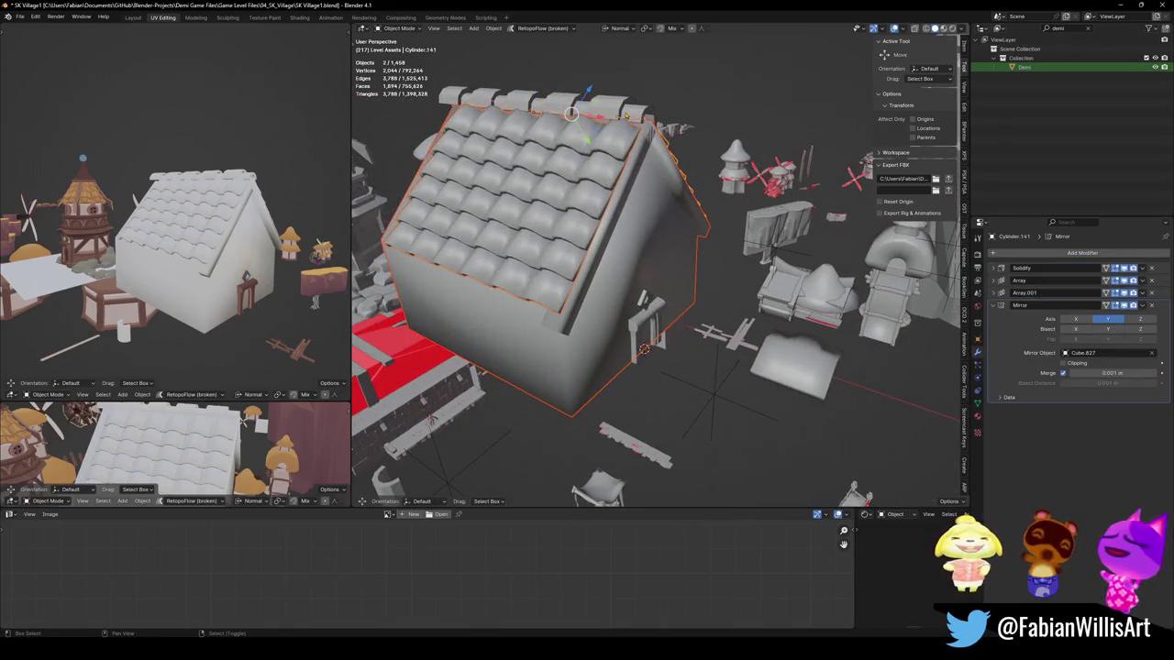
left_click(591, 128, "shift")
mouse_move(591, 128)
middle_mouse_down()
mouse_move(520, 210)
mouse_move(585, 209)
middle_mouse_up()
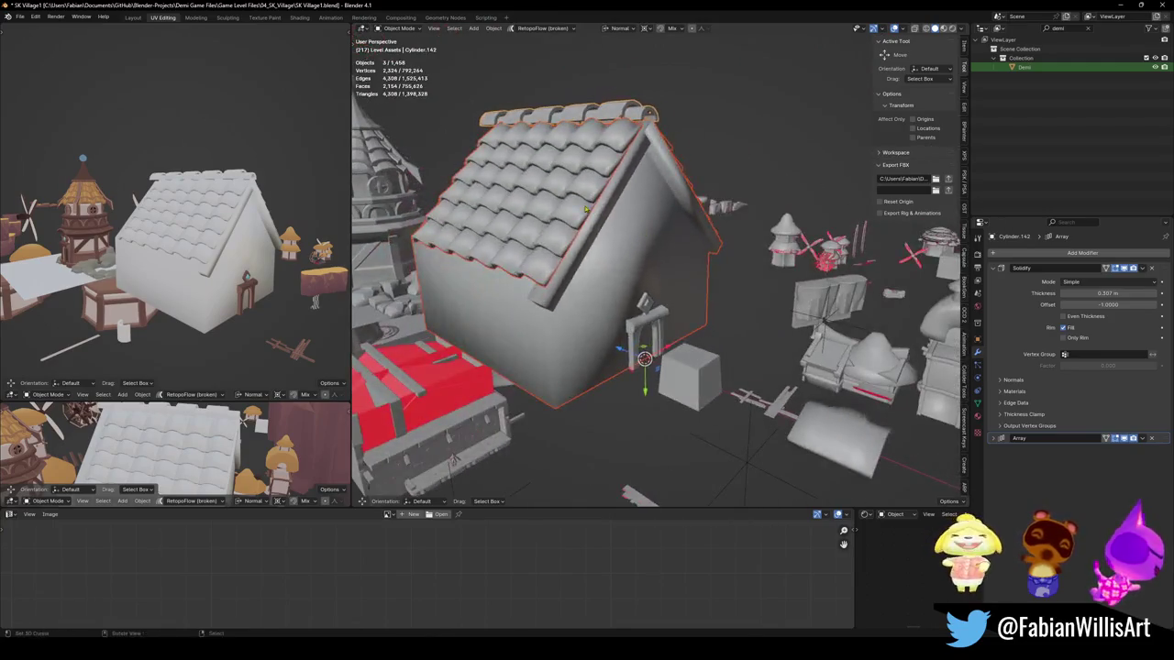
Step: Scale the house down by 0.624, then by 0.910, and reselect the walls
key("s")
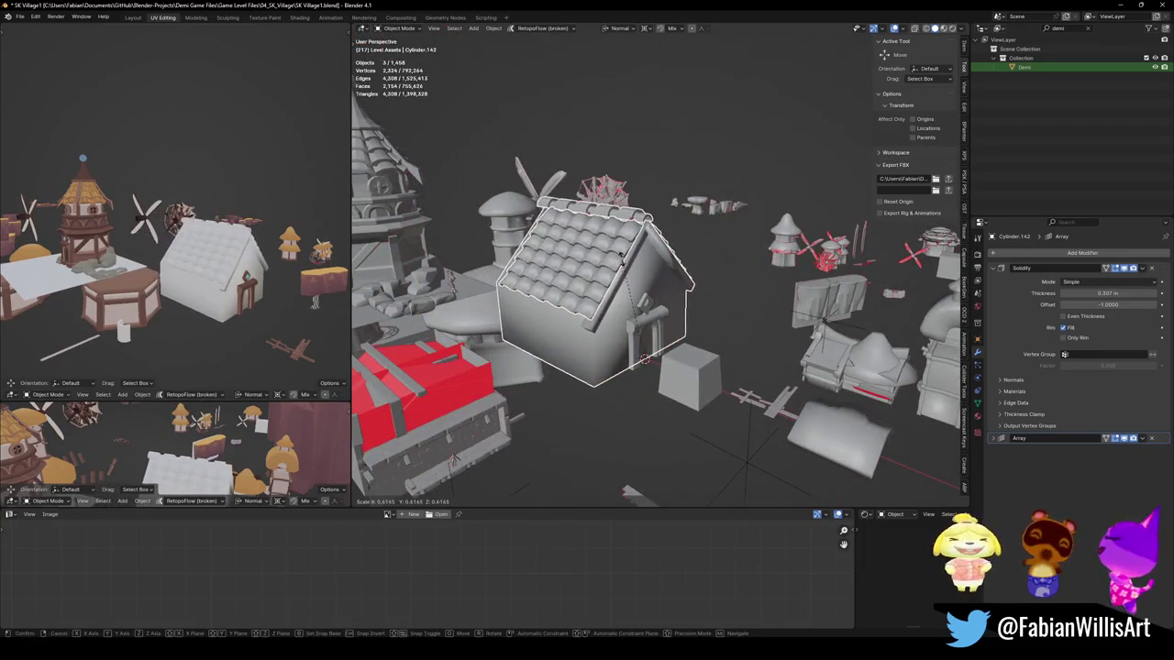
left_click(622, 259)
mouse_move(622, 259)
middle_mouse_down()
mouse_move(656, 272)
mouse_move(697, 252)
middle_mouse_up()
key("s")
left_click(660, 251)
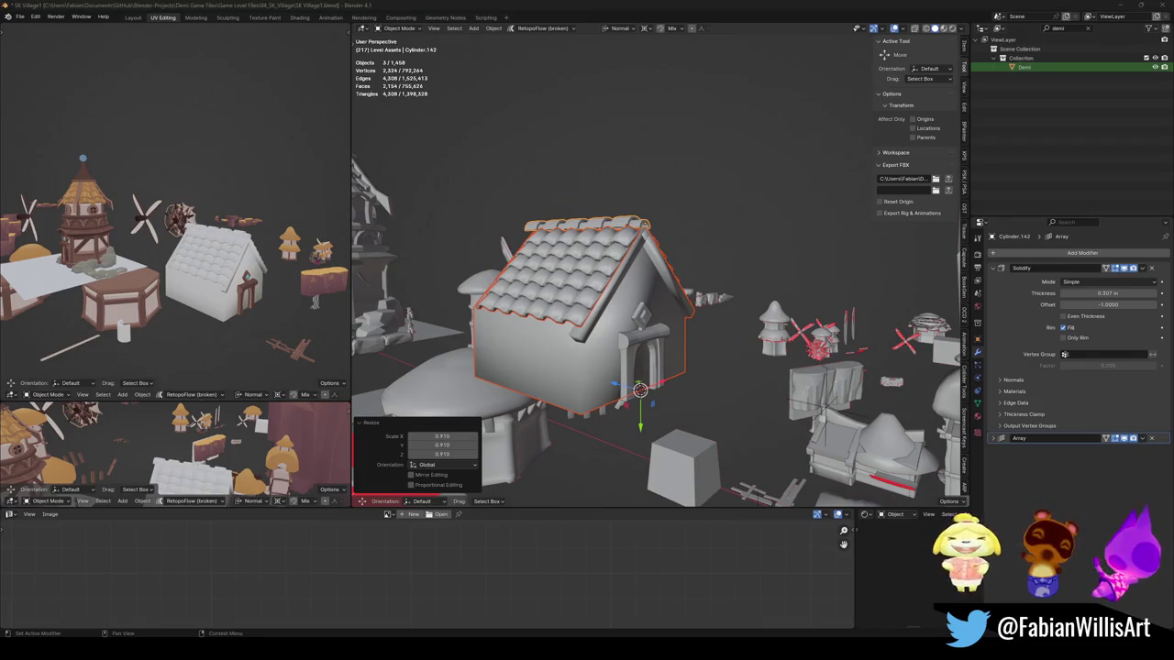
mouse_move(733, 275)
middle_mouse_down()
mouse_move(784, 263)
mouse_move(756, 247)
mouse_move(700, 257)
middle_mouse_up()
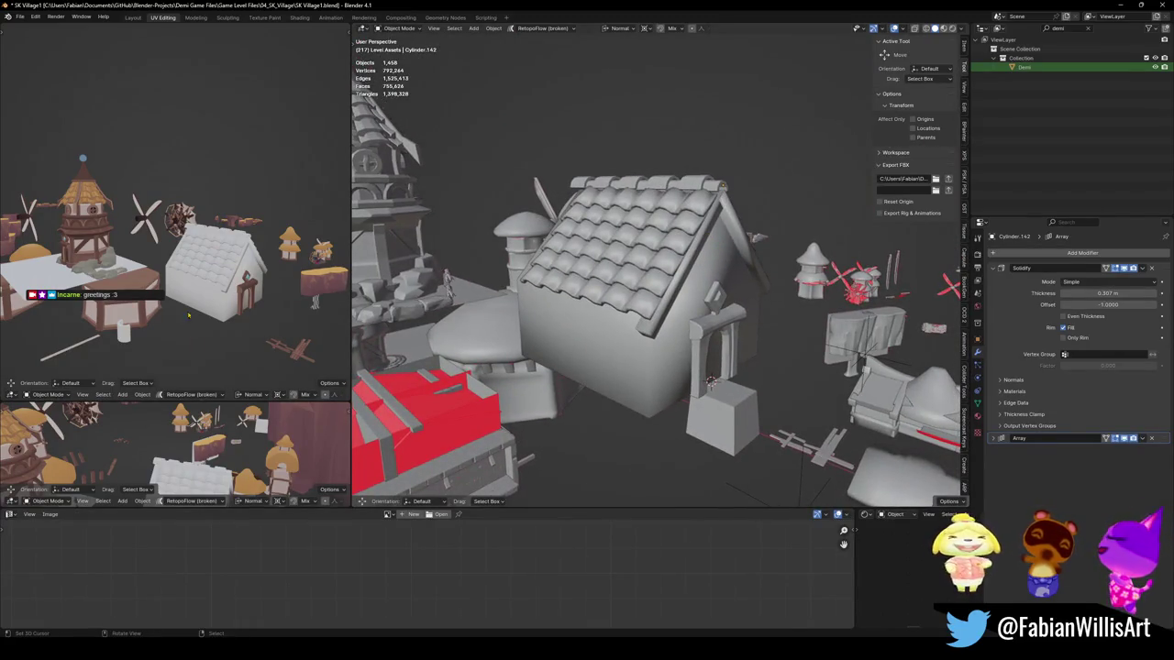
middle_click_drag(557, 255, 547, 339)
left_click(557, 355)
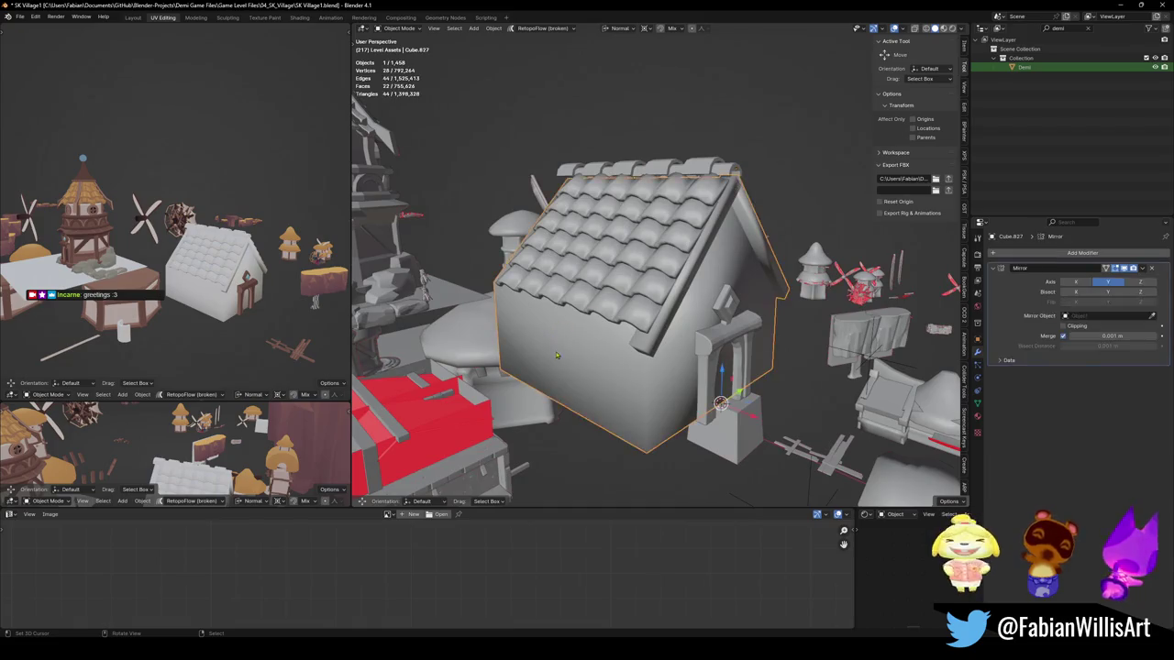
Step: Duplicate the house walls in place and rotate the copy 90° about Z
key("shift+d")
right_click(606, 342)
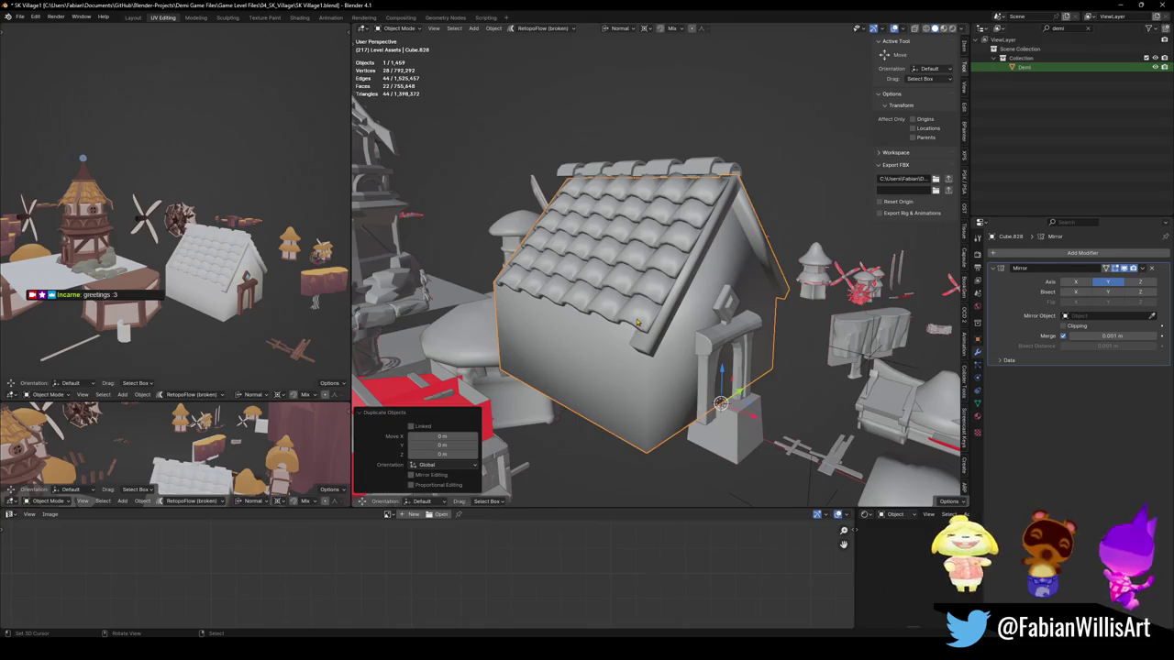
middle_click_drag(637, 321, 723, 249)
key("comma")
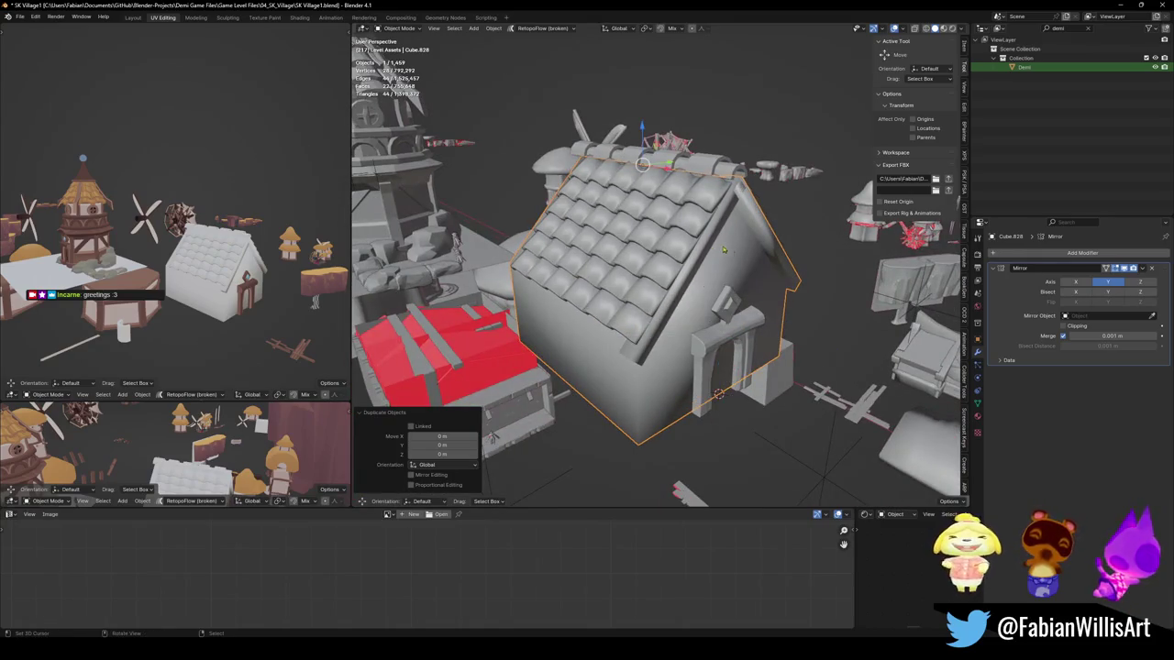
key("r")
key("z")
key("9")
key("0")
key("Return")
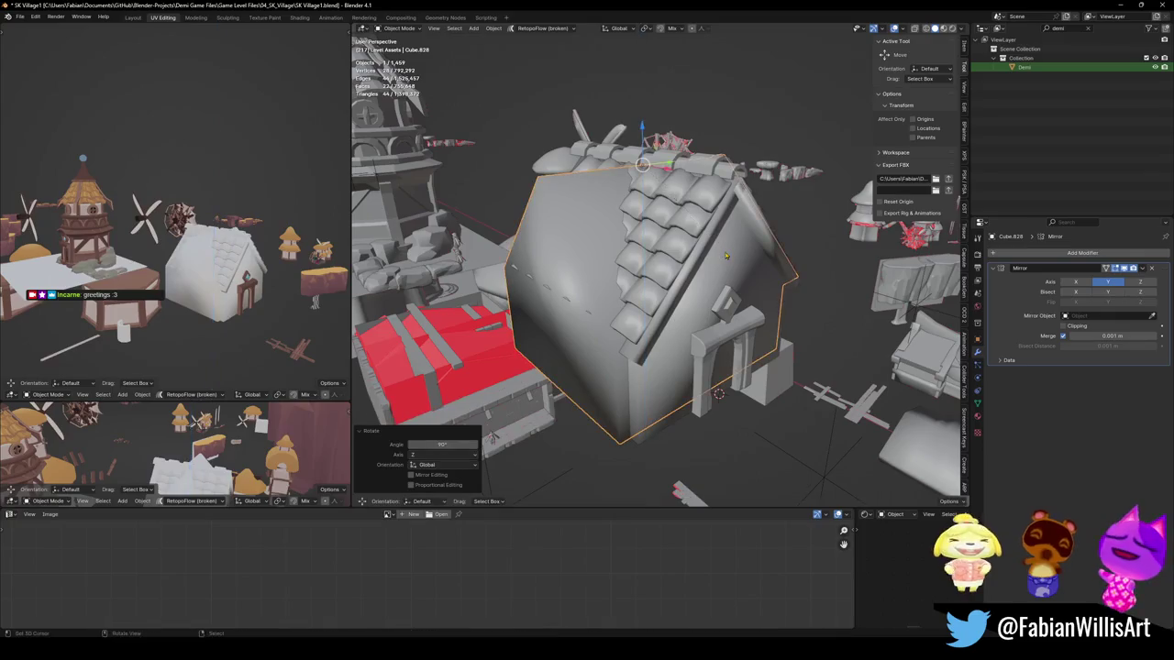
Step: Flat-shade the copy Cube.828 and move it about -5.03 m along X
mouse_move(726, 255)
middle_mouse_down()
mouse_move(682, 243)
mouse_move(678, 217)
mouse_move(657, 282)
mouse_move(736, 297)
middle_mouse_up()
right_click(656, 281)
left_click(640, 296)
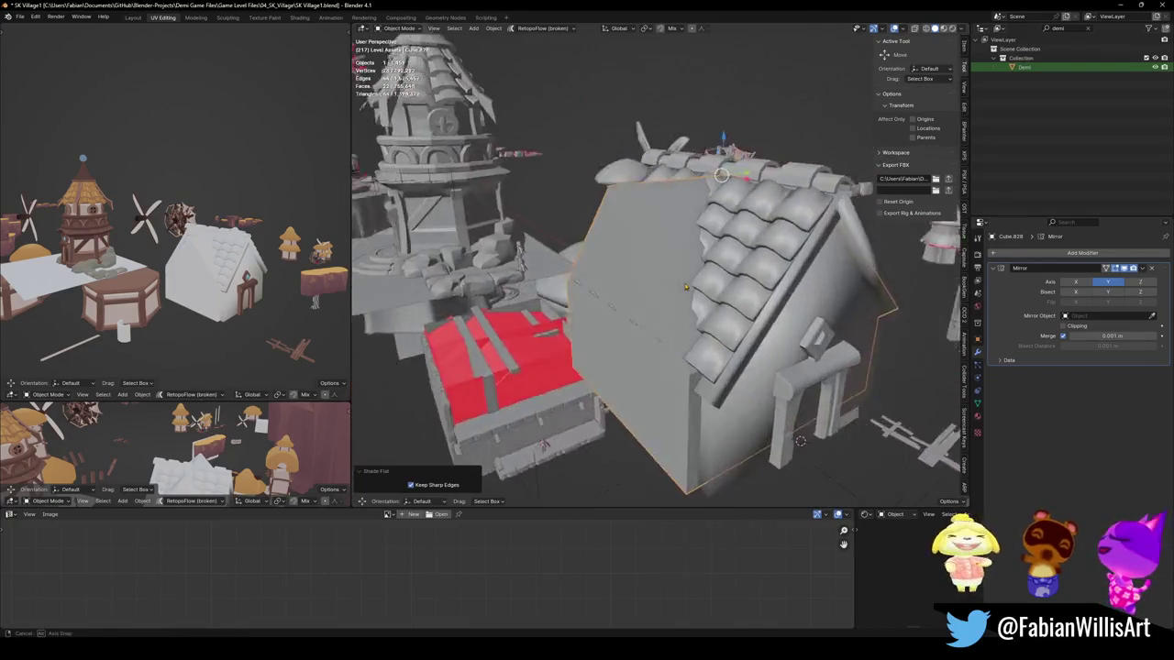
key("g")
key("x")
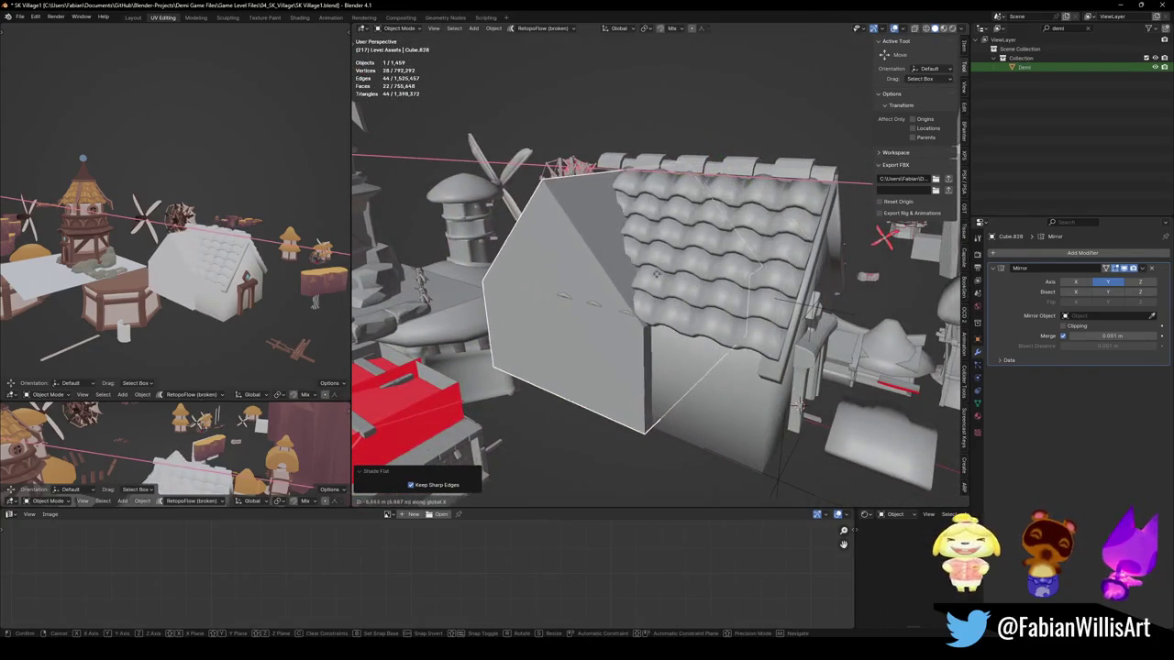
left_click(673, 291)
key("Tab")
middle_click_drag(674, 291, 858, 421)
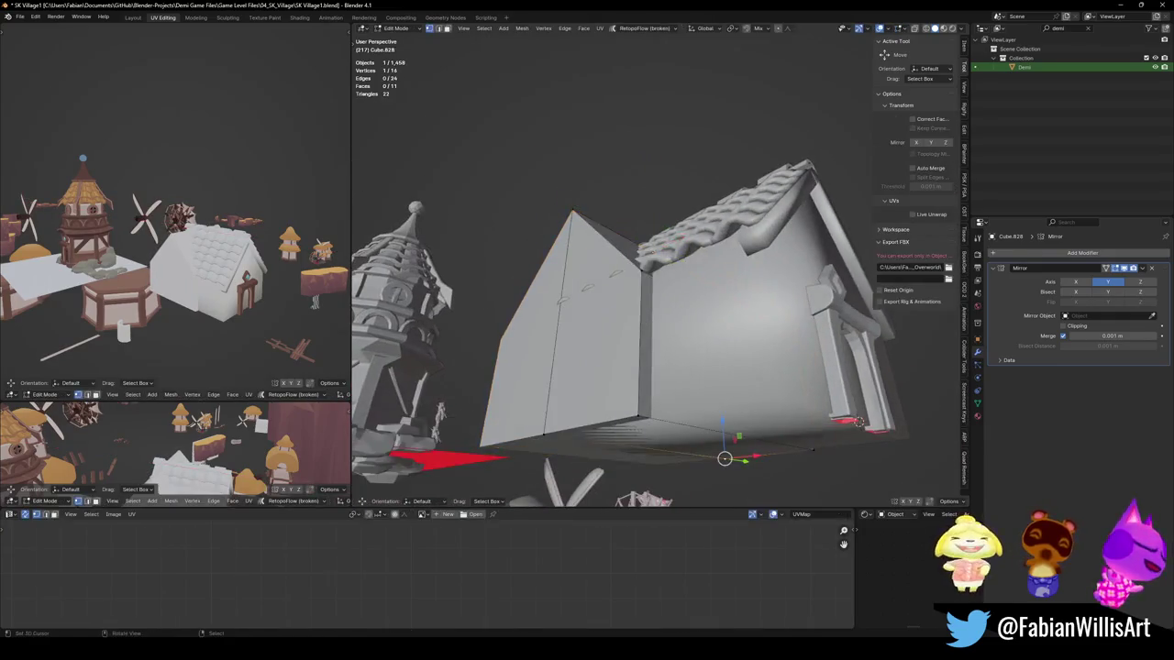
Step: Raise the copied block's bottom face 3.6 m along Z
key("3")
left_click(606, 438)
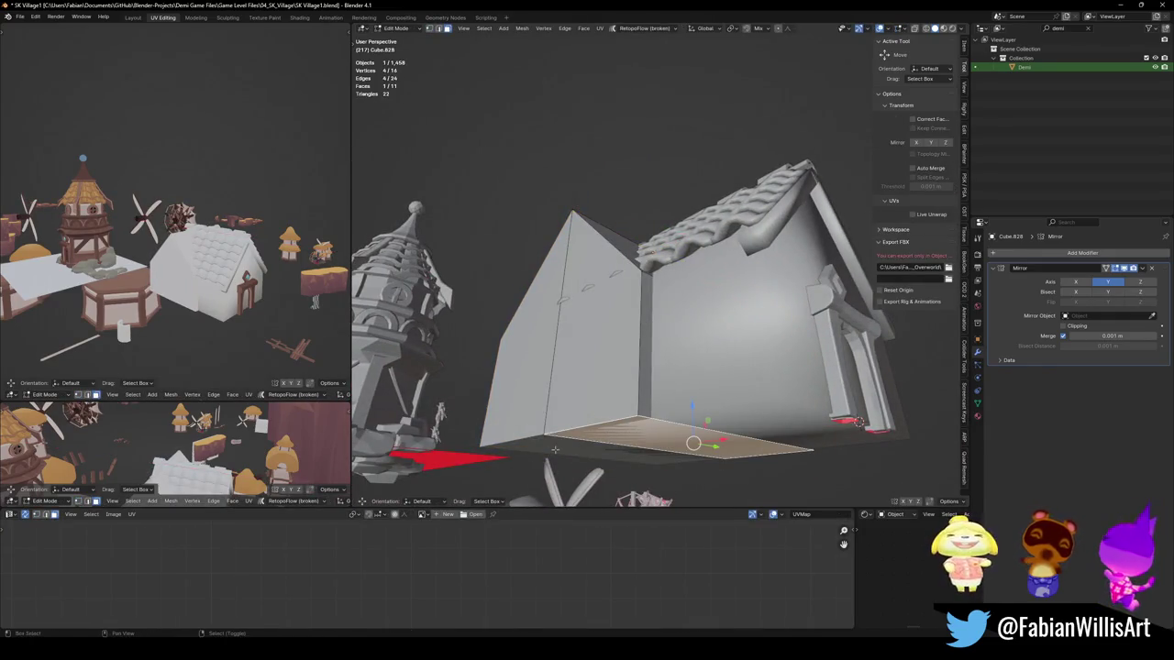
key("g")
key("z")
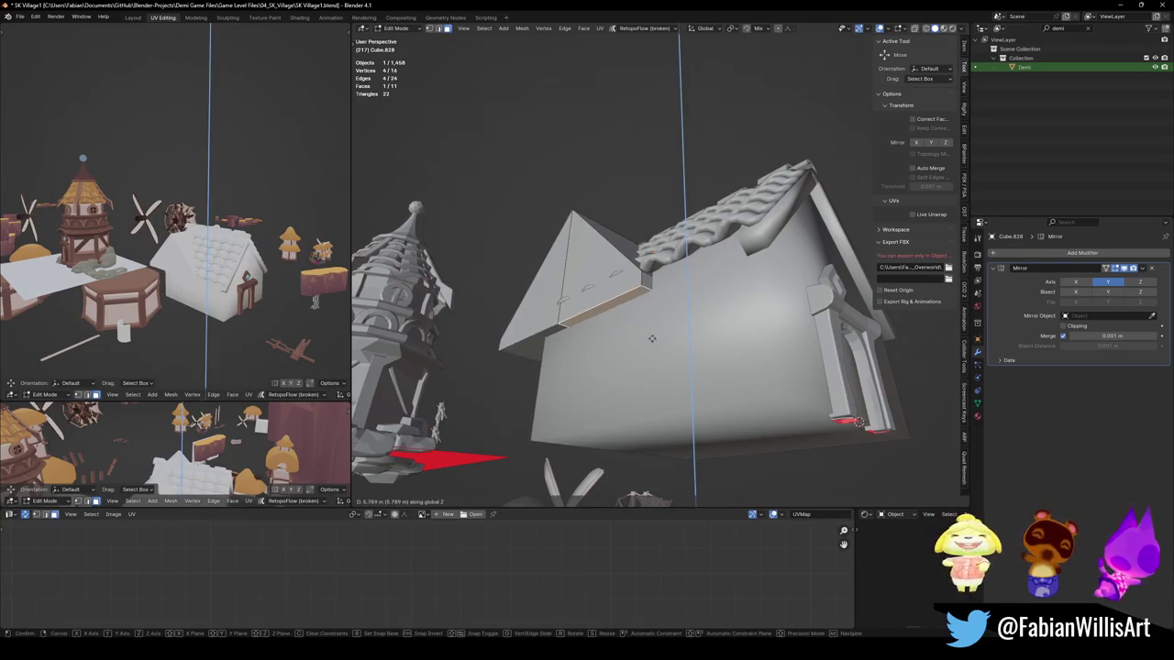
left_click(641, 383)
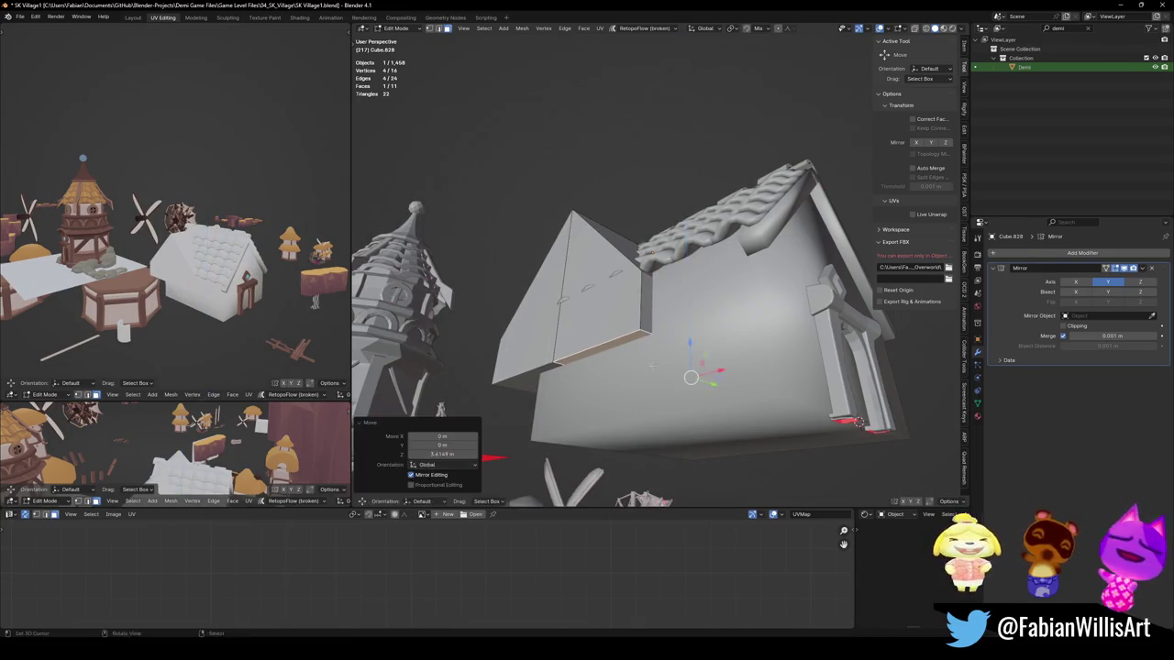
middle_click_drag(641, 383, 624, 477)
middle_click_drag(641, 311, 672, 295)
Step: Delete the strip of roof-edge faces from the copy
key("alt+a")
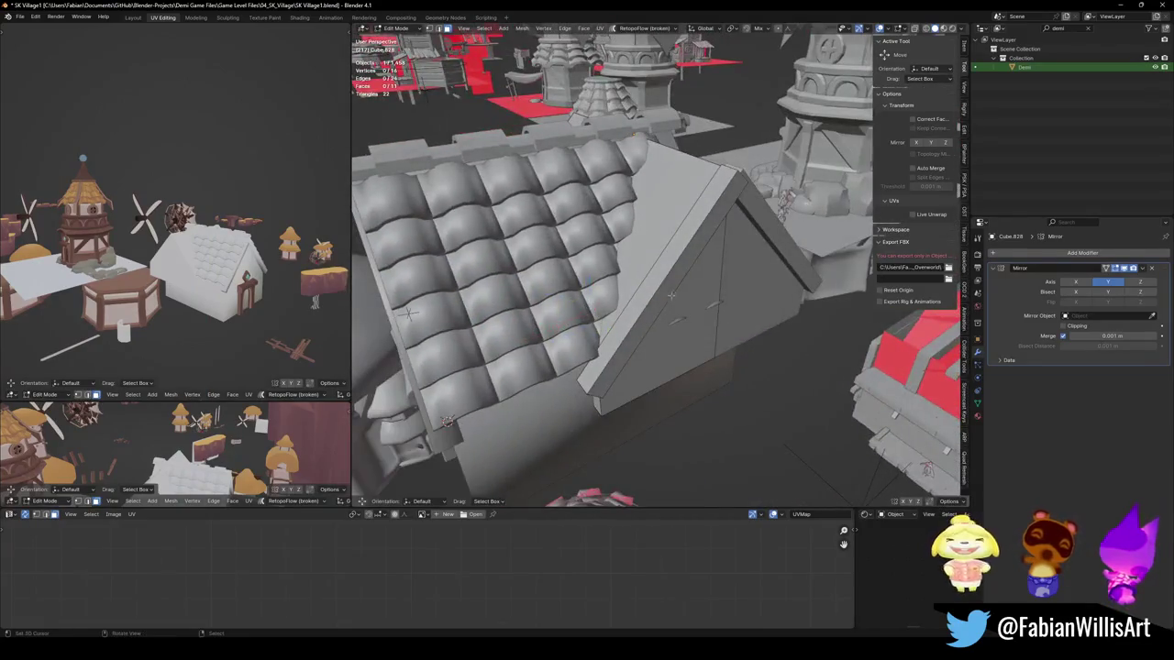
left_click(671, 288, "alt")
key("x")
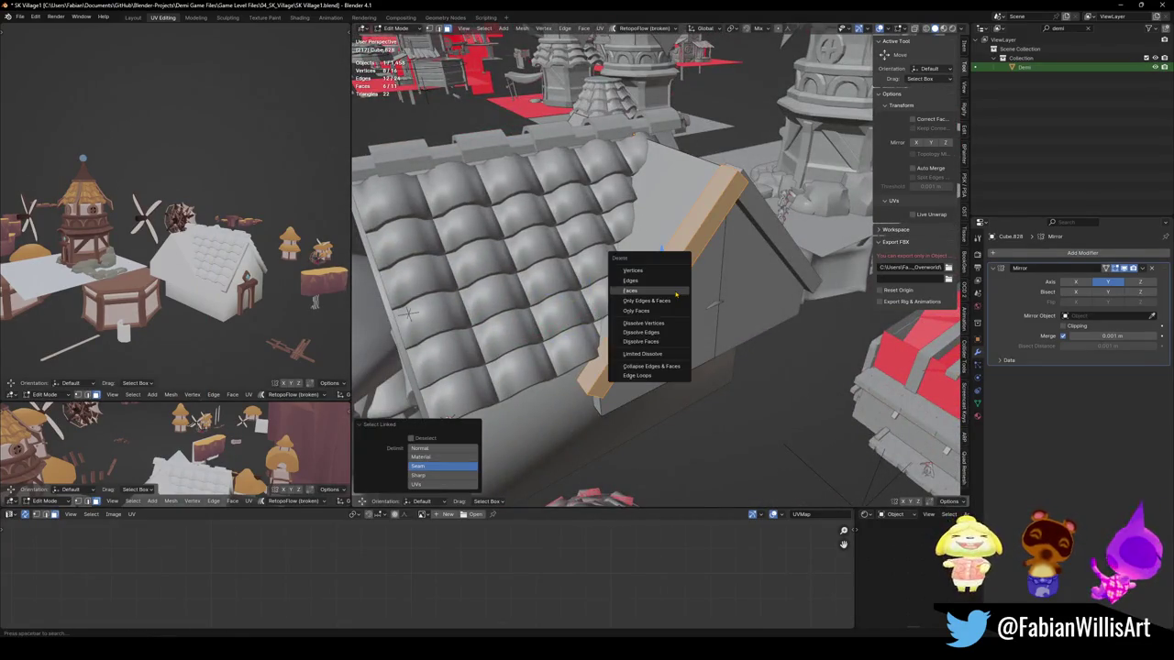
left_click(671, 288)
Step: Extend the remaining gable face outward along Y, then shift it along X
middle_click_drag(671, 288, 668, 340)
left_click(666, 322)
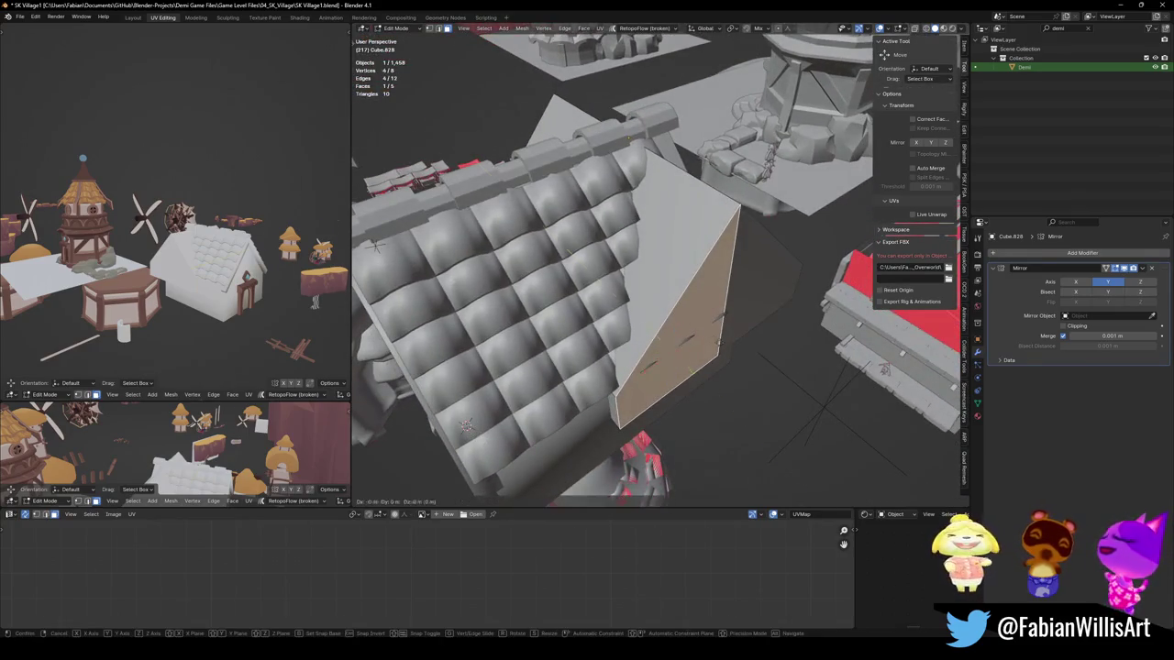
key("g")
key("y")
left_click(609, 295)
mouse_move(610, 294)
middle_mouse_down()
mouse_move(626, 254)
mouse_move(619, 284)
mouse_move(699, 303)
mouse_move(722, 322)
middle_mouse_up()
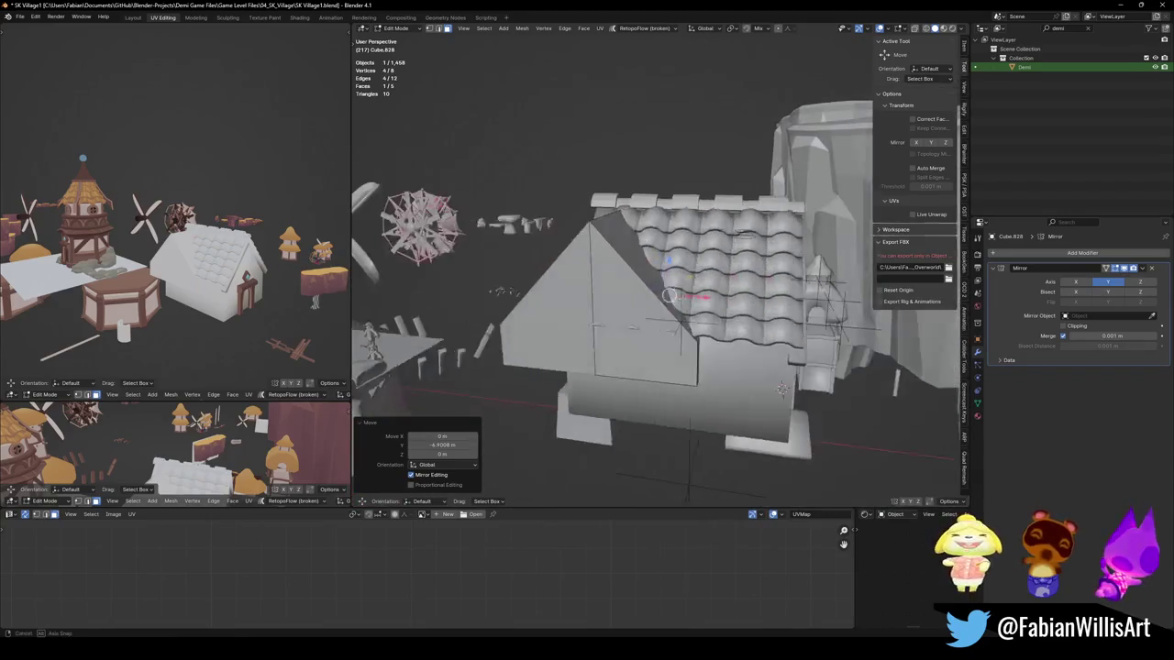
key("g")
key("x")
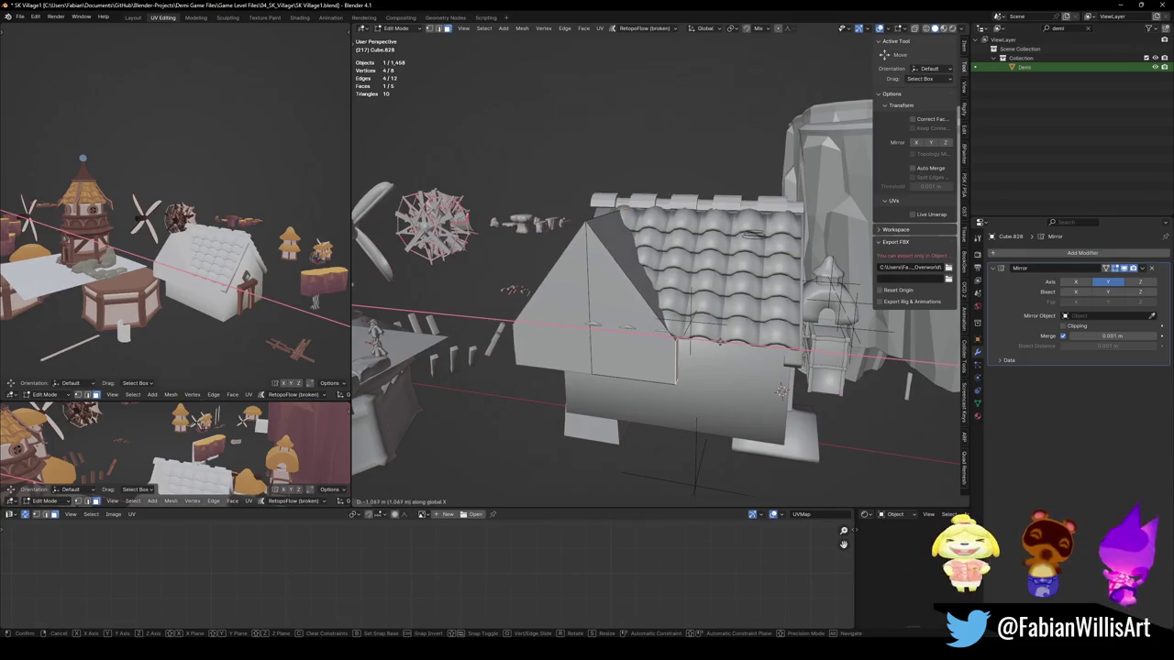
left_click(716, 343)
Step: Move the wing 2.8875 m along X against the house and apply its Mirror modifier
key("Tab")
key("g")
key("x")
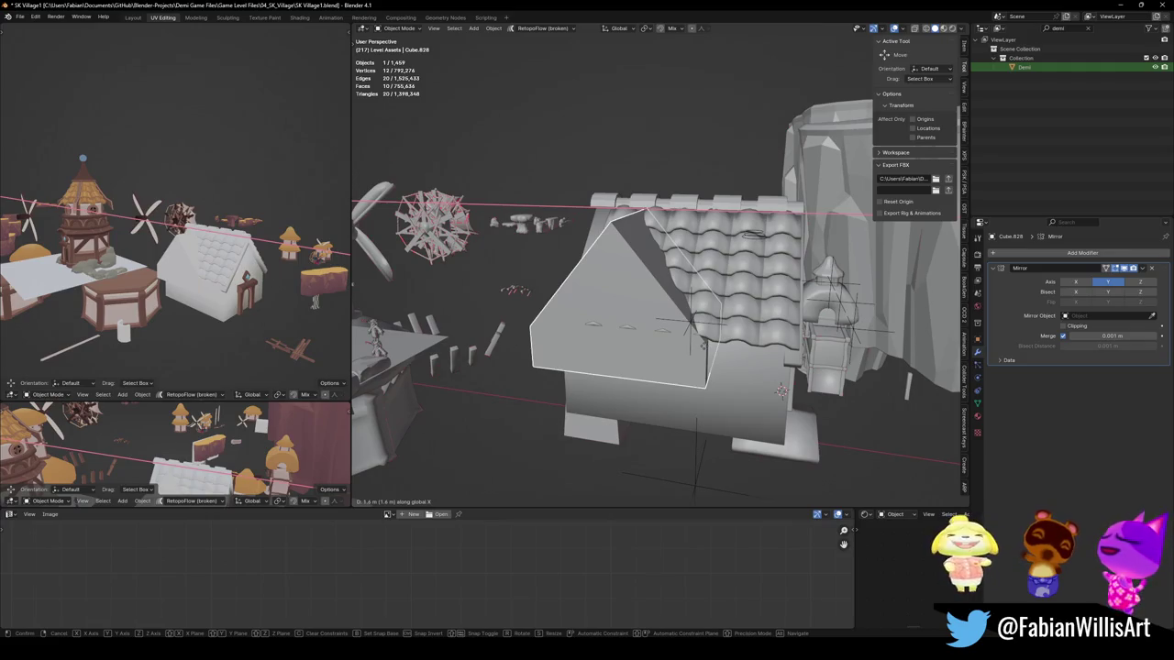
left_click(706, 347)
middle_click_drag(706, 347, 1029, 321)
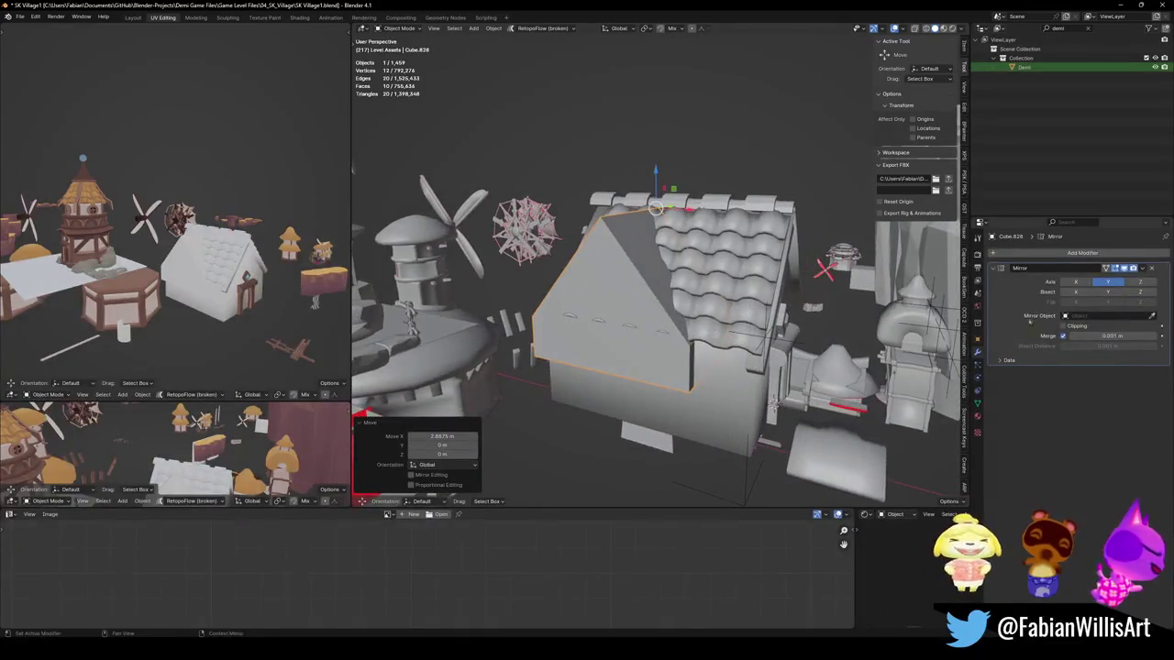
key("ctrl+a")
middle_click_drag(596, 303, 686, 298)
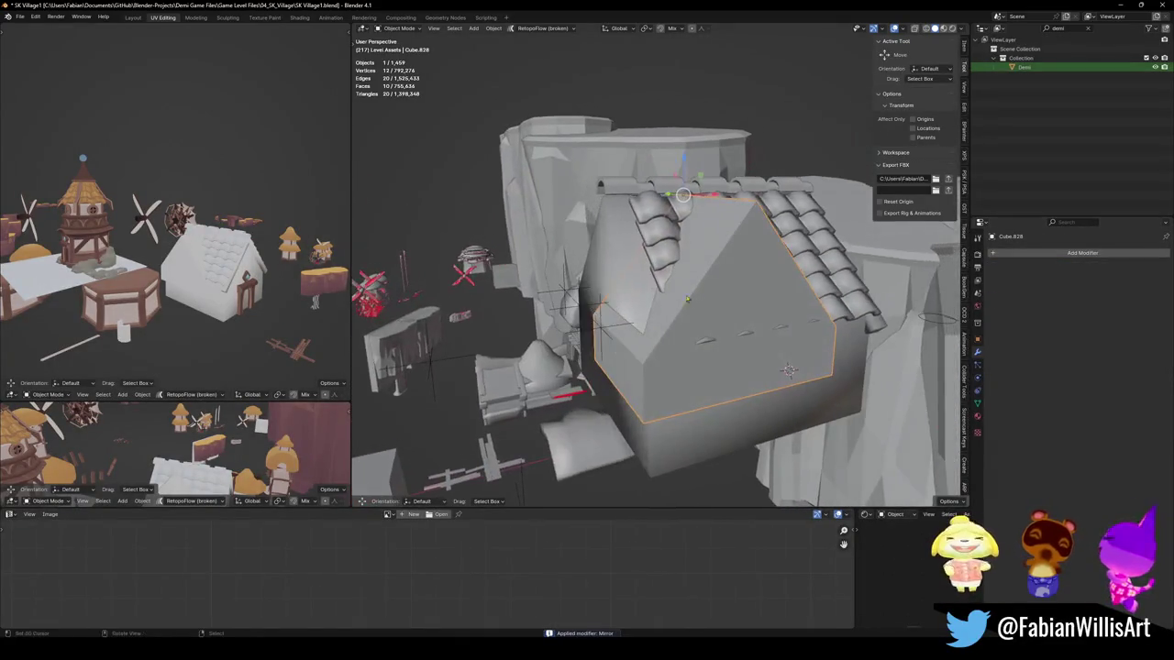
Step: Delete the block's gable peak vertices and cap the open top with a face
key("Tab")
key("alt+a")
key("x")
middle_click_drag(754, 292, 587, 355)
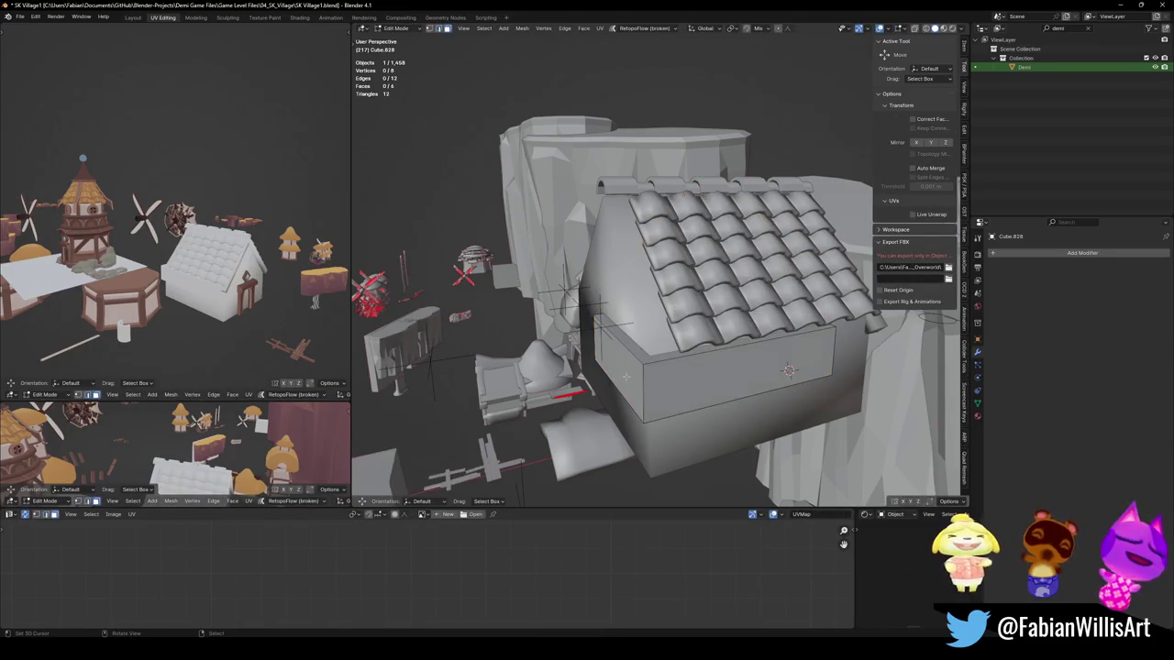
key("f")
key("alt+a")
Step: Add a centred loop cut across the box and raise it along Z into a ridge
key("ctrl+r")
left_click(803, 383)
right_click(802, 384)
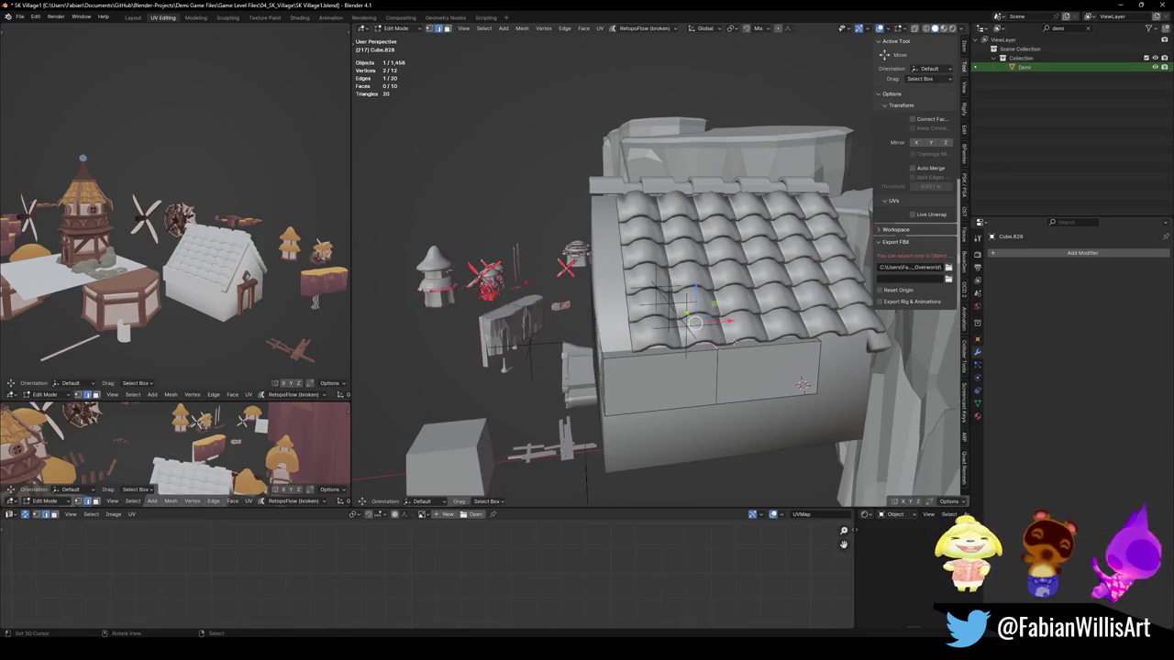
key("g")
key("z")
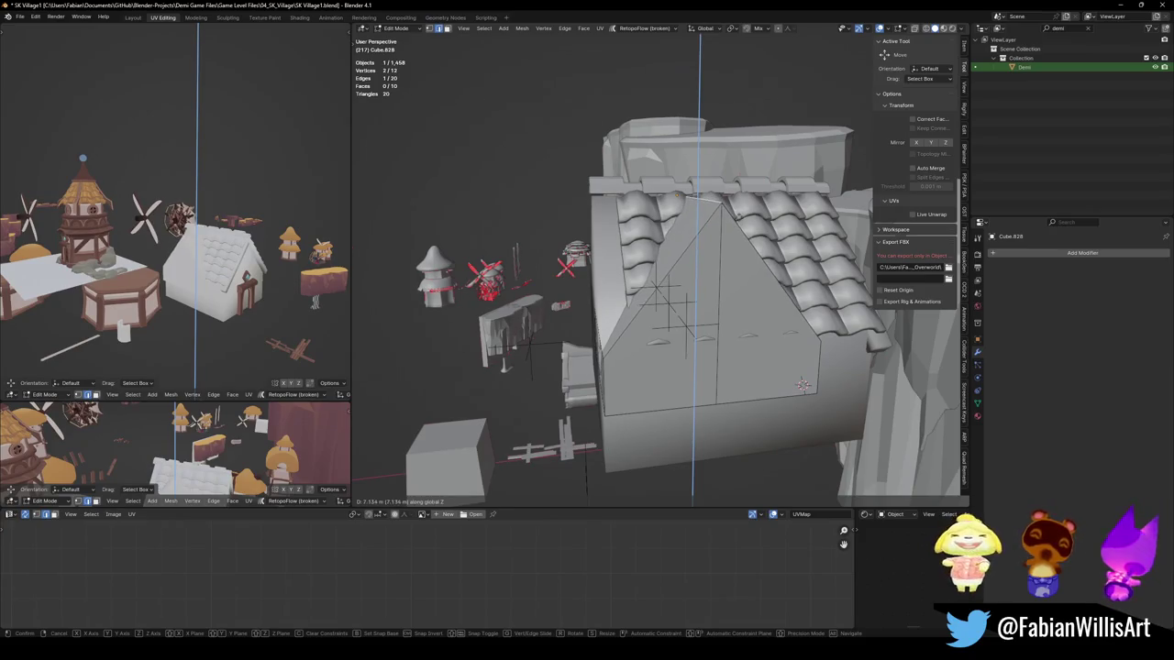
left_click(802, 383)
mouse_move(802, 383)
middle_mouse_down()
mouse_move(803, 435)
mouse_move(697, 367)
middle_mouse_up()
Step: Push the gable-end face -2.604 m along Y and save SK Village1.blend
left_click(600, 275)
middle_click_drag(600, 275, 568, 302)
key("g")
key("y")
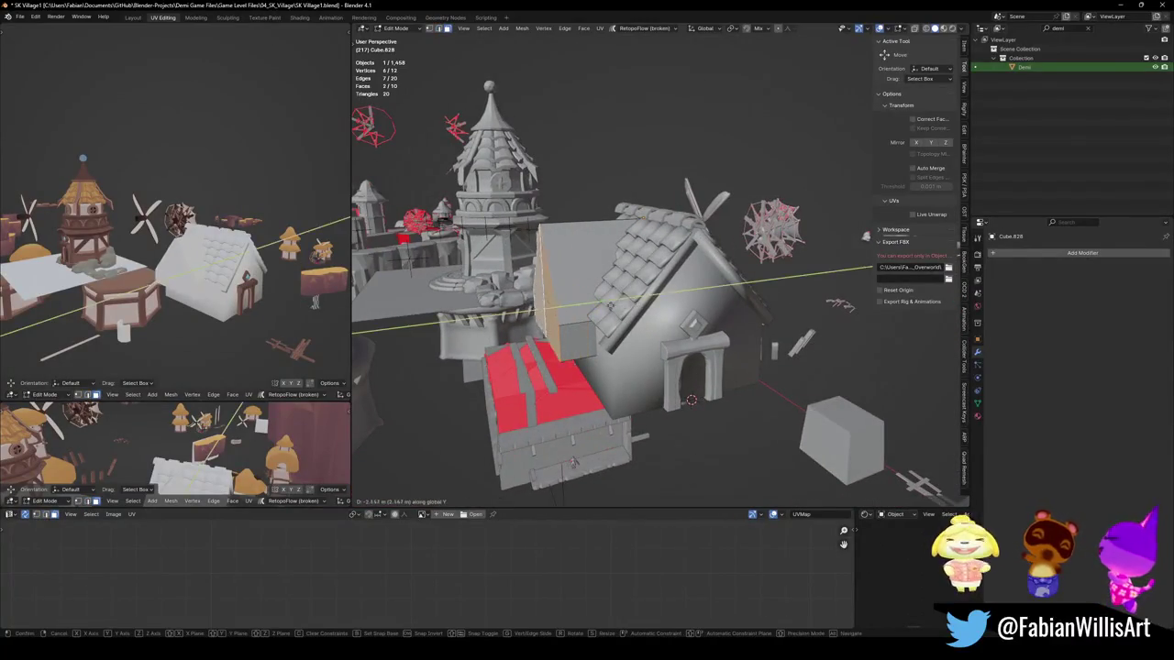
left_click(573, 462)
middle_click_drag(573, 461, 818, 485)
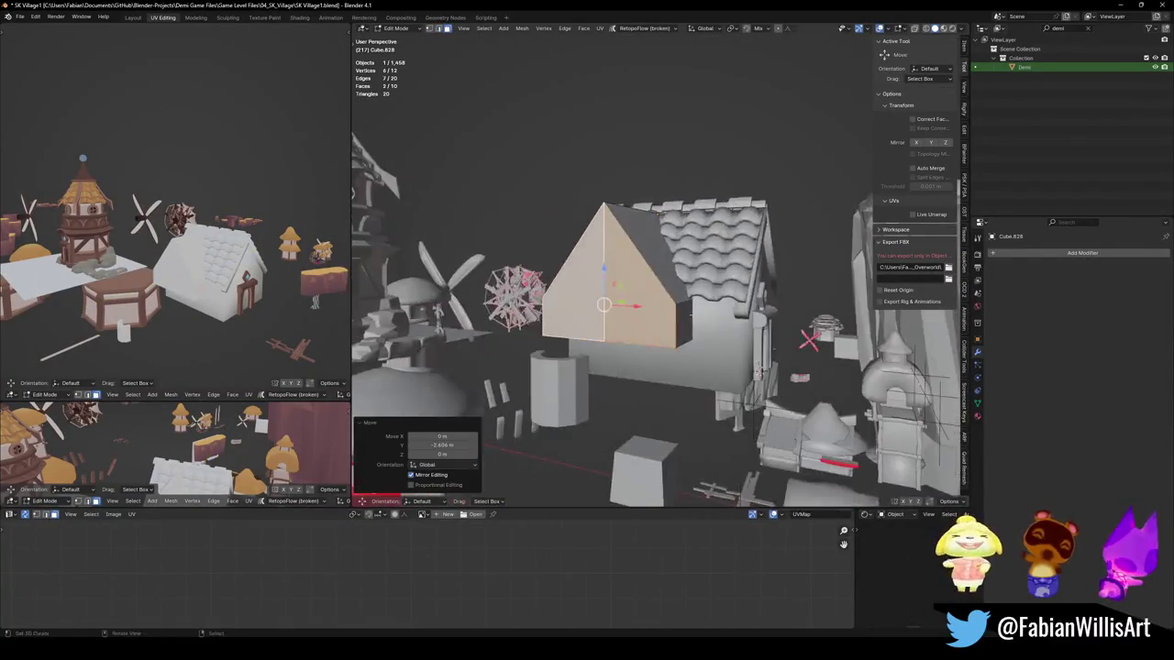
key("ctrl+s")
middle_click_drag(664, 301, 548, 319)
Step: Raise the two bottom faces along Z to roof height
left_click(548, 318)
left_click(496, 327, "shift")
key("g")
key("z")
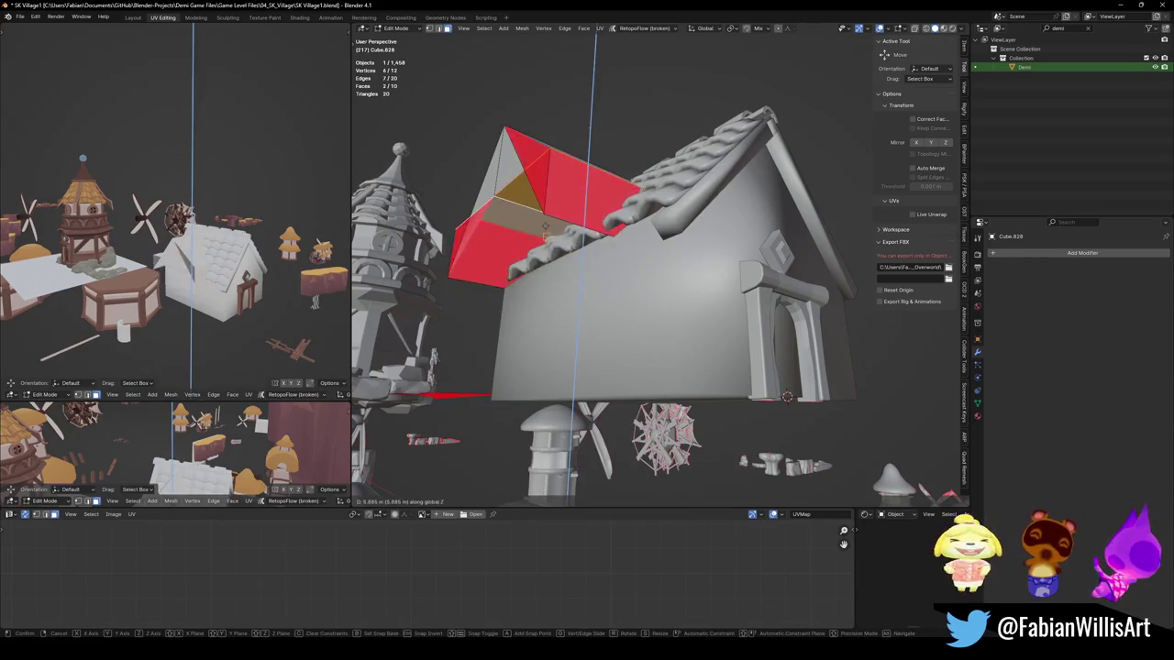
left_click(573, 236)
Step: Merge the wing's overlapping vertices by distance
key("a")
key("q")
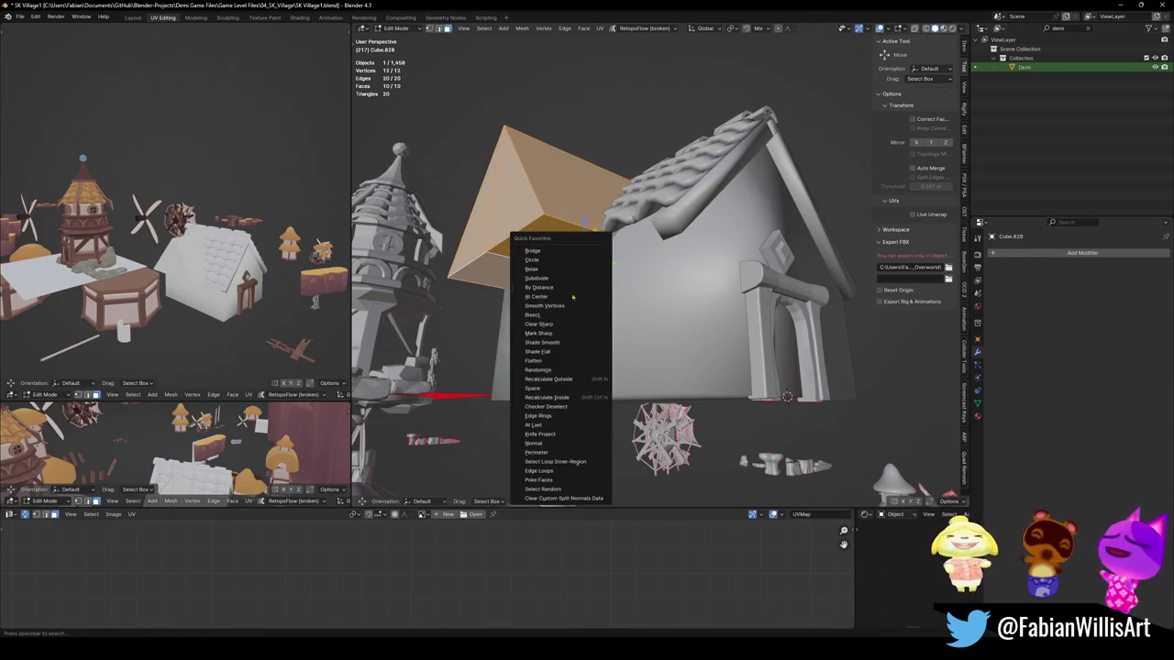
left_click(570, 288)
key("alt+a")
middle_click_drag(569, 294, 555, 330)
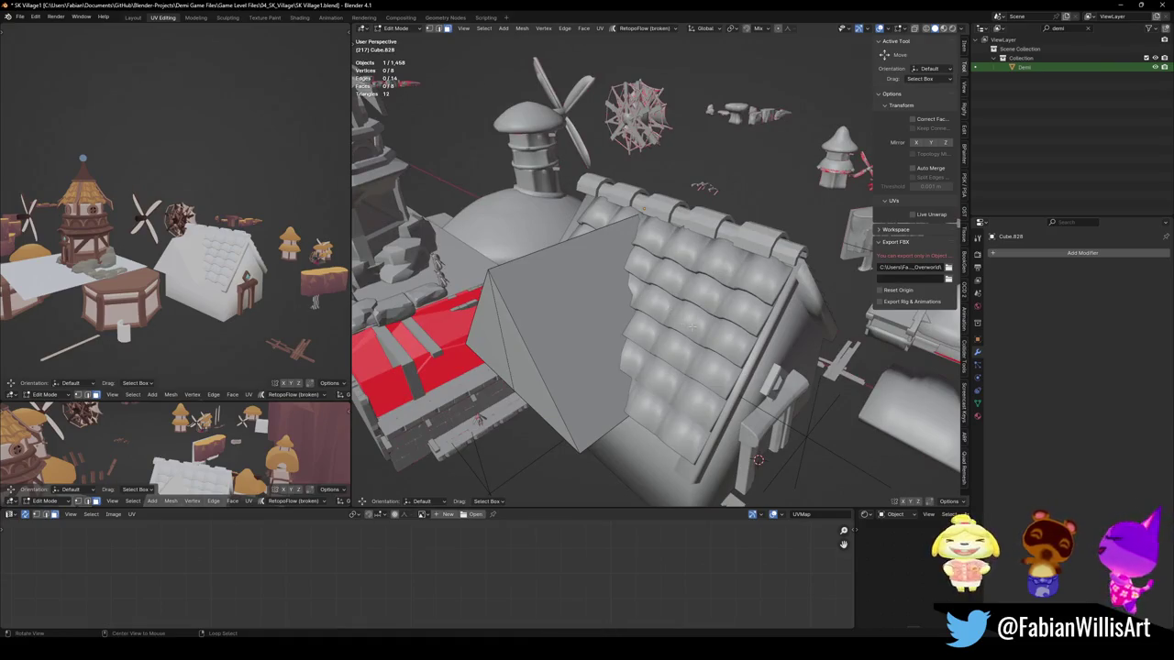
middle_click_drag(642, 316, 601, 305)
Step: Loop-cut the roof plane and select the two-face strip along its edge
key("ctrl+r")
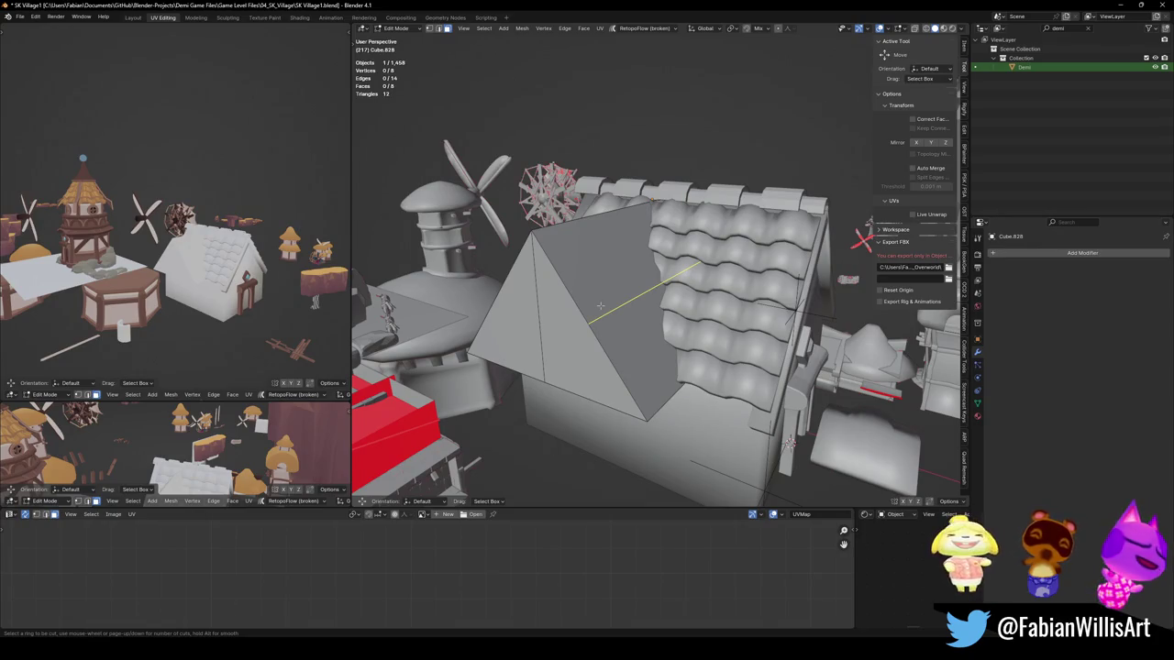
mouse_move(599, 306)
middle_mouse_down()
mouse_move(630, 296)
mouse_move(588, 297)
mouse_move(600, 308)
middle_mouse_up()
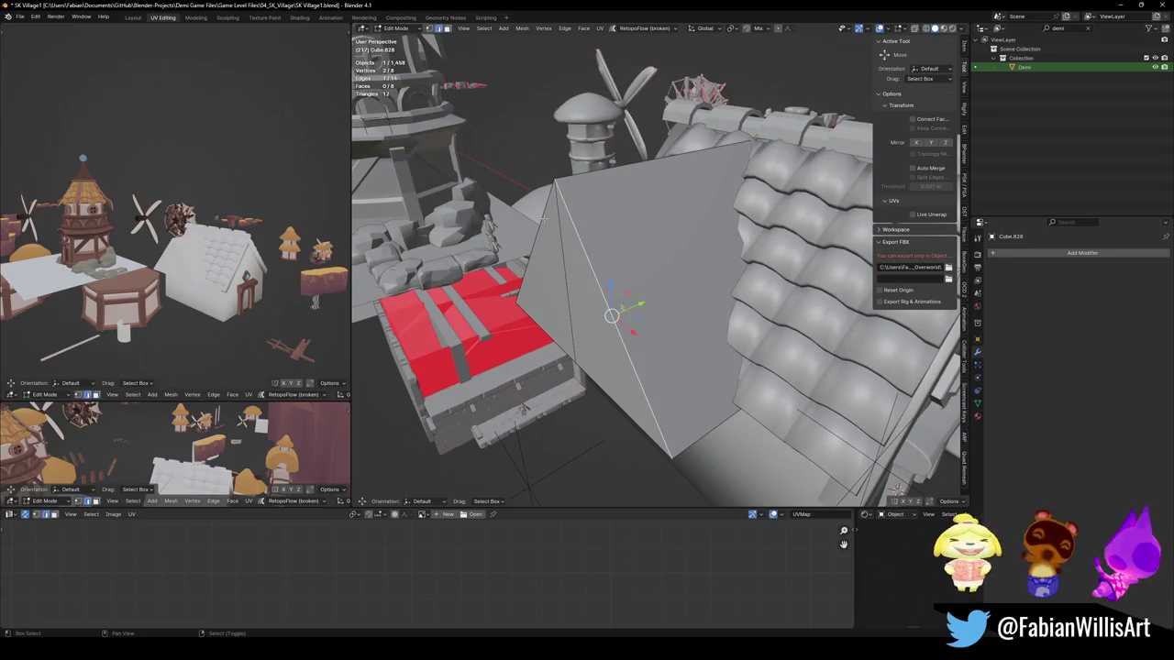
left_click(544, 217, "shift")
middle_click_drag(544, 218, 561, 231)
key("ctrl+r")
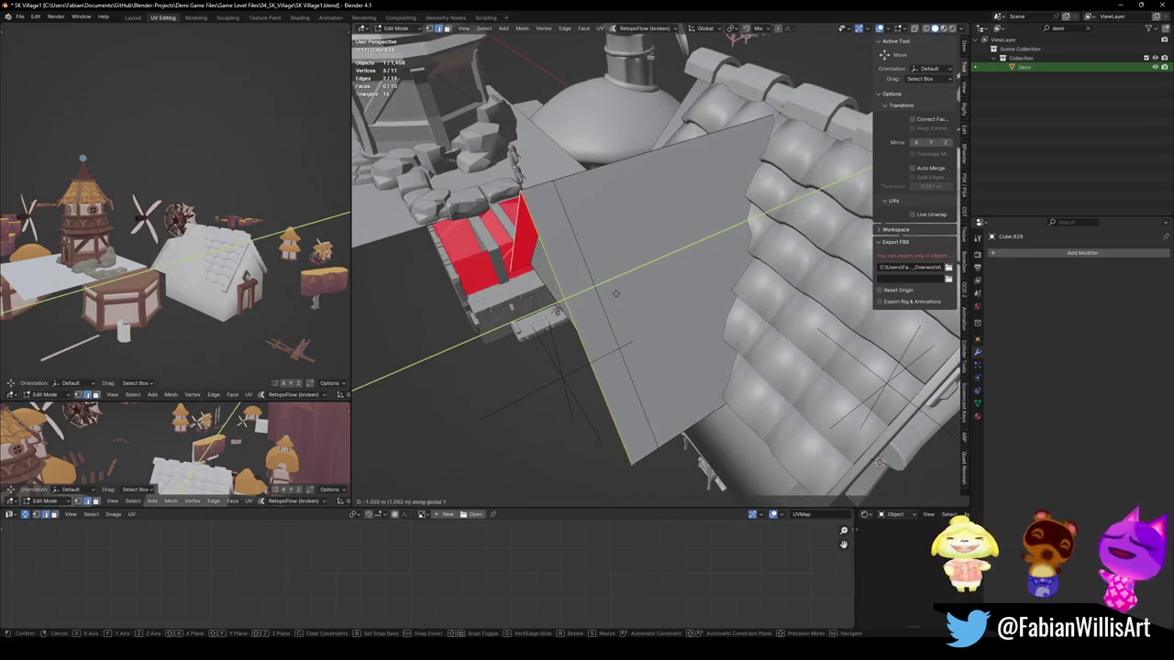
left_click(546, 200)
left_click(545, 200, "alt")
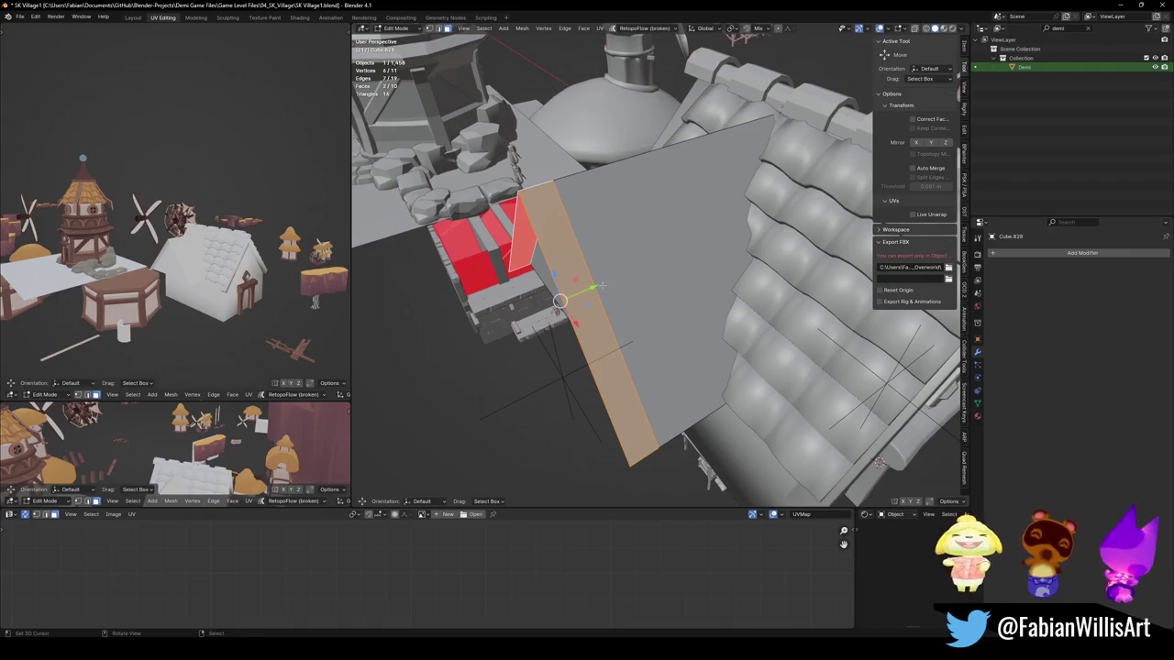
Step: Extrude the strip along Y to extend the gable wall, then edge-slide the roof edge
key("e")
key("y")
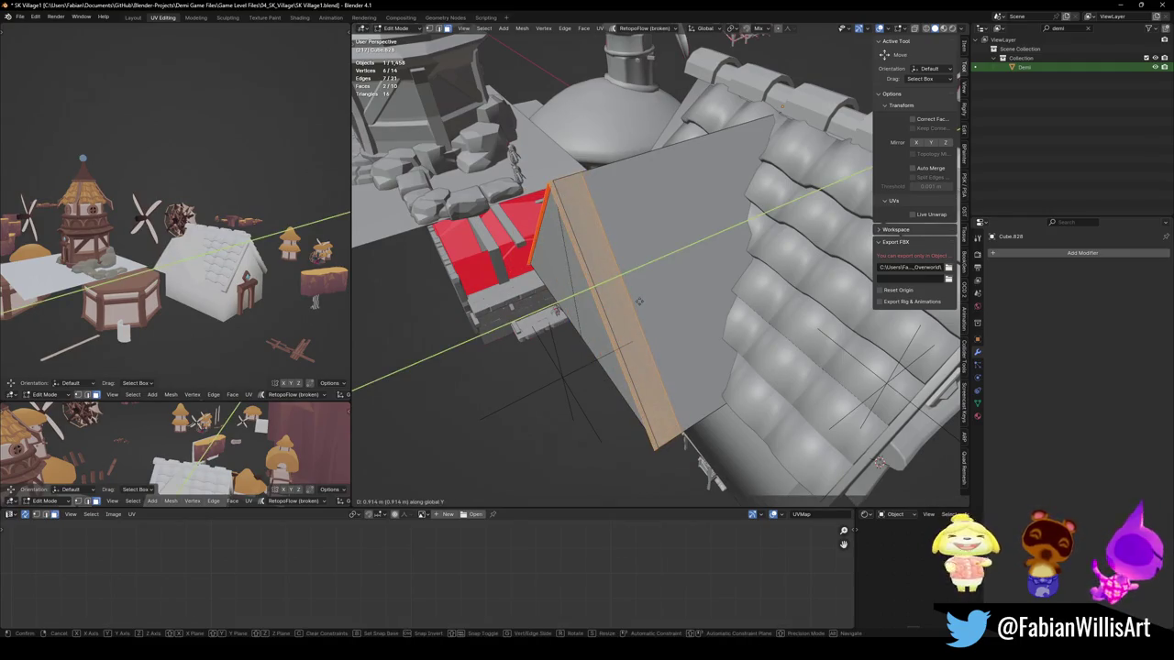
left_click(587, 309)
mouse_move(587, 309)
middle_mouse_down()
mouse_move(605, 326)
mouse_move(550, 330)
middle_mouse_up()
key("g")
key("g")
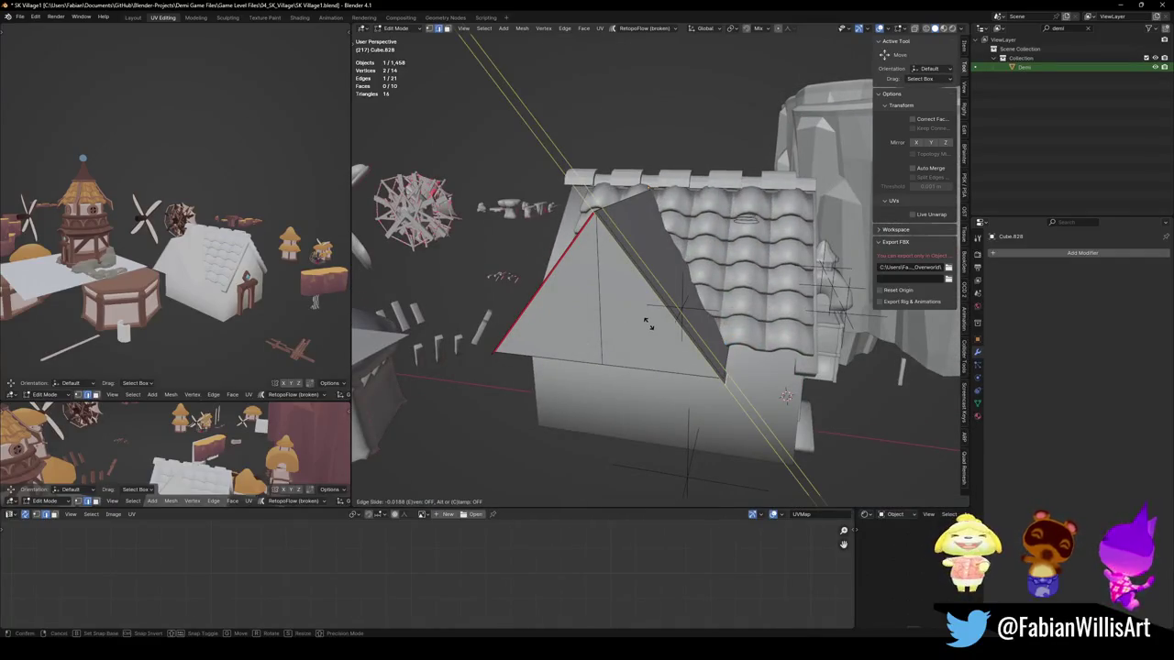
left_click(668, 347)
middle_click_drag(669, 347, 623, 341)
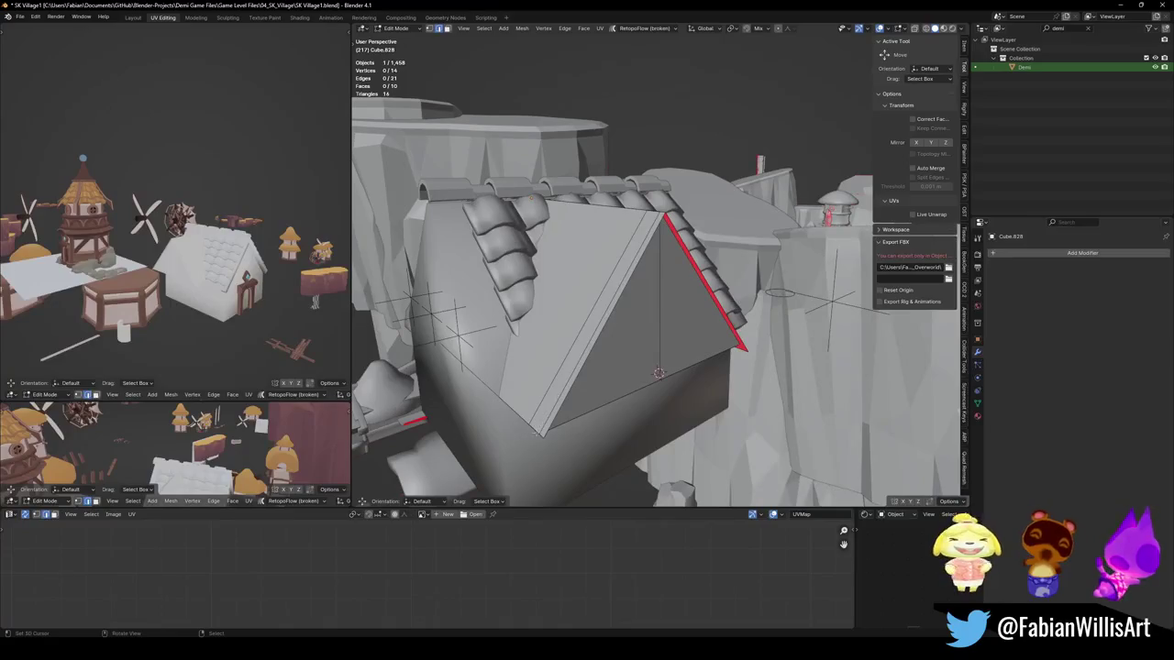
Step: Edge-slide the roof edge on the gable's other side
key("g")
key("g")
left_click(556, 431)
middle_click_drag(556, 431, 613, 466)
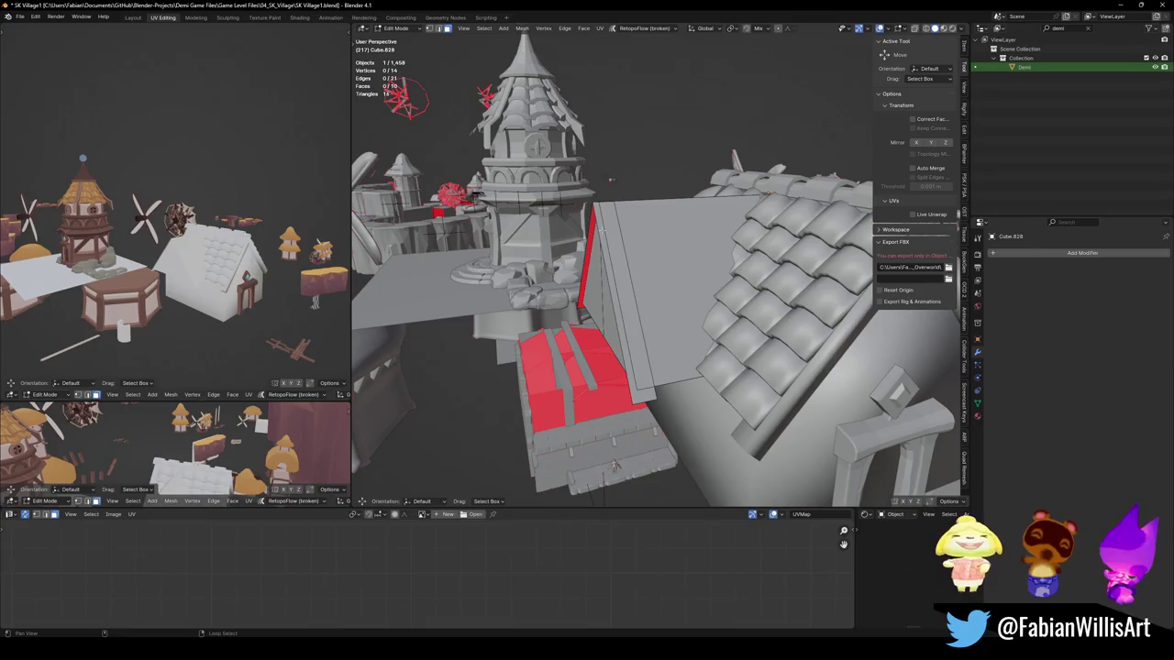
Step: Give the tall gable wall faces thickness with Solidify Faces
left_click(625, 231, "alt")
key("ctrl+f")
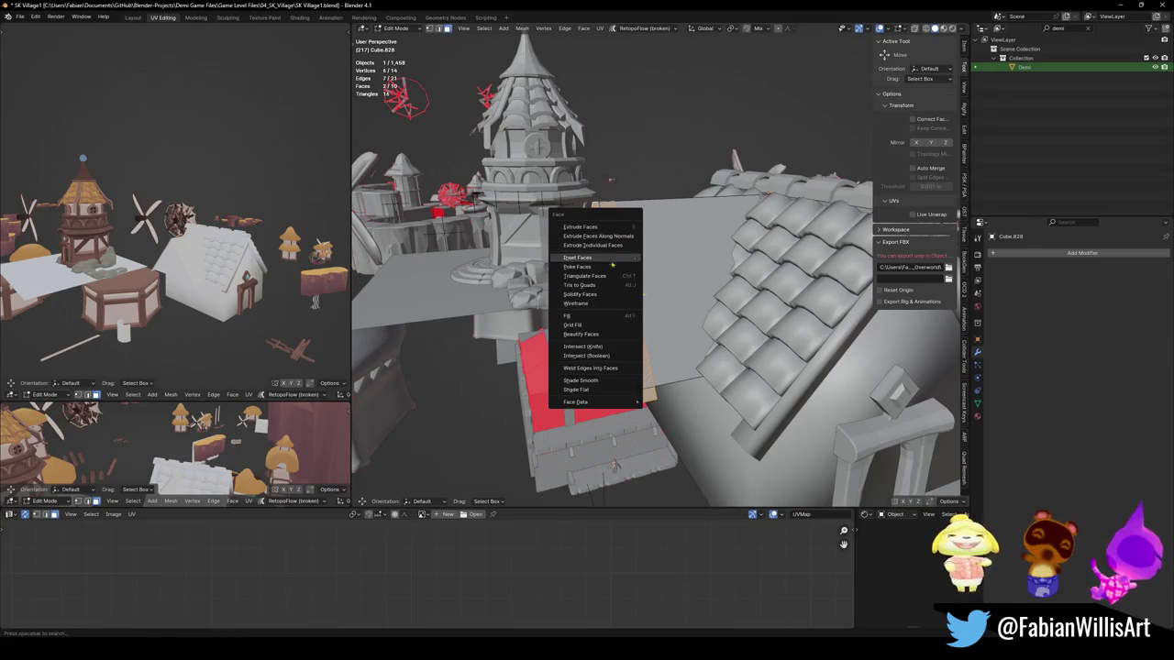
left_click(605, 298)
middle_click_drag(597, 333, 654, 243)
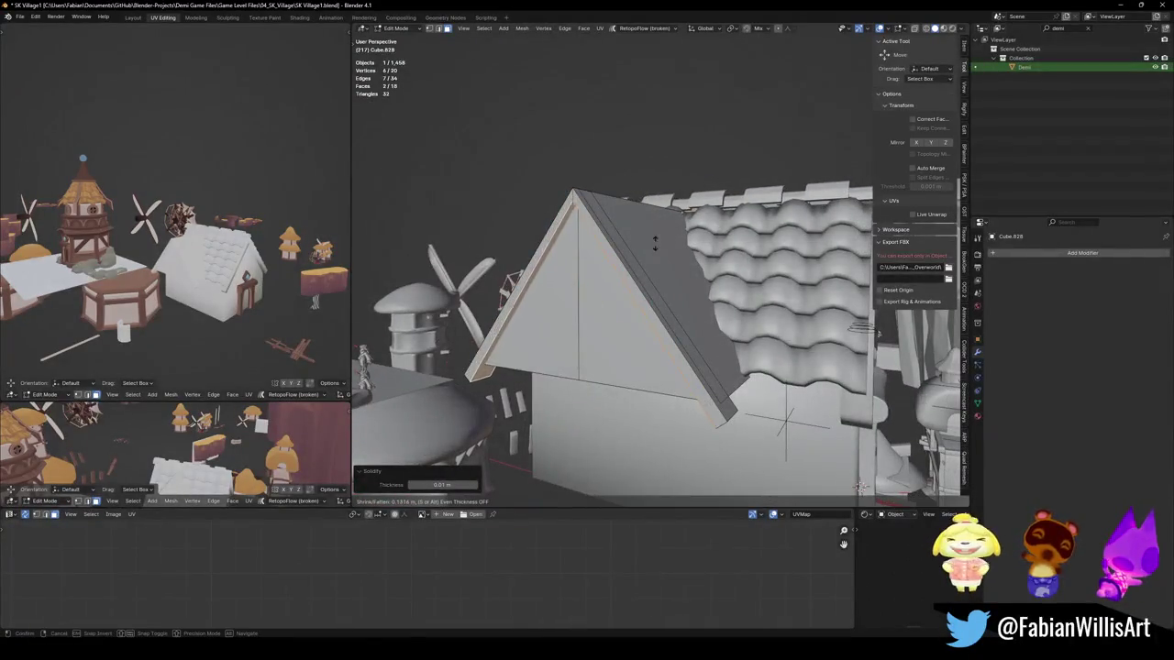
left_click(574, 293)
Step: Recalculate all normals to face outside and save the file
key("a")
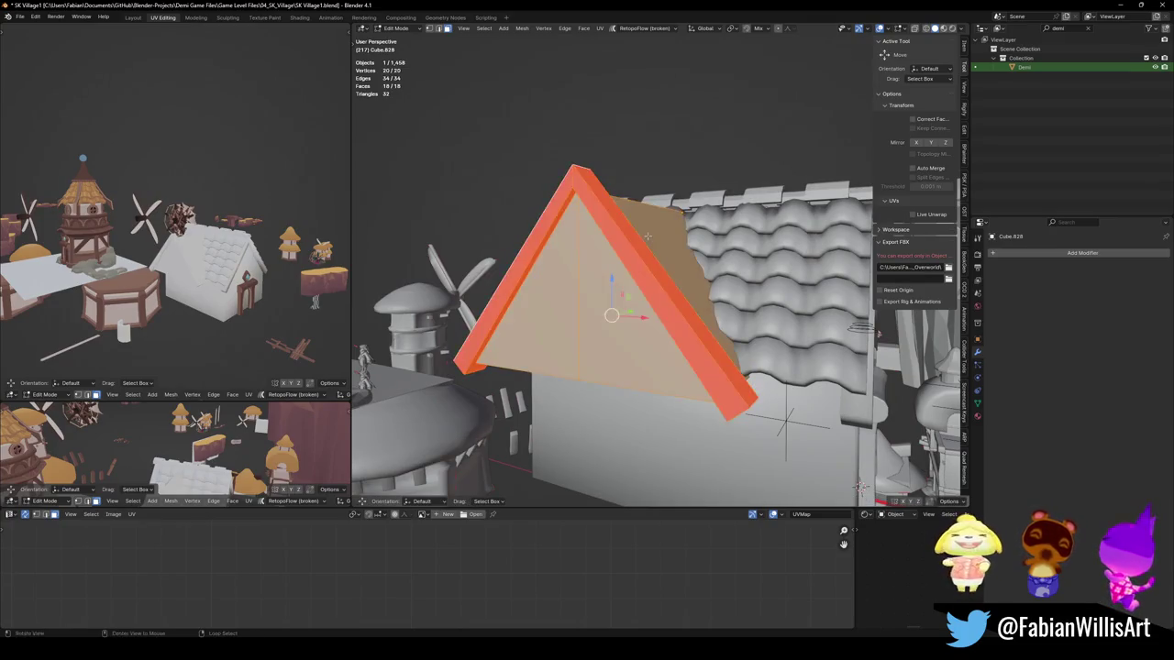
key("alt+n")
left_click(636, 246)
key("alt+a")
mouse_move(637, 245)
middle_mouse_down()
mouse_move(624, 259)
mouse_move(646, 223)
middle_mouse_up()
key("ctrl+s")
Step: Add a cube to become a trim beam across the gable base
middle_click_drag(559, 288, 573, 292)
key("shift+a")
left_click(573, 291)
Step: Shrink the cube, stretch it along X into a long beam, and nudge it along Y
key("s")
left_click(576, 292)
key("s")
key("x")
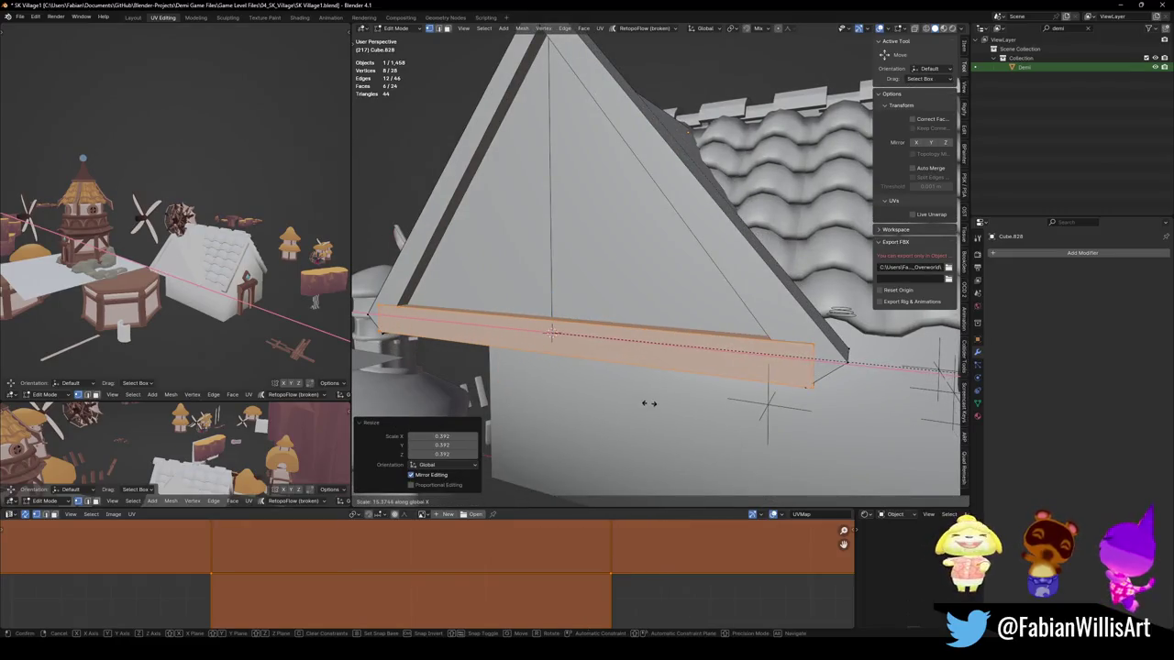
left_click(631, 391)
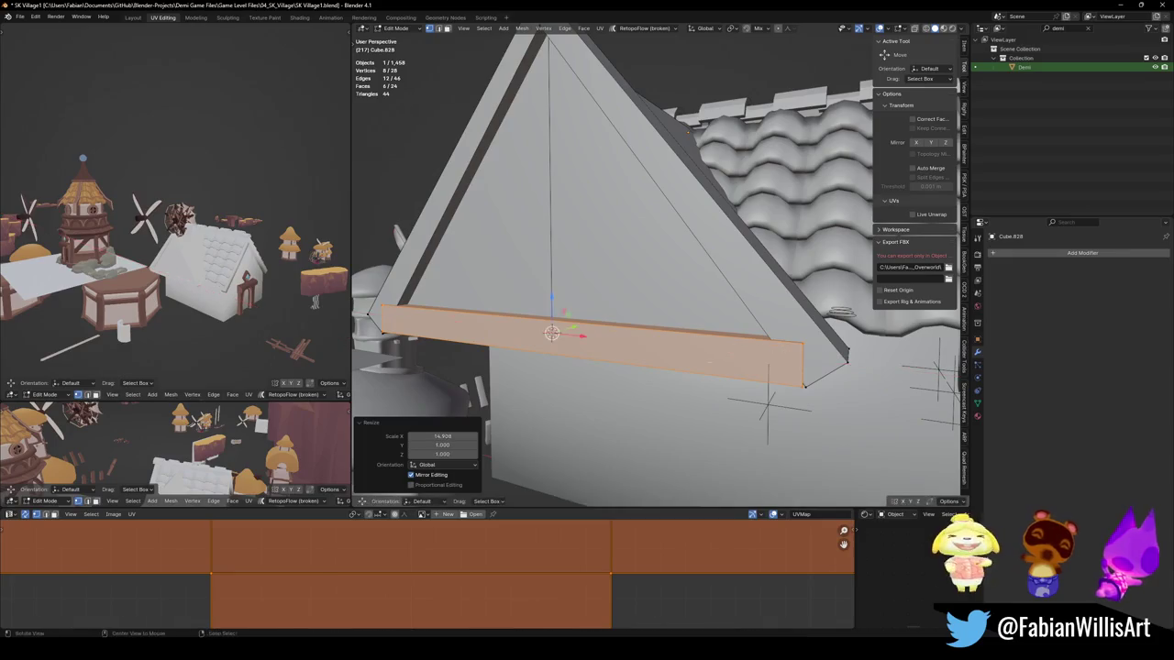
middle_click_drag(631, 391, 532, 424)
key("g")
key("y")
left_click(644, 365)
mouse_move(643, 365)
middle_mouse_down()
mouse_move(642, 318)
mouse_move(705, 262)
middle_mouse_up()
key("alt+a")
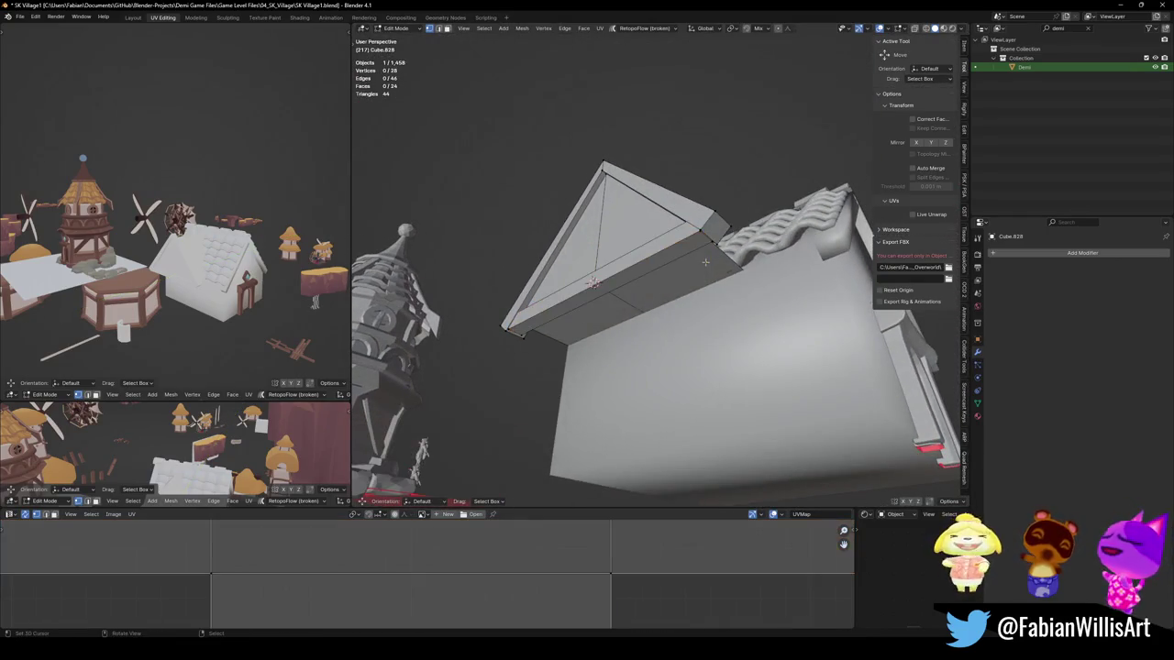
Step: Add a new cube and place it, scaled down, at the gable
mouse_move(707, 263)
middle_mouse_down()
mouse_move(715, 333)
mouse_move(769, 315)
mouse_move(702, 349)
mouse_move(758, 316)
middle_mouse_up()
key("shift+a")
left_click(768, 314)
key("g")
key("y")
left_click(675, 352)
key("s")
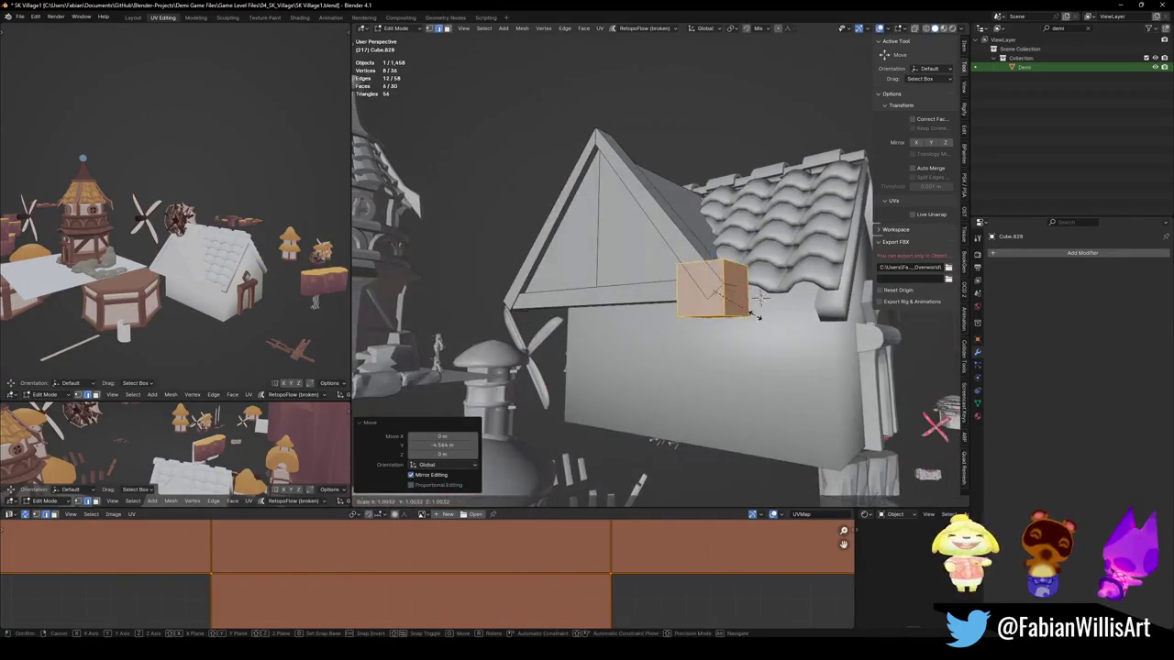
left_click(725, 309)
key("g")
key("z")
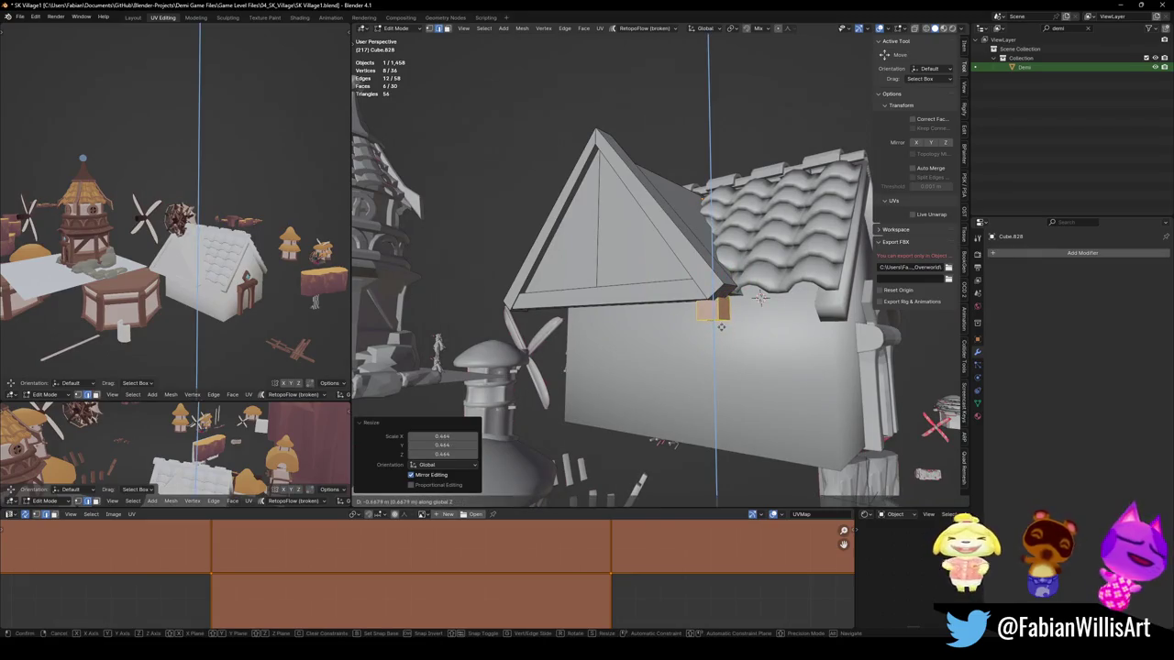
left_click(721, 326)
Step: Stretch the cube's bottom face downward into a vertical corner post
middle_click_drag(721, 327, 711, 259)
key("3")
left_click(711, 258)
key("g")
key("z")
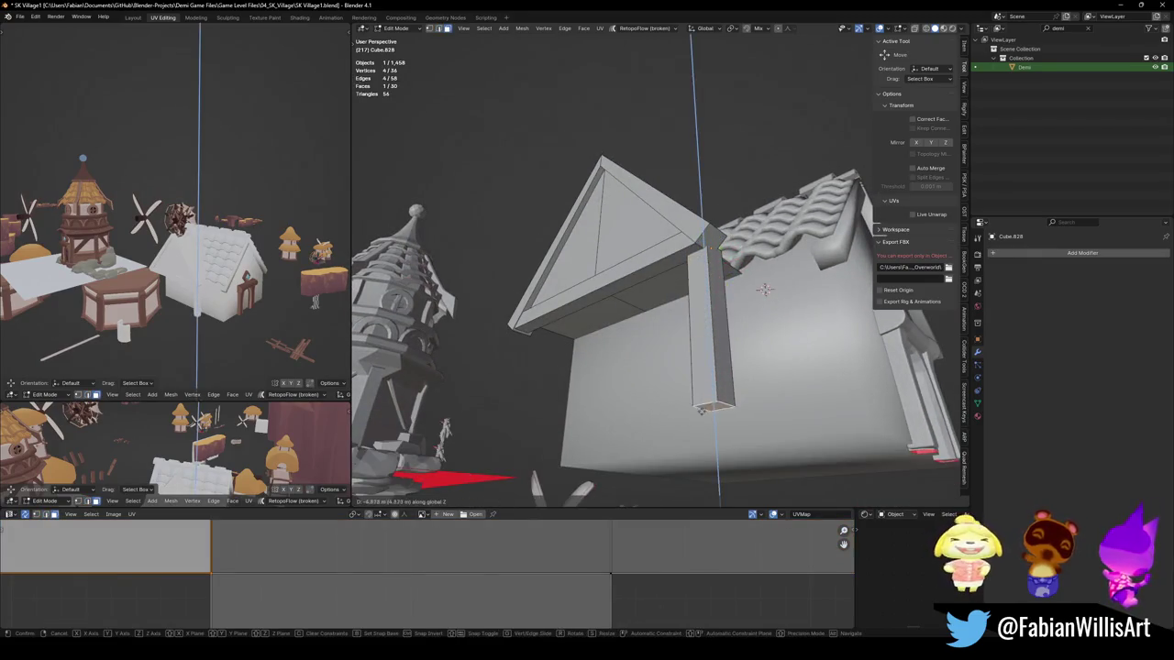
left_click(763, 290)
mouse_move(764, 289)
middle_mouse_down()
mouse_move(723, 259)
mouse_move(700, 281)
mouse_move(828, 187)
middle_mouse_up()
key("g")
key("z")
left_click(723, 259)
left_click(701, 282)
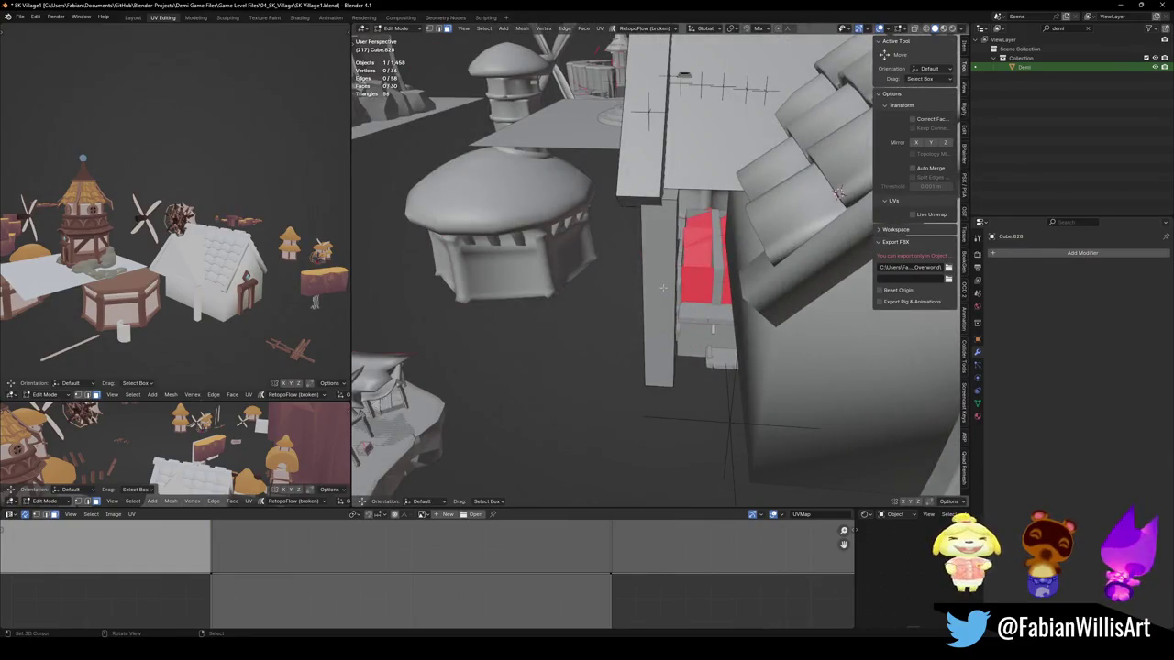
Step: Thin the plank to 0.735 along Y and shift it slightly along Y
key("l")
key("g")
key("y")
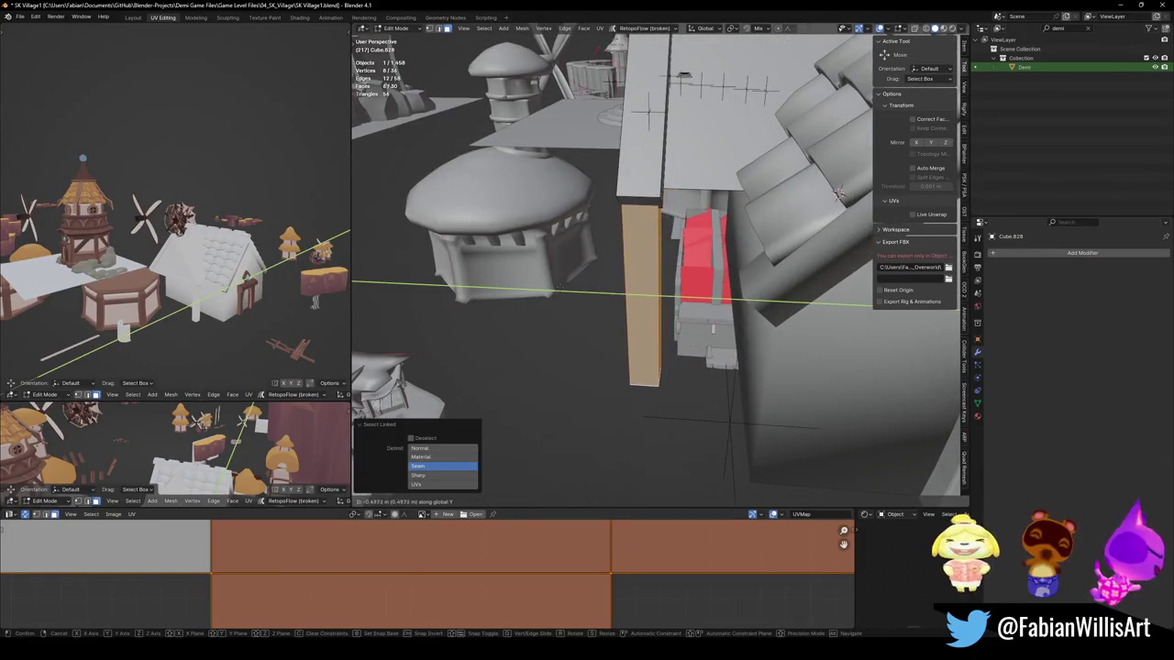
key("Escape")
key("s")
key("y")
key("Return")
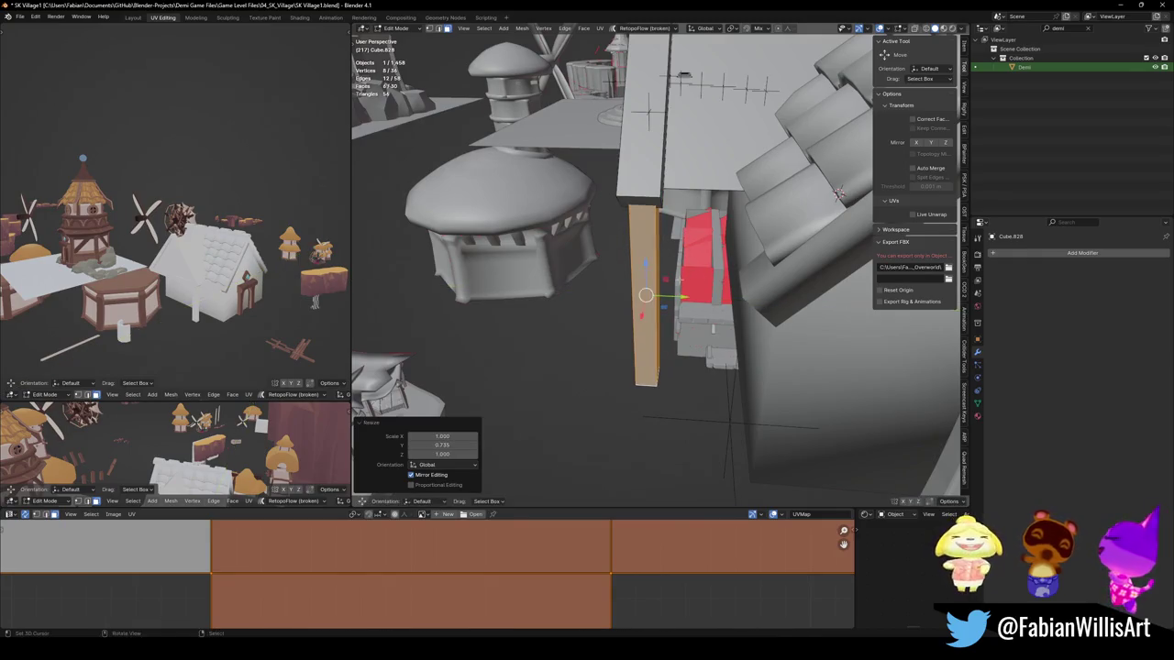
mouse_move(626, 290)
middle_mouse_down()
mouse_move(720, 237)
mouse_move(731, 261)
mouse_move(674, 267)
mouse_move(660, 239)
middle_mouse_up()
key("g")
key("y")
left_click(670, 264)
Step: Copy the plank along X, angle it diagonally, shrink it, and raise it under the gable
key("g")
key("x")
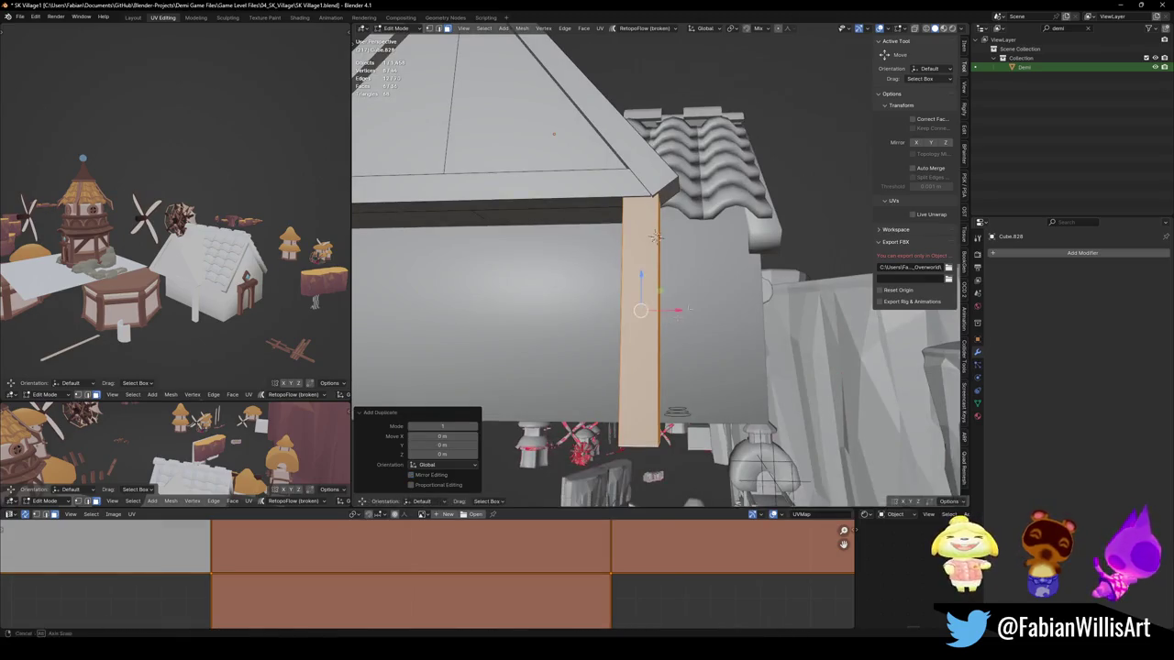
left_click(653, 210)
key("r")
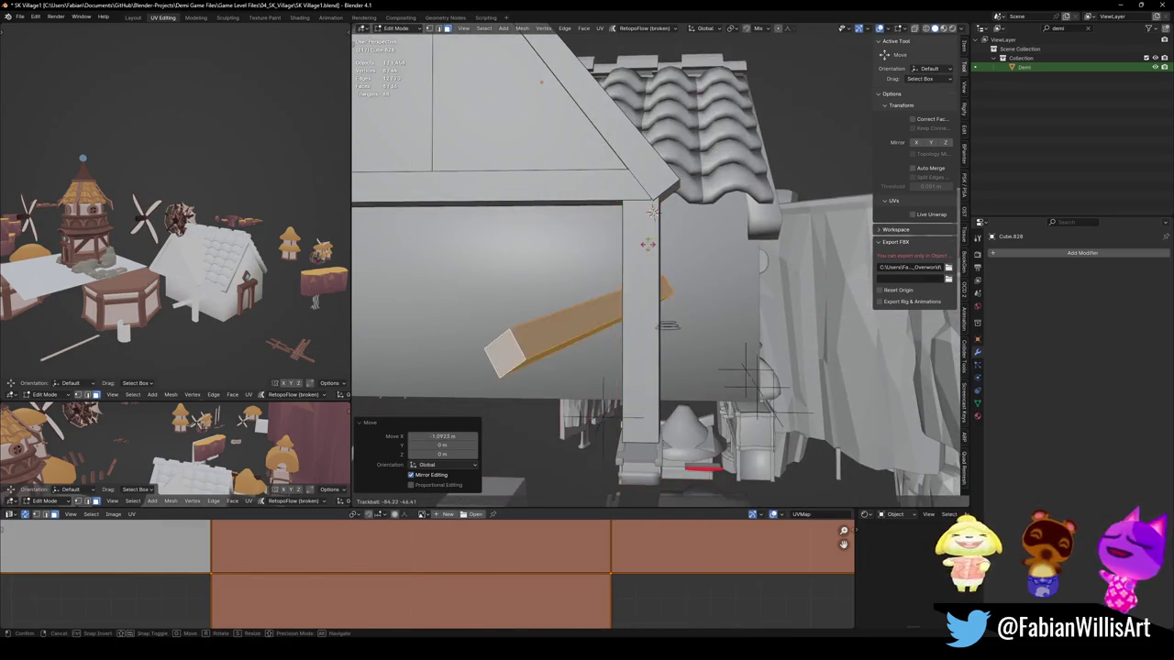
left_click(669, 266)
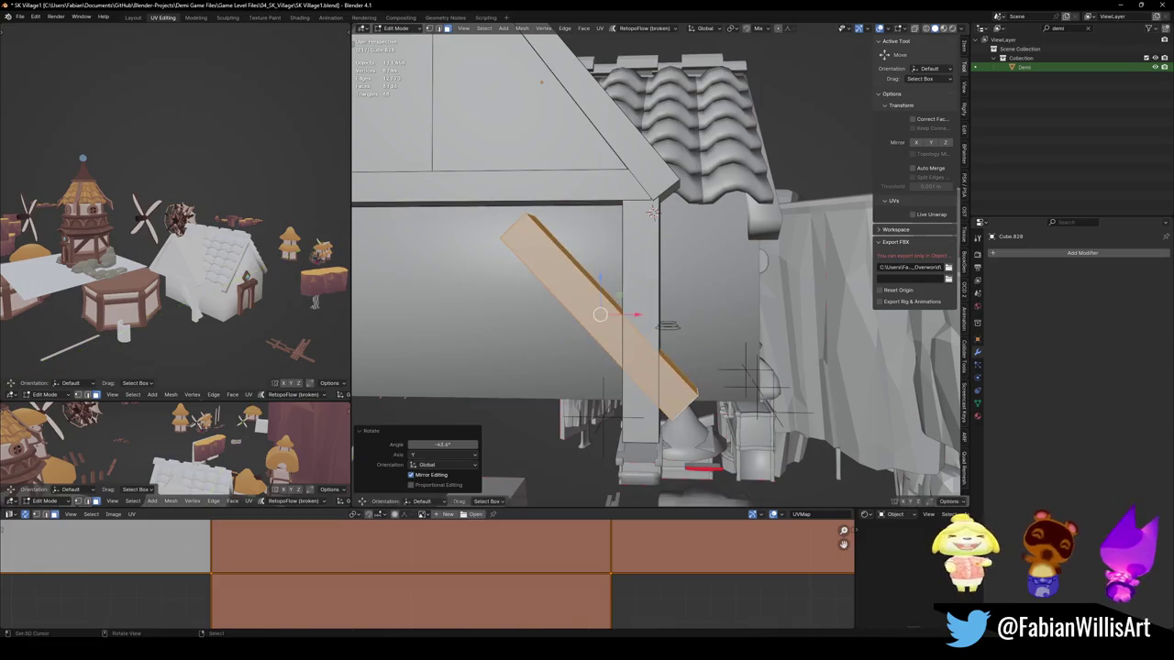
key("s")
left_click(669, 300)
key("g")
key("z")
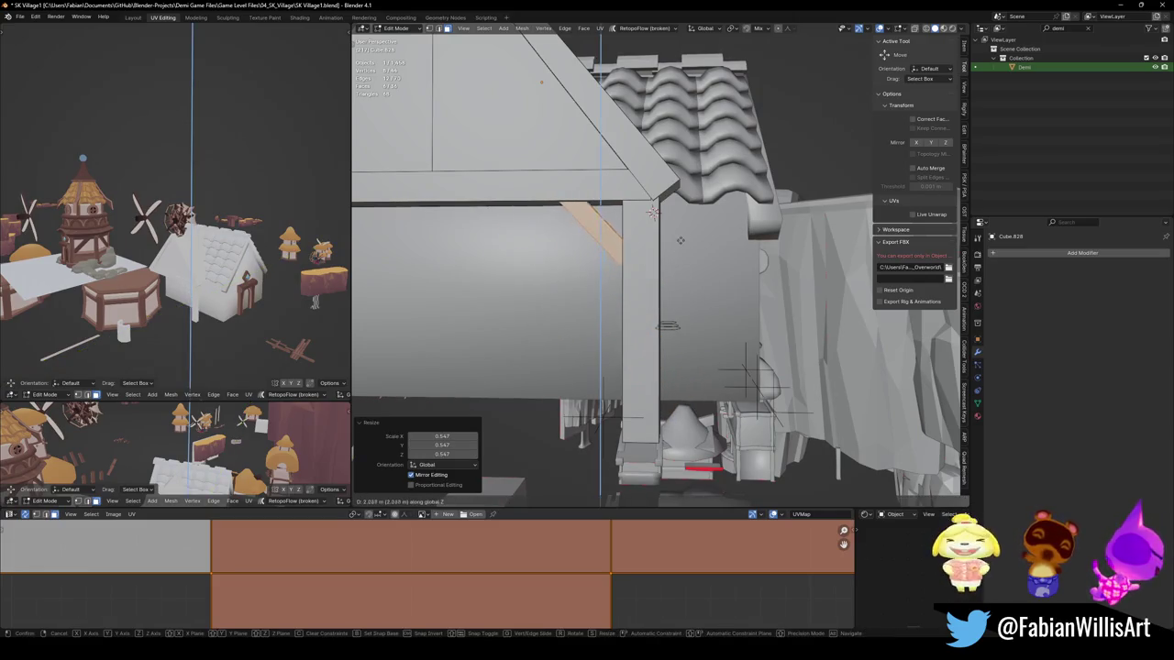
left_click(679, 248)
Step: Save SK Village1.blend and select the whole corner post and brace
mouse_move(680, 248)
middle_mouse_down()
mouse_move(764, 240)
mouse_move(668, 243)
middle_mouse_up()
key("ctrl+s")
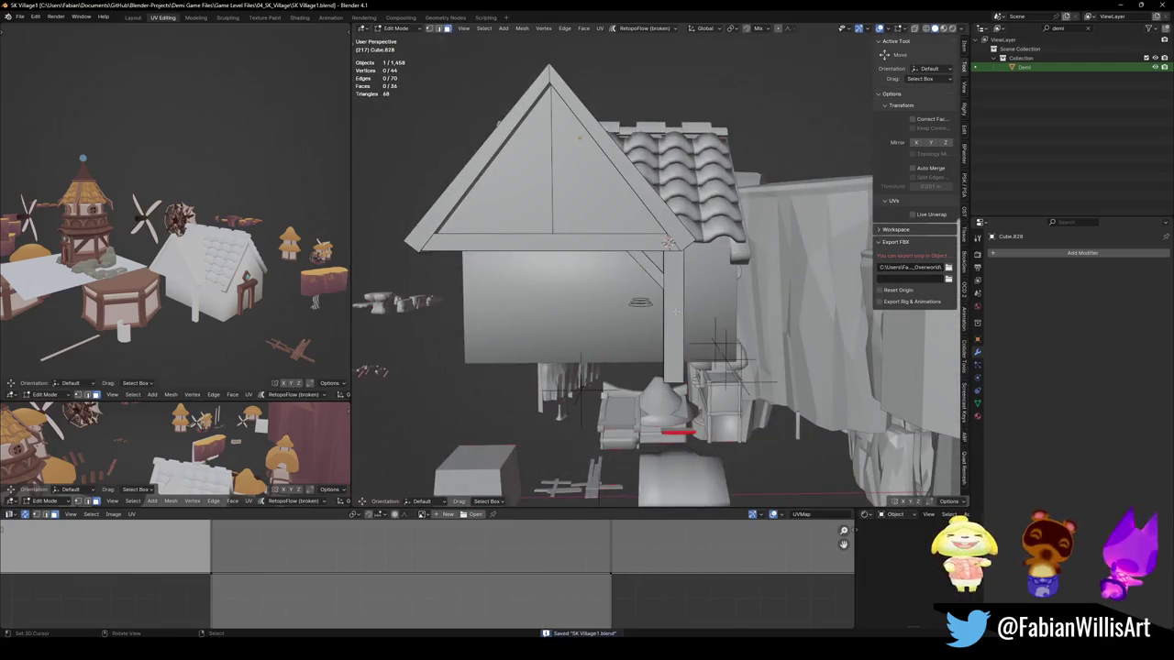
key("l")
middle_click_drag(661, 290, 723, 298)
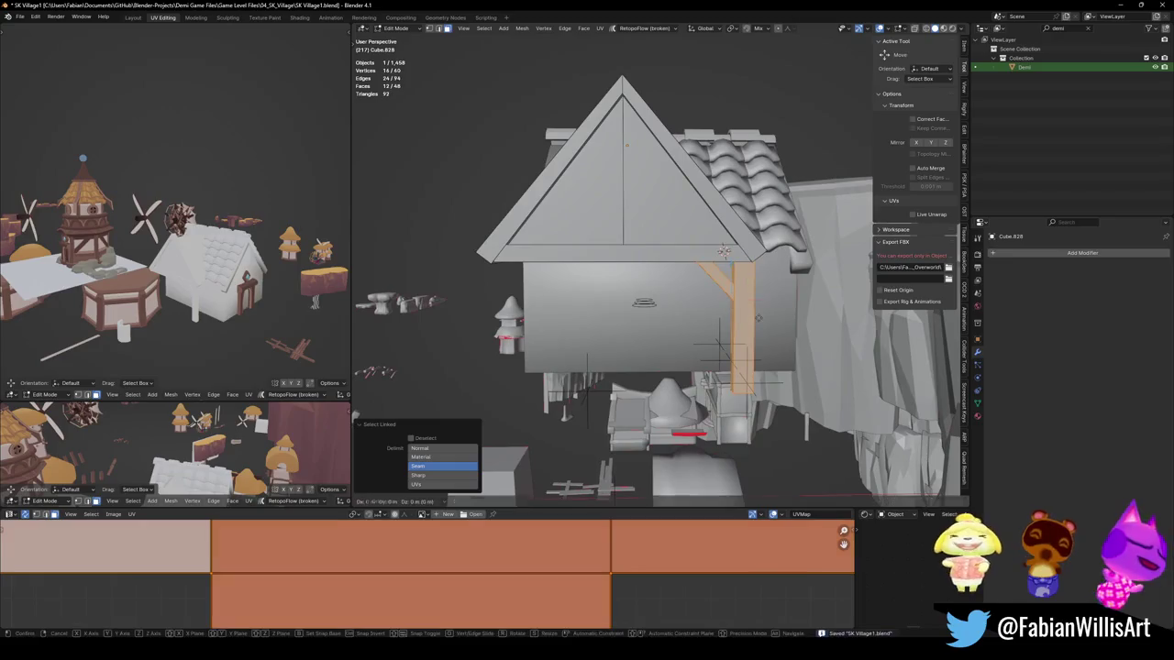
Step: Duplicate the post and brace, mirror them across X with flipped normals, and move them to the left corner
key("shift+d")
key("x")
left_click(561, 301)
key("ctrl+m")
key("x")
left_click(561, 301)
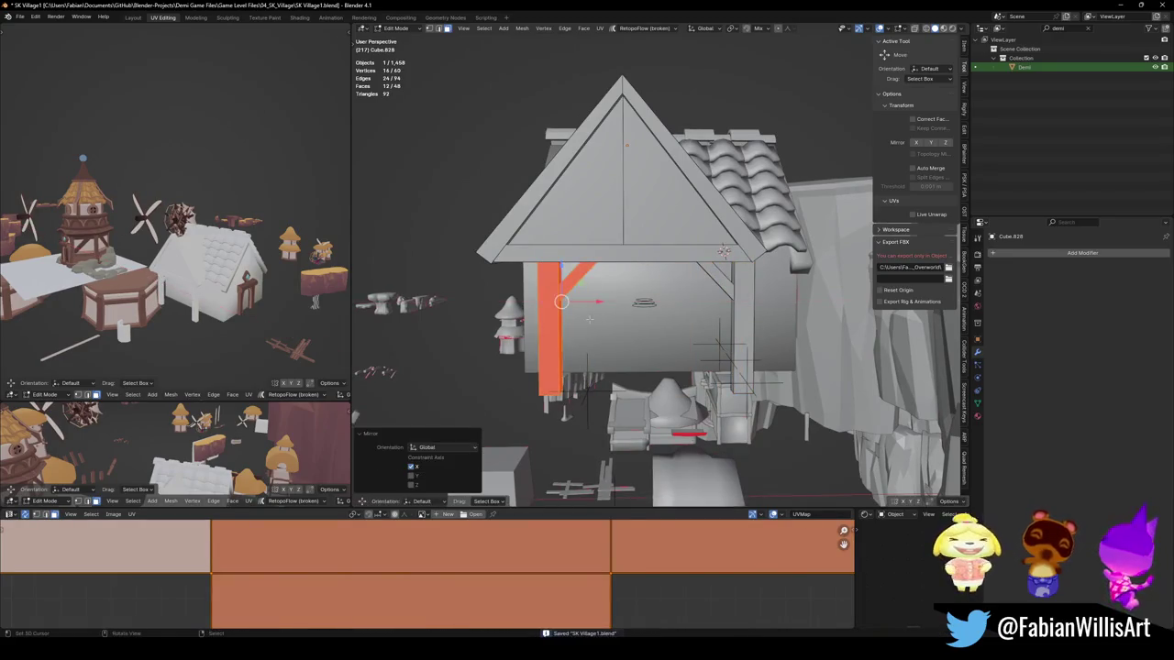
key("alt+n")
left_click(563, 316)
key("g")
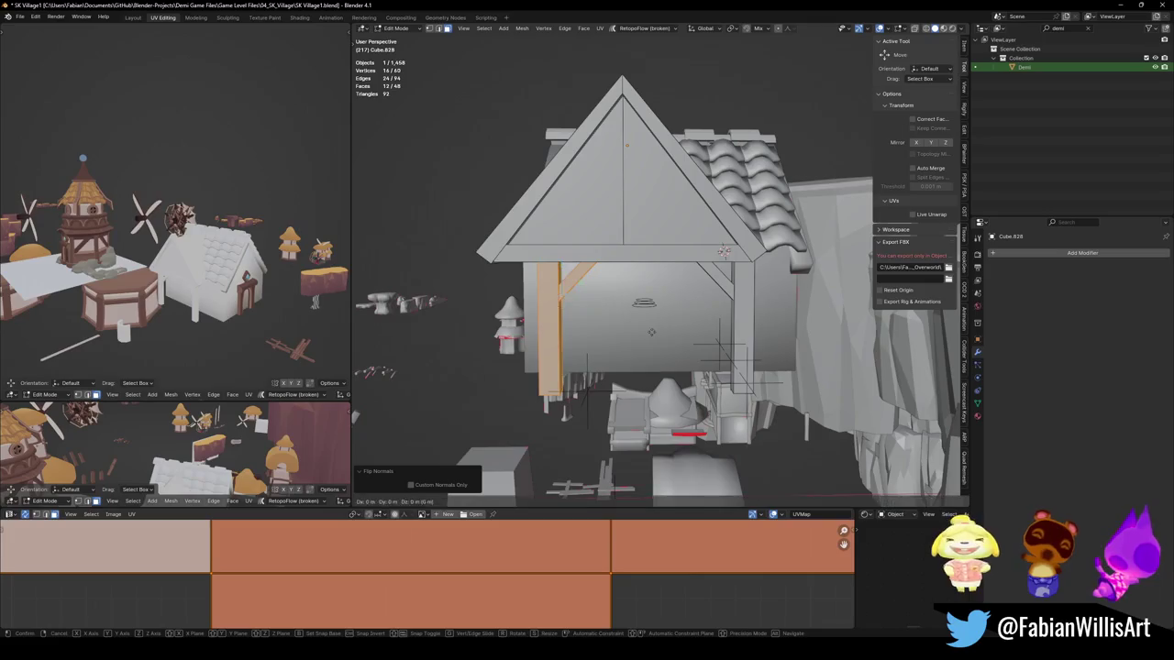
key("x")
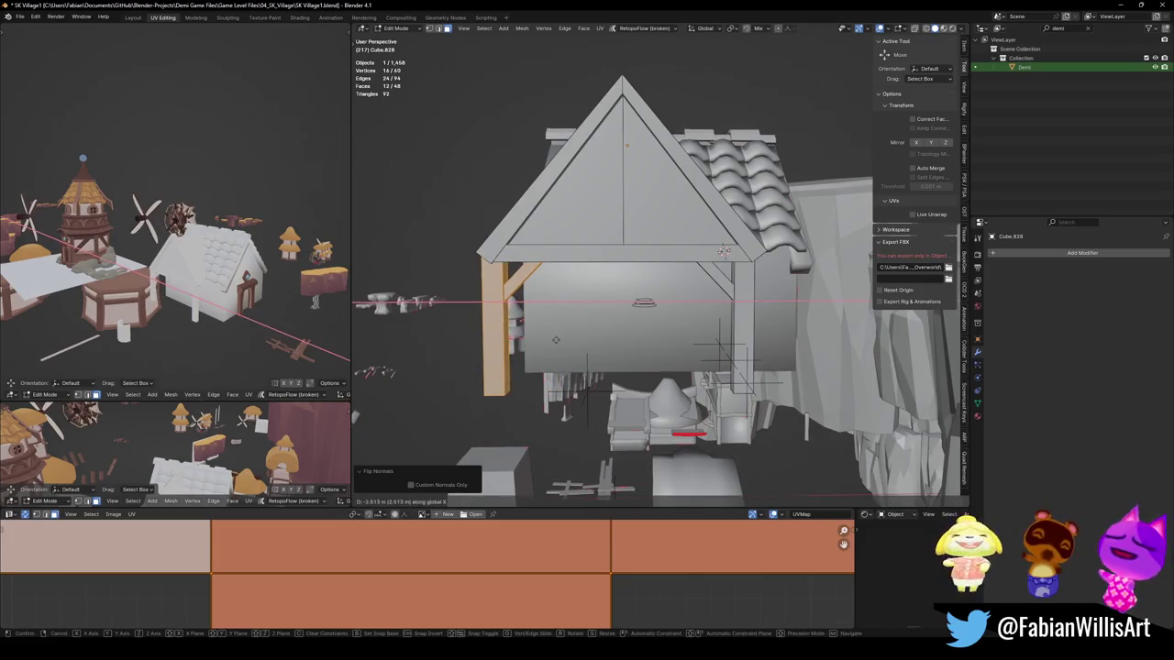
left_click(560, 342)
Step: Clear the selection and save the file
key("alt+a")
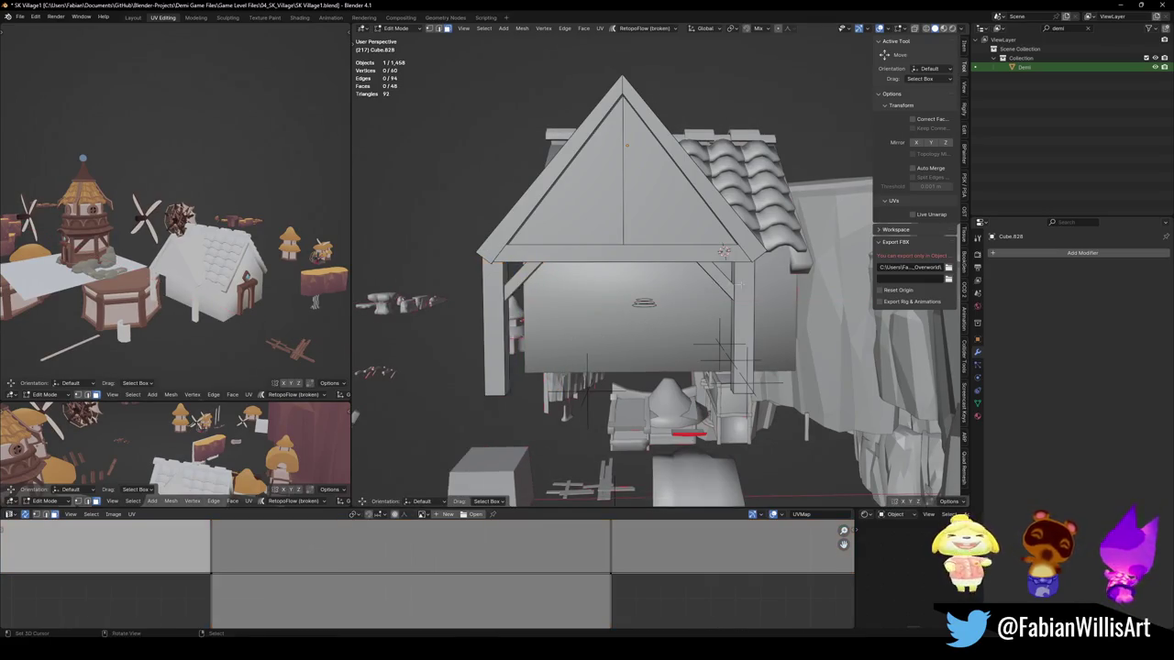
scroll(643, 303, "up", 3)
scroll(643, 305, "down", 1)
key("ctrl+s")
mouse_move(707, 337)
middle_mouse_down()
mouse_move(695, 333)
mouse_move(724, 332)
mouse_move(676, 335)
mouse_move(551, 474)
mouse_move(682, 303)
middle_mouse_up()
Step: Add a cube at 0.405 scale, move it along Y, and raise one face along Z
key("shift+a")
left_click(661, 331)
key("s")
left_click(711, 328)
key("g")
key("y")
left_click(671, 337)
left_click(676, 332)
key("g")
key("z")
left_click(676, 338)
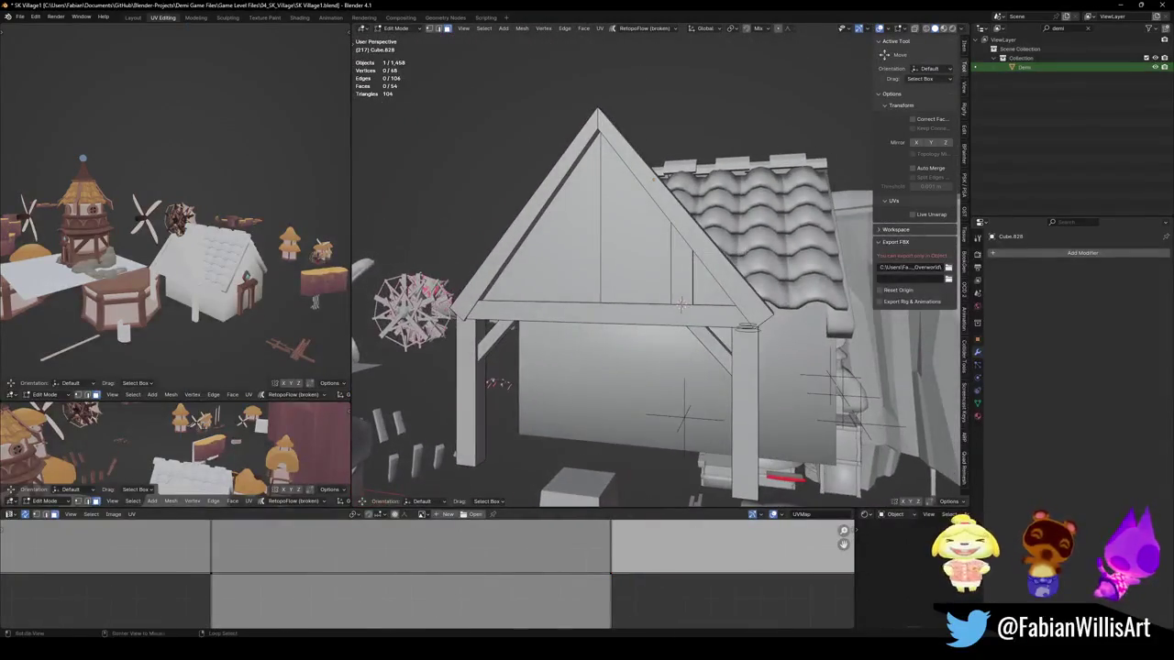
key("ctrl+s")
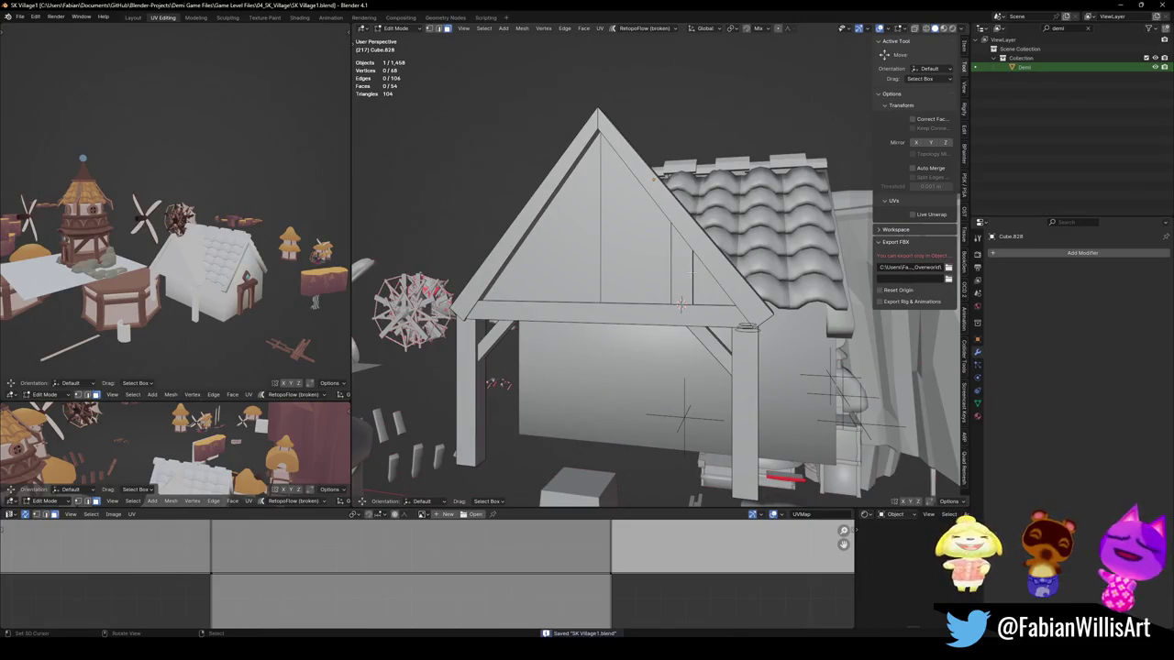
Step: Cut new loops across the gable and lower the new edges 0.834 m along Z
middle_click_drag(682, 304, 699, 374, "ctrl")
left_click(700, 374)
key("ctrl+r")
left_click(700, 374)
middle_click_drag(700, 374, 702, 371)
key("g")
key("z")
left_click(706, 370)
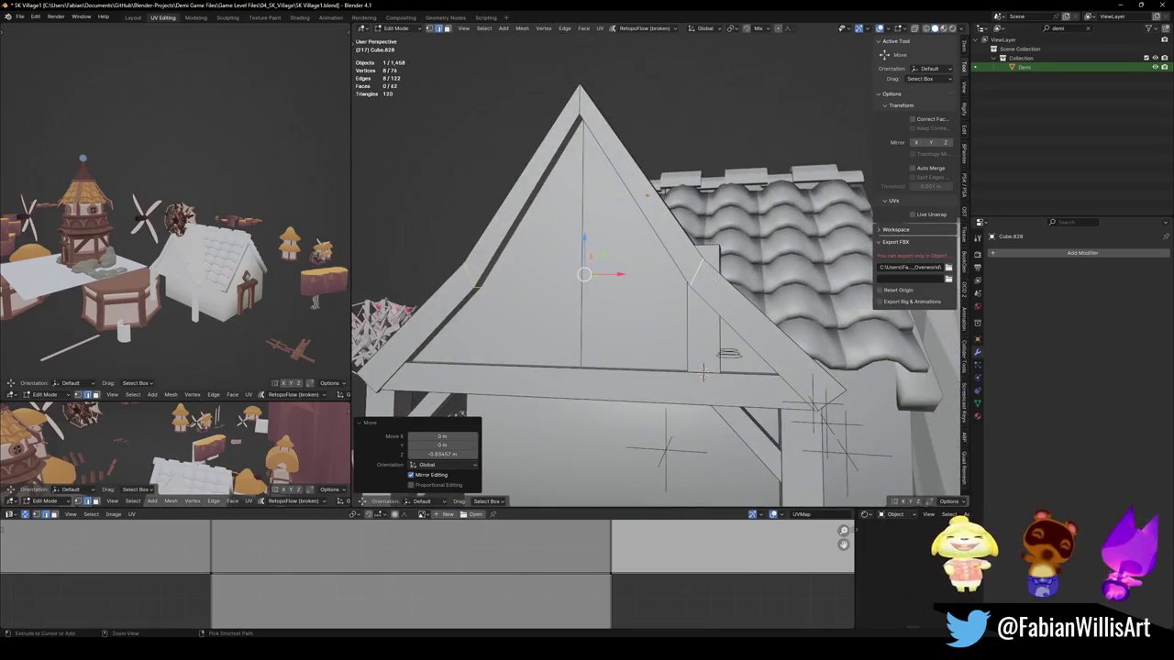
Step: Bevel the sloped gable edges with 3 segments and slide a vertical edge along Z
key("ctrl+b")
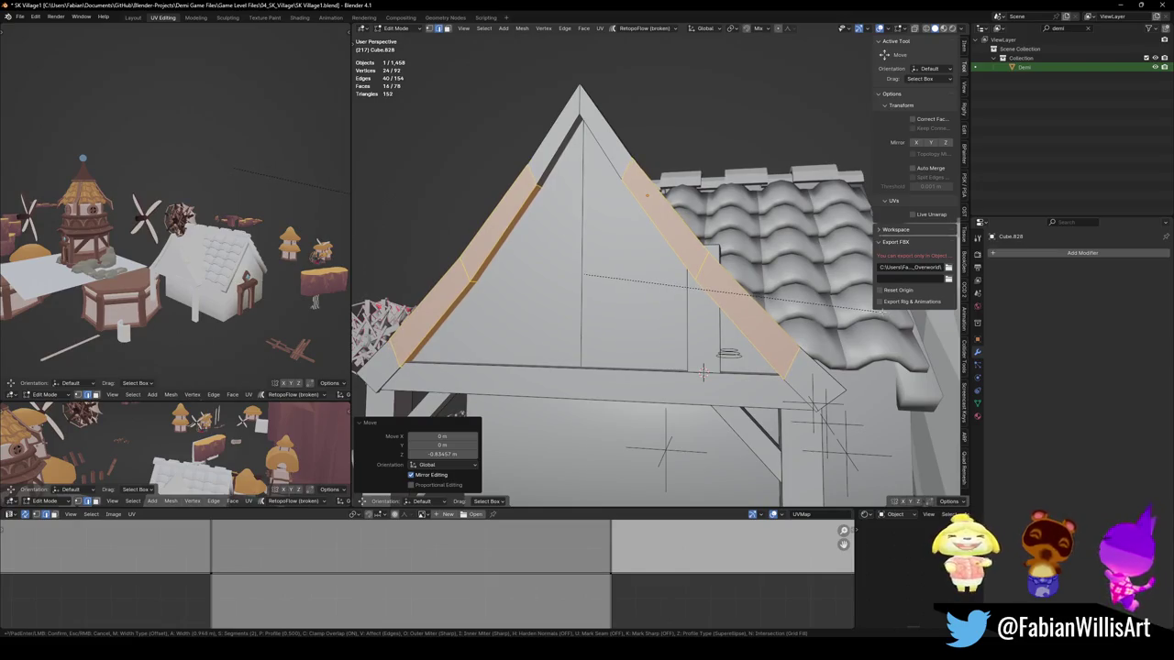
scroll(894, 306, "up", 1)
left_click(894, 306)
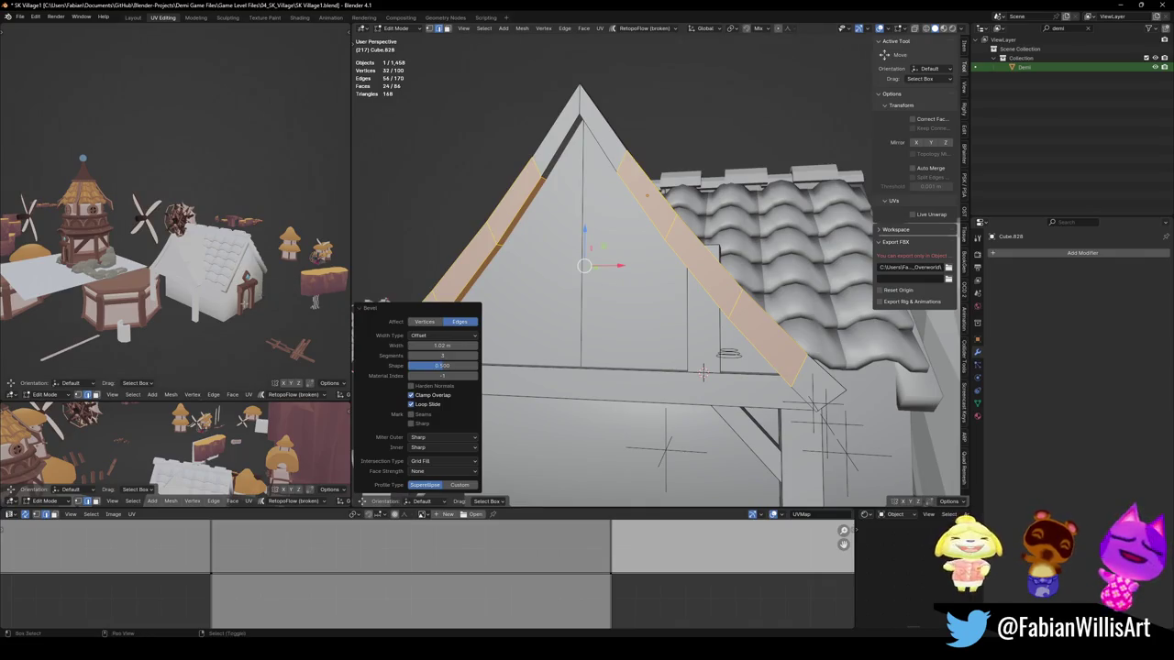
scroll(244, 261, "up", 3)
mouse_move(221, 248)
middle_mouse_down()
mouse_move(245, 260)
mouse_move(275, 238)
middle_mouse_up()
middle_click_drag(642, 275, 606, 275)
left_click(715, 302)
left_click_drag(714, 240, 716, 278)
key("alt+a")
key("ctrl+s")
Step: Narrow a vertical column of gable faces to 0.602 along X
scroll(687, 347, "up", 3)
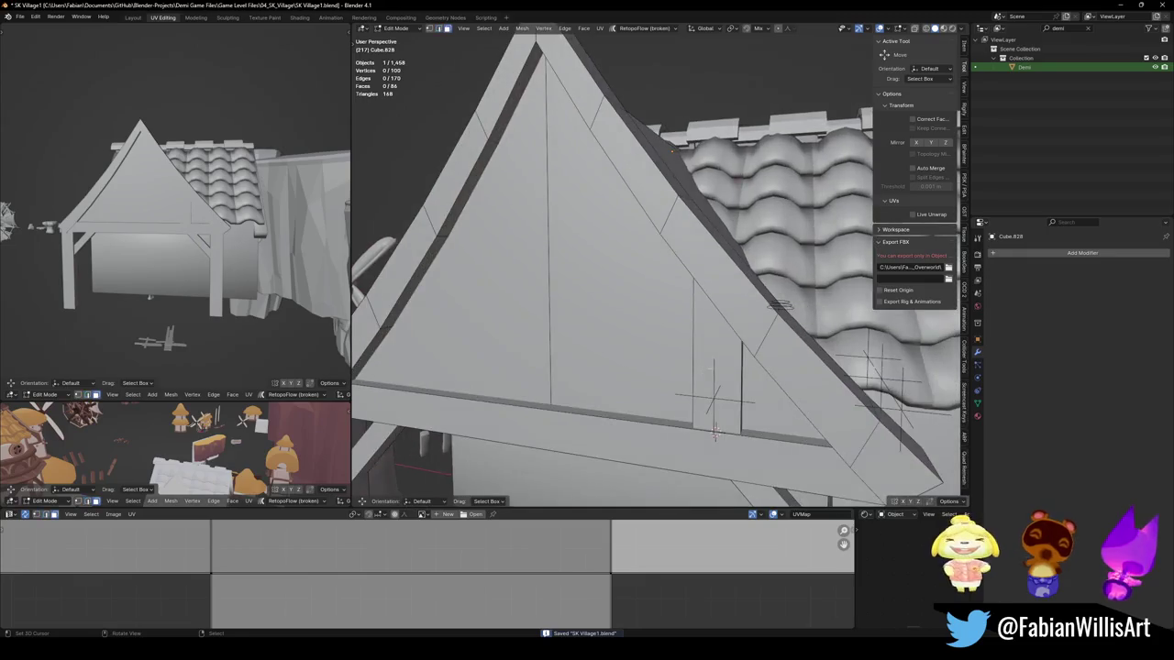
left_click(724, 357, "alt")
key("s")
key("x")
left_click(742, 351)
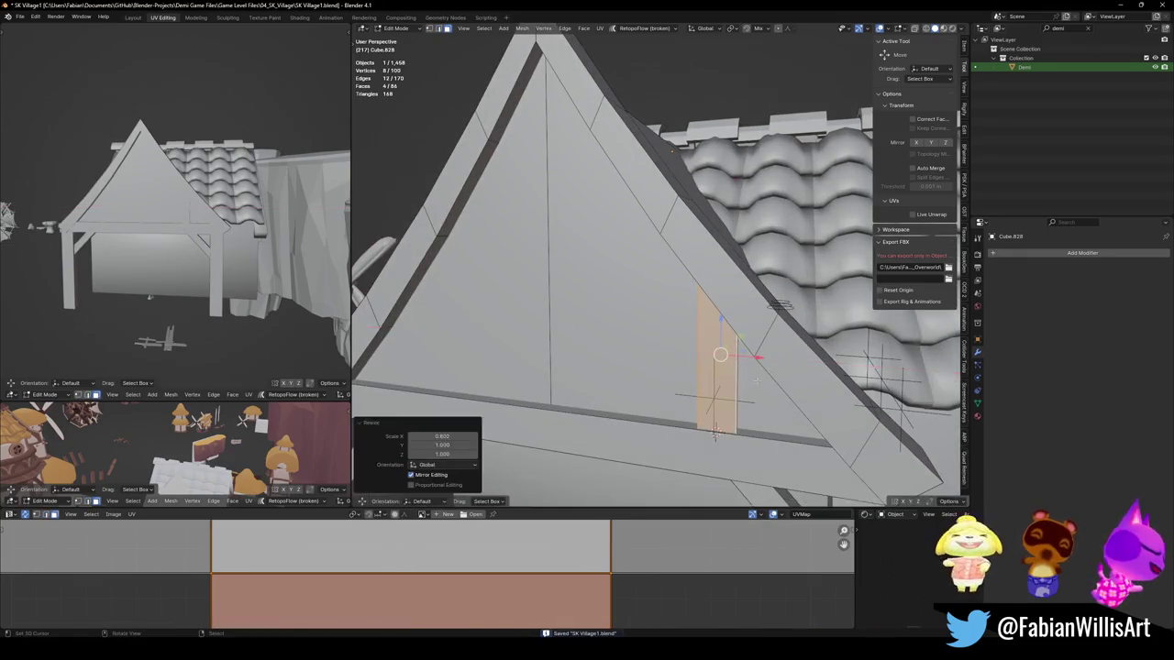
scroll(761, 362, "down", 3)
Step: Mirror a copy of the narrow strip to the gable's left side with flipped normals
key("x")
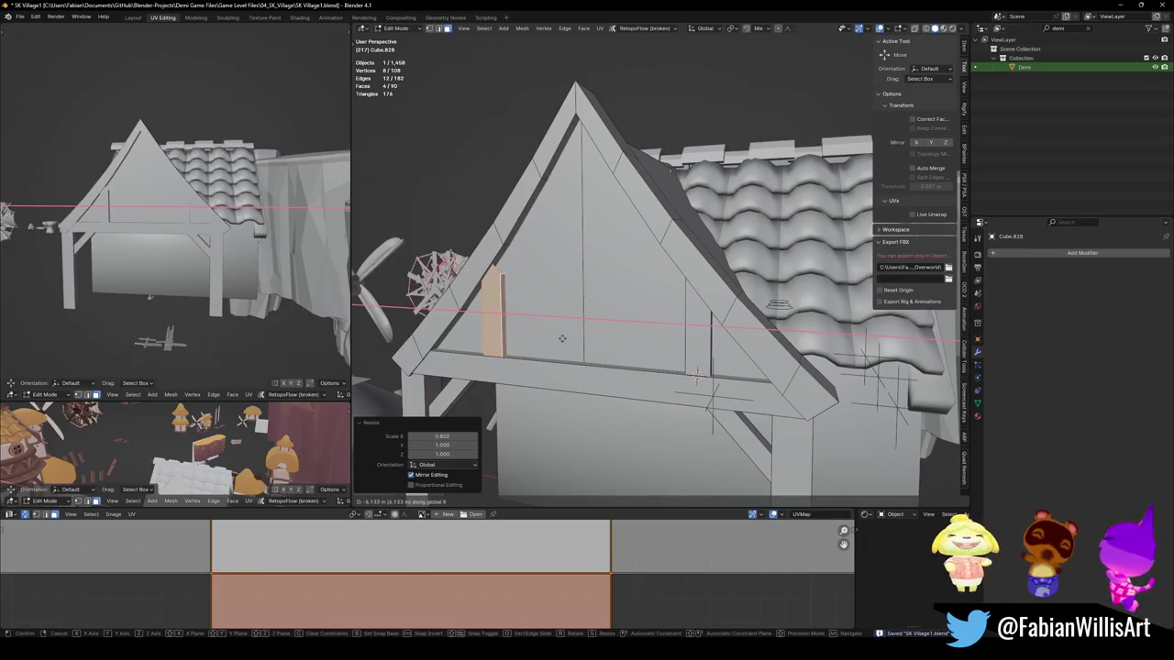
left_click(573, 340)
type("sx-1")
key("Return")
key("alt+n")
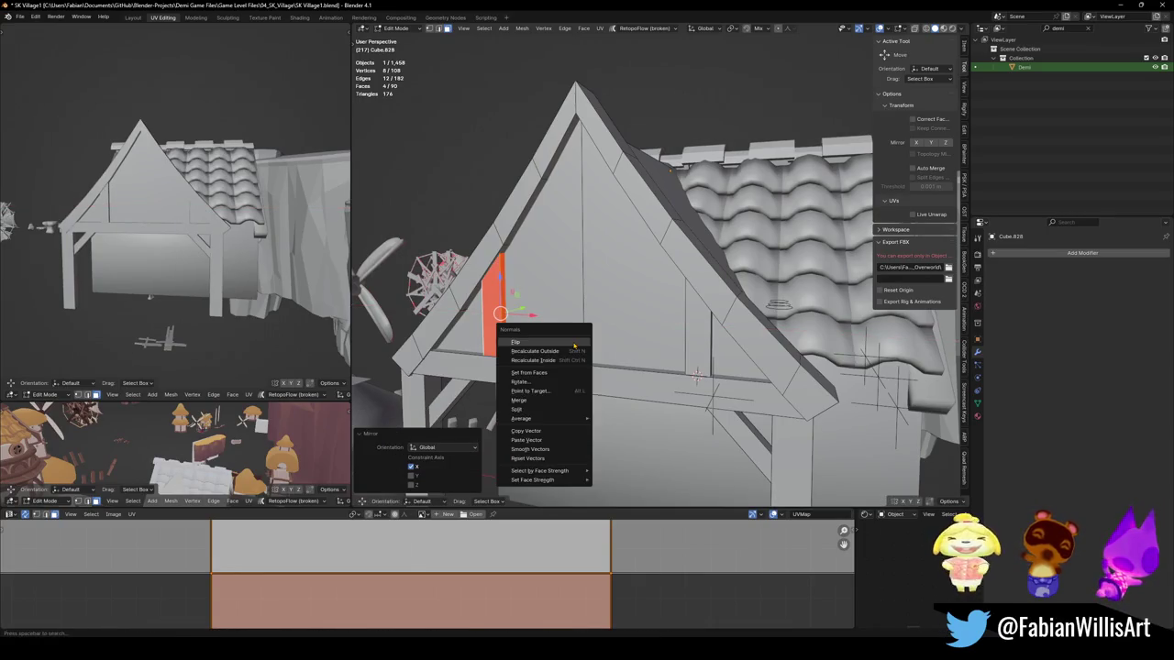
left_click(573, 336)
key("g")
key("x")
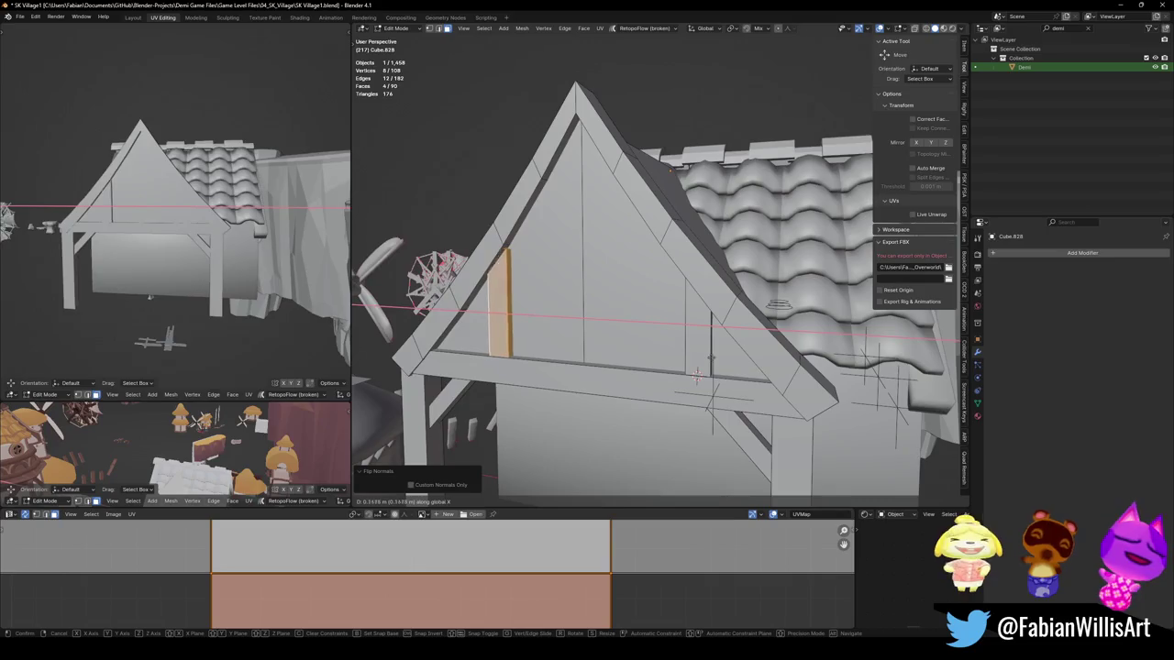
left_click(644, 361)
key("alt+a")
mouse_move(644, 361)
middle_mouse_down()
mouse_move(645, 341)
mouse_move(733, 328)
mouse_move(631, 260)
middle_mouse_up()
key("ctrl+s")
Step: Save again, return to Object Mode, and select the wavy tiled roof
scroll(678, 337, "down", 3)
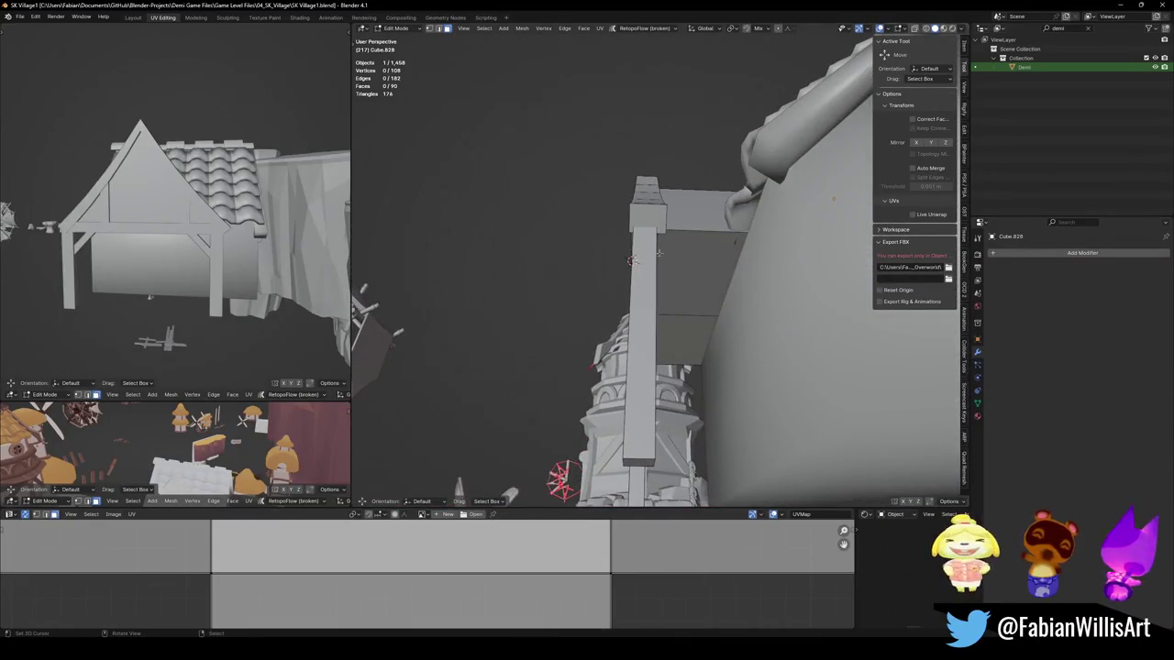
mouse_move(659, 253)
middle_mouse_down()
mouse_move(534, 406)
mouse_move(780, 290)
mouse_move(737, 335)
middle_mouse_up()
key("ctrl+s")
key("Tab")
left_click(780, 289)
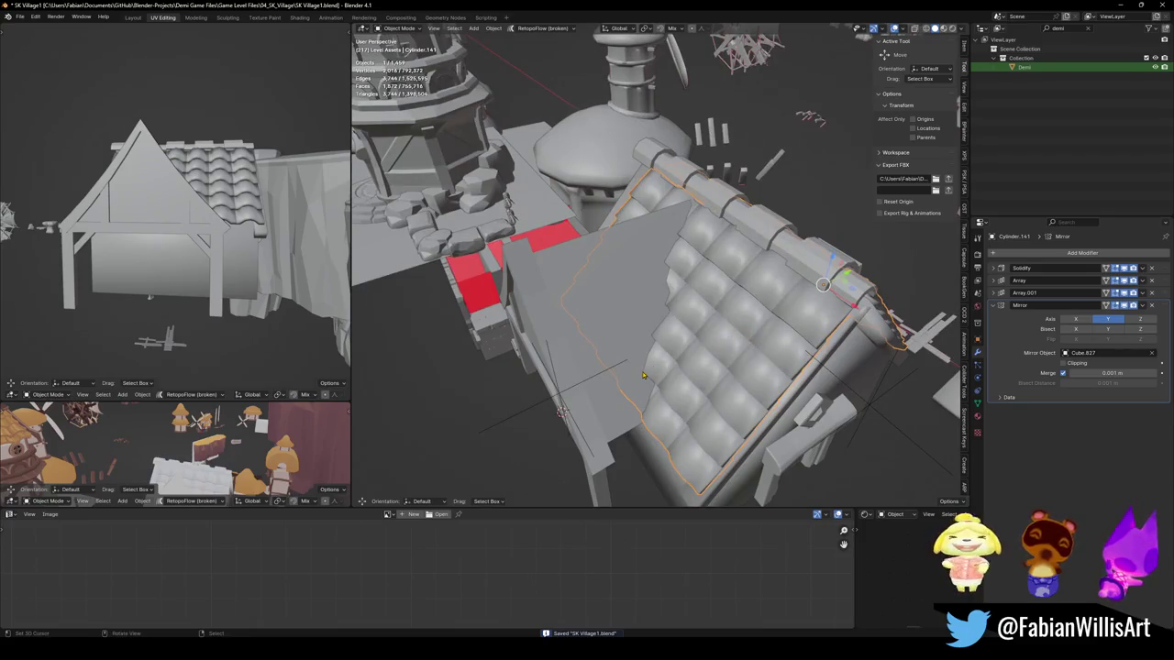
Step: Discard a stray duplicate of the roof and set the roof tiles to flat shading
key("shift+d")
right_click(810, 301)
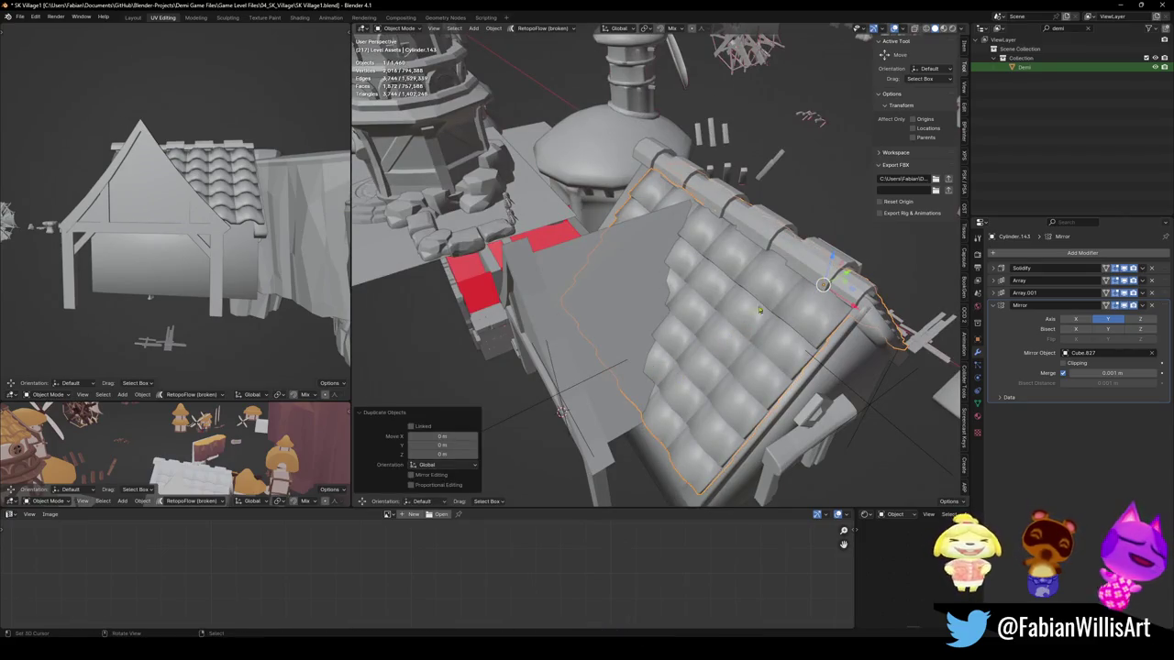
middle_click_drag(759, 310, 747, 304)
key("Delete")
right_click(755, 299)
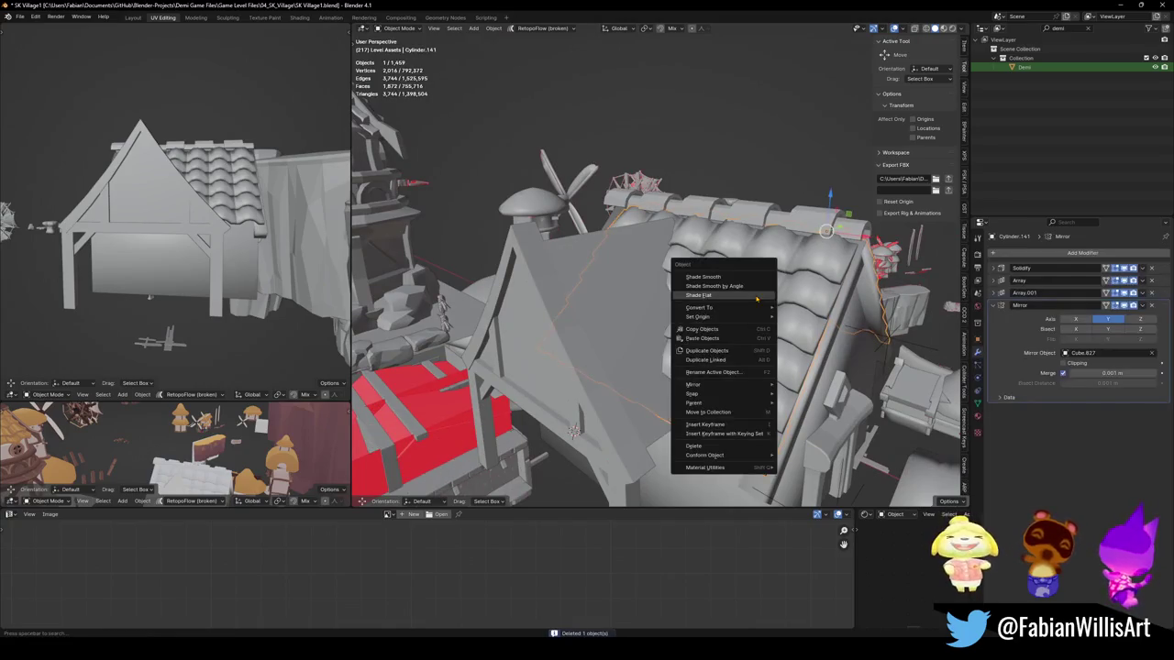
left_click(756, 297)
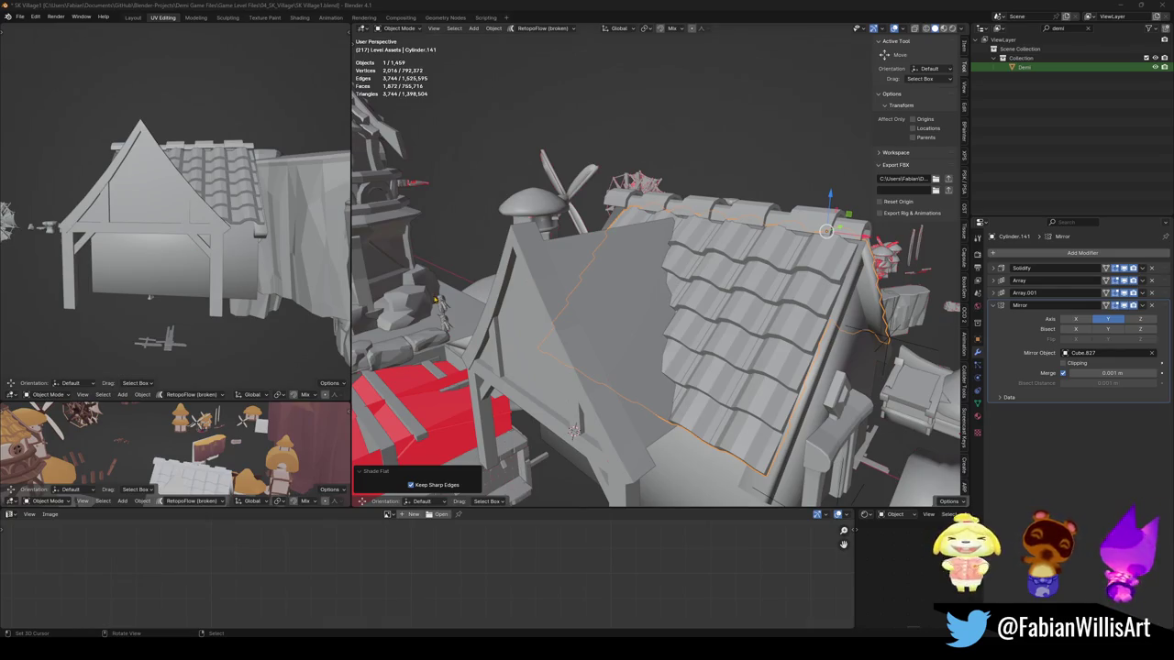
Step: Save the file, then select and frame the tiled roof in view
mouse_move(656, 275)
middle_mouse_down()
mouse_move(587, 284)
mouse_move(639, 323)
mouse_move(606, 312)
mouse_move(632, 298)
middle_mouse_up()
key("ctrl+s")
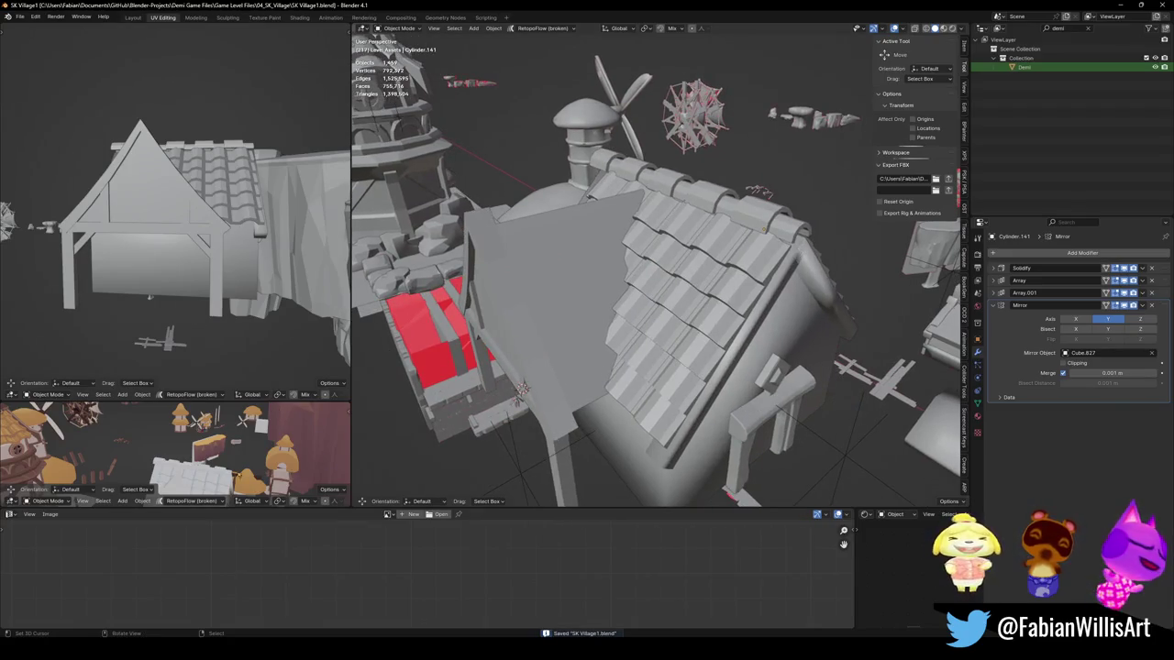
left_click(711, 312)
key("KP_Decimal")
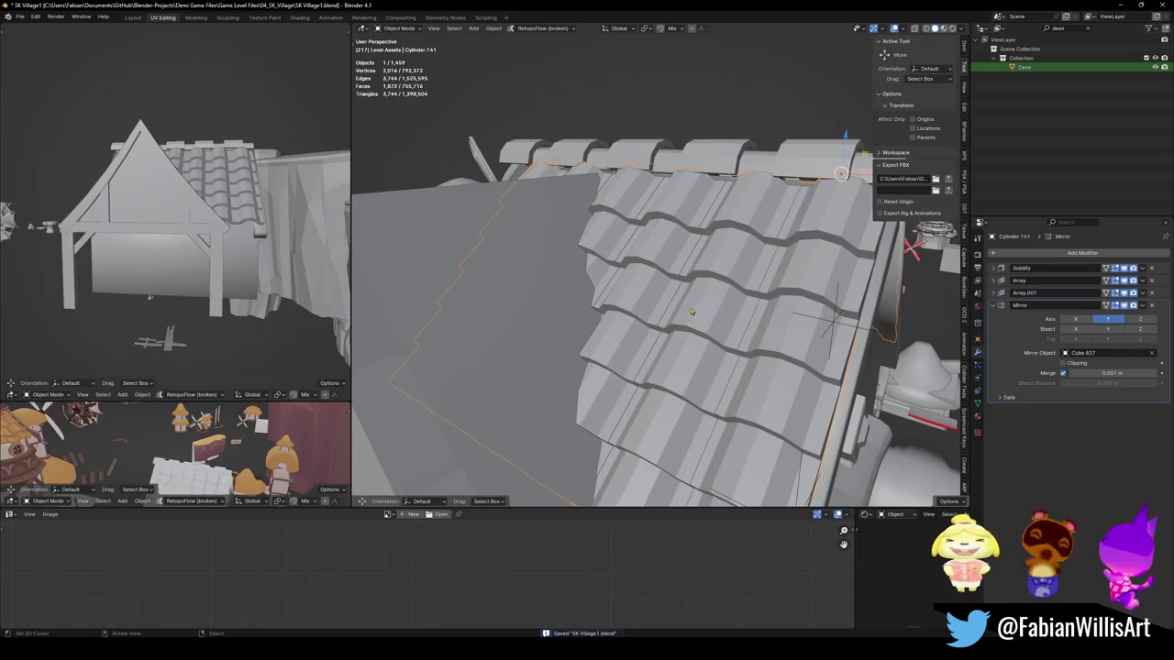
middle_click_drag(632, 371, 644, 377)
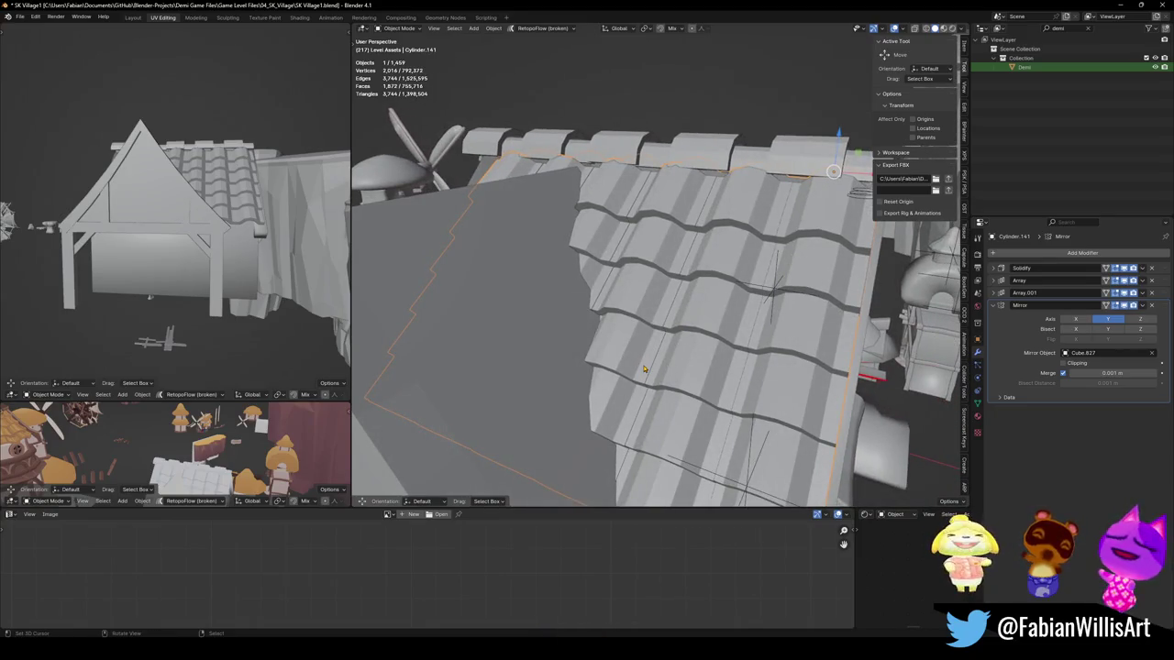
middle_click_drag(676, 261, 765, 339)
Step: Duplicate the roof turned 90° about Z and mirror the copy across Y for the cross wing
key("shift+d")
type("rz")
type("90")
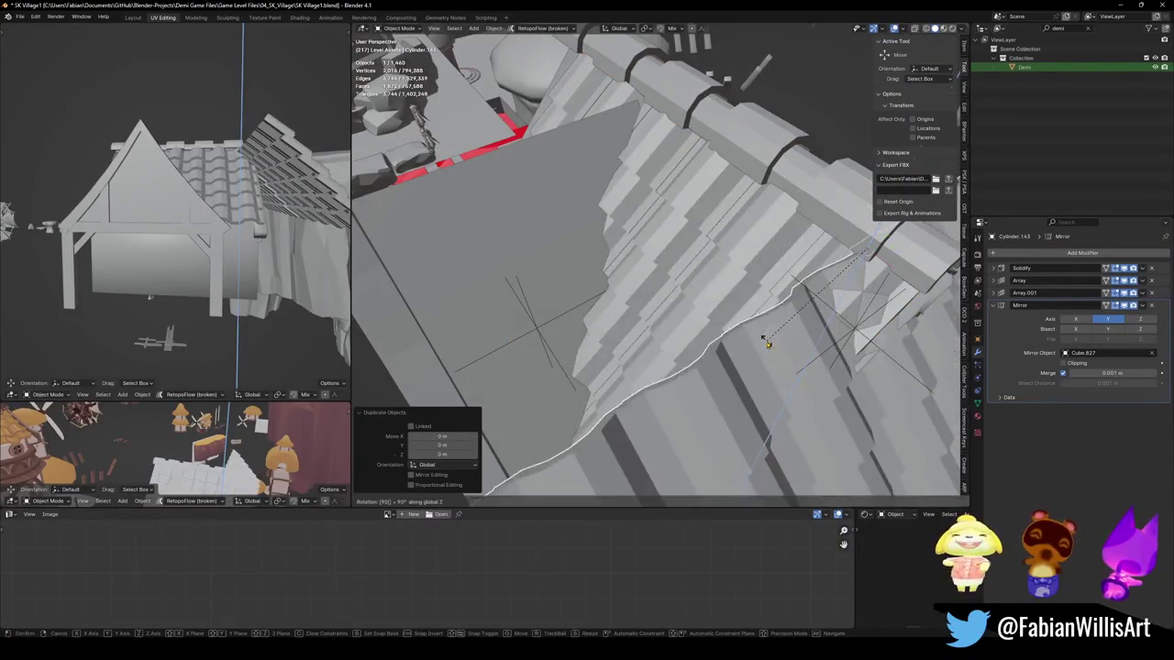
key("Return")
middle_click_drag(776, 334, 708, 294)
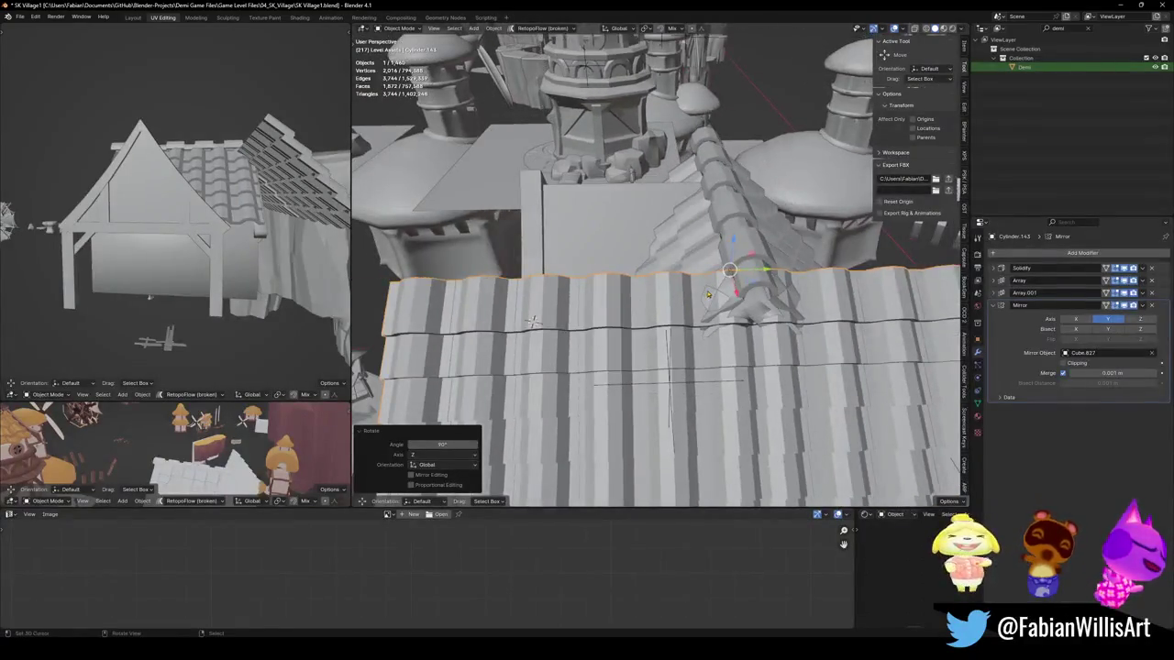
key("g")
key("y")
key("Return")
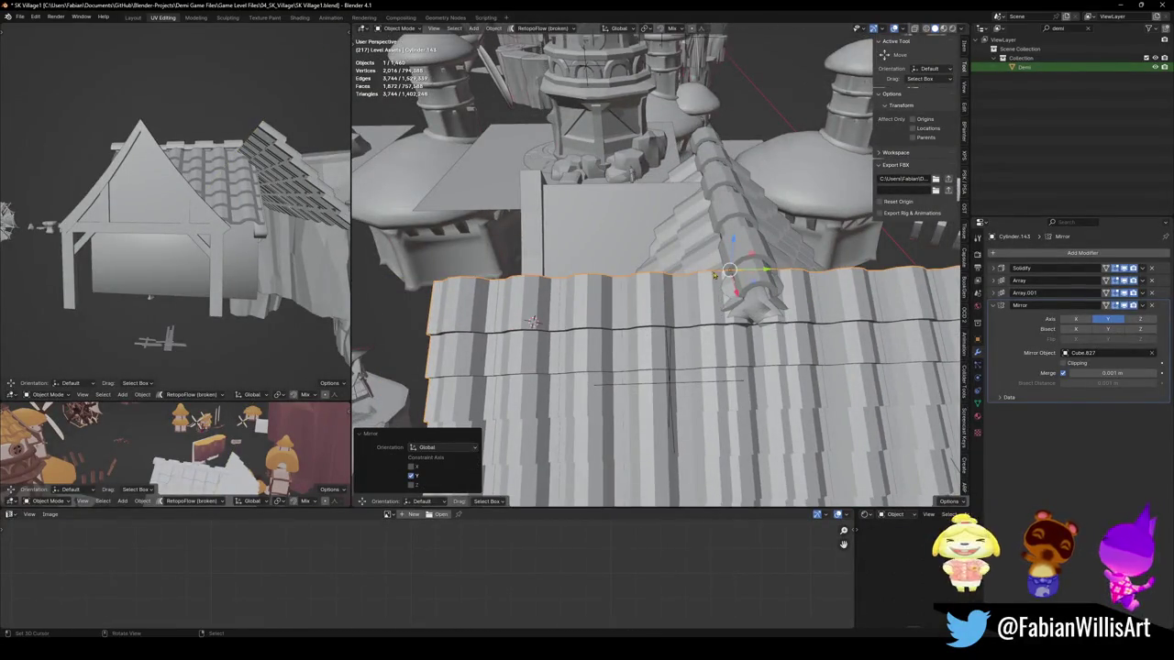
scroll(714, 274, "down", 3)
Step: Slide the roof copy along Y and hide its mirrored copy in the viewport
key("g")
key("y")
left_click(582, 291)
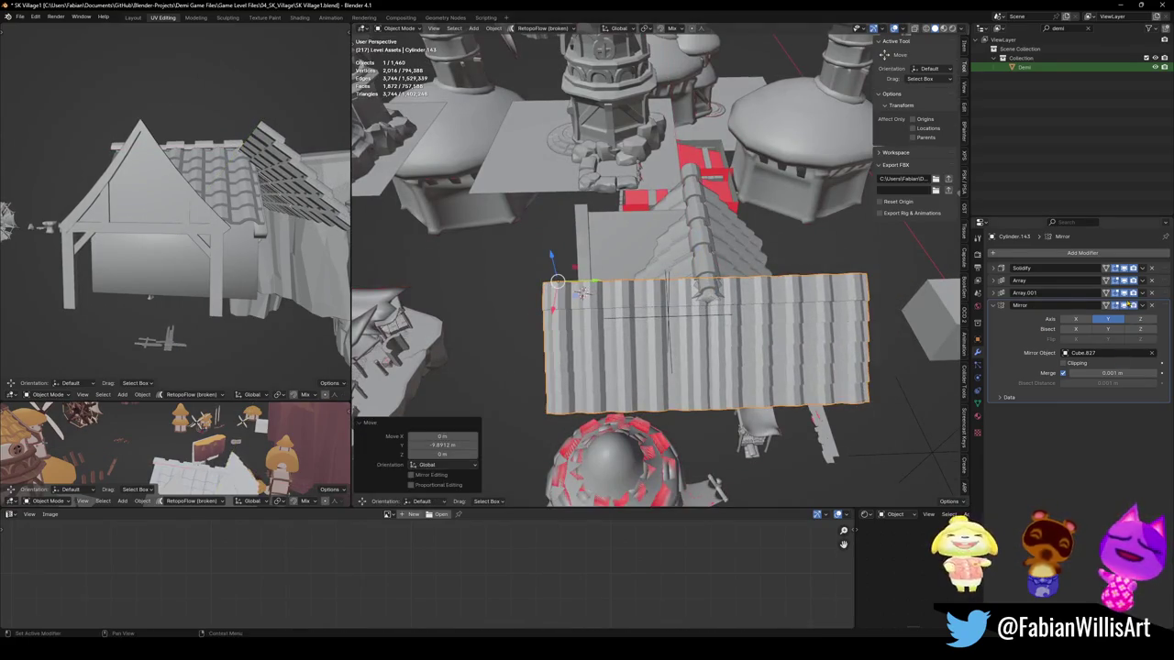
left_click(1151, 306)
middle_click_drag(623, 293, 685, 260)
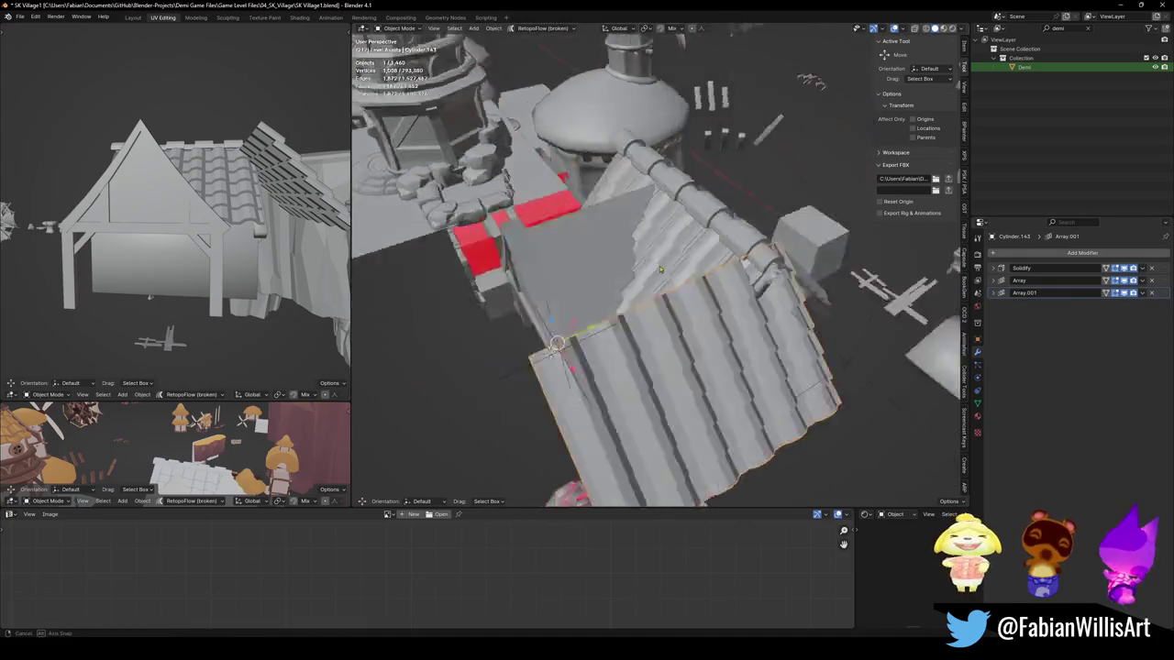
key("ctrl+z")
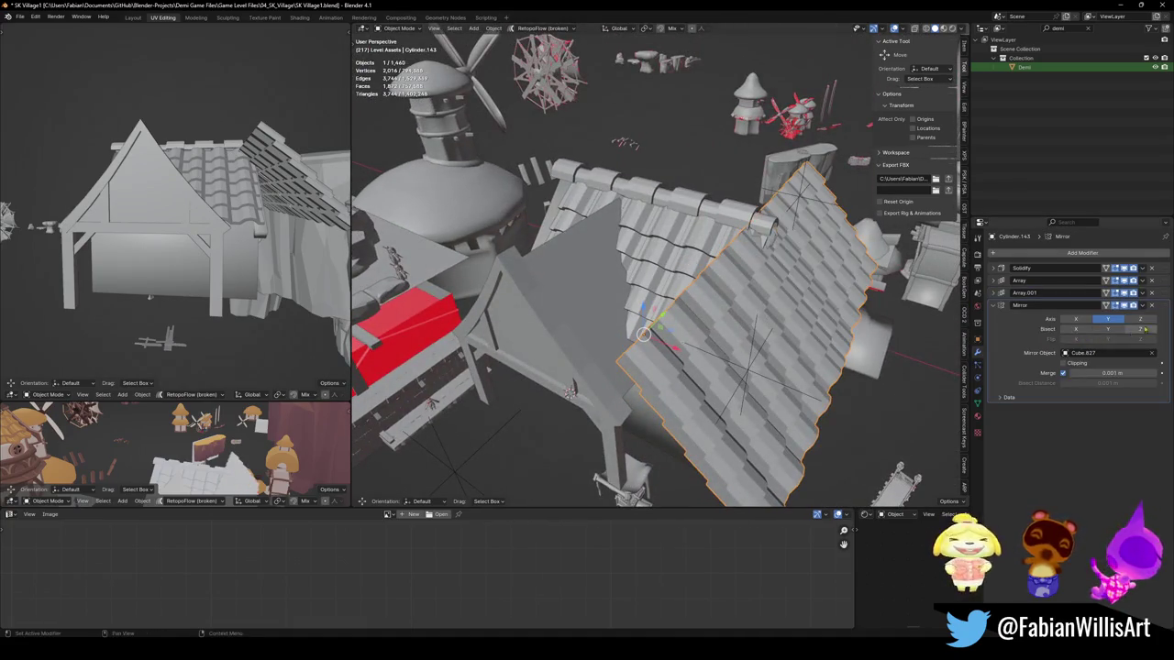
left_click(1125, 305)
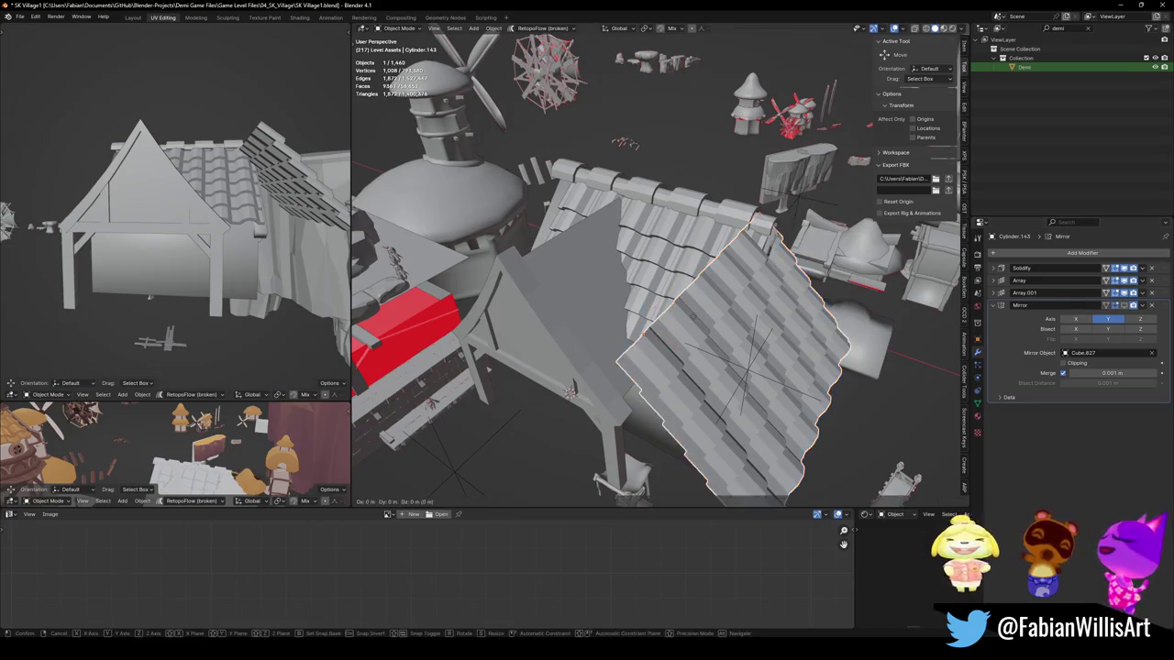
Step: Move the roof piece along X and Y toward the cross-wing gable
key("g")
key("x")
mouse_move(569, 392)
middle_mouse_down()
mouse_move(573, 367)
mouse_move(542, 338)
middle_mouse_up()
left_click(573, 367)
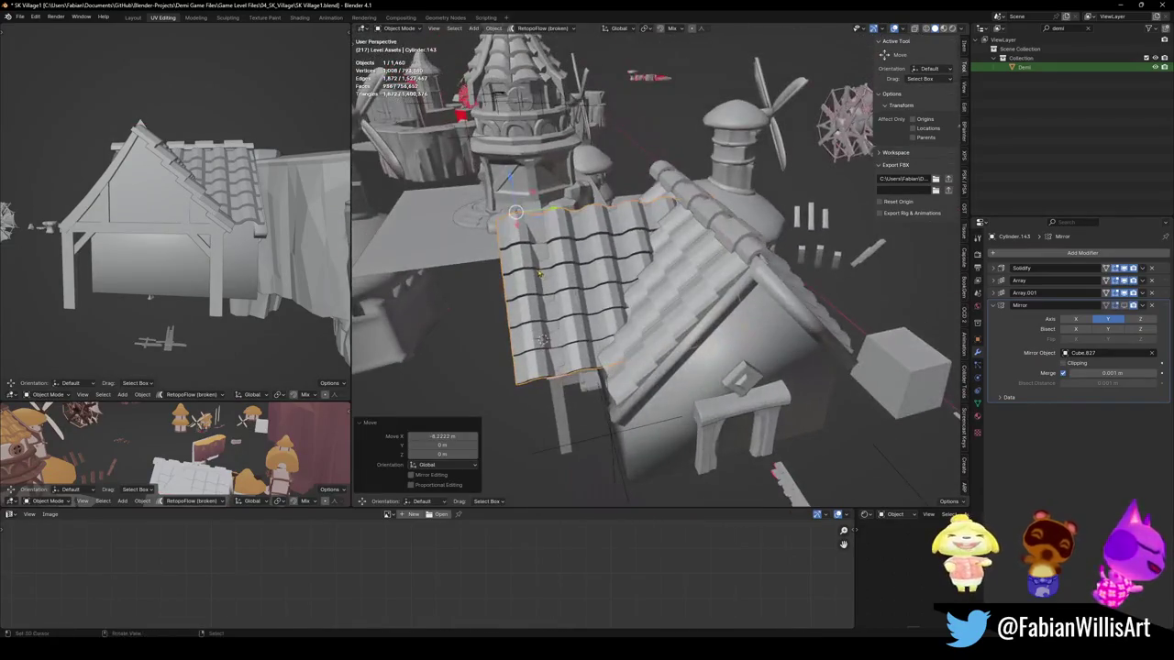
key("g")
key("y")
left_click(551, 347)
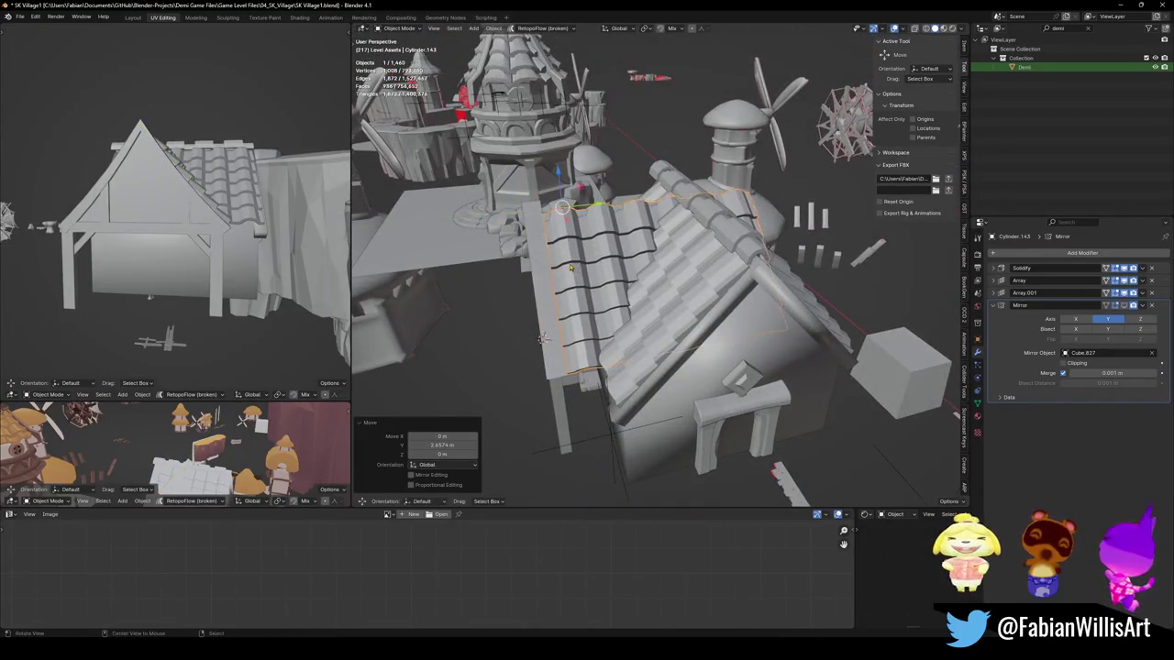
scroll(586, 349, "up", 4)
mouse_move(586, 348)
middle_mouse_down()
mouse_move(653, 424)
mouse_move(605, 400)
mouse_move(609, 389)
middle_mouse_up()
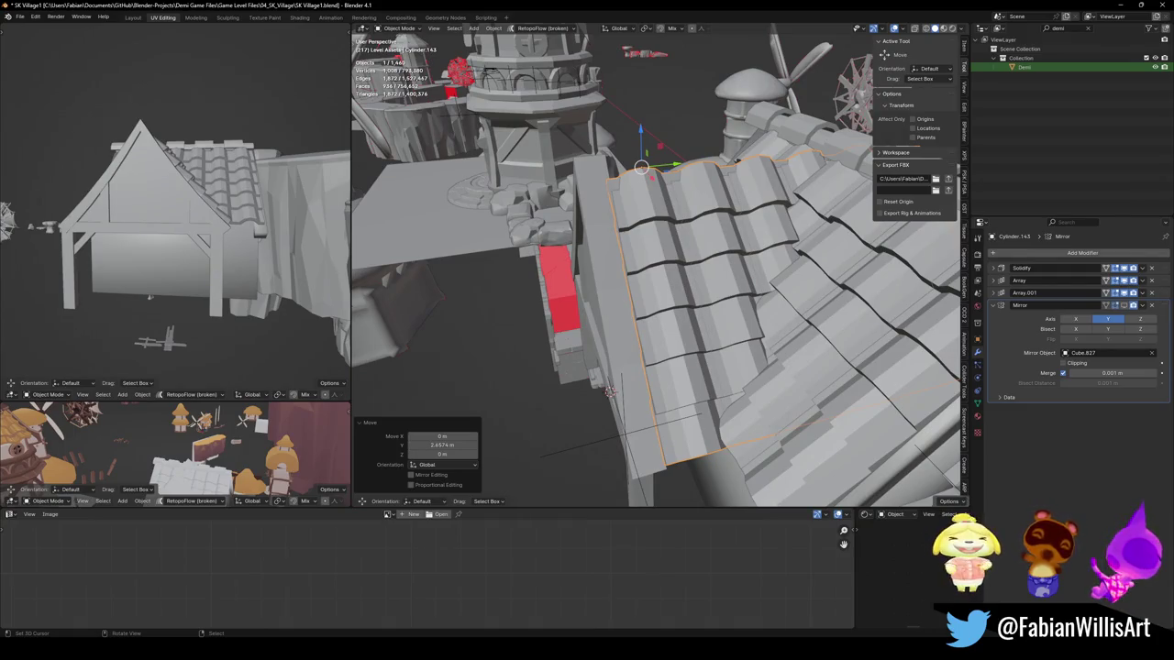
middle_click_drag(609, 392, 553, 332)
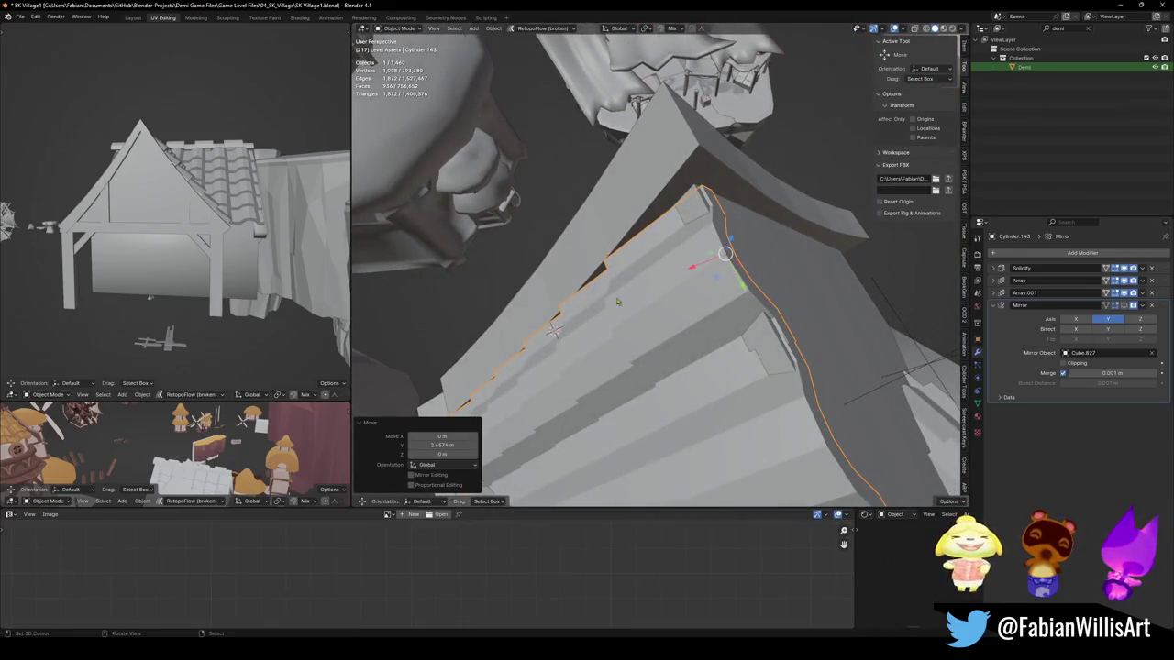
middle_click_drag(617, 302, 642, 293)
Step: Nudge the roof slightly along X to the gable edge and save
key("g")
key("x")
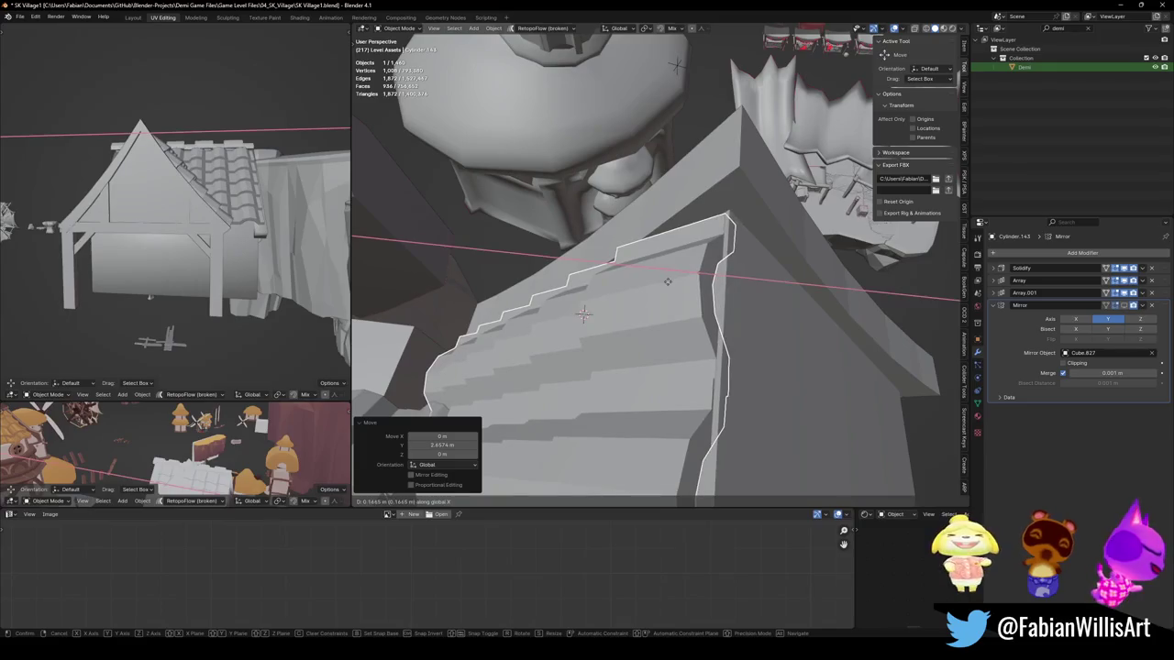
left_click(667, 281)
mouse_move(668, 281)
middle_mouse_down()
mouse_move(711, 268)
mouse_move(701, 162)
mouse_move(688, 183)
middle_mouse_up()
key("ctrl+s")
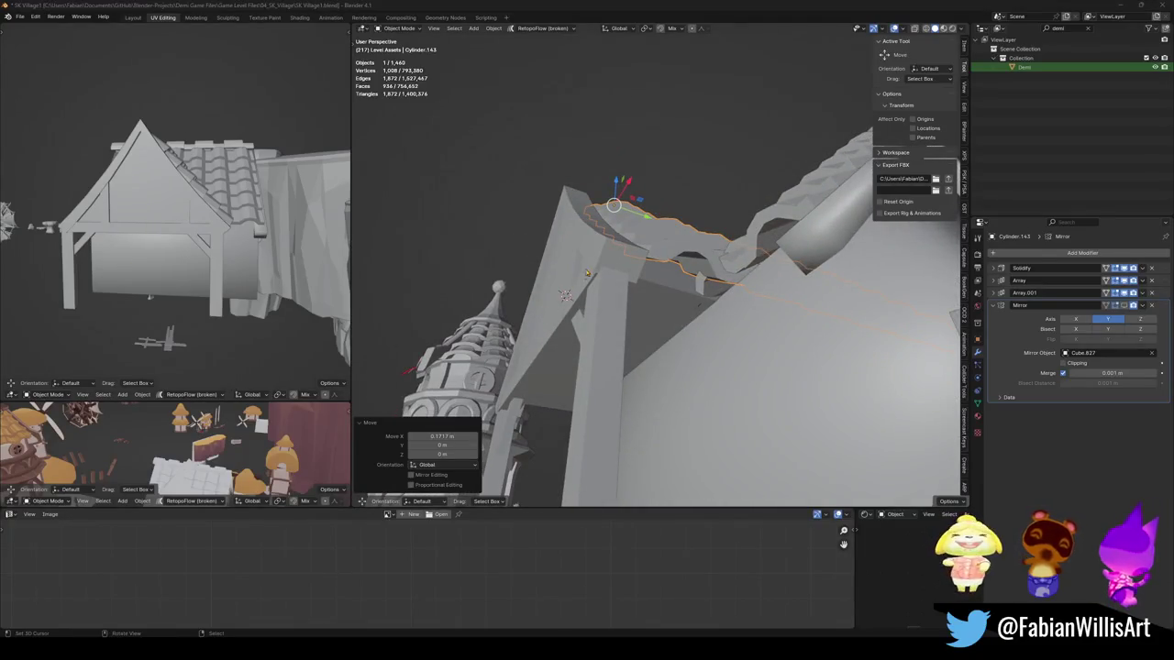
Step: Tilt the roof piece 4.23° about the Y axis
middle_click_drag(566, 295, 603, 381)
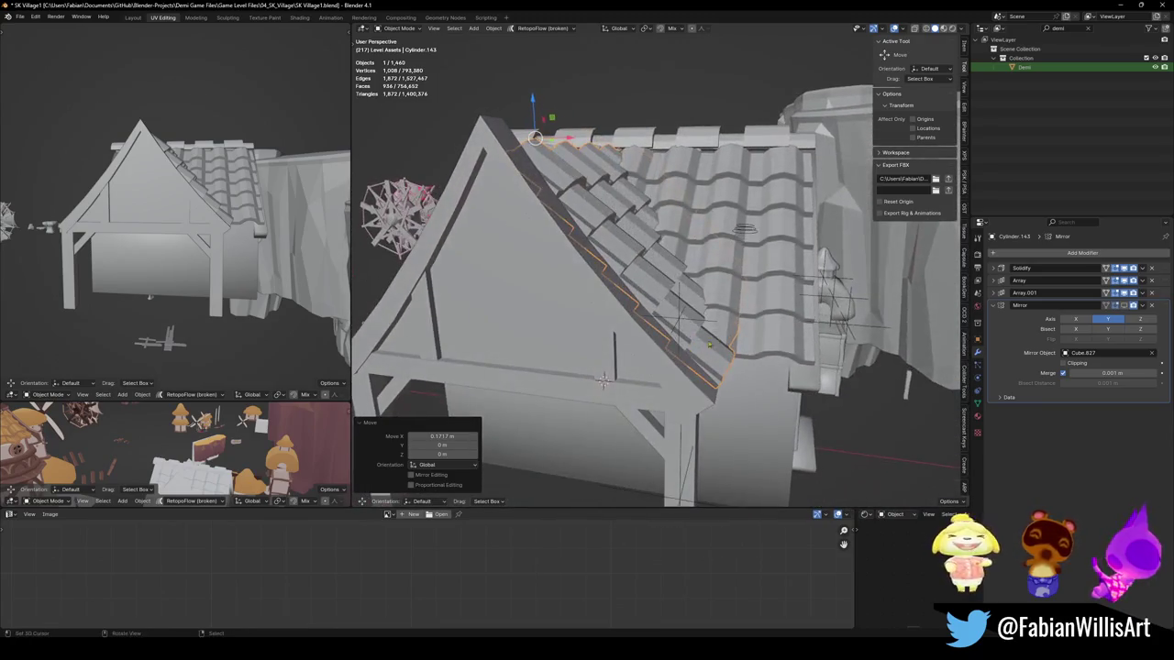
key("r")
key("y")
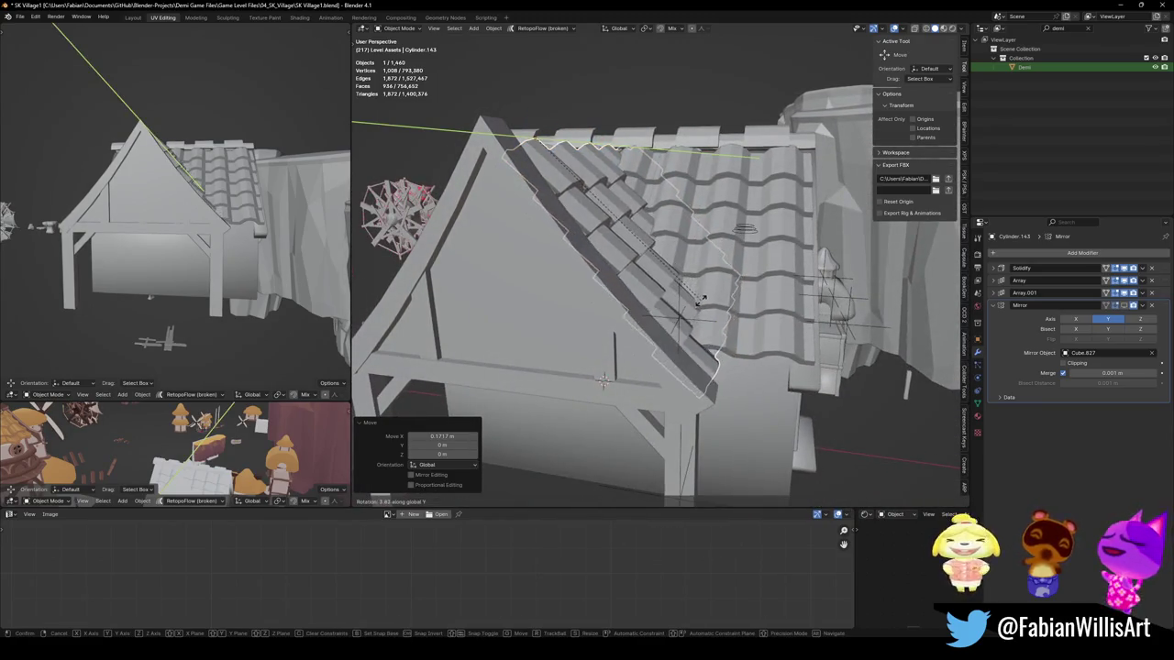
left_click(692, 308)
mouse_move(692, 307)
middle_mouse_down()
mouse_move(672, 248)
mouse_move(671, 265)
middle_mouse_up()
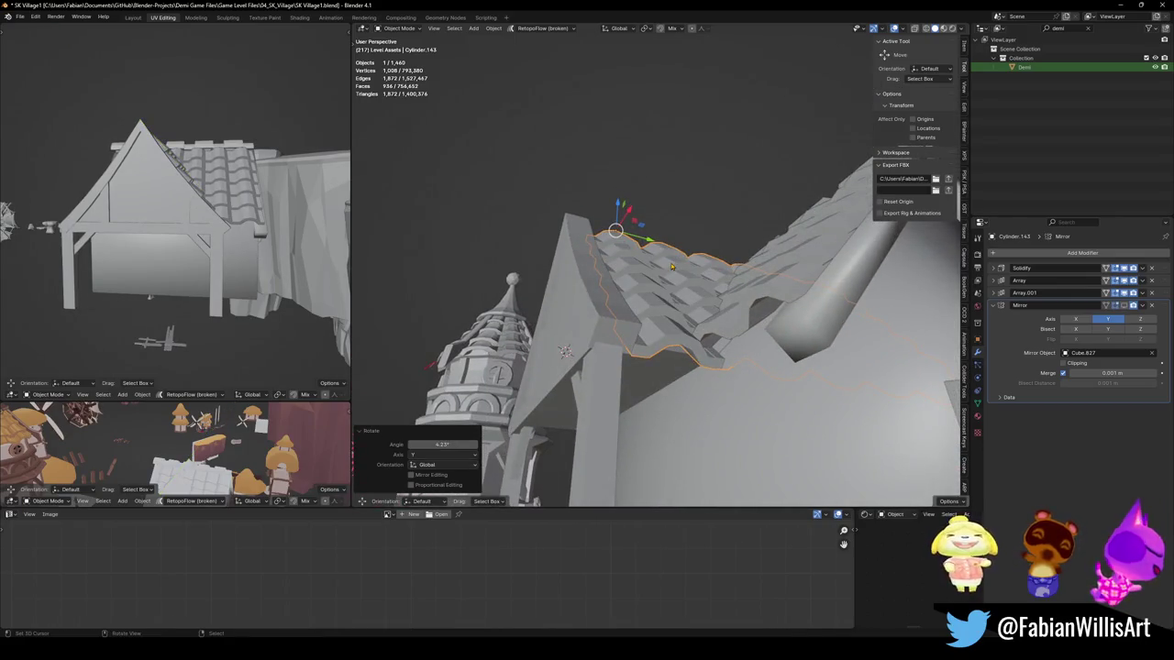
middle_click_drag(690, 309, 692, 377)
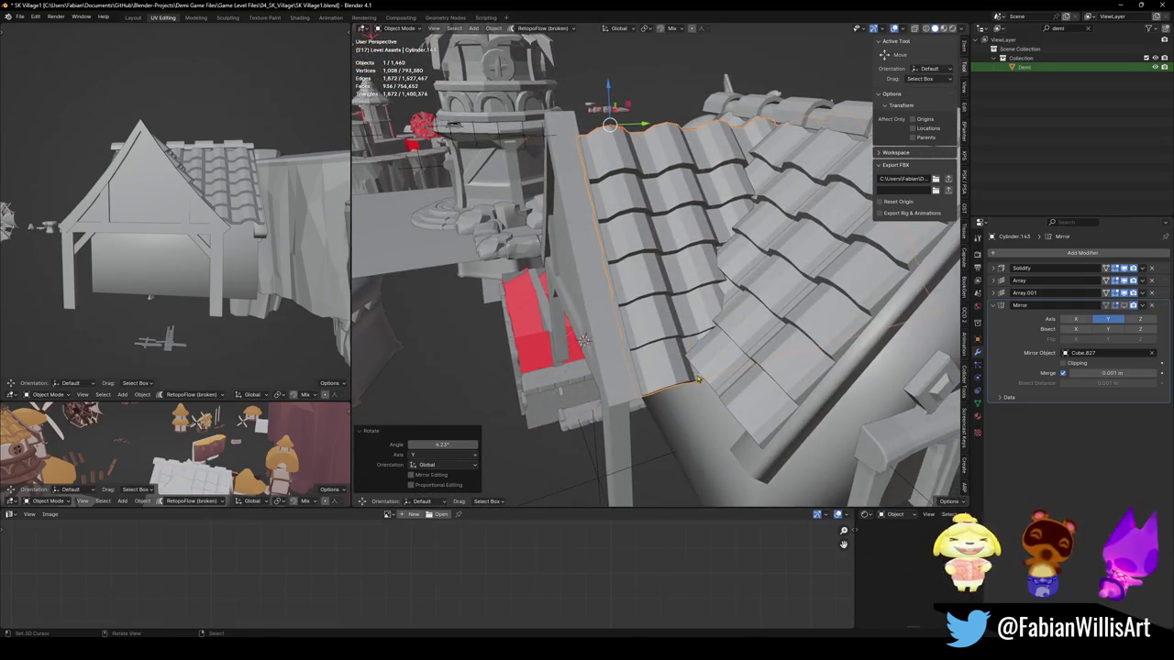
Step: Shrink the roof piece to 0.975 so it sits flush on the gable
key("s")
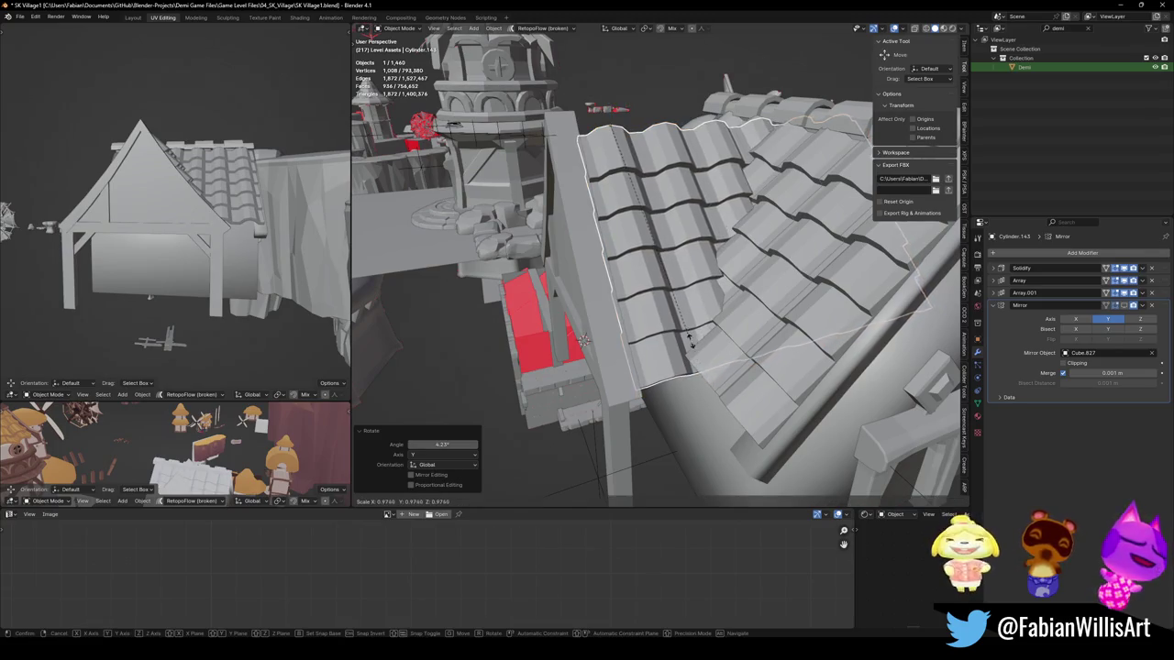
left_click(692, 371)
middle_click_drag(692, 372, 695, 303)
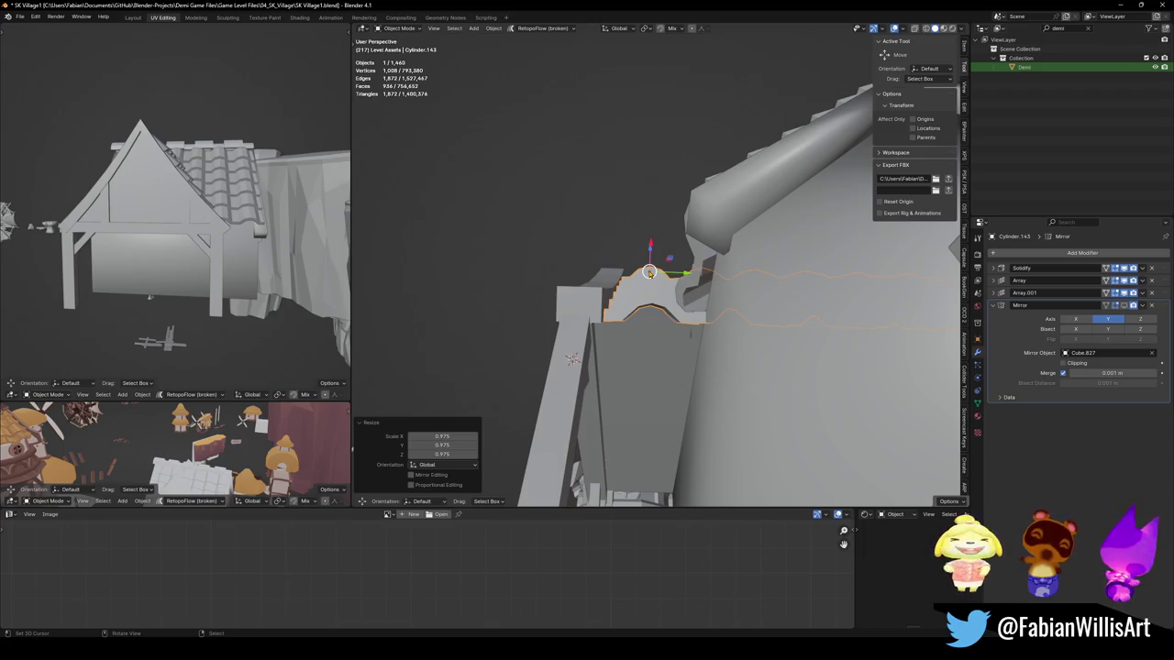
mouse_move(674, 273)
middle_mouse_down()
mouse_move(720, 274)
mouse_move(746, 352)
mouse_move(591, 355)
middle_mouse_up()
left_click(591, 356)
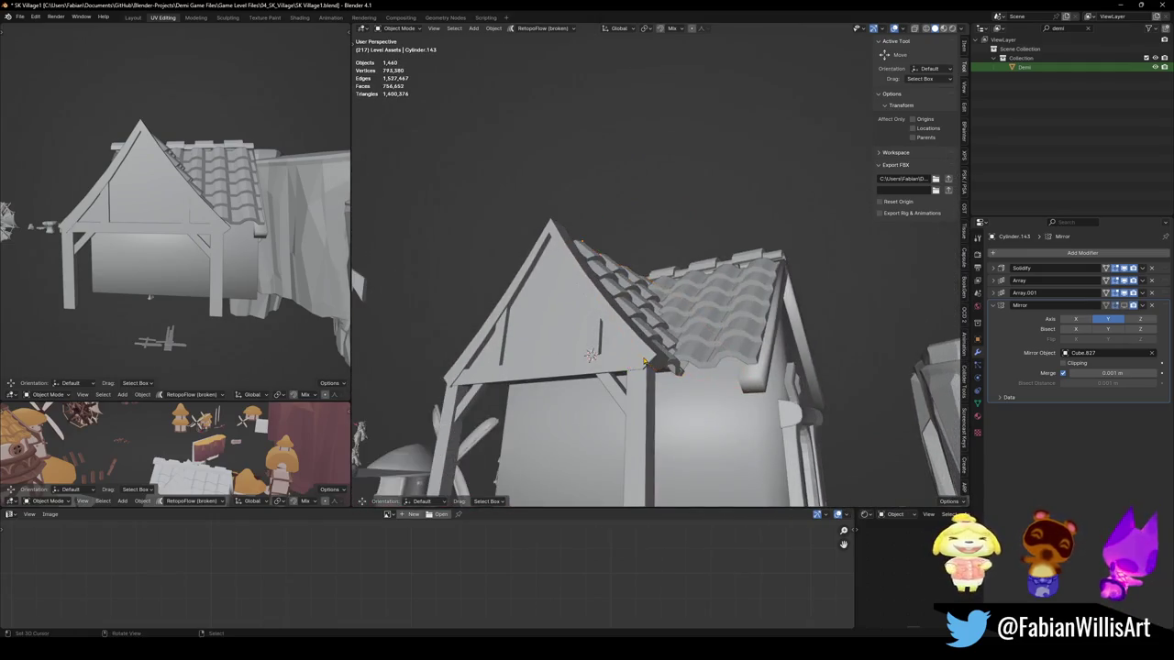
Step: In Edit Mode with Normal orientation, extrude and push the first trim beam end along its normal
key("Tab")
key("KP_4")
key("comma")
key("g")
key("z")
left_click(699, 381)
key("e")
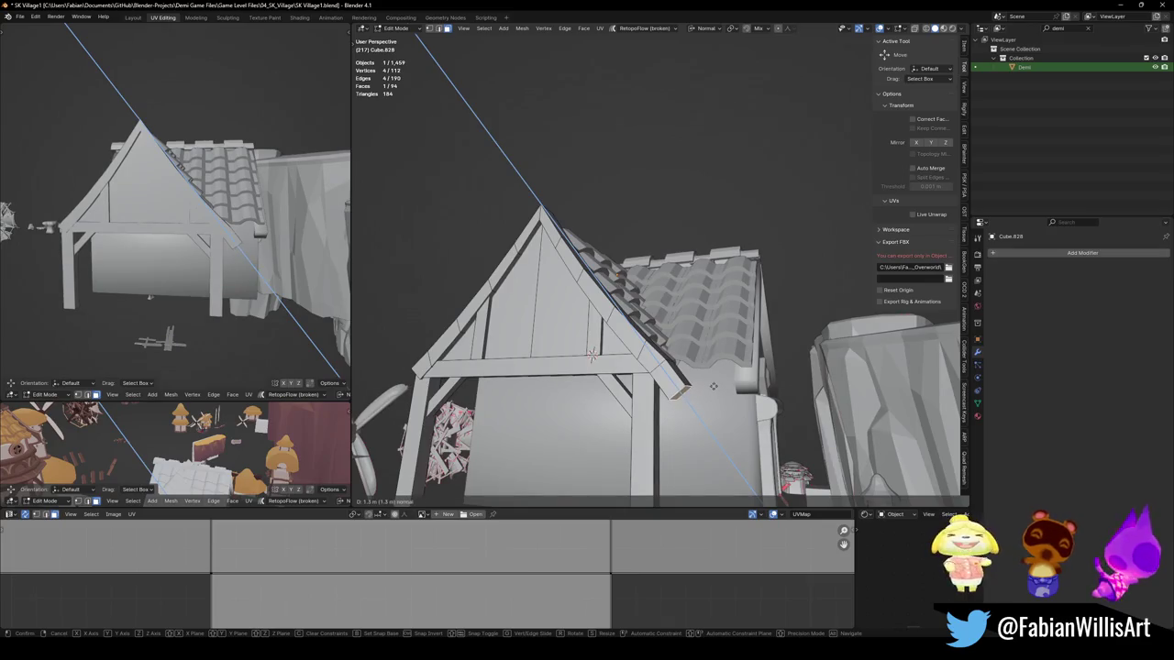
left_click(712, 386)
left_click(713, 386)
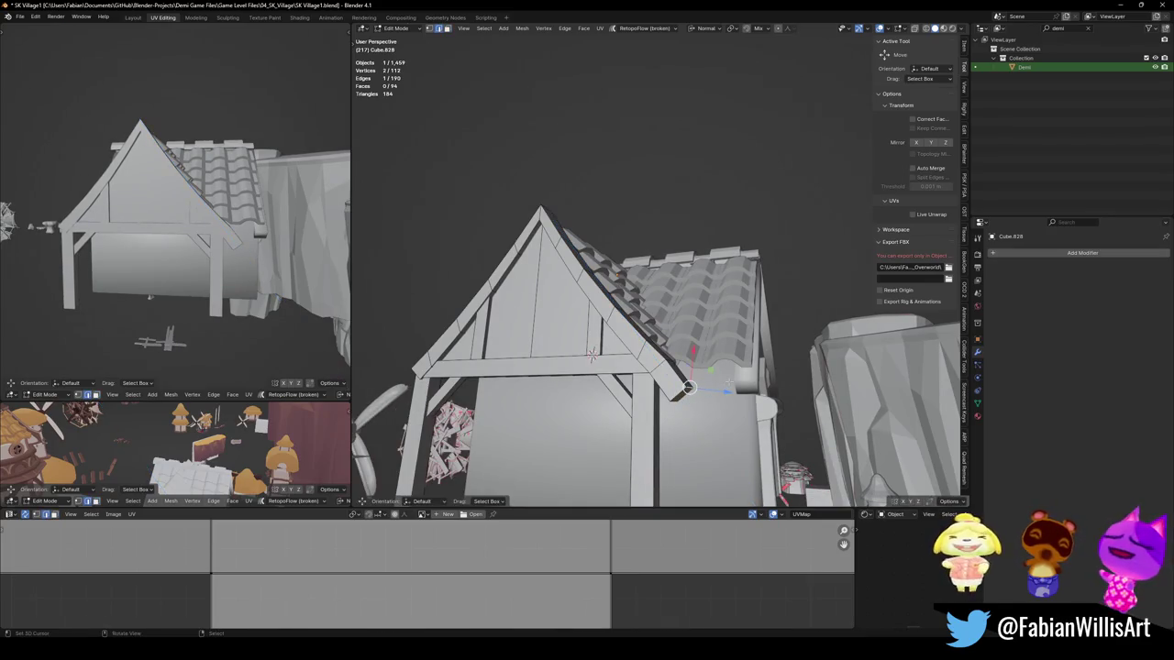
key("g")
key("z")
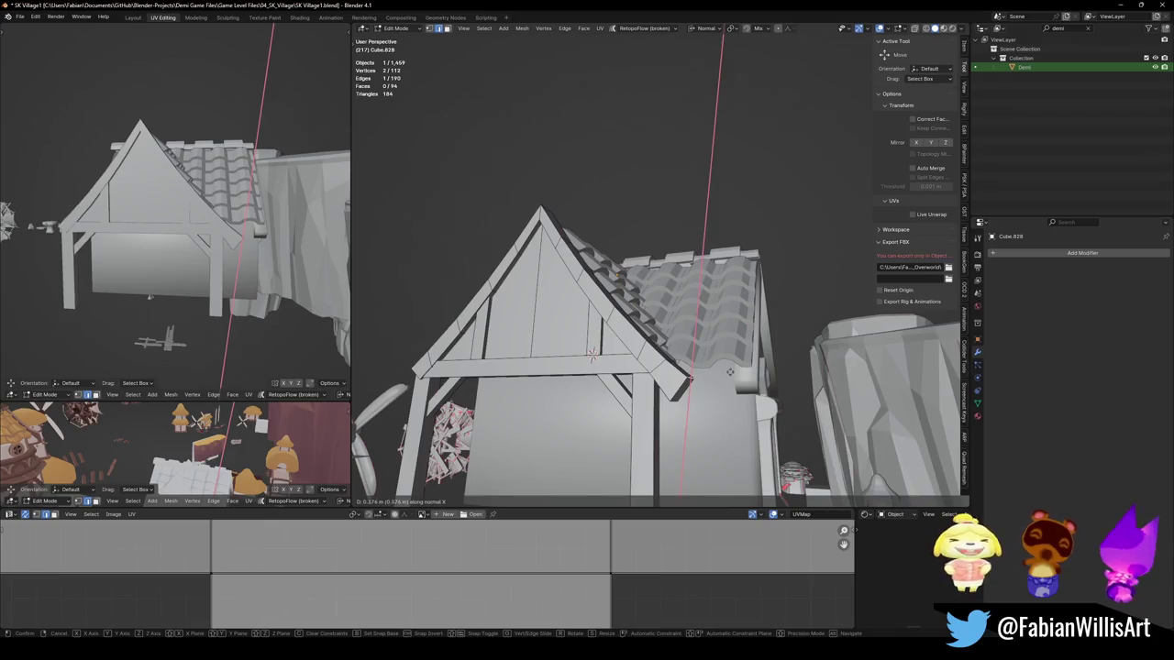
left_click(729, 371)
left_click(730, 370)
Step: Extrude the beam end at the other end of the gable outward
middle_click_drag(730, 370, 686, 361)
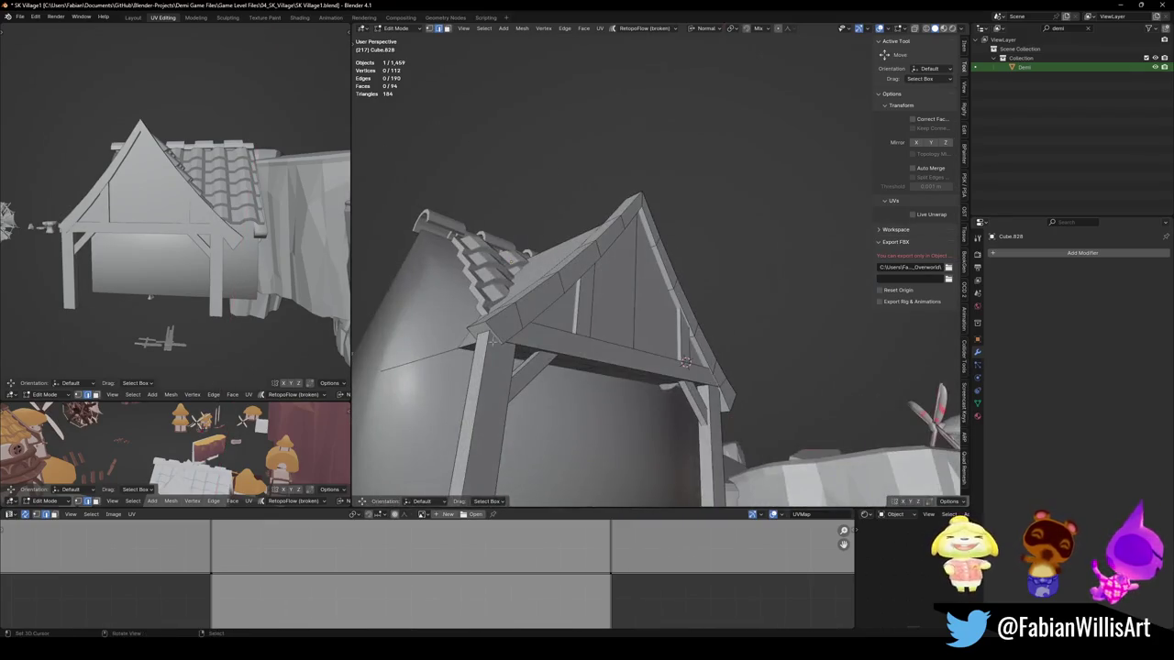
key("e")
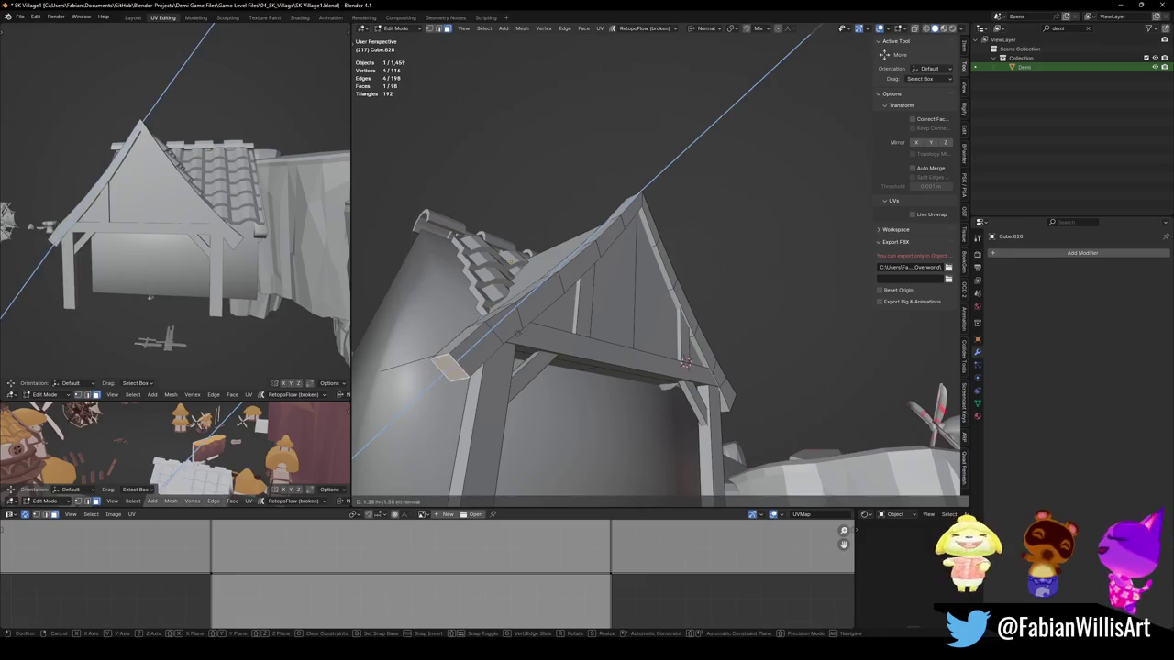
left_click(483, 342)
left_click(483, 342)
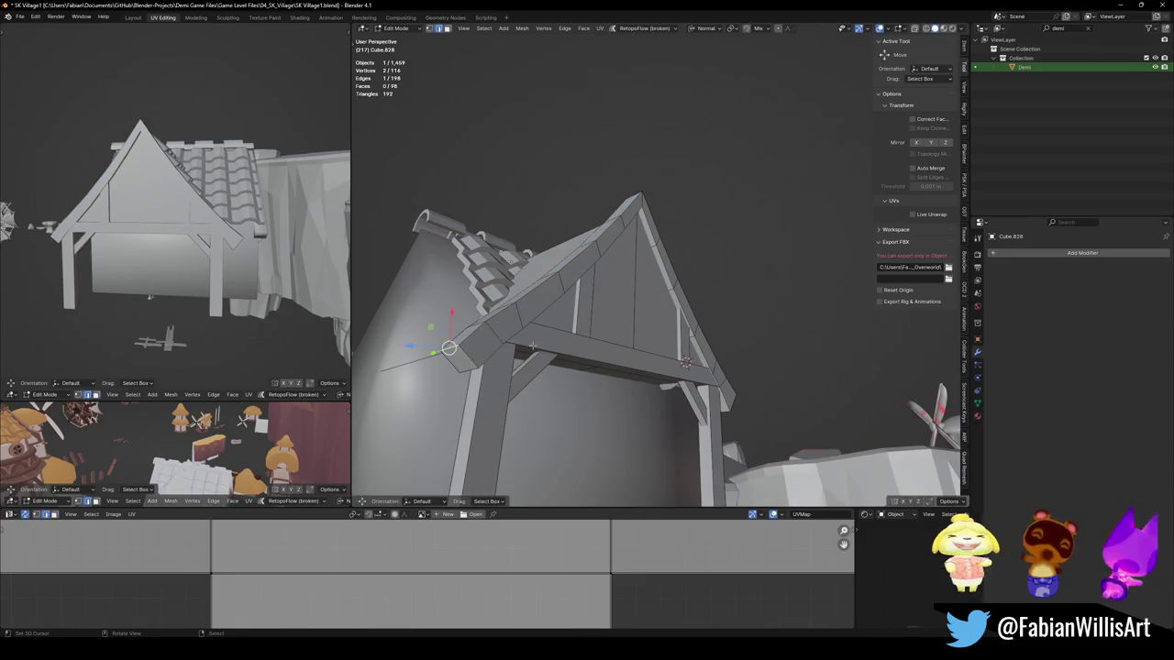
key("g")
key("x")
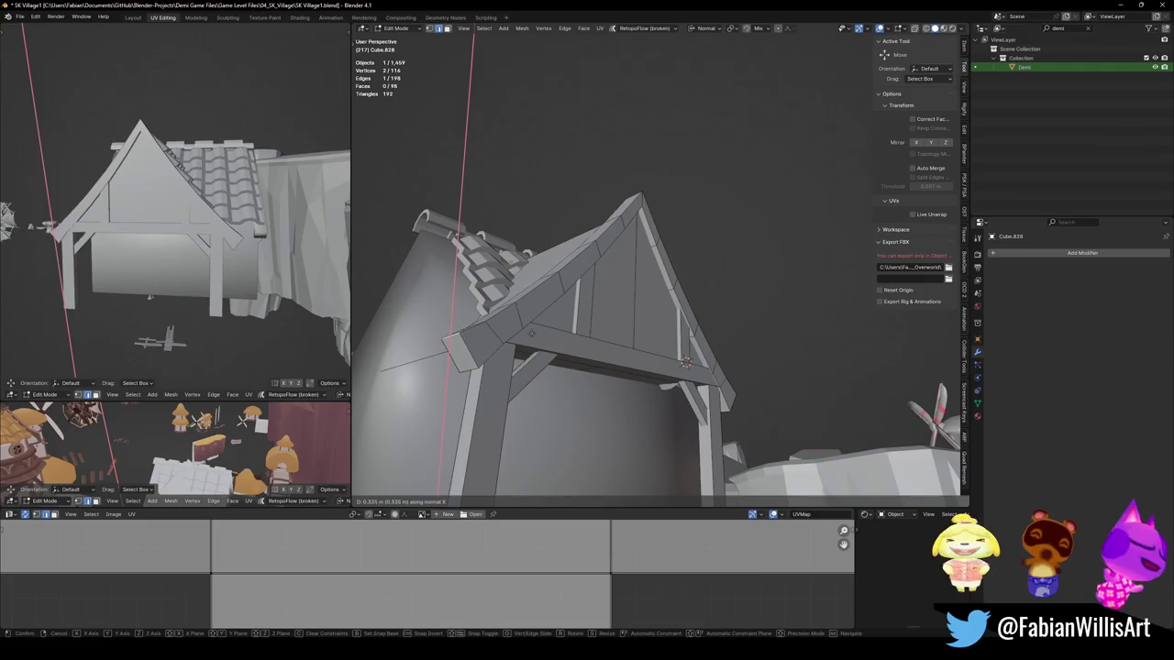
left_click(685, 363)
mouse_move(686, 363)
middle_mouse_down()
mouse_move(721, 305)
mouse_move(748, 309)
mouse_move(746, 296)
mouse_move(671, 266)
mouse_move(671, 315)
mouse_move(588, 306)
mouse_move(684, 282)
mouse_move(668, 259)
middle_mouse_up()
Step: Leave Edit Mode on the trim and save the file
key("ctrl+s")
key("Tab")
left_click(745, 296)
right_click(671, 266)
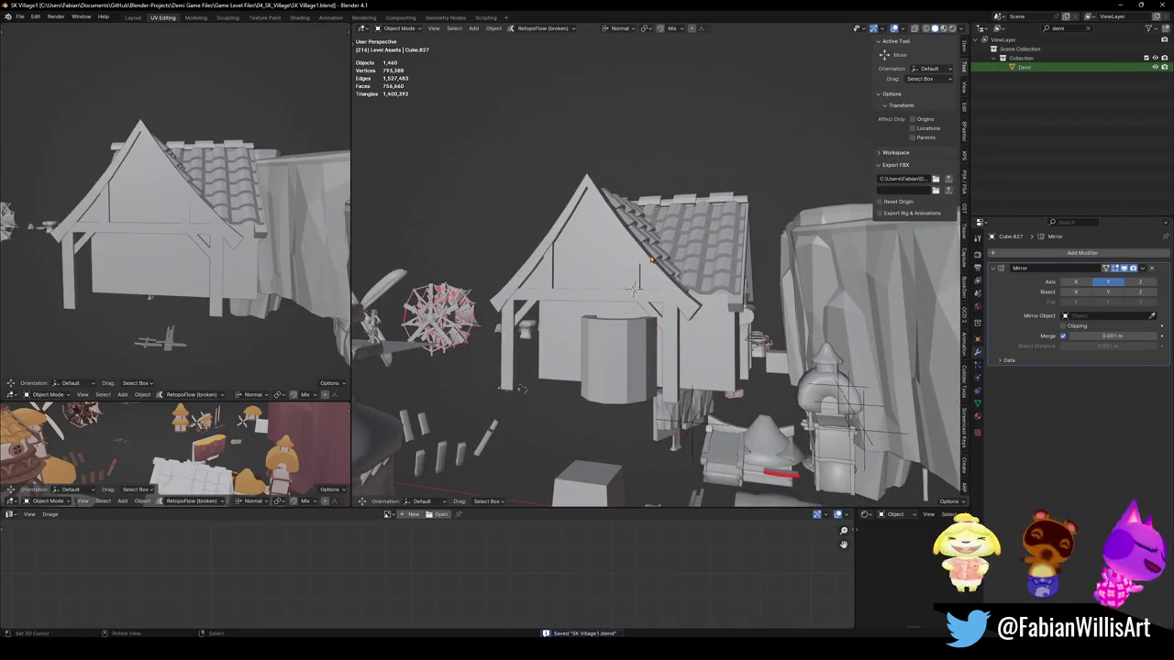
mouse_move(641, 317)
middle_mouse_down()
mouse_move(725, 296)
mouse_move(648, 349)
middle_mouse_up()
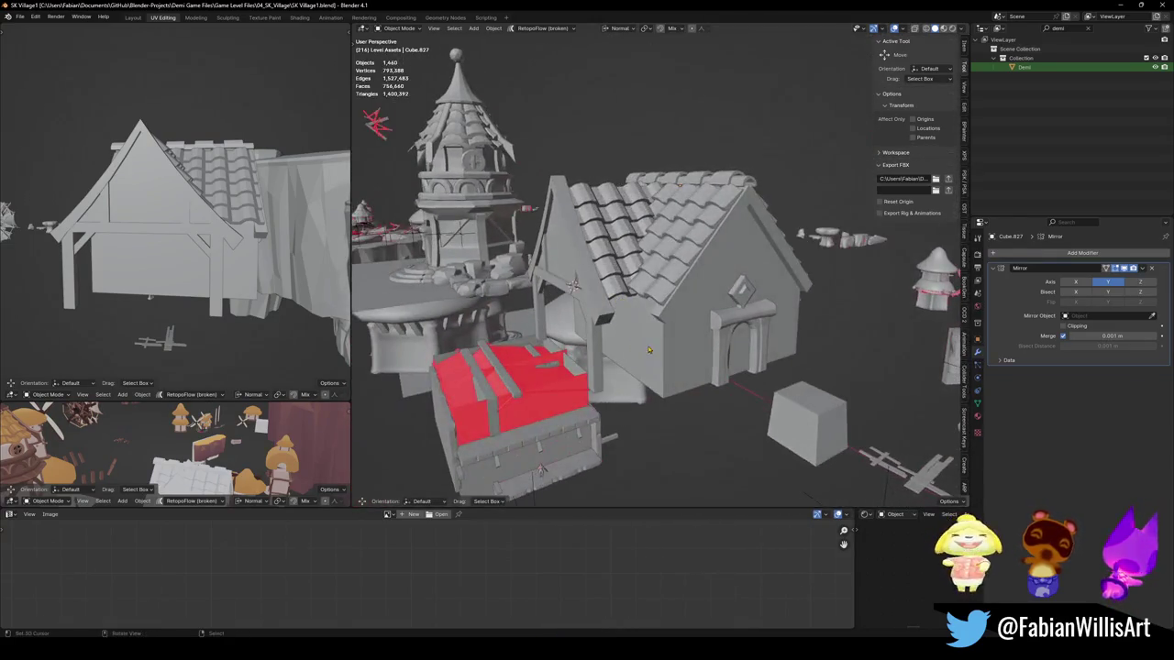
Step: Snap the Demi character to the 3D cursor
left_click(1025, 67)
key("shift+s")
left_click(654, 255)
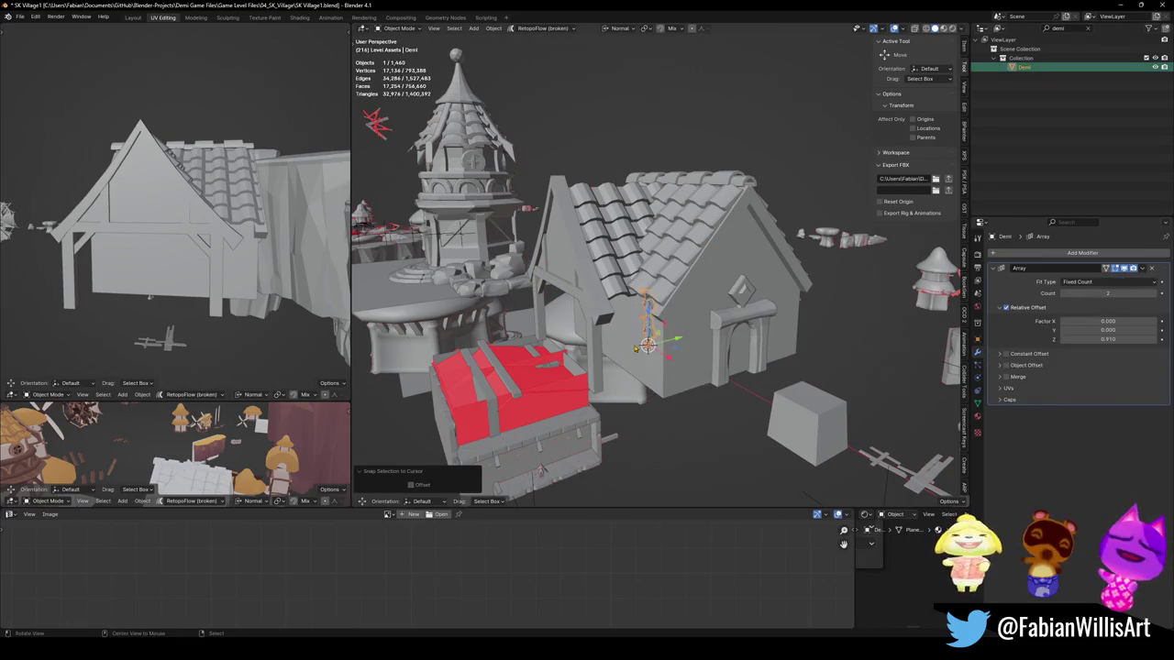
middle_click_drag(655, 302, 743, 321)
scroll(742, 321, "down", 3)
left_click(769, 258)
middle_click_drag(769, 257, 720, 330)
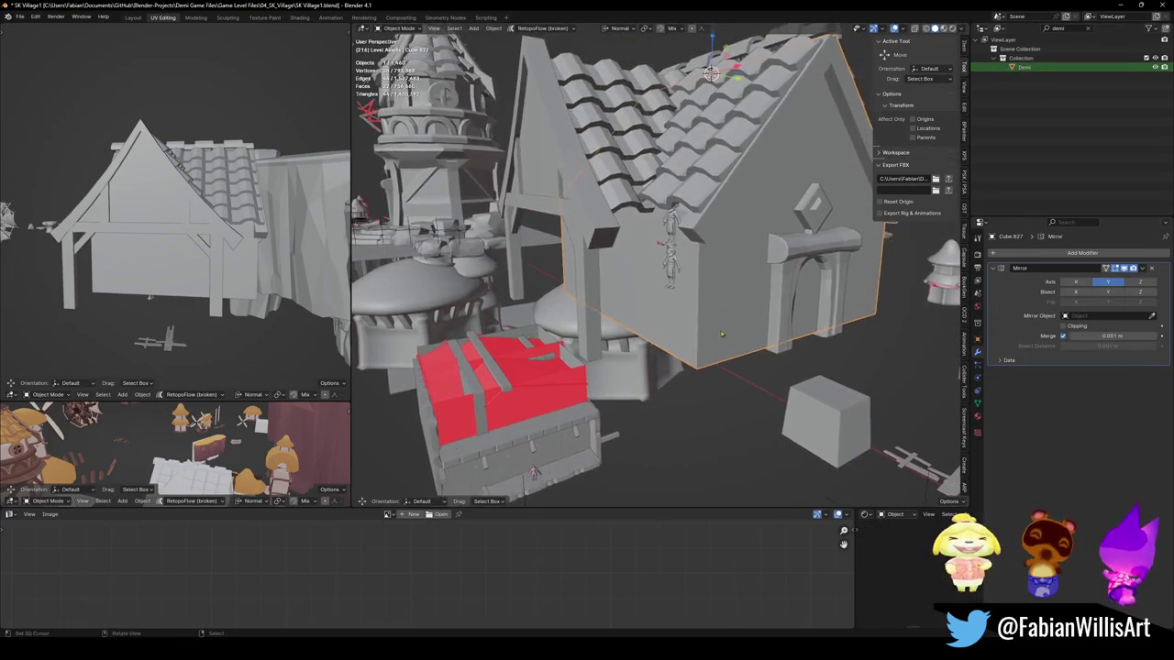
Step: Add a plane at the 3D cursor and scale it up about tenfold
key("Tab")
key("shift+a")
key("Escape")
key("Tab")
key("shift+a")
left_click(748, 355)
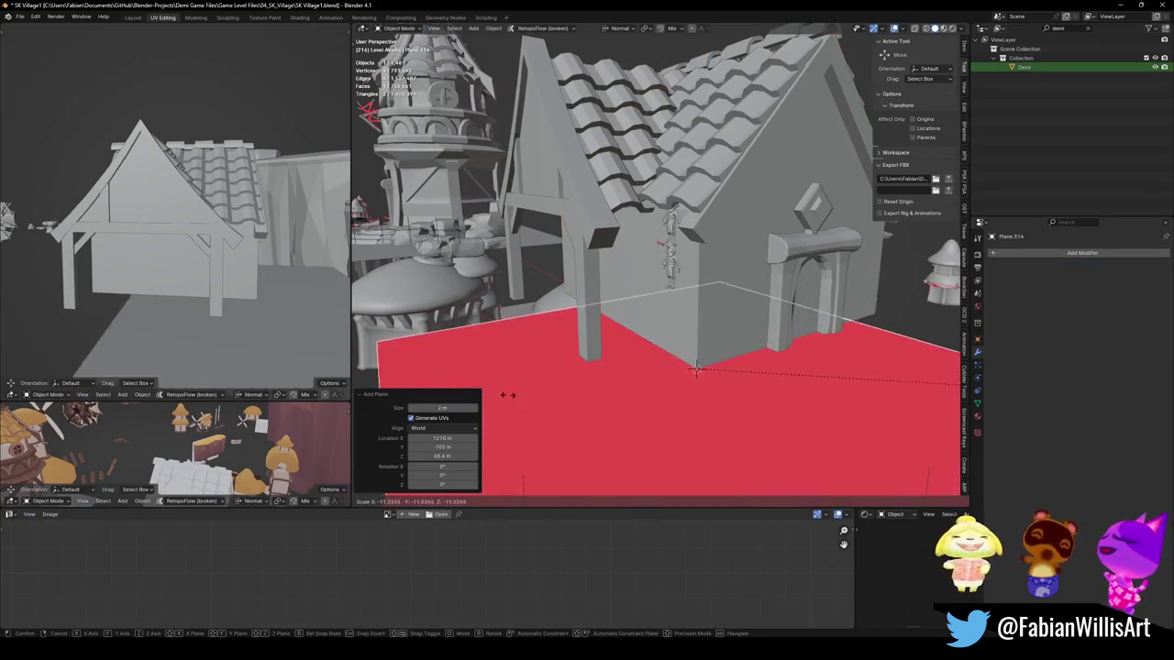
key("s")
left_click(789, 302)
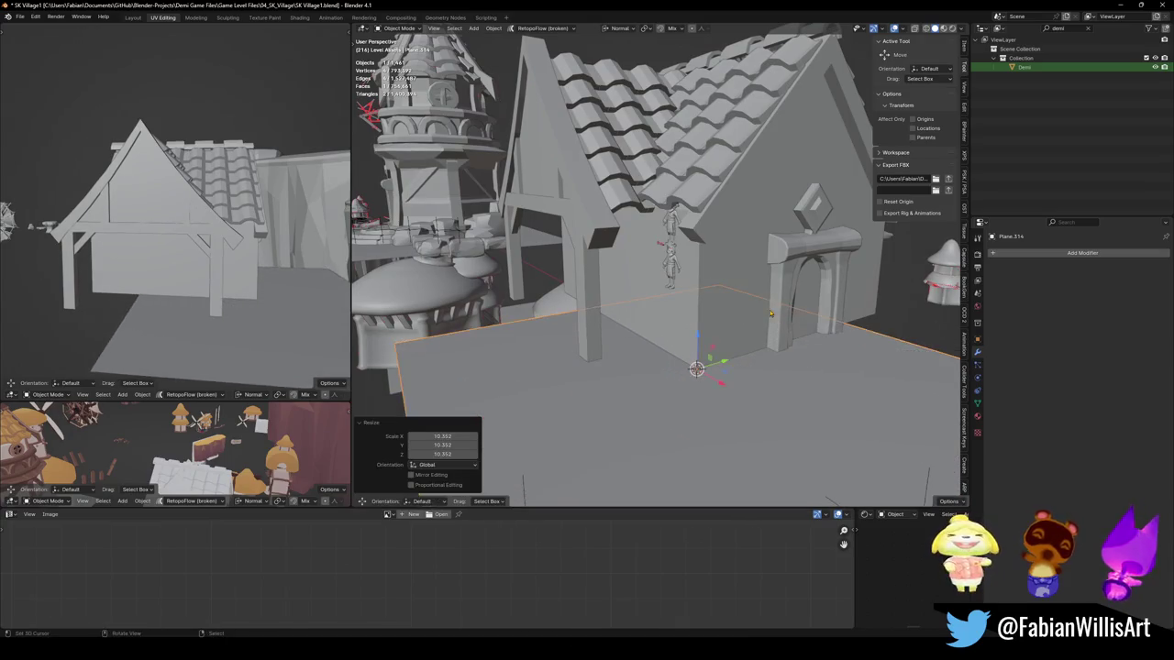
key("s")
mouse_move(788, 302)
middle_mouse_down()
mouse_move(800, 294)
mouse_move(568, 321)
mouse_move(679, 290)
mouse_move(647, 255)
mouse_move(624, 266)
mouse_move(676, 270)
mouse_move(645, 271)
mouse_move(670, 237)
middle_mouse_up()
key("Escape")
Step: Snap the Demi character to the cursor and place it in front of the house
left_click(684, 288)
key("shift+s")
left_click(684, 220)
key("g")
left_click(548, 330)
scroll(679, 290, "down", 3)
Step: Select the wing roof and front beam and slide them along X
left_click(648, 257)
left_click(653, 245, "shift")
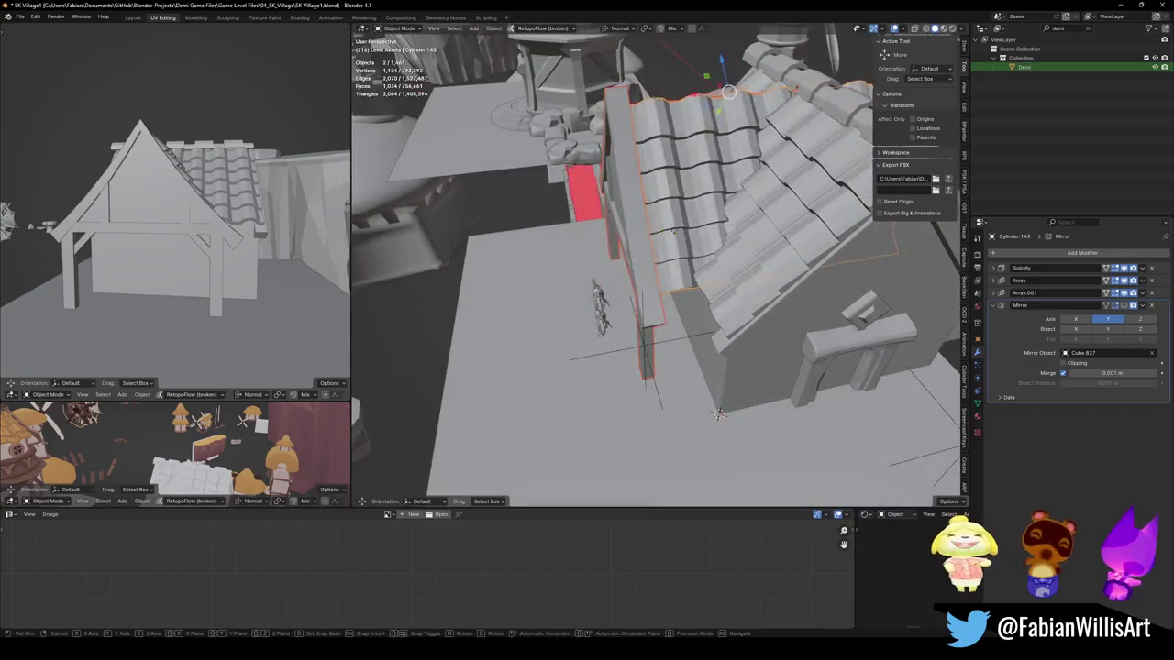
key("g")
key("x")
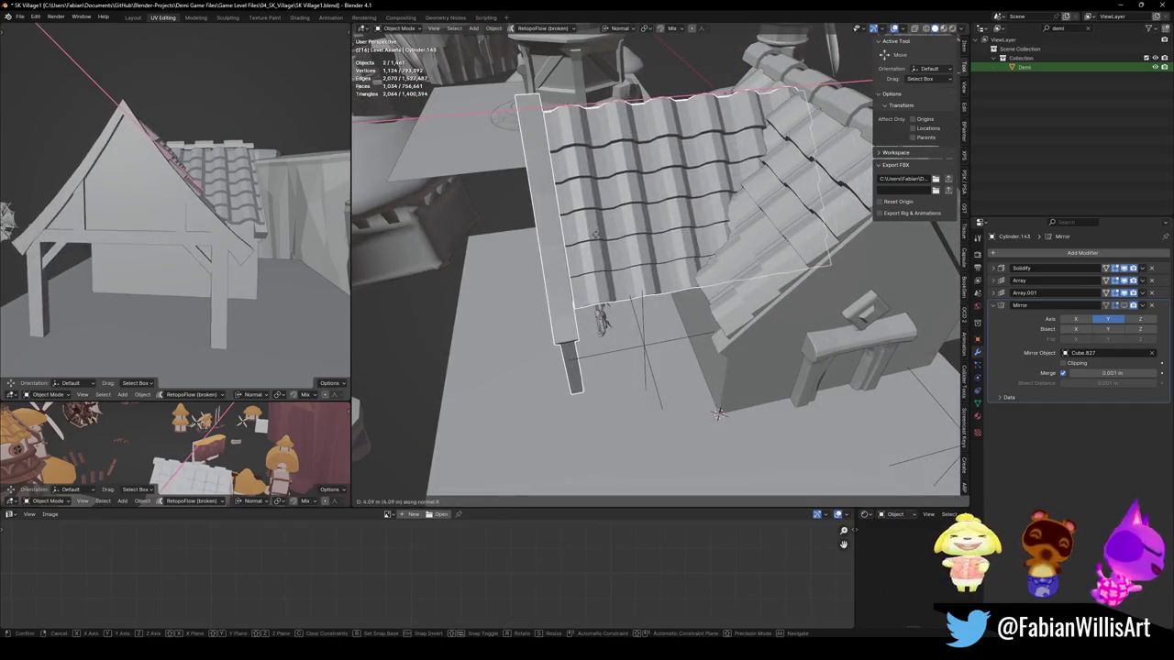
left_click(721, 416)
mouse_move(722, 416)
middle_mouse_down()
mouse_move(747, 442)
mouse_move(605, 306)
middle_mouse_up()
Step: Fine-tune the roof and beam along X until they meet the main house, then save
key("g")
key("x")
left_click(752, 448)
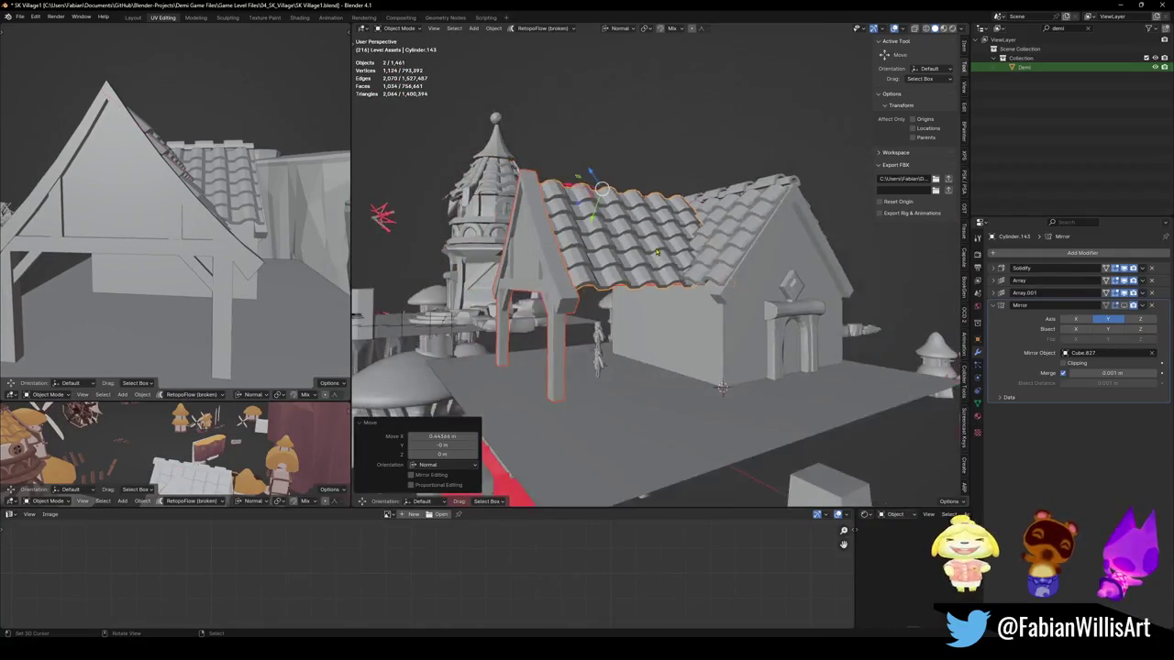
key("g")
key("x")
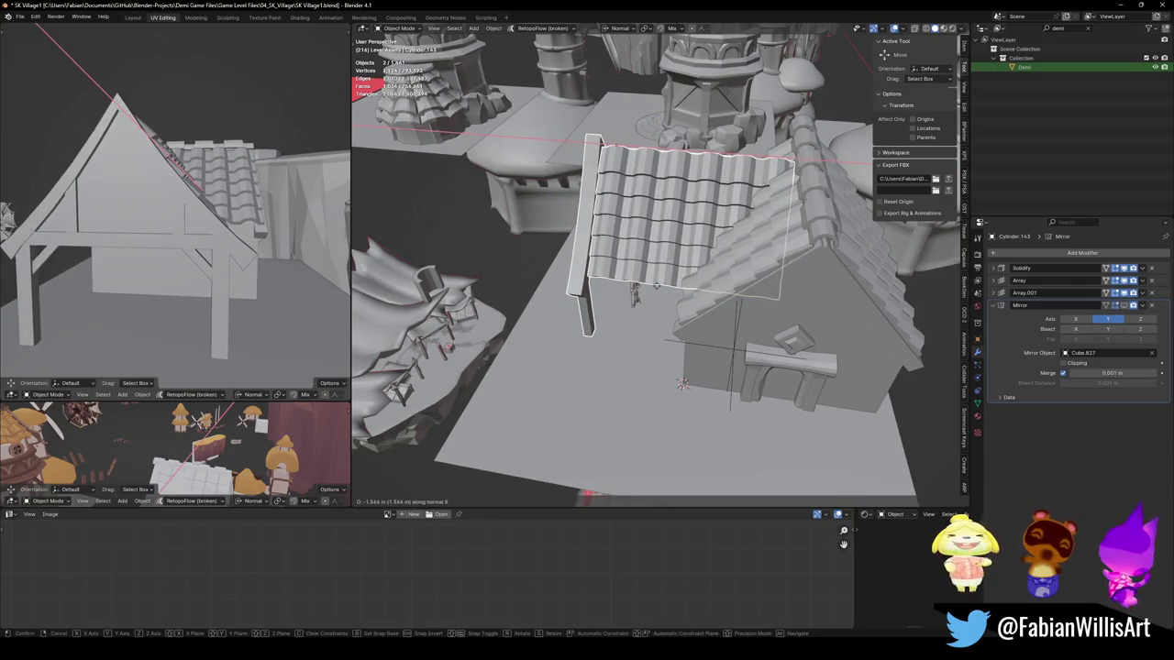
left_click(656, 285)
mouse_move(655, 285)
middle_mouse_down()
mouse_move(736, 270)
mouse_move(697, 302)
middle_mouse_up()
key("ctrl+s")
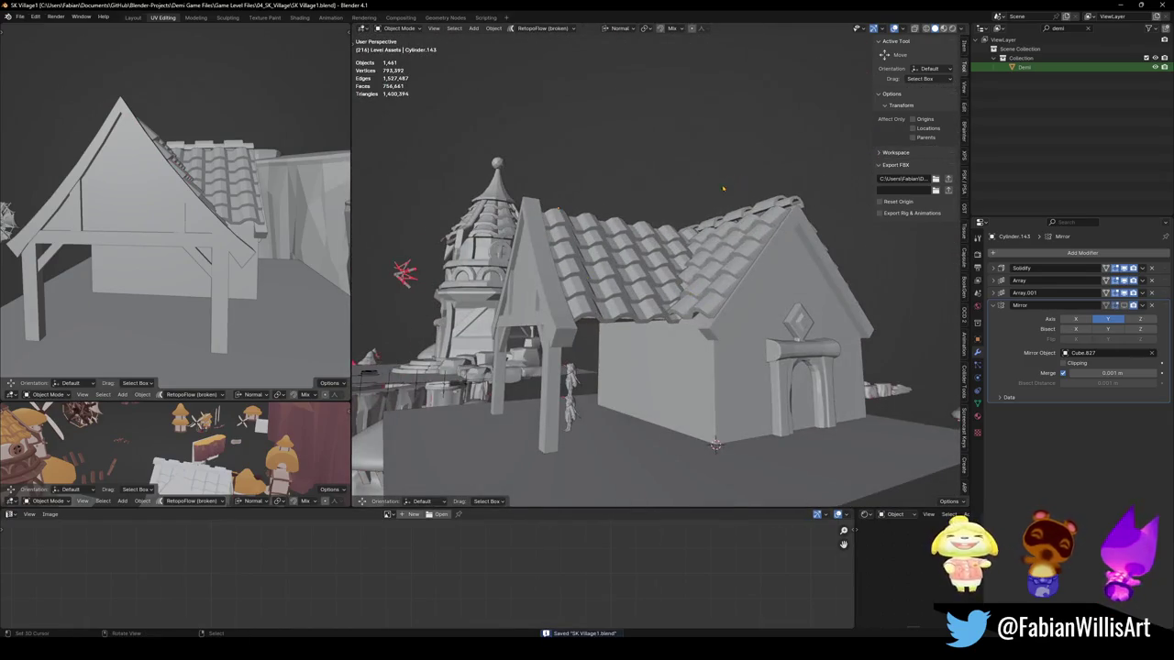
middle_click_drag(723, 188, 755, 254)
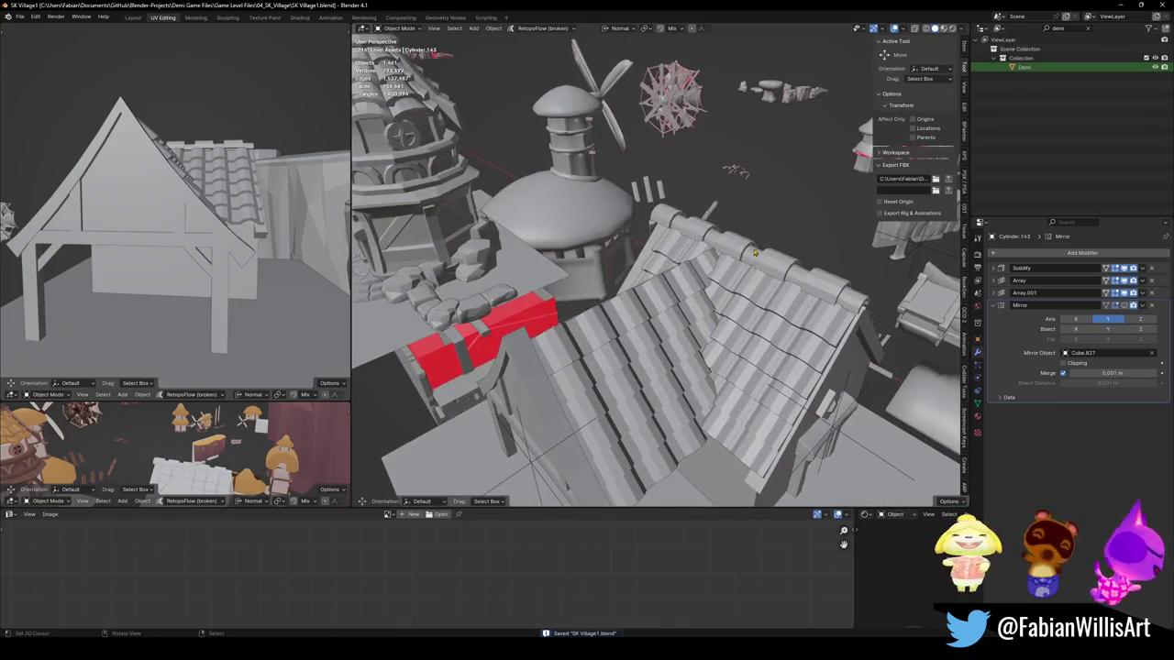
Step: Duplicate the main ridge cap, rotate it 90° about Z, and move it onto the wing's ridge
left_click(754, 253)
key("shift+d")
right_click(734, 287)
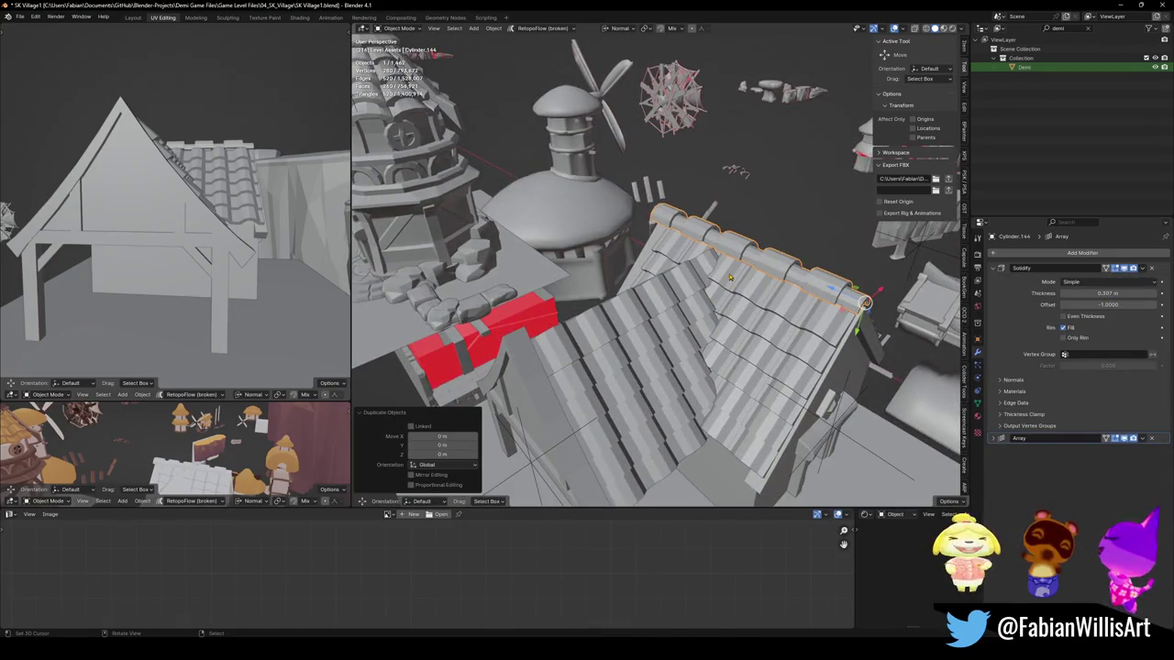
type("rz")
type("90")
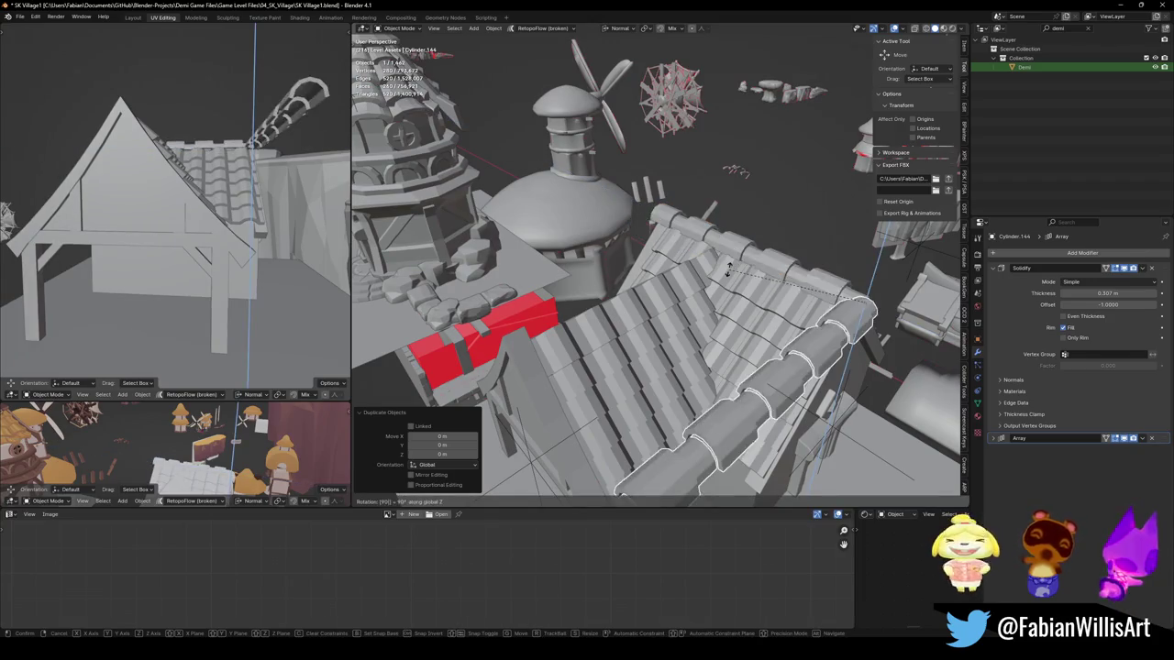
key("Return")
key("g")
key("x")
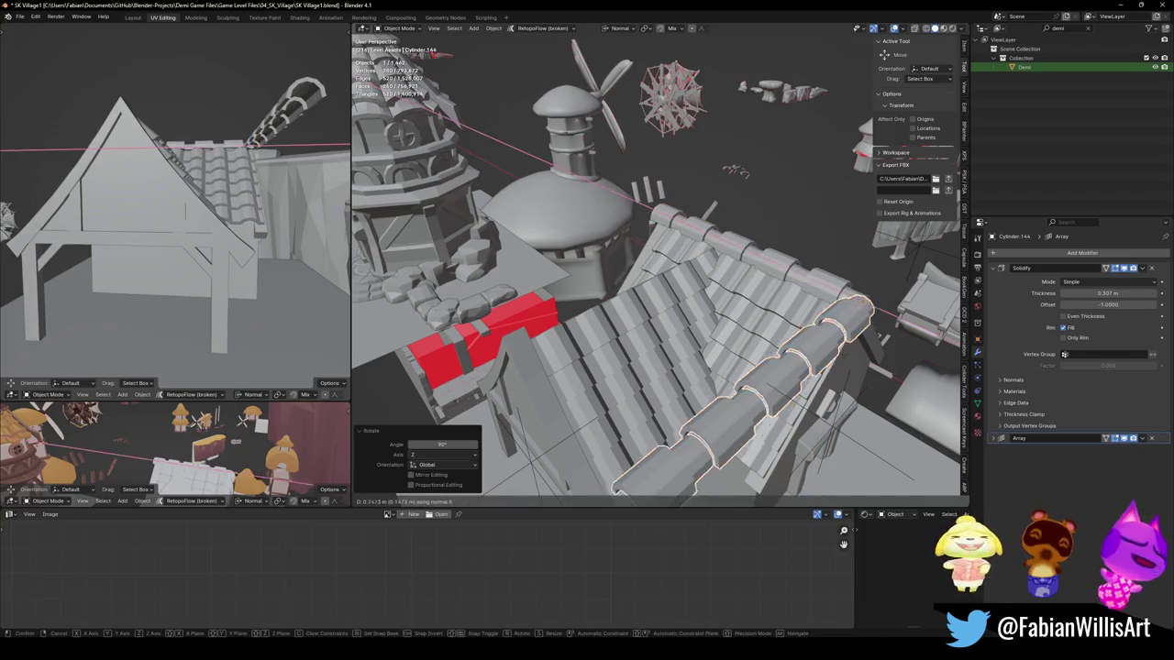
left_click(670, 322)
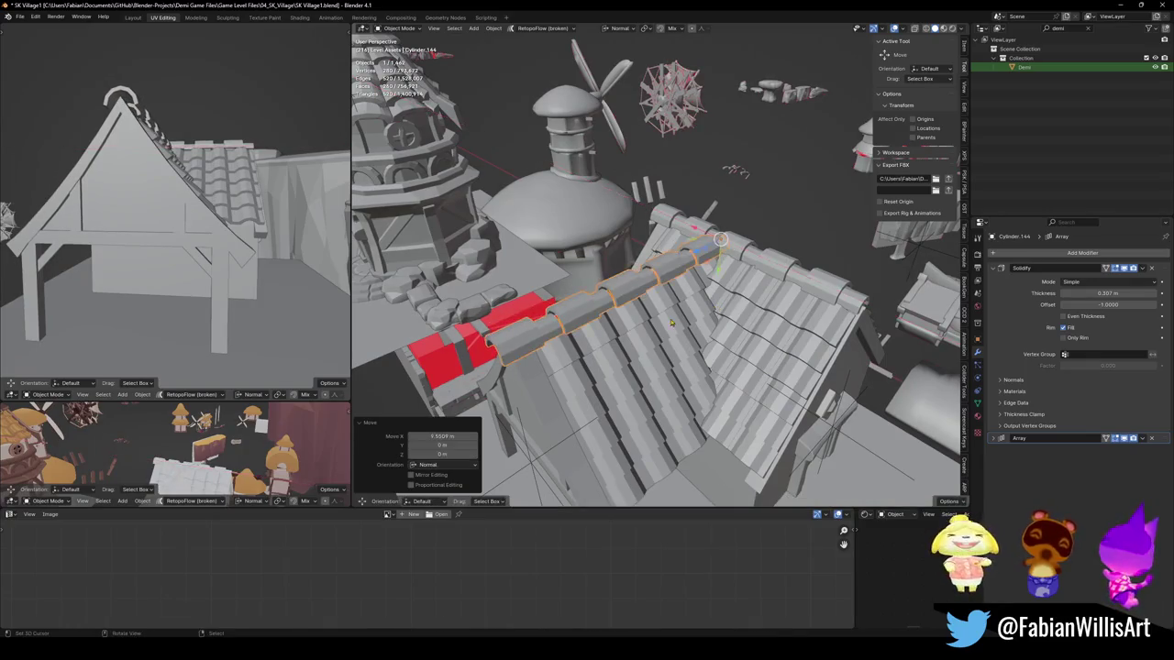
key("g")
key("z")
left_click(675, 315)
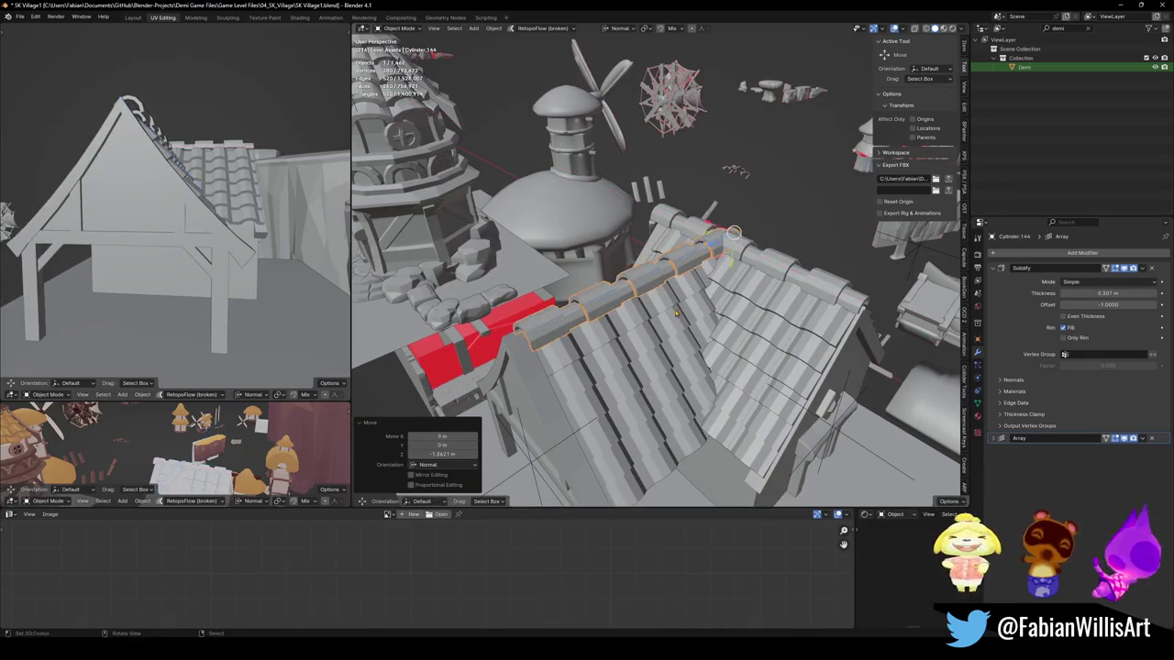
Step: Fine-tune the wing ridge cap along its X and Y axes, then save the file
middle_click_drag(595, 306, 706, 271)
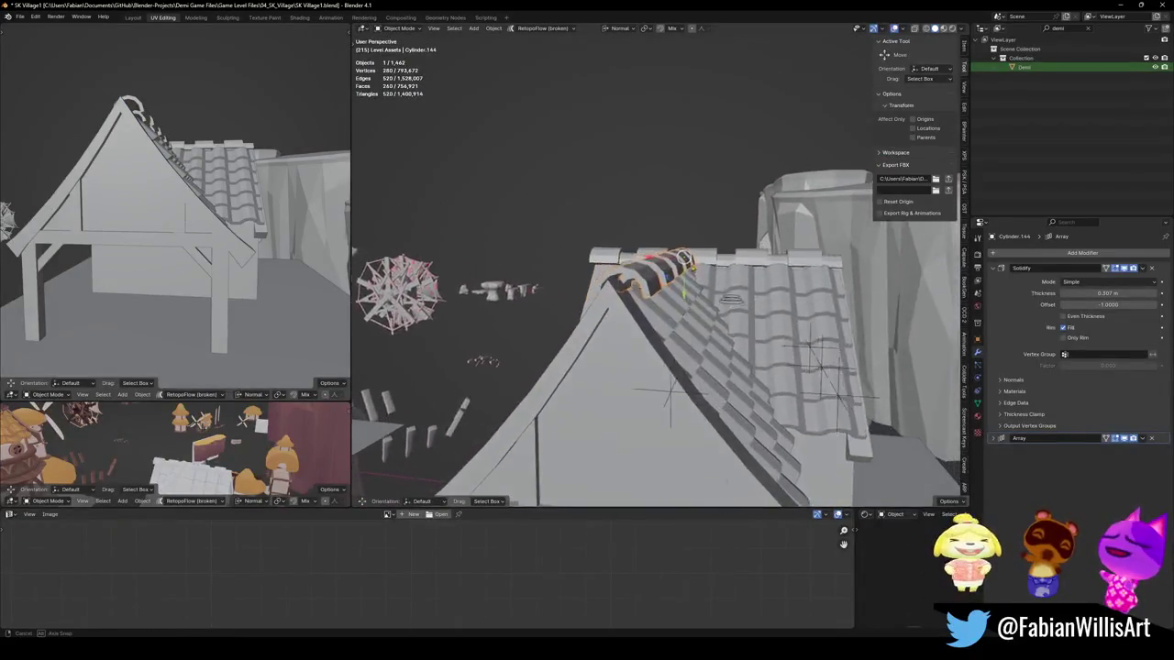
key("g")
key("x")
left_click(708, 267)
mouse_move(708, 267)
middle_mouse_down()
mouse_move(667, 281)
mouse_move(728, 284)
mouse_move(671, 309)
middle_mouse_up()
key("g")
key("y")
left_click(667, 280)
left_click(667, 301)
key("ctrl+s")
Step: Set Cube.828 as the Mirror Object for wing roof Cylinder.143, then orbit to check it
left_click(684, 301)
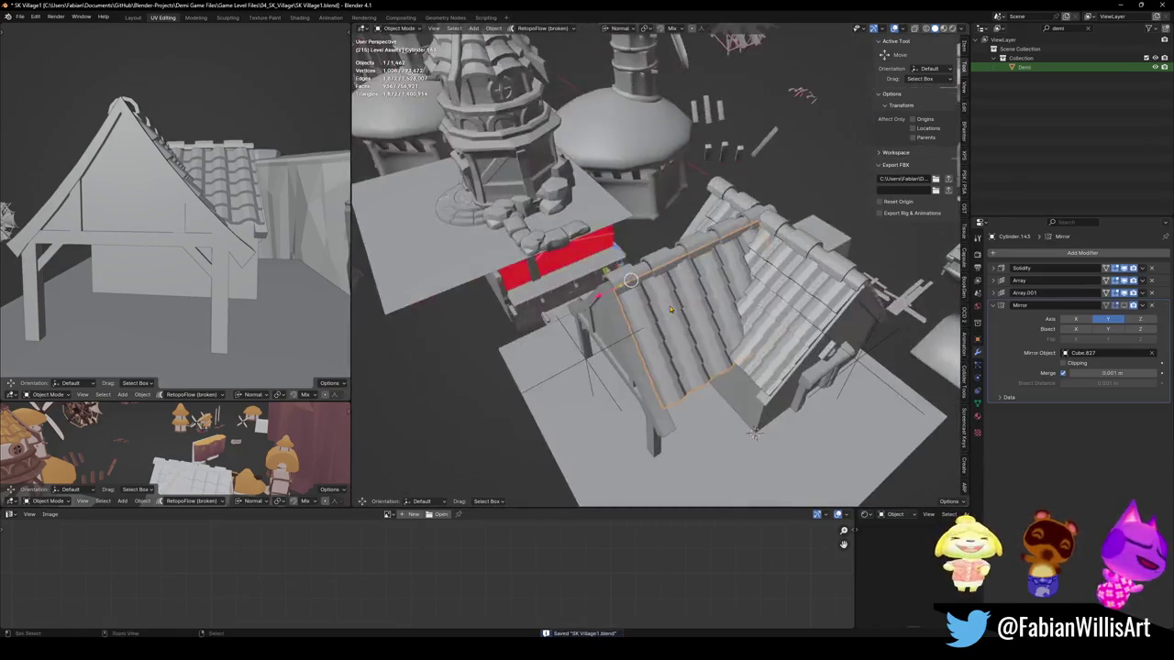
left_click(1124, 305)
left_click(1151, 353)
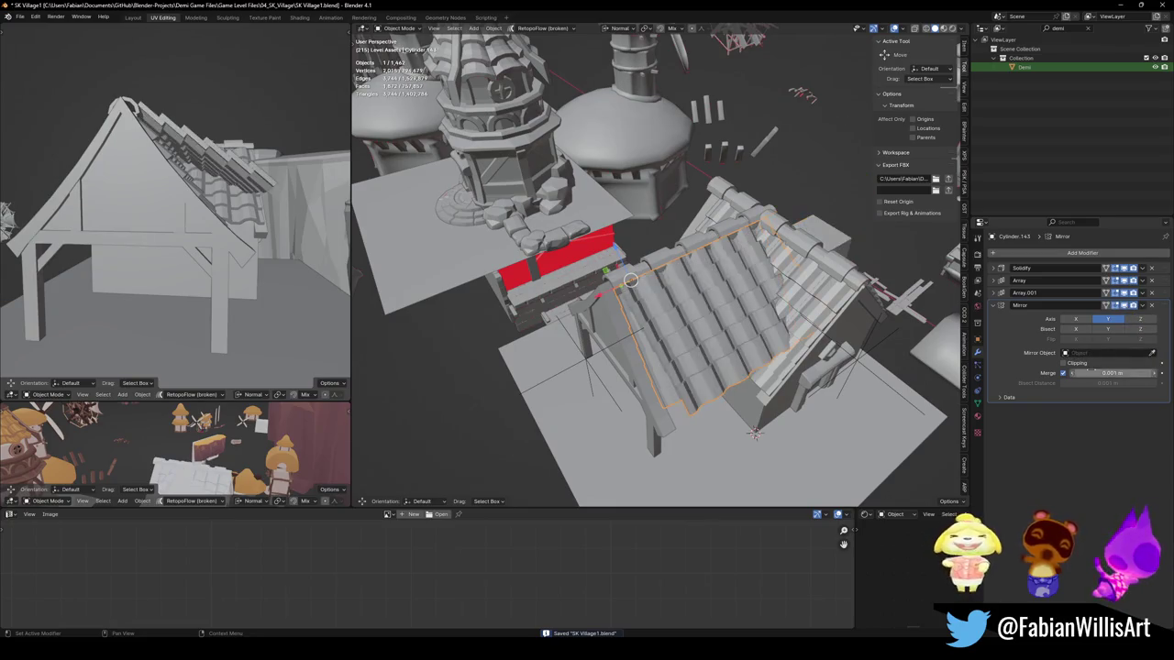
left_click(617, 307)
middle_click_drag(617, 308, 732, 257)
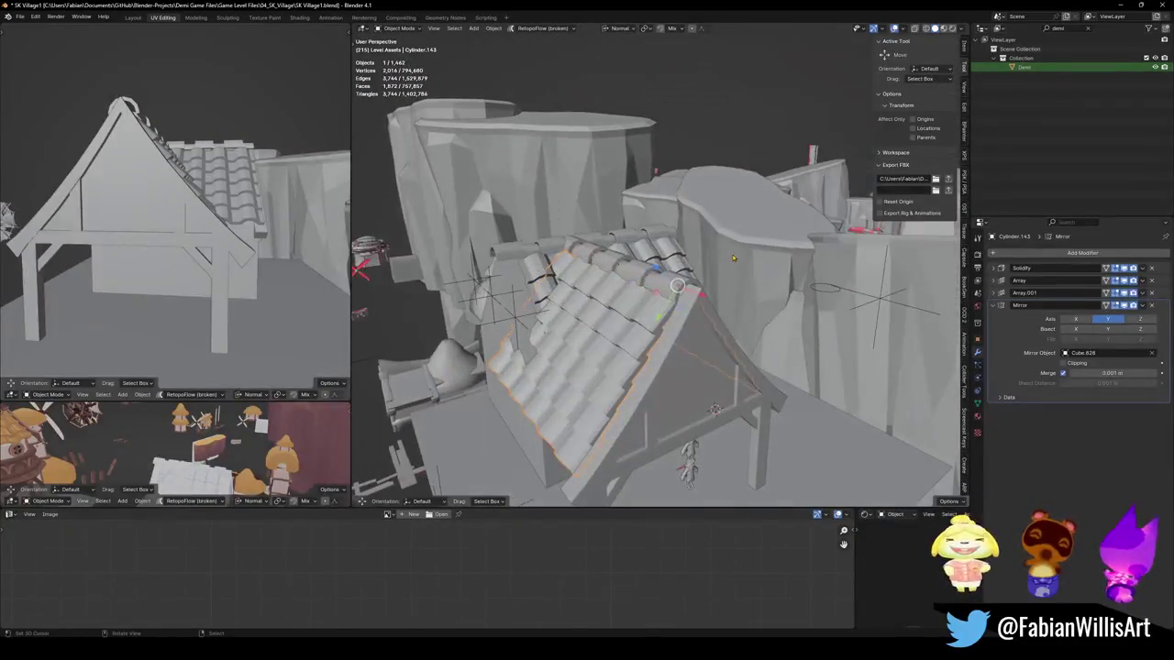
middle_click_drag(668, 292, 573, 289)
Step: In Edit Mode, push Cube.827's outer gable face out along its normal
left_click(573, 289)
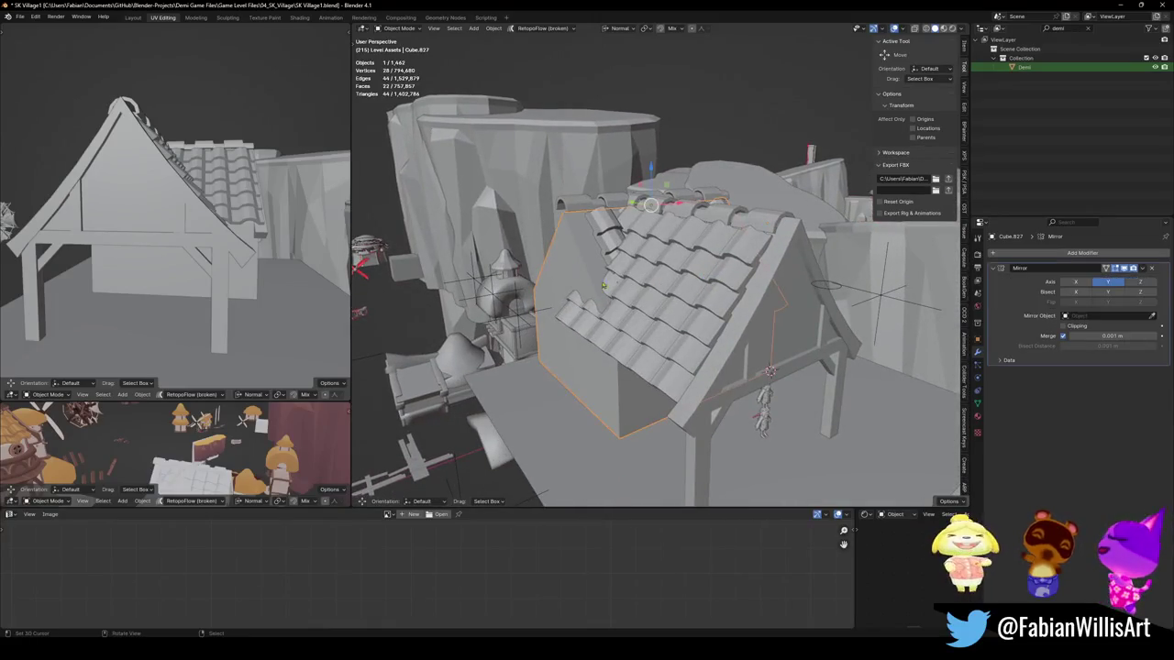
key("Tab")
left_click(561, 336)
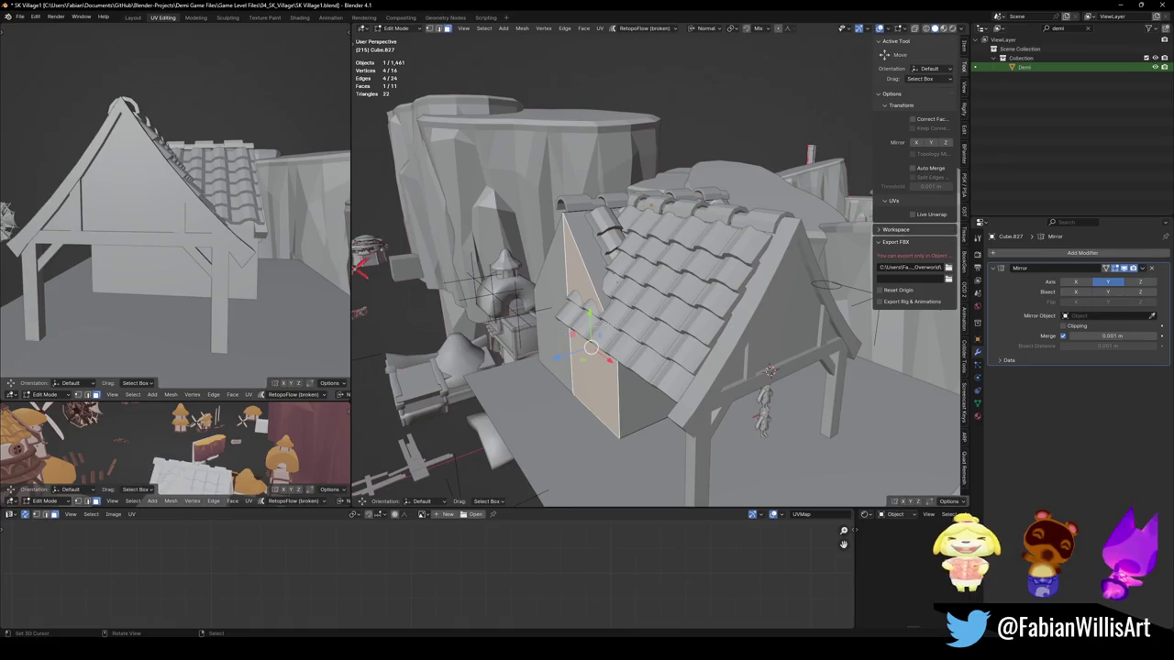
key("g")
key("x")
key("z")
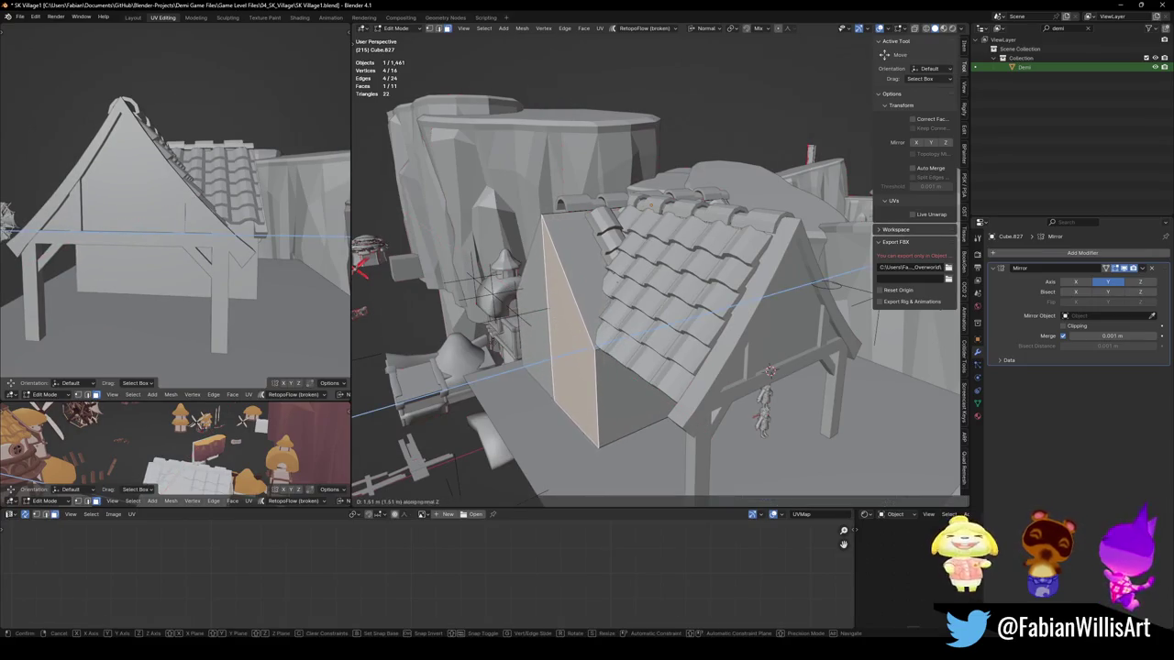
left_click(557, 348)
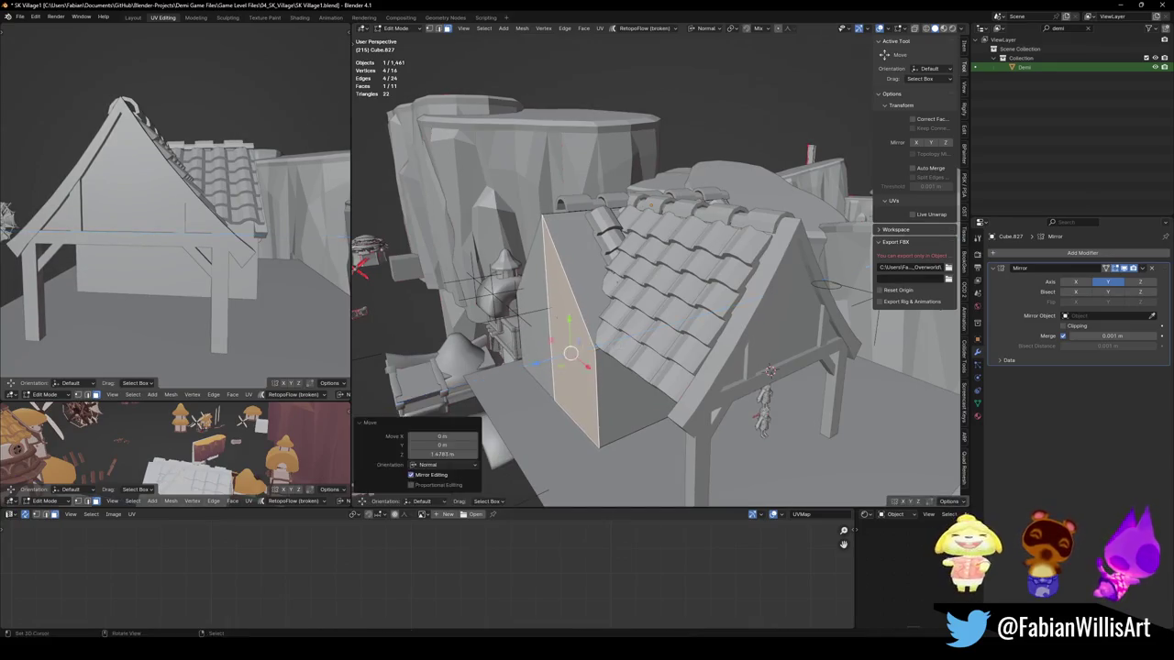
key("Tab")
middle_click_drag(557, 349, 649, 259)
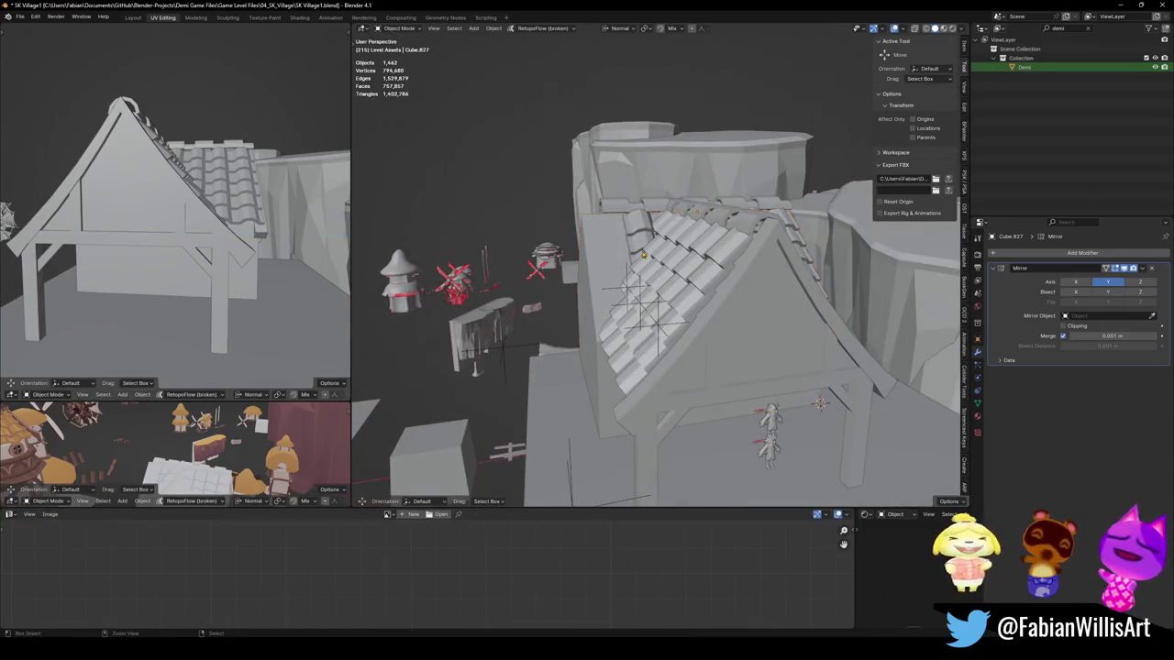
mouse_move(671, 275)
middle_mouse_down()
mouse_move(695, 287)
mouse_move(689, 296)
middle_mouse_up()
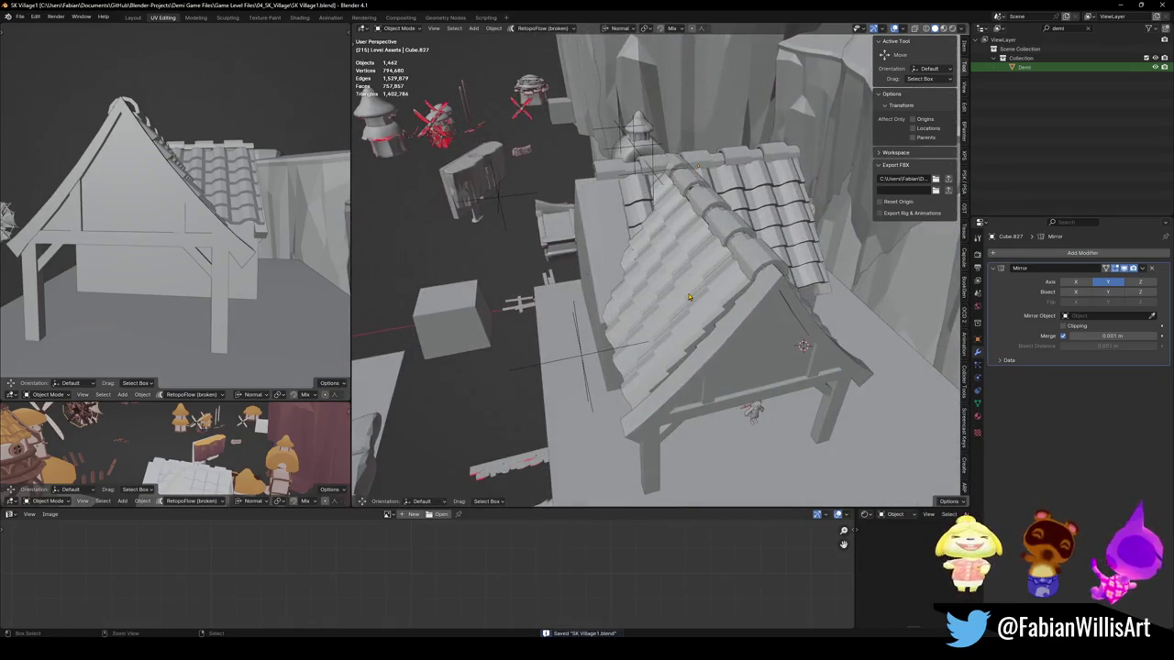
Step: Extend the gable face further along its normal, undoing the last overshooting move
key("Tab")
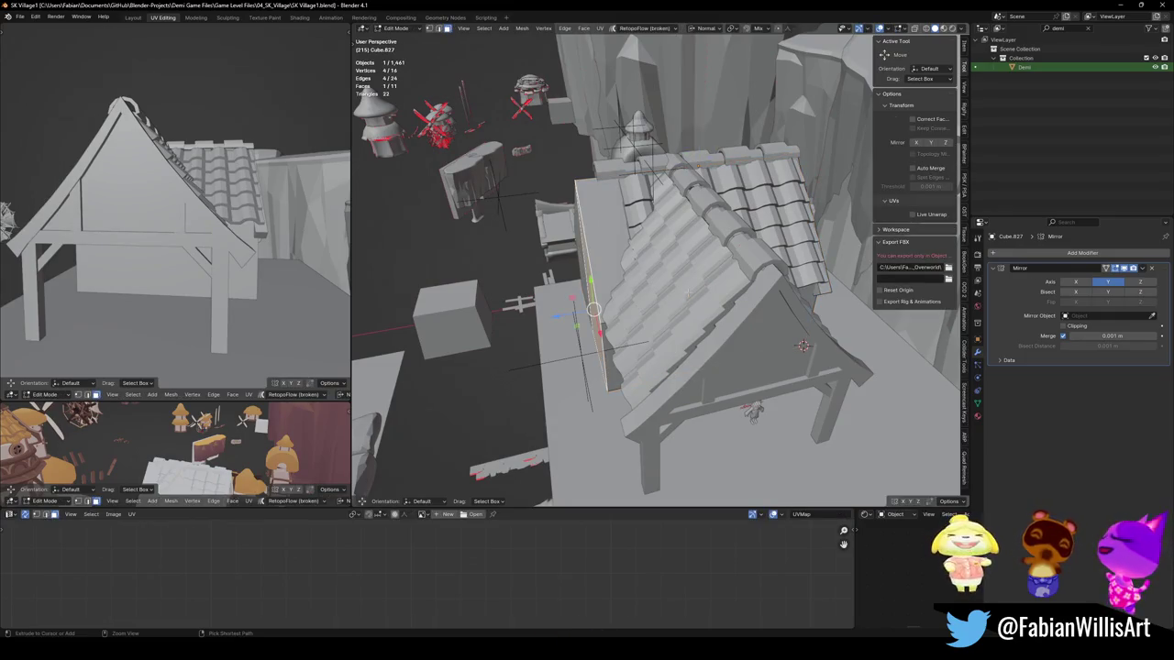
left_click_drag(593, 310, 613, 305)
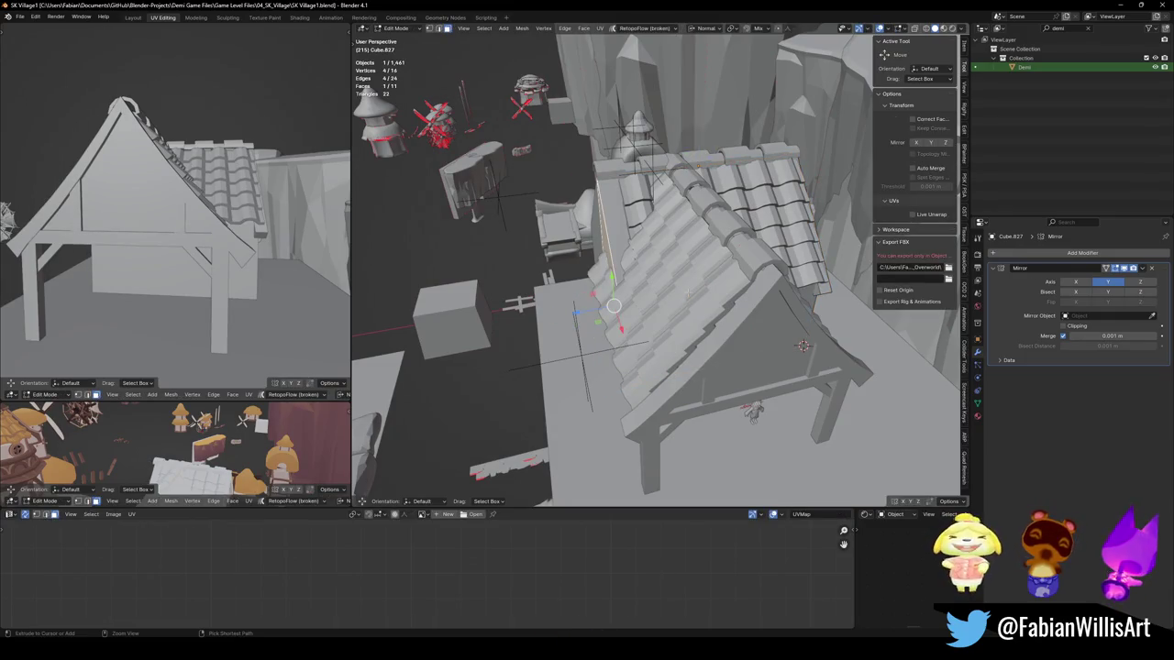
key("g")
key("z")
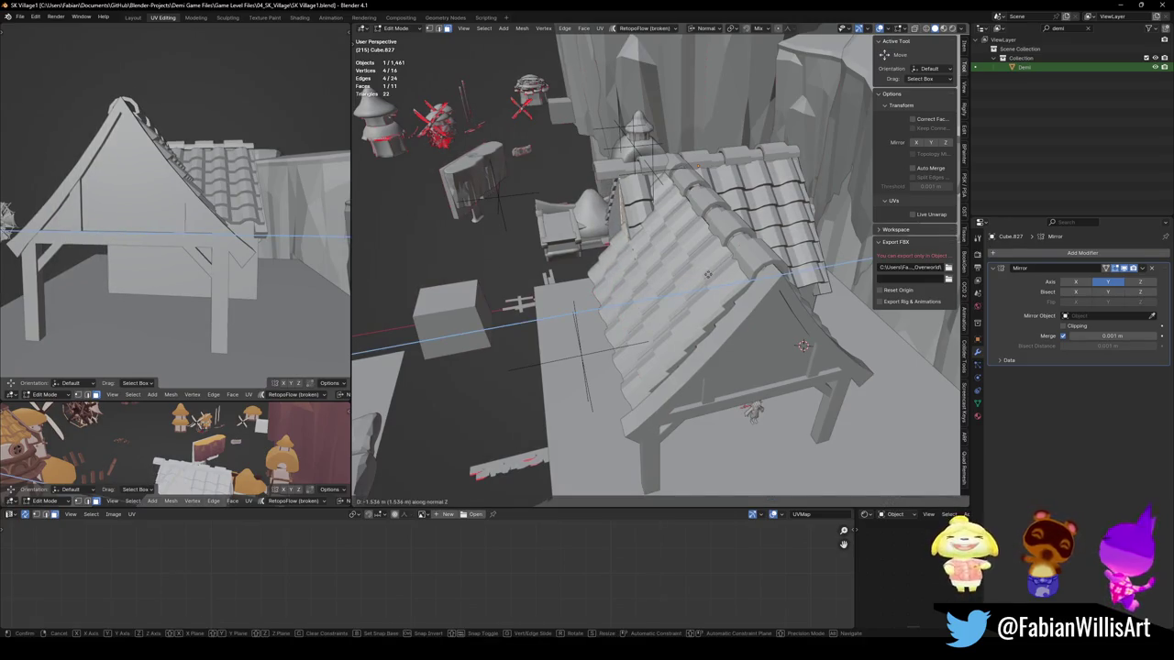
left_click(703, 274)
mouse_move(703, 274)
middle_mouse_down()
mouse_move(801, 237)
mouse_move(756, 319)
mouse_move(801, 371)
middle_mouse_up()
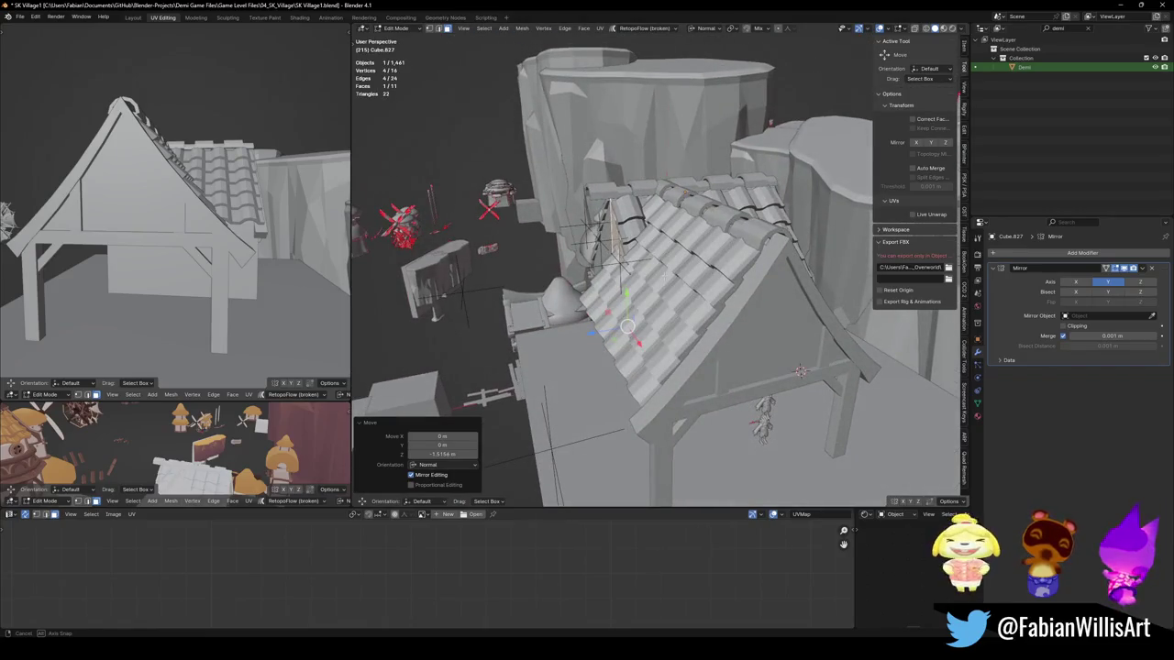
key("g")
key("z")
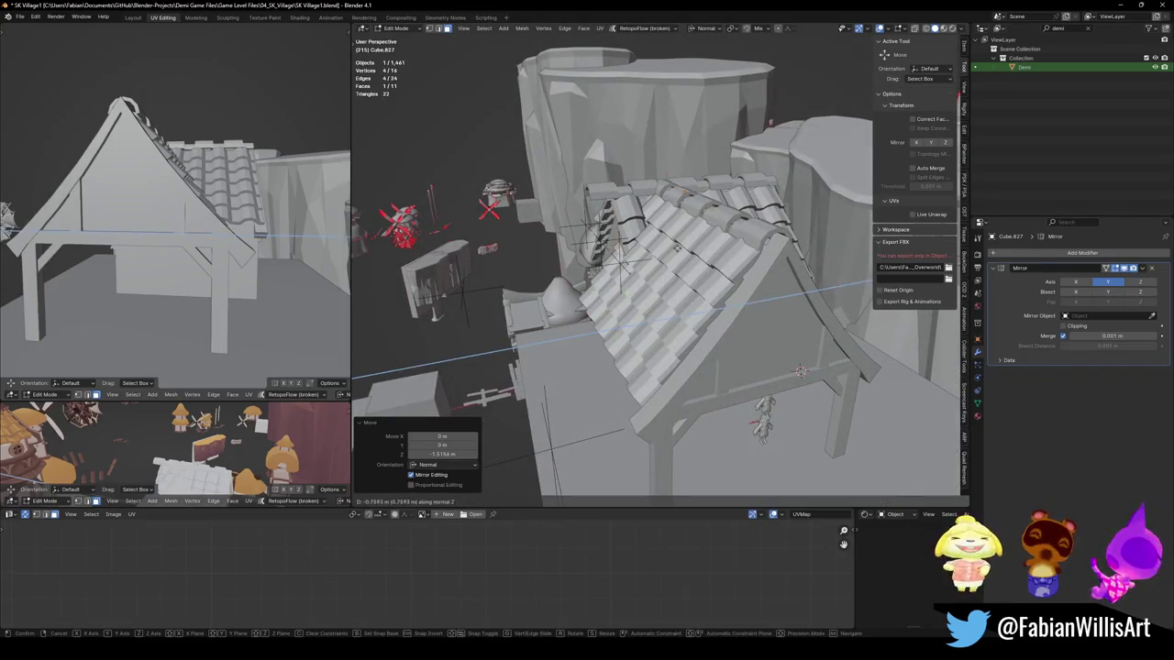
left_click(709, 249)
middle_click_drag(709, 249, 681, 236)
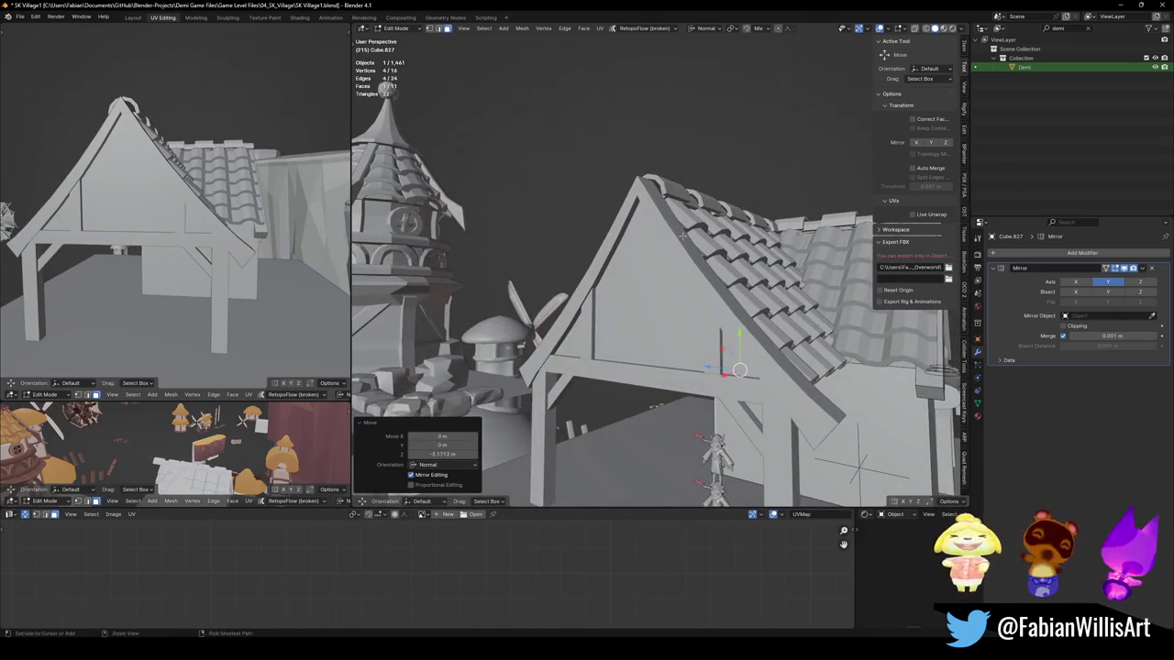
key("ctrl+z")
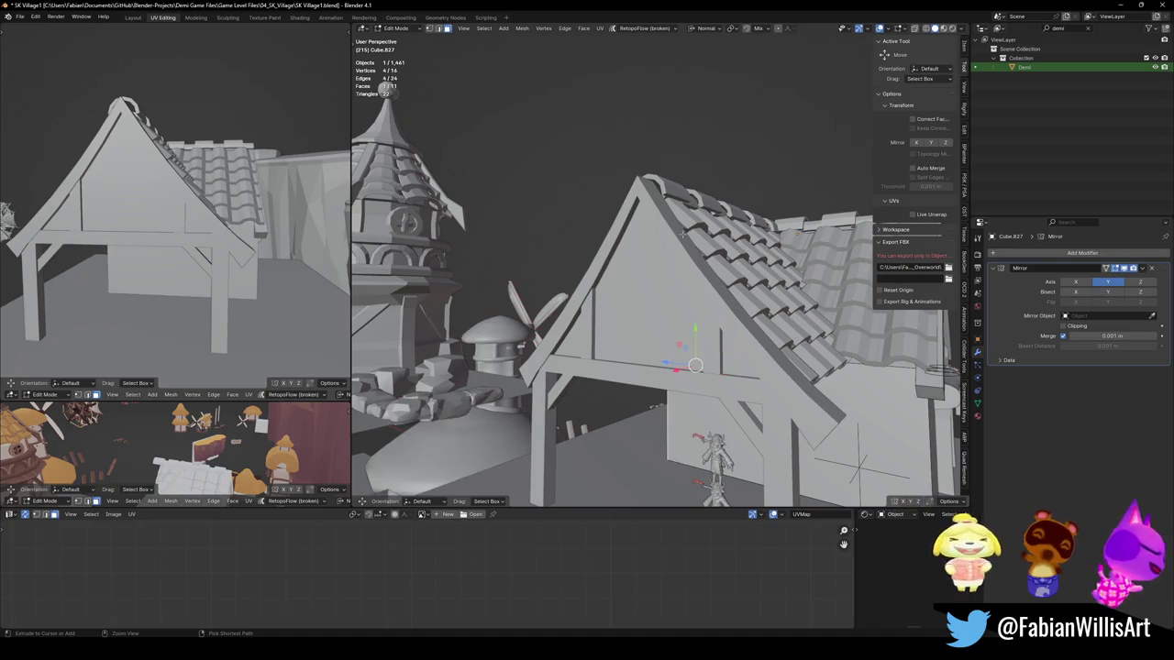
Step: Settle the gable face's final offset along its normal and return to Object Mode
middle_click_drag(642, 302, 698, 287)
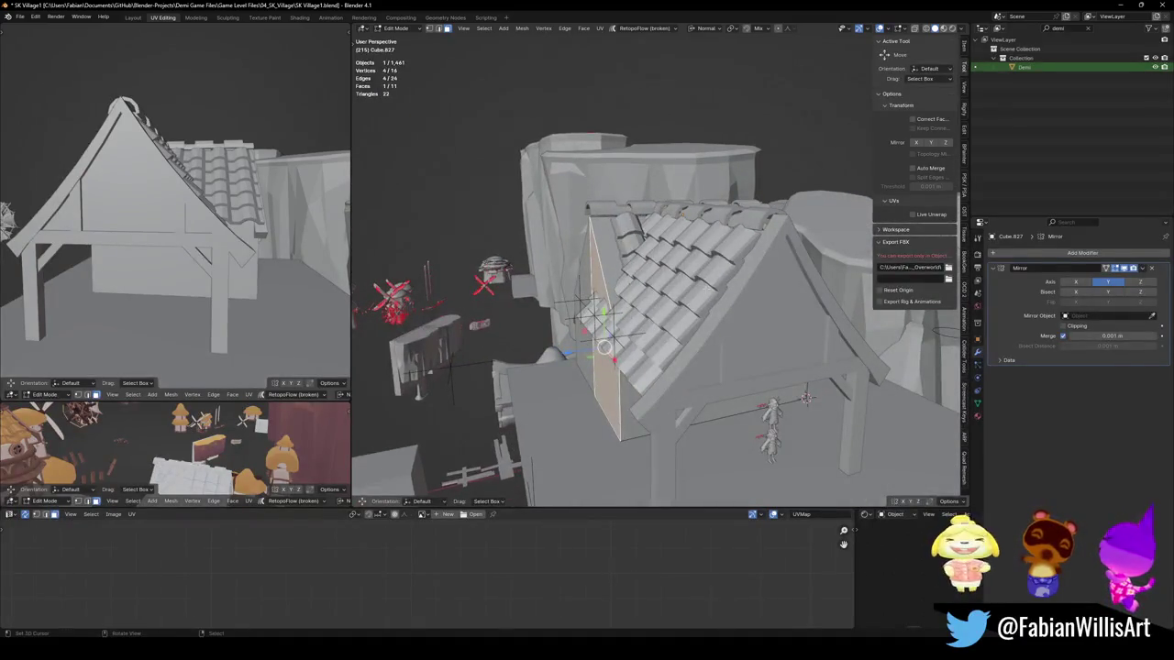
key("g")
key("z")
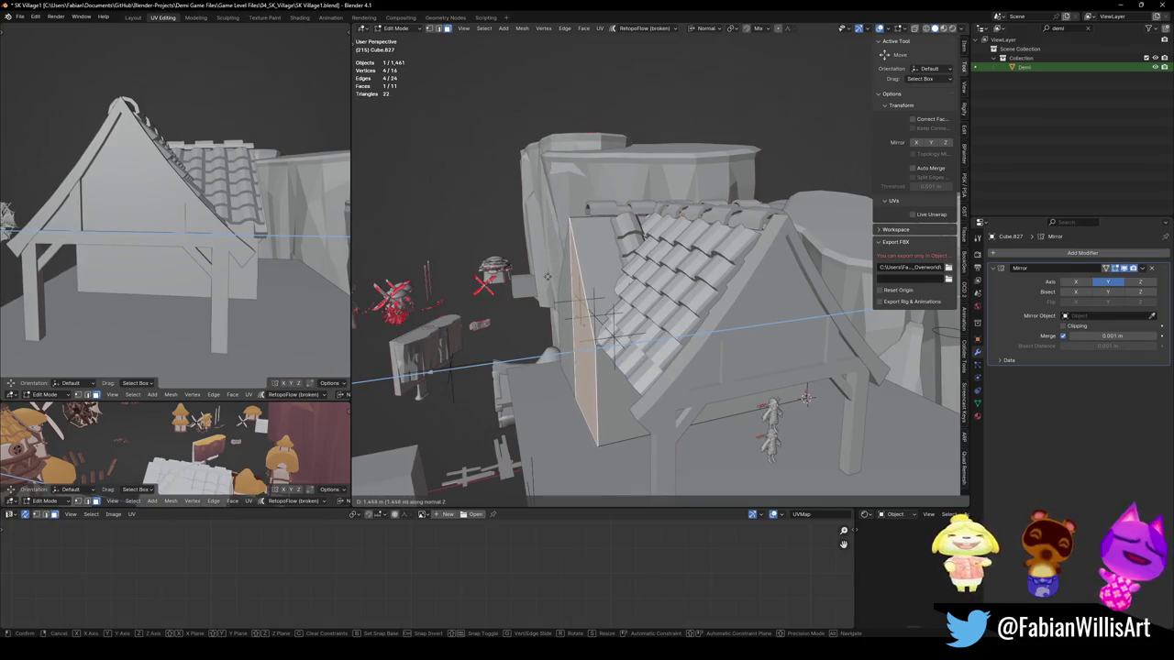
left_click(588, 275)
key("g")
key("x")
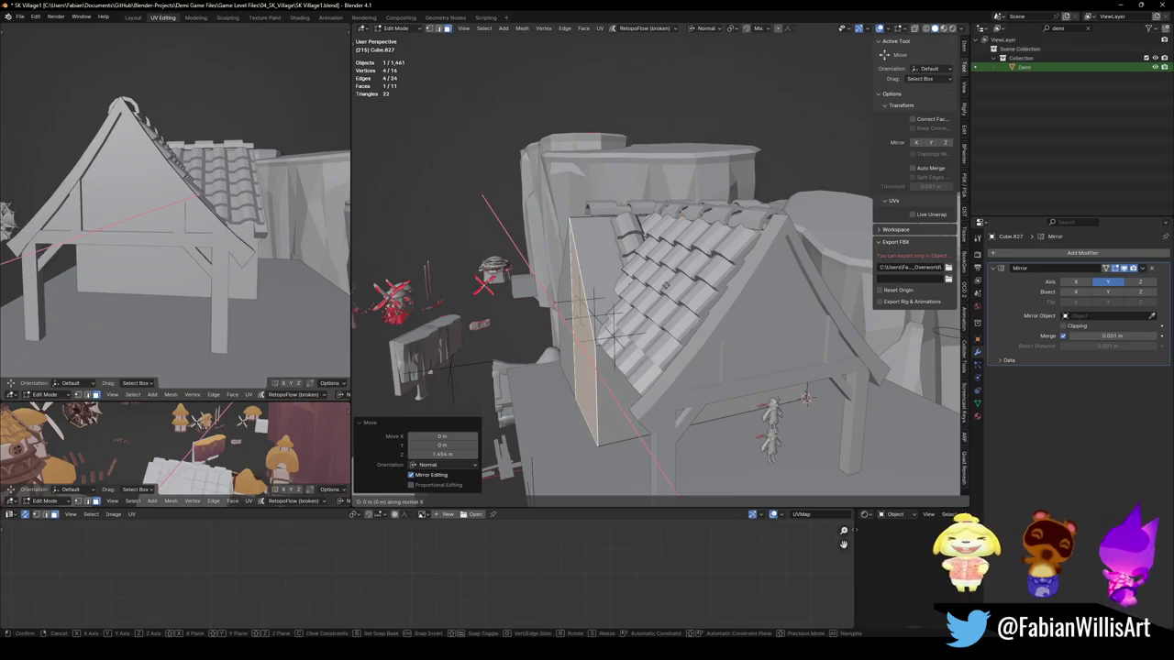
key("Escape")
left_click(805, 397)
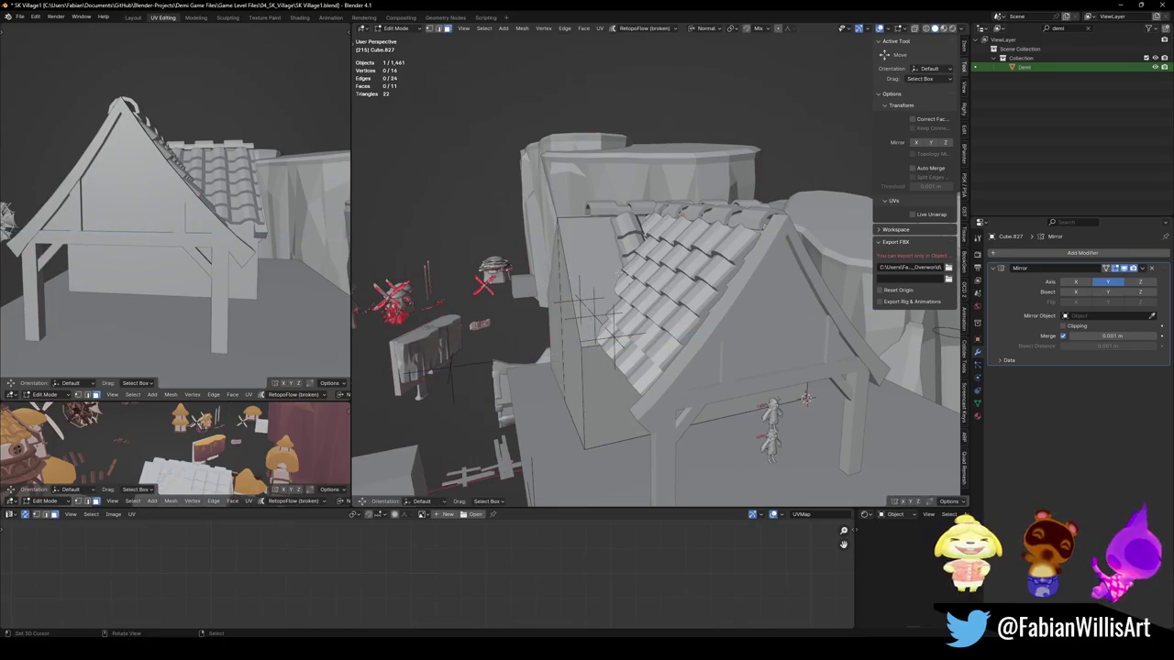
key("Tab")
left_click(734, 212)
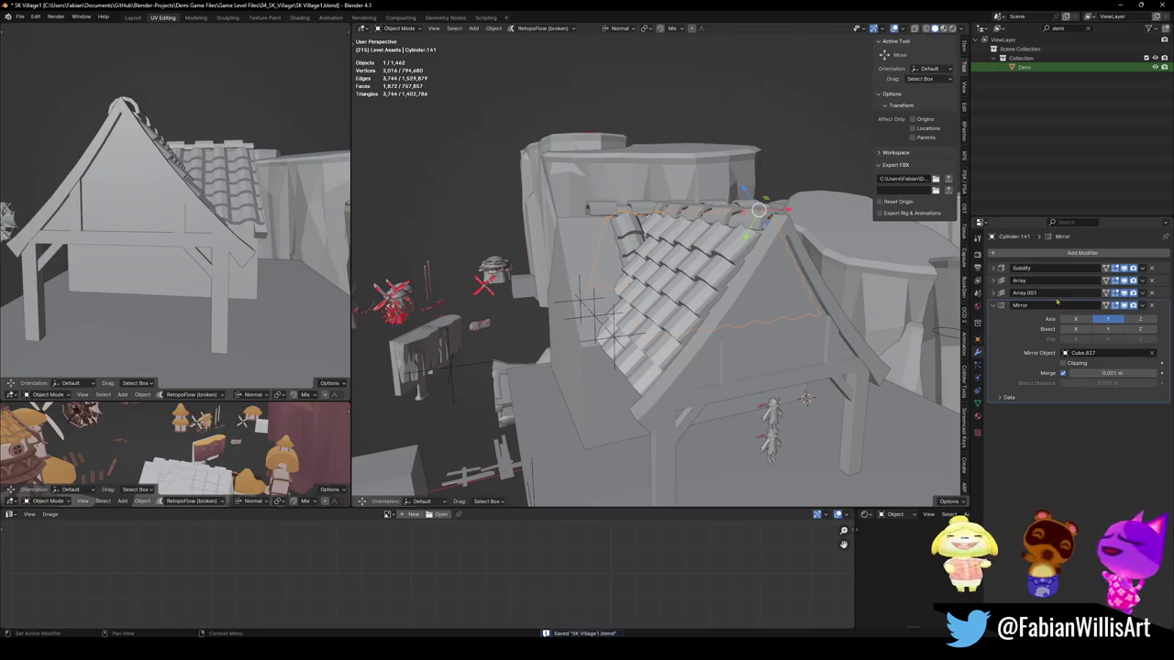
Step: Raise the roof tiles' Array.001 count by one to add a tile row
left_click(993, 305)
left_click(993, 293)
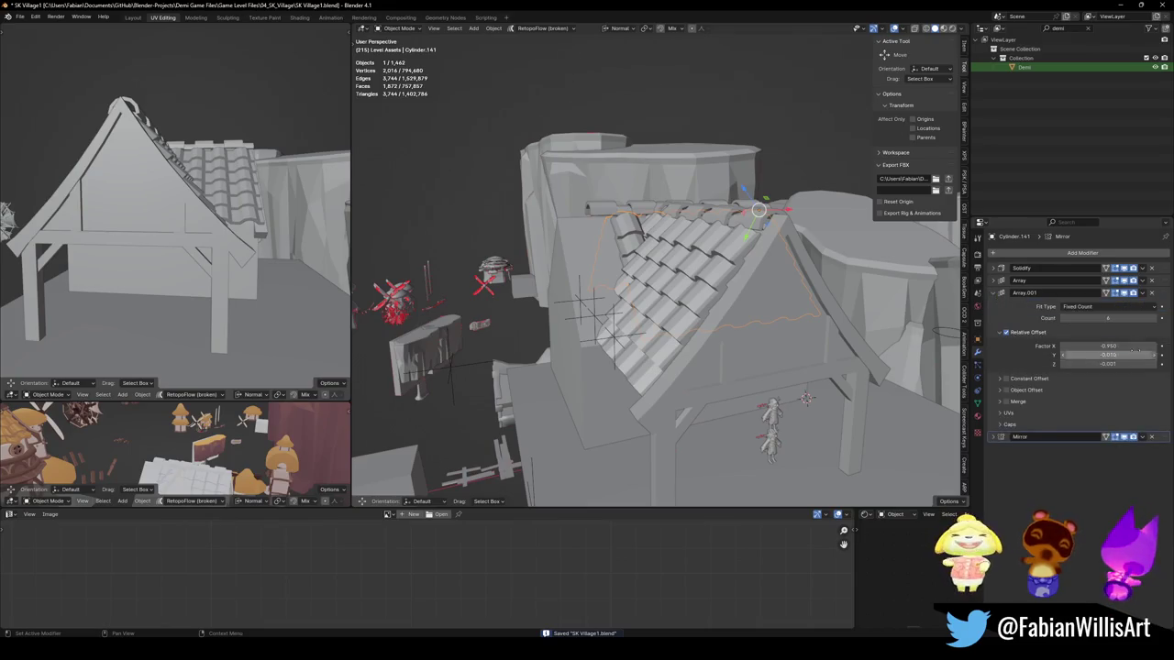
left_click(1154, 318)
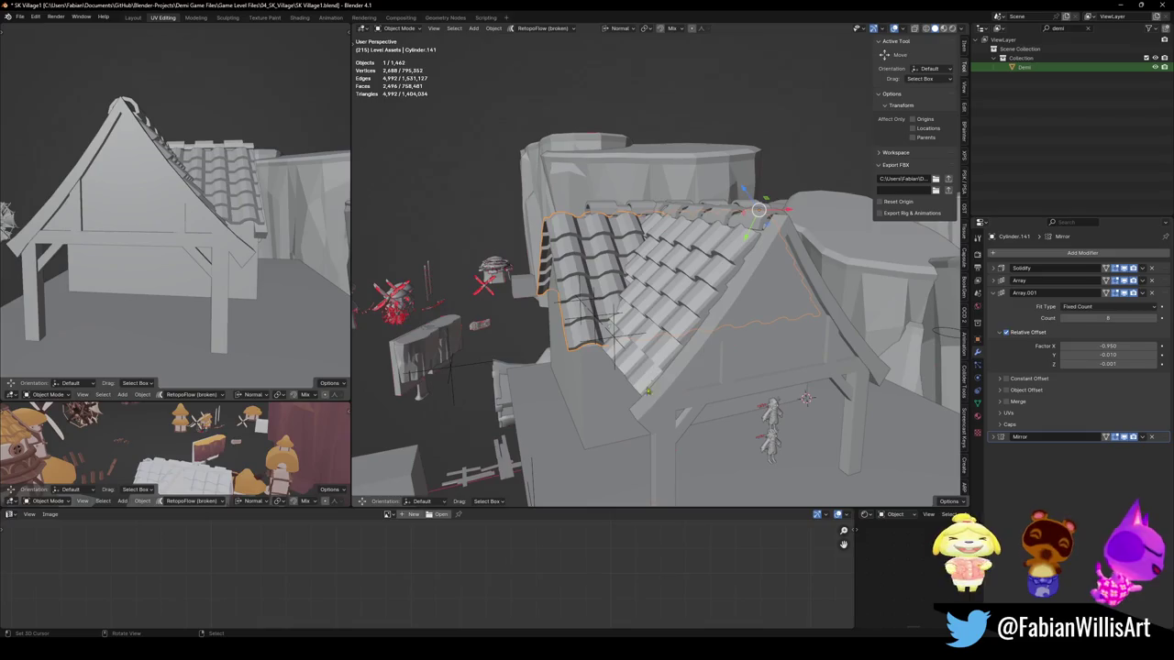
Step: Extrude Cube.827's wall face out along its normal beneath the new row, and save
left_click(582, 389)
key("Tab")
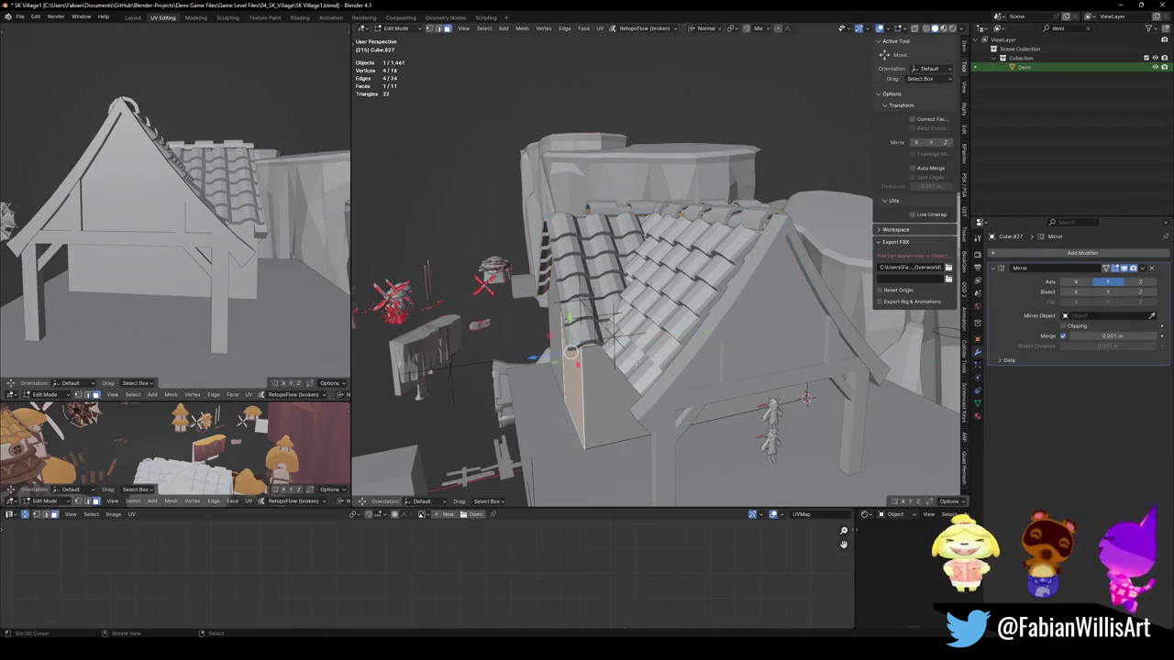
key("e")
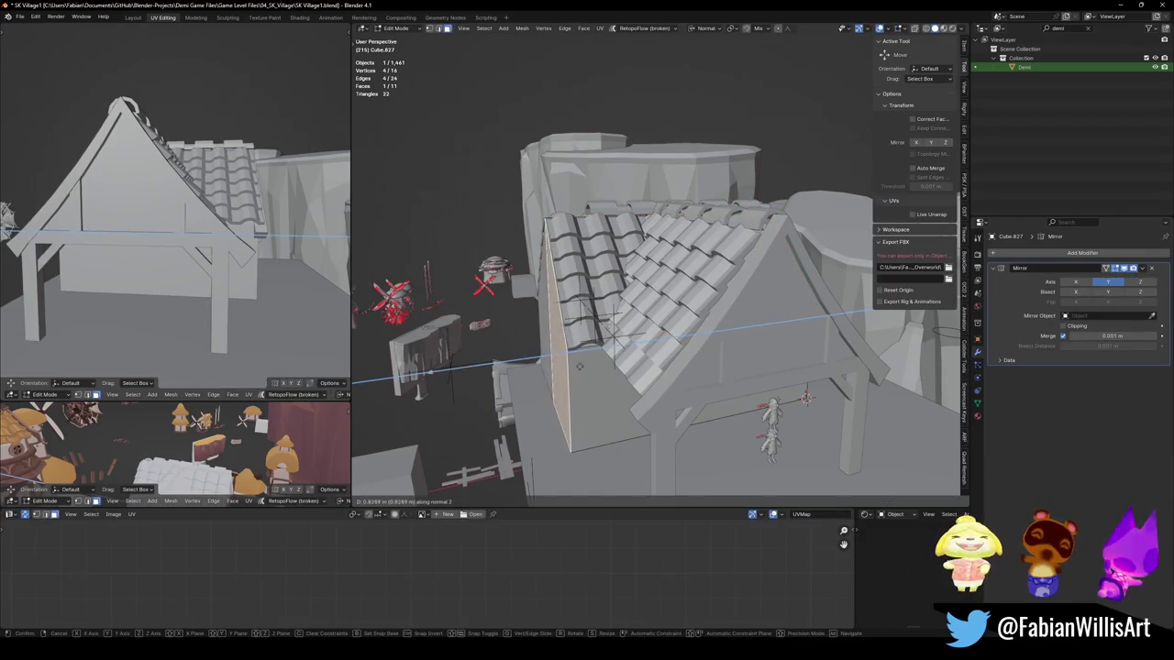
left_click(567, 367)
key("Tab")
key("ctrl+s")
Step: Check the Array modifier on ridge cap row Cylinder.142 (count 6), then save again
middle_click_drag(680, 303, 682, 190)
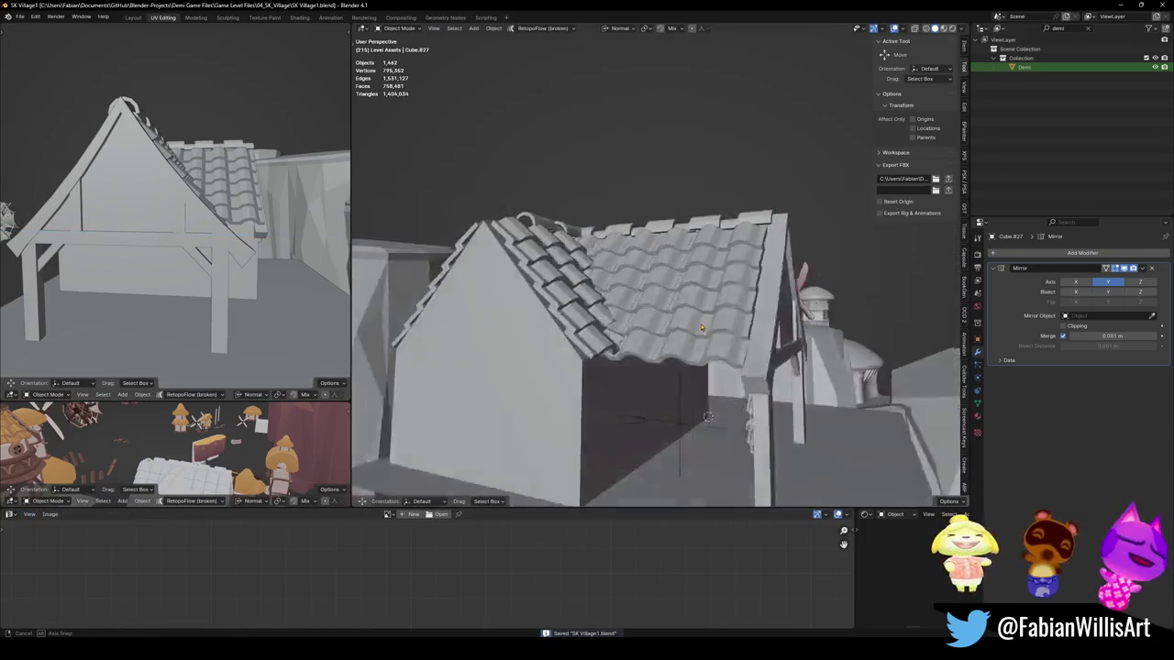
left_click(705, 182)
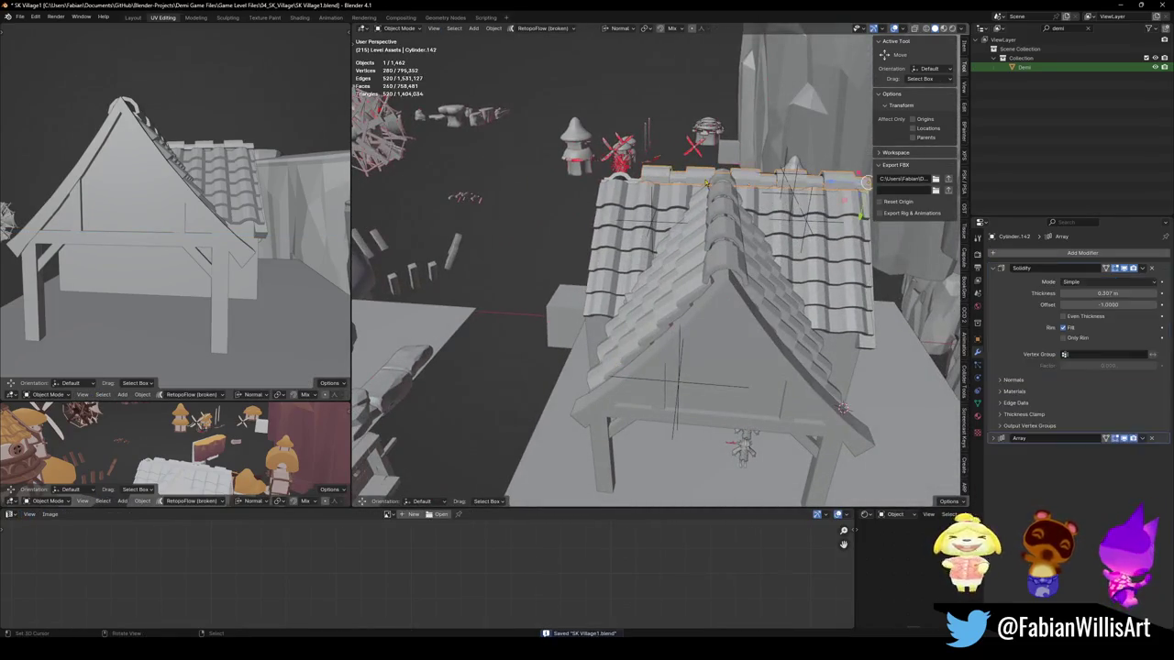
left_click(994, 439)
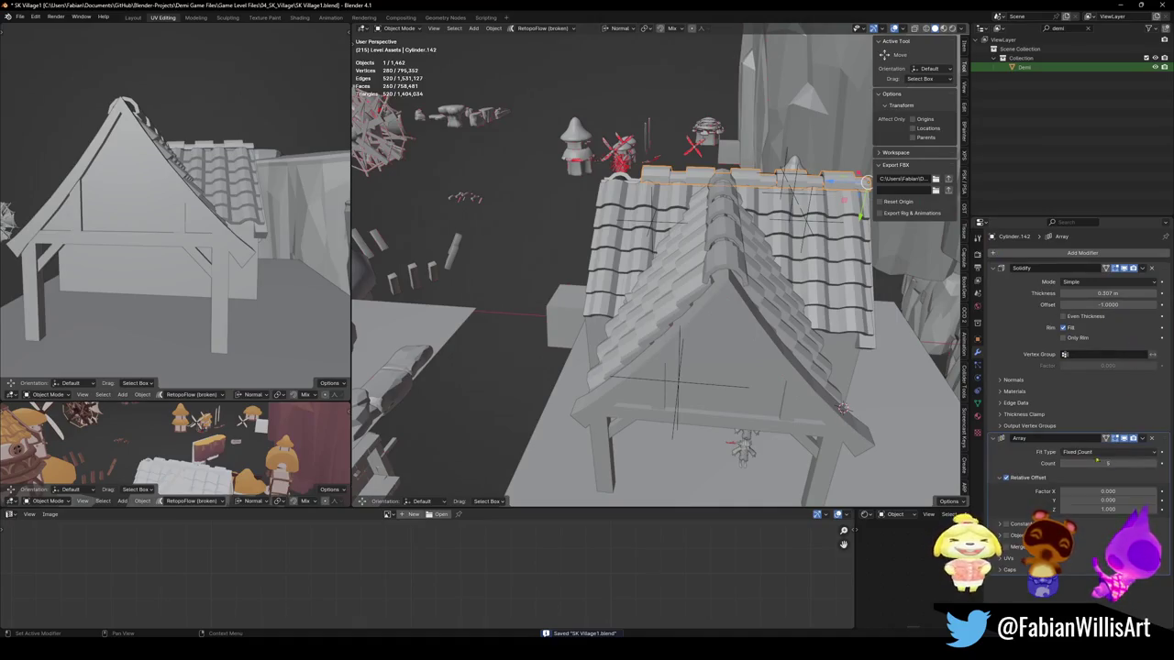
key("alt+a")
mouse_move(865, 182)
middle_mouse_down()
mouse_move(660, 242)
mouse_move(671, 250)
middle_mouse_up()
key("ctrl+s")
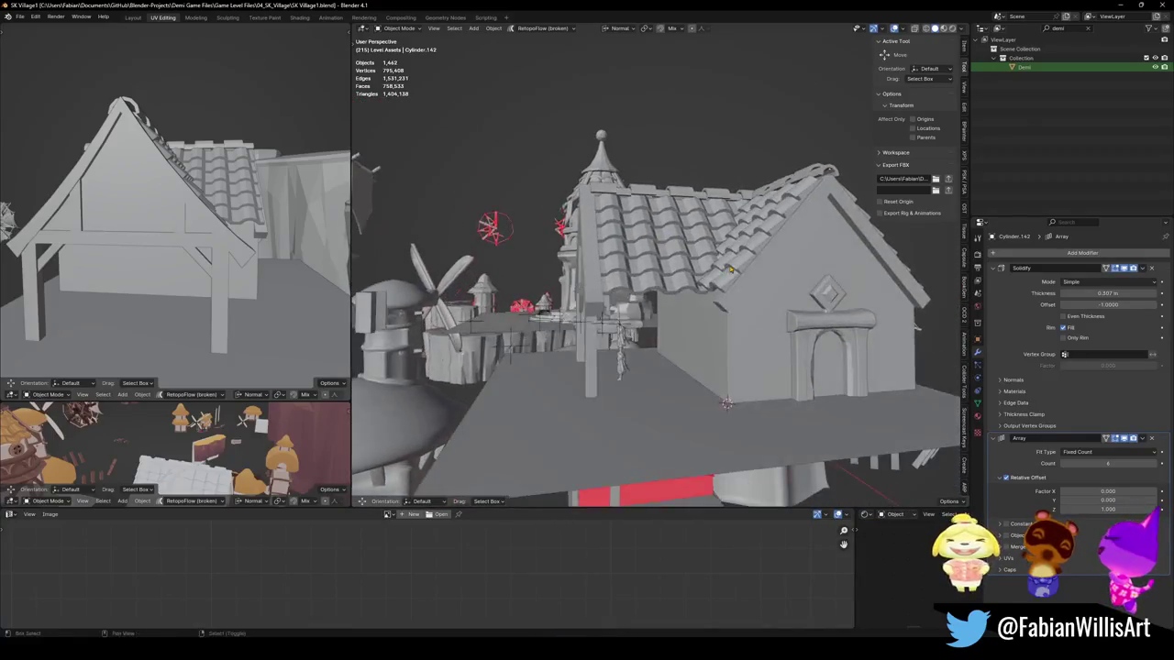
middle_click_drag(670, 250, 729, 250)
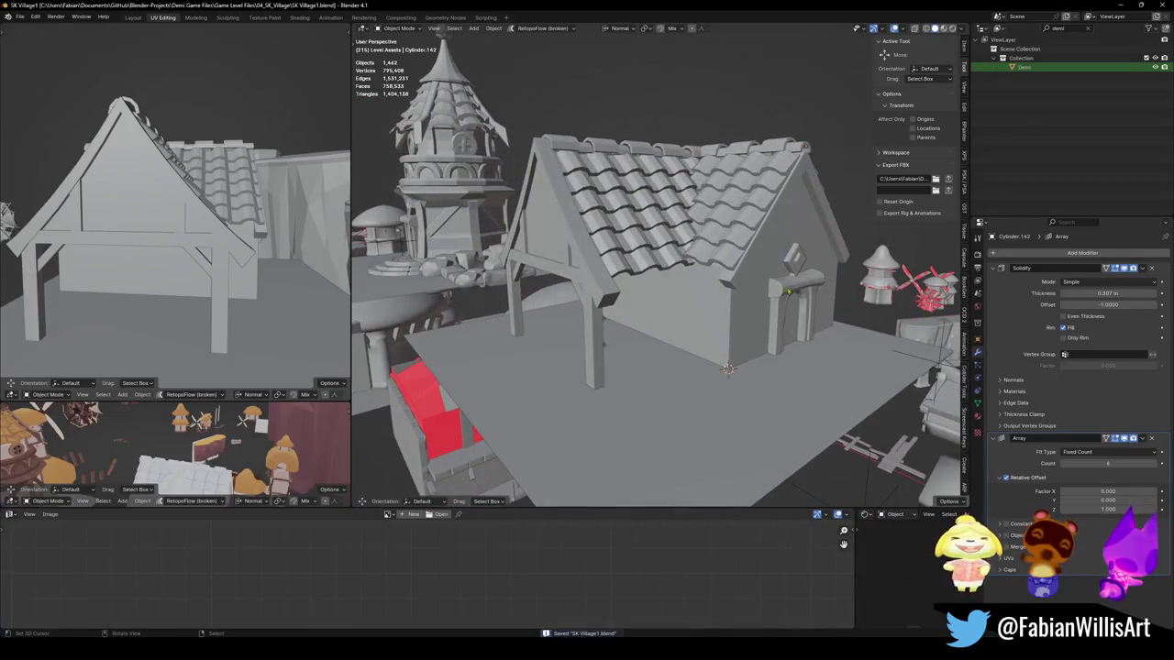
Step: Add a small cube and extrude its top face up into a corner post reaching the roof edge
scroll(787, 292, "up", 4)
middle_click_drag(632, 317, 674, 402)
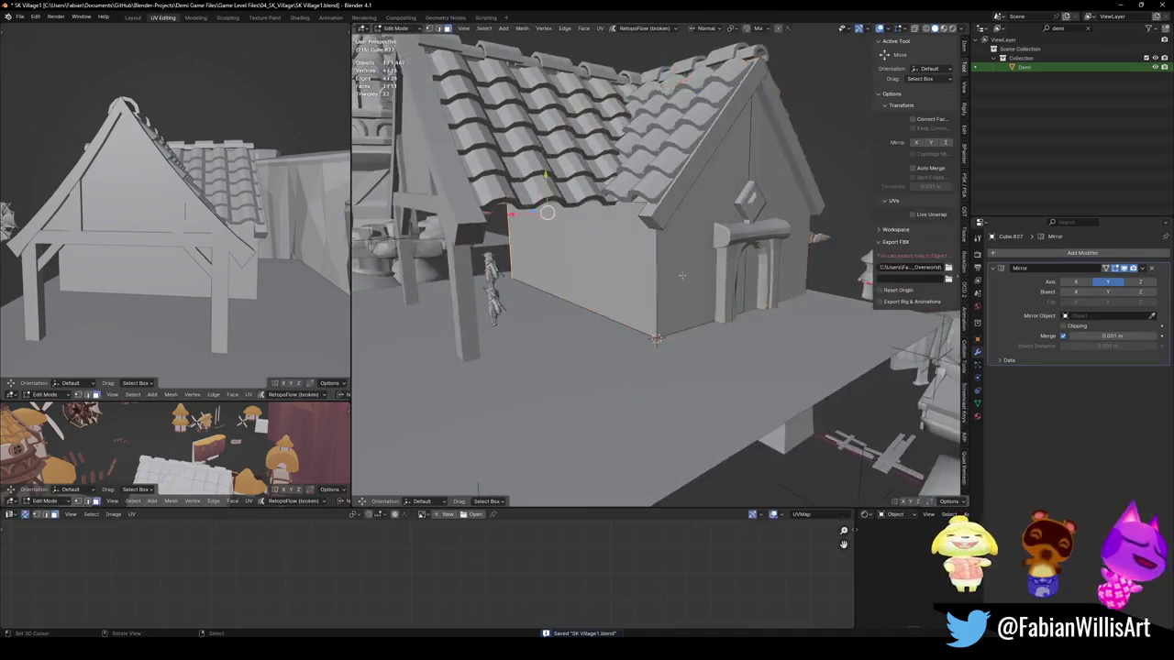
key("Tab")
key("alt+a")
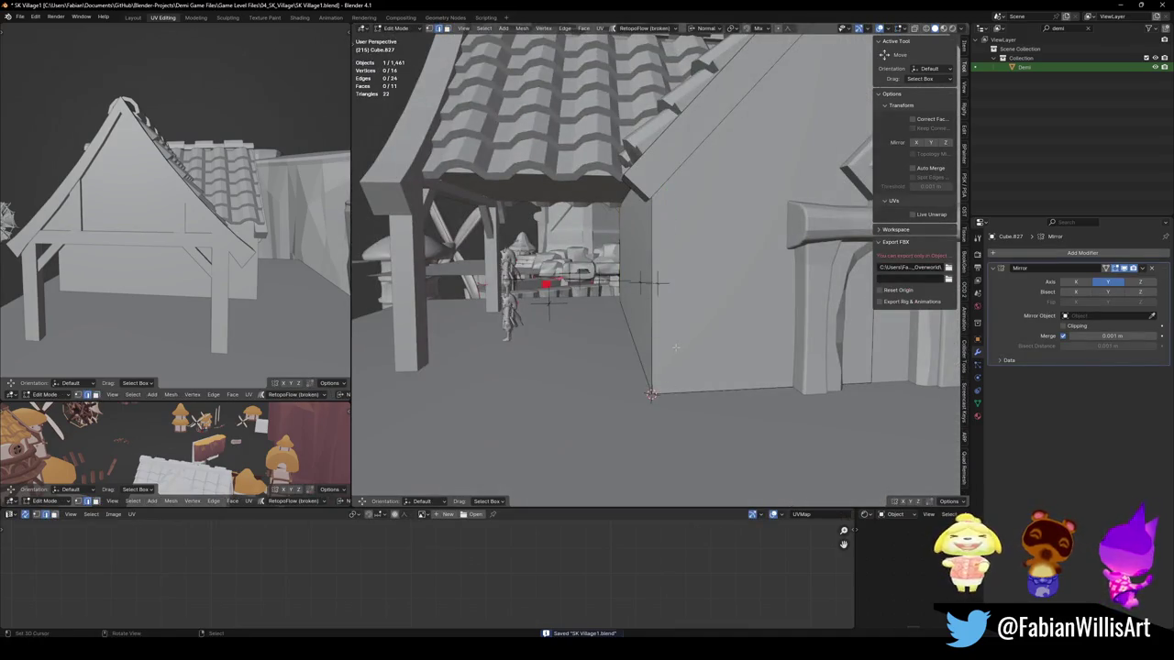
key("shift+a")
left_click(677, 348)
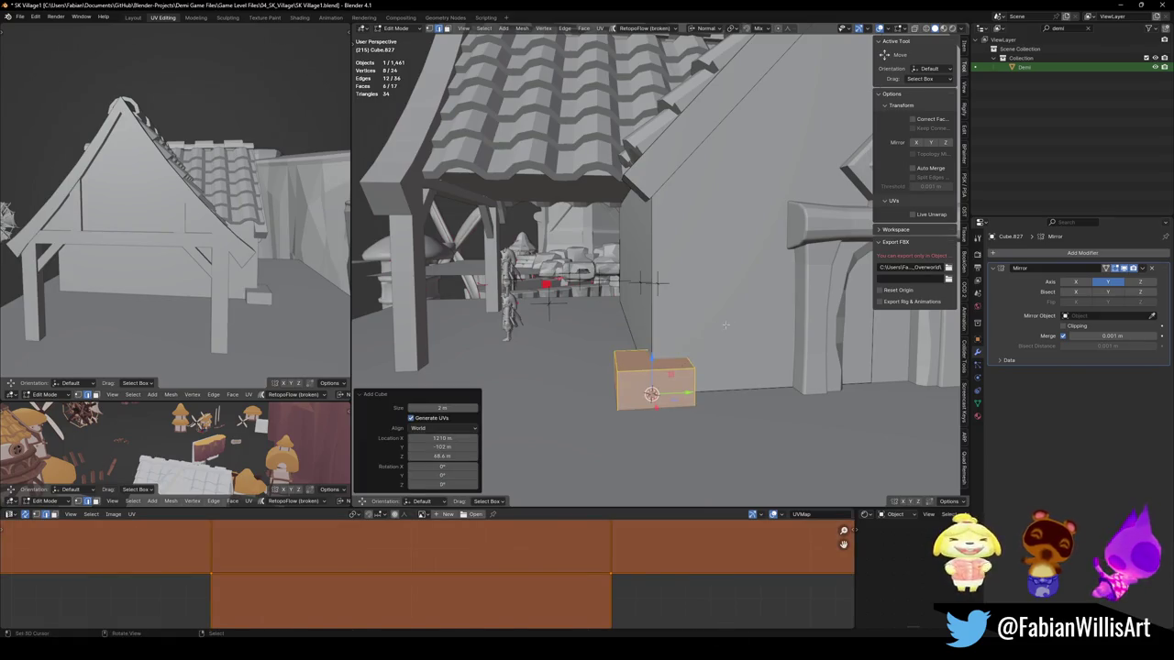
key("s")
left_click(653, 383)
key("e")
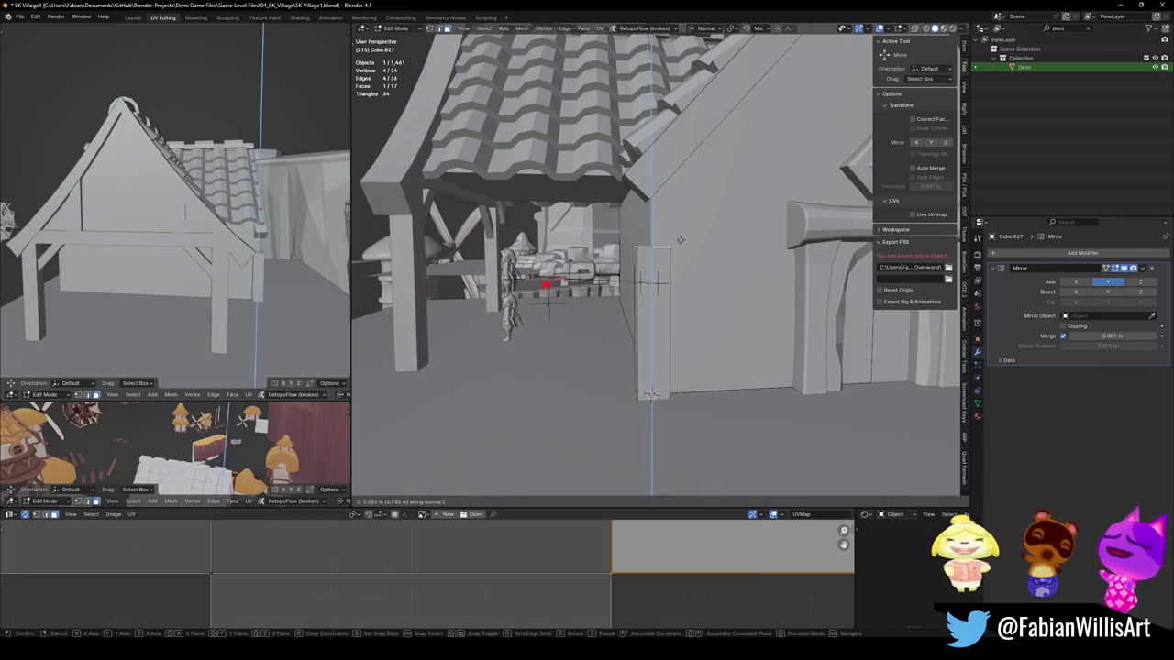
left_click(706, 184)
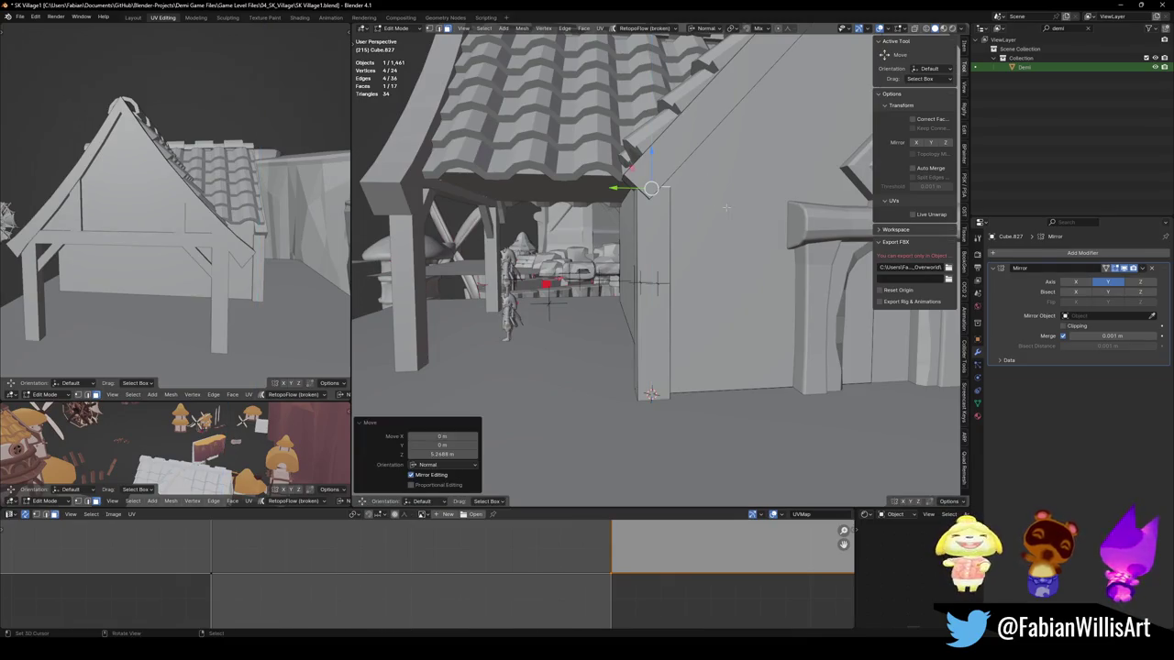
Step: Add another small cube and stretch it along Y into a plank
middle_click_drag(725, 208, 681, 252)
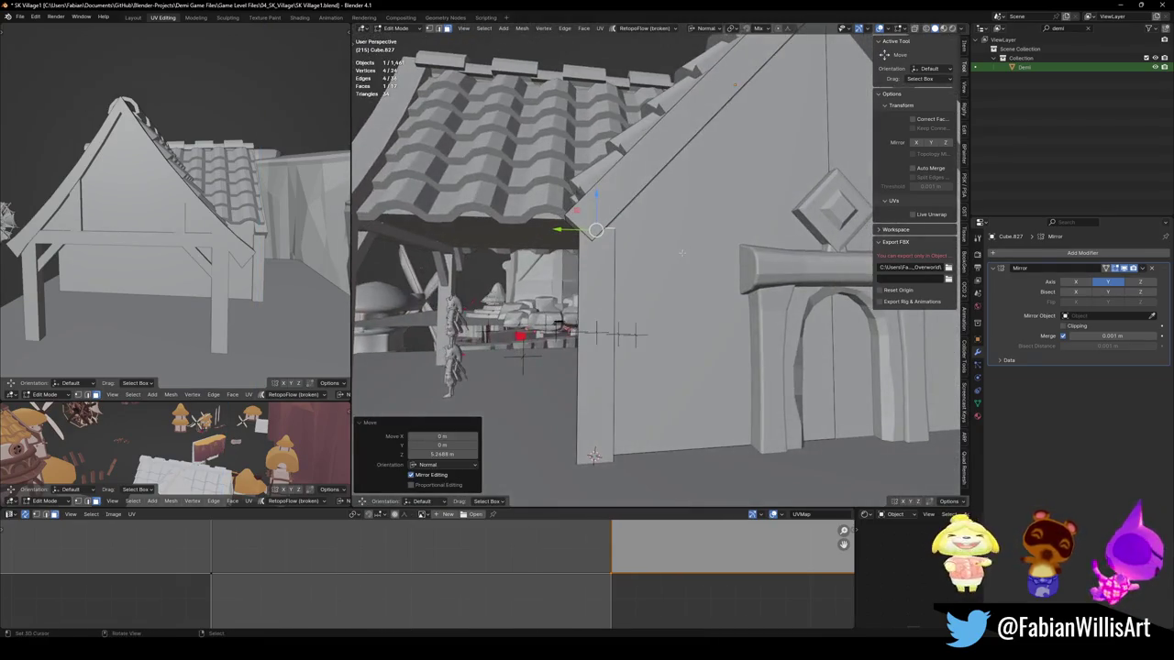
middle_click_drag(682, 252, 642, 275)
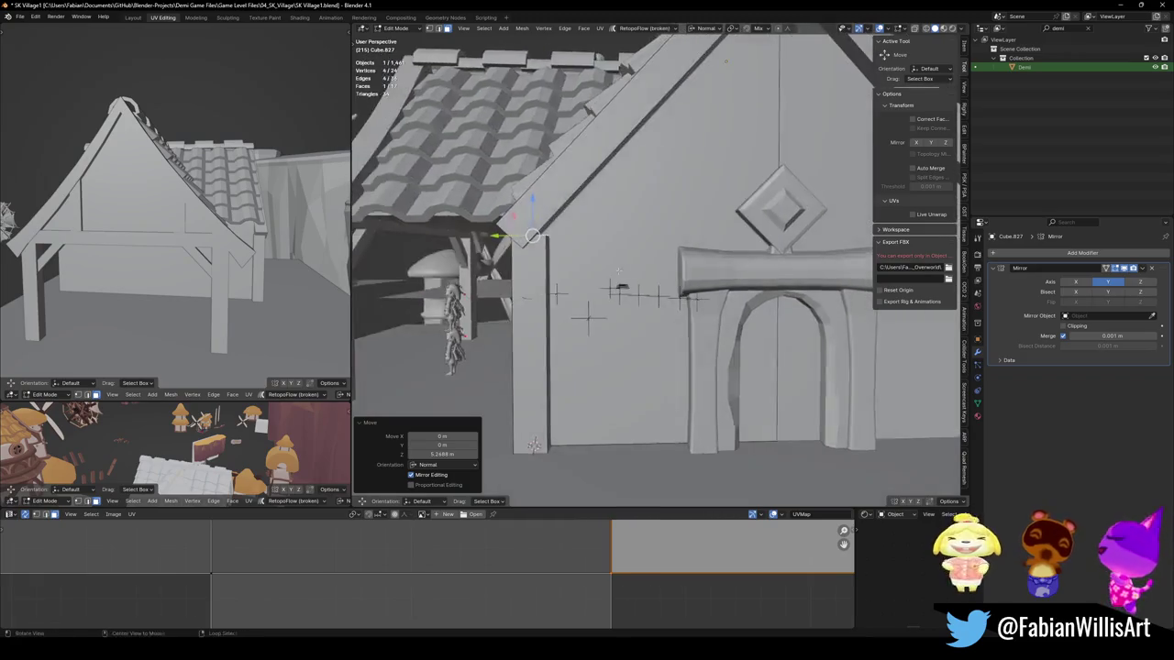
scroll(642, 275, "down", 4)
scroll(642, 275, "up", 4)
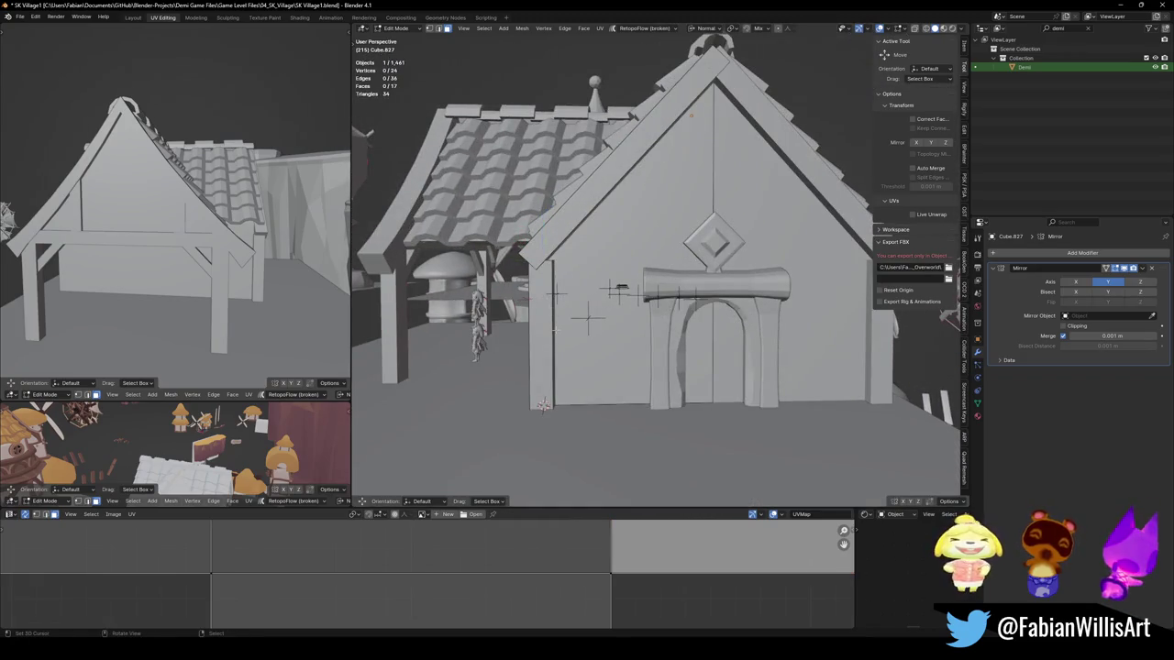
key("shift+a")
left_click(575, 327)
key("s")
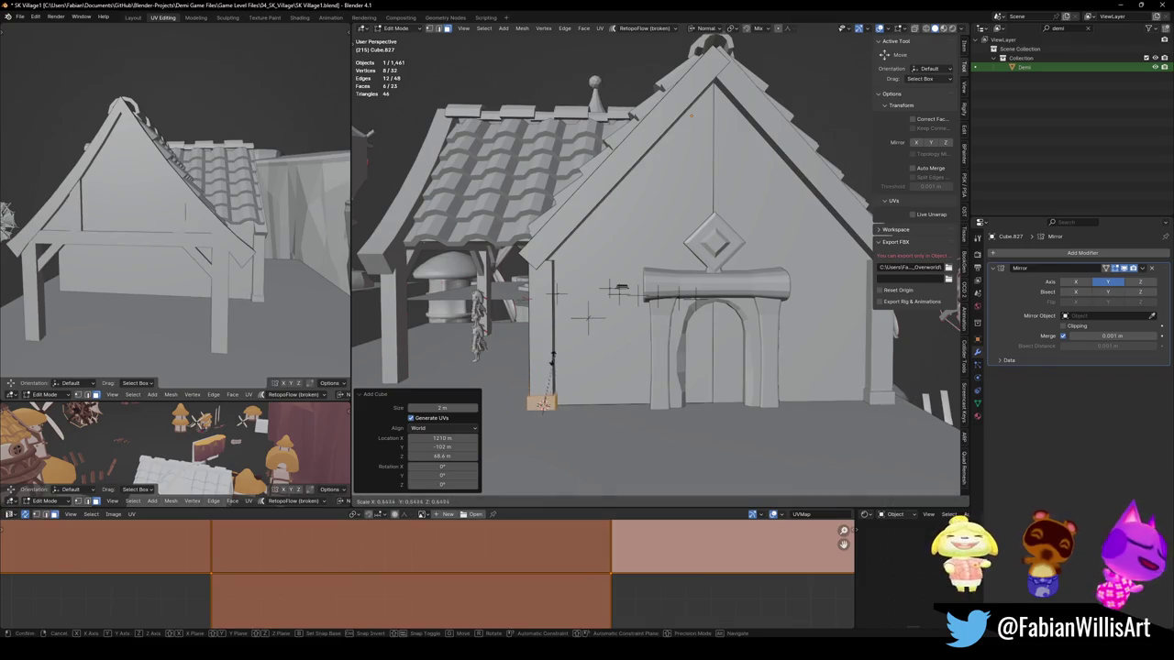
left_click(564, 367)
key("s")
key("y")
left_click(676, 405)
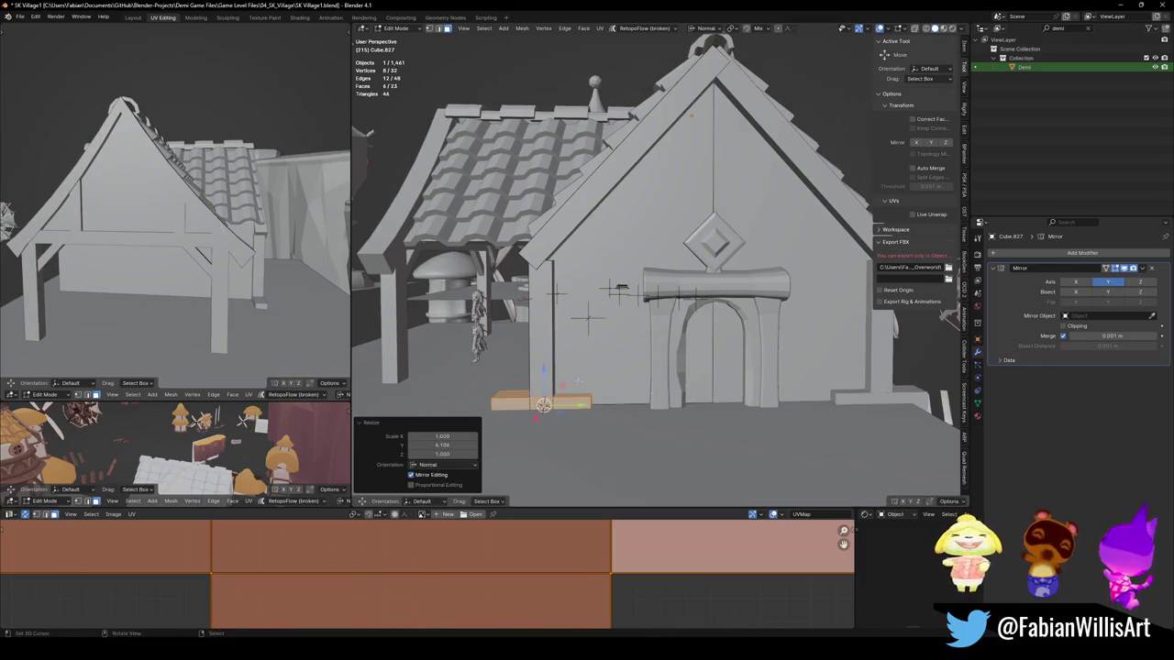
Step: Move the plank along Y, X and Z until it sits up under the roof
key("g")
key("y")
left_click(637, 383)
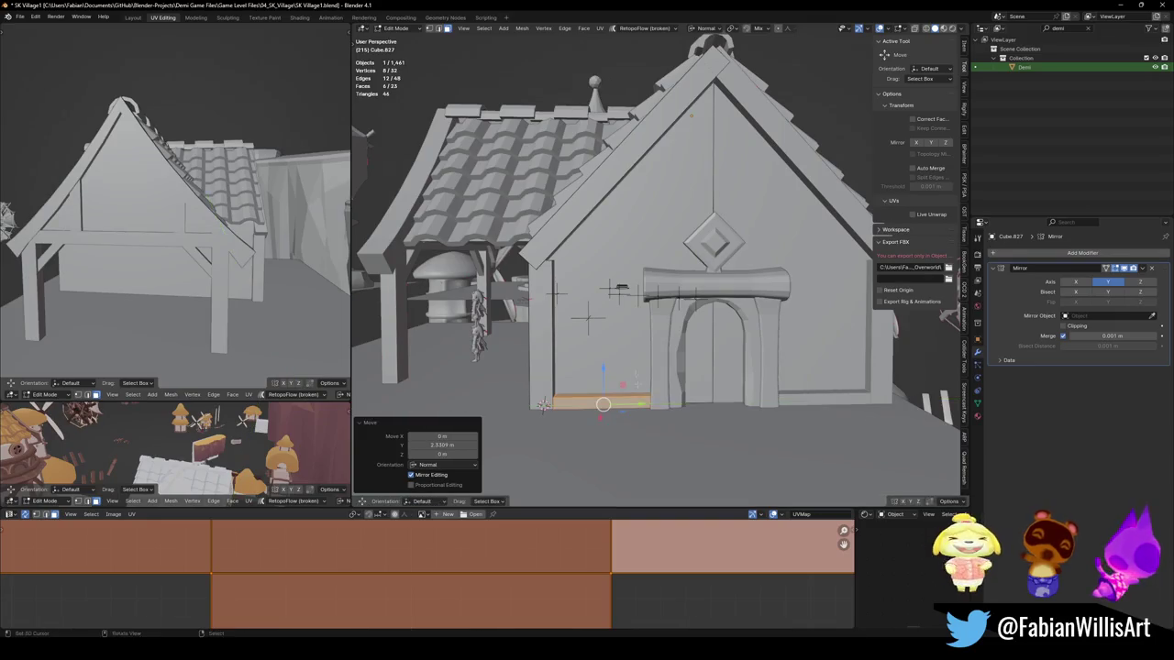
middle_click_drag(636, 383, 609, 388)
key("g")
key("x")
left_click(646, 358)
middle_click_drag(646, 358, 658, 239)
key("g")
key("z")
left_click(661, 225)
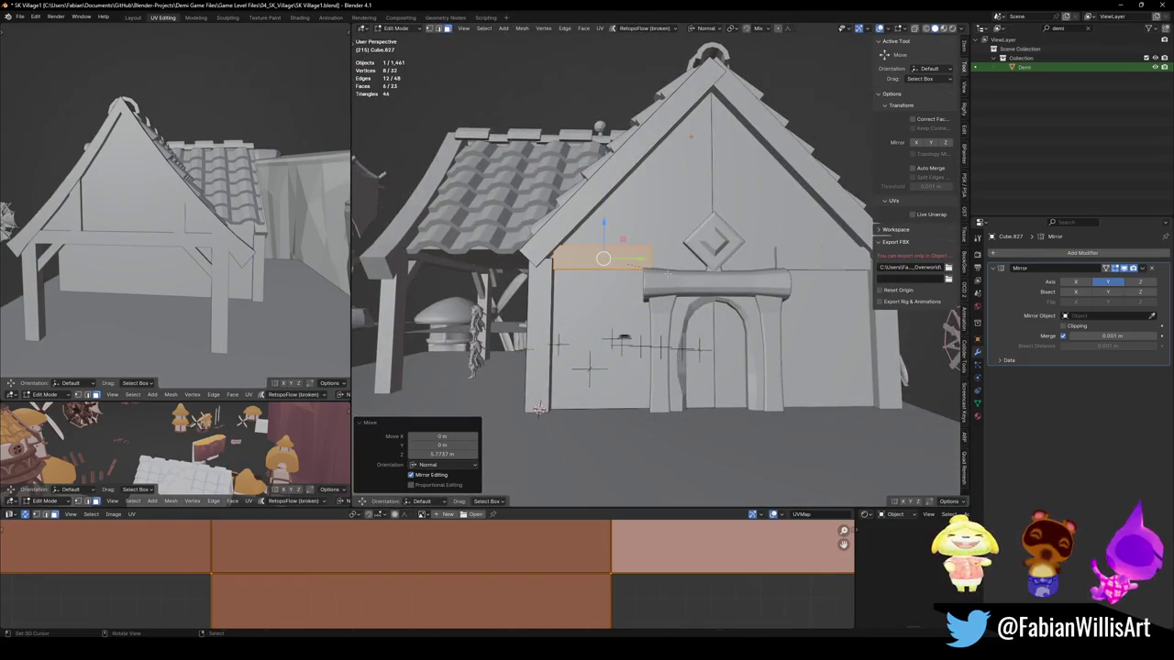
Step: Lengthen the beam along Y and slide it into place across the gable wall
key("s")
key("y")
key("Return")
key("g")
key("y")
left_click(539, 409)
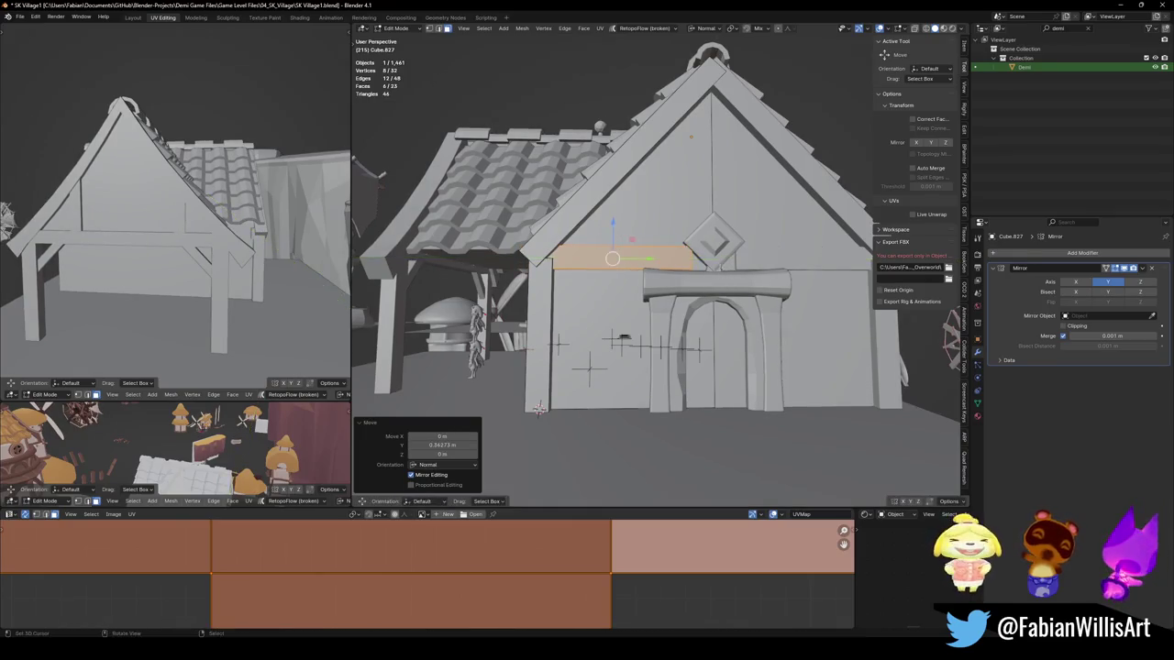
Step: Move the wall face near the diamond along its normal
scroll(624, 275, "up", 3)
left_click(692, 263)
left_click(697, 263)
middle_click_drag(697, 263, 704, 255)
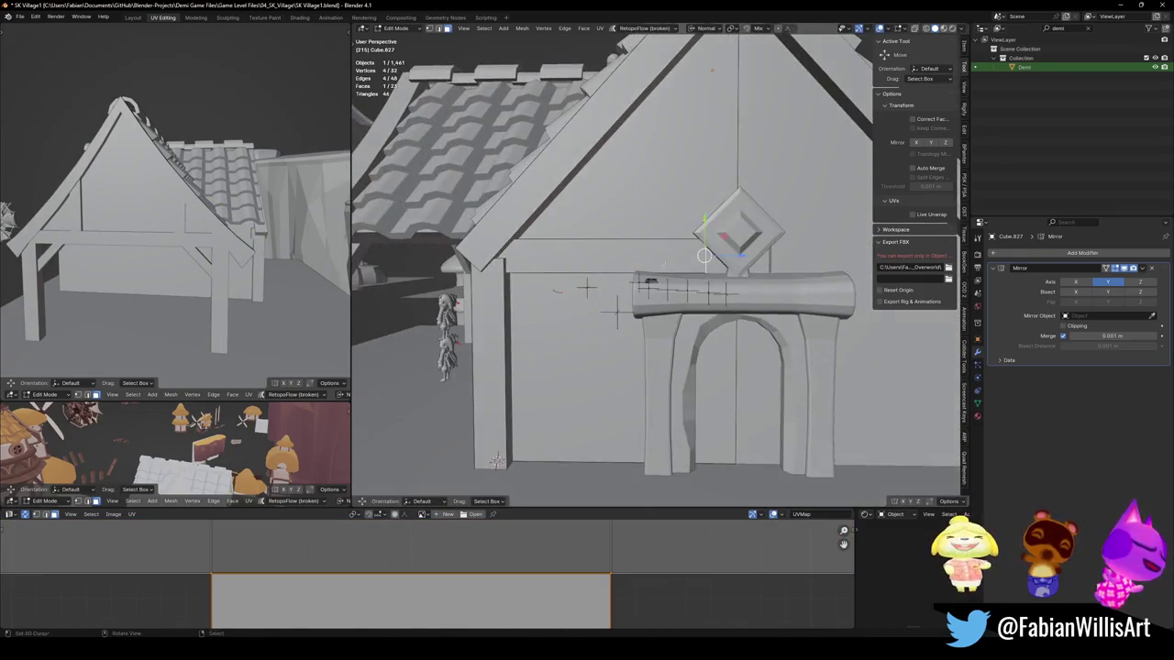
key("g")
key("z")
left_click(752, 257)
key("alt+a")
scroll(752, 257, "down", 3)
mouse_move(752, 256)
middle_mouse_down()
mouse_move(698, 250)
mouse_move(582, 285)
middle_mouse_up()
scroll(698, 249, "up", 4)
Step: Try moving the thin corner strip face, cancel the move, and save the file
left_click(601, 410)
key("g")
mouse_move(592, 230)
middle_mouse_down()
mouse_move(658, 259)
mouse_move(697, 253)
mouse_move(583, 211)
middle_mouse_up()
right_click(653, 241)
scroll(653, 241, "down", 3)
key("ctrl+s")
scroll(697, 253, "up", 4)
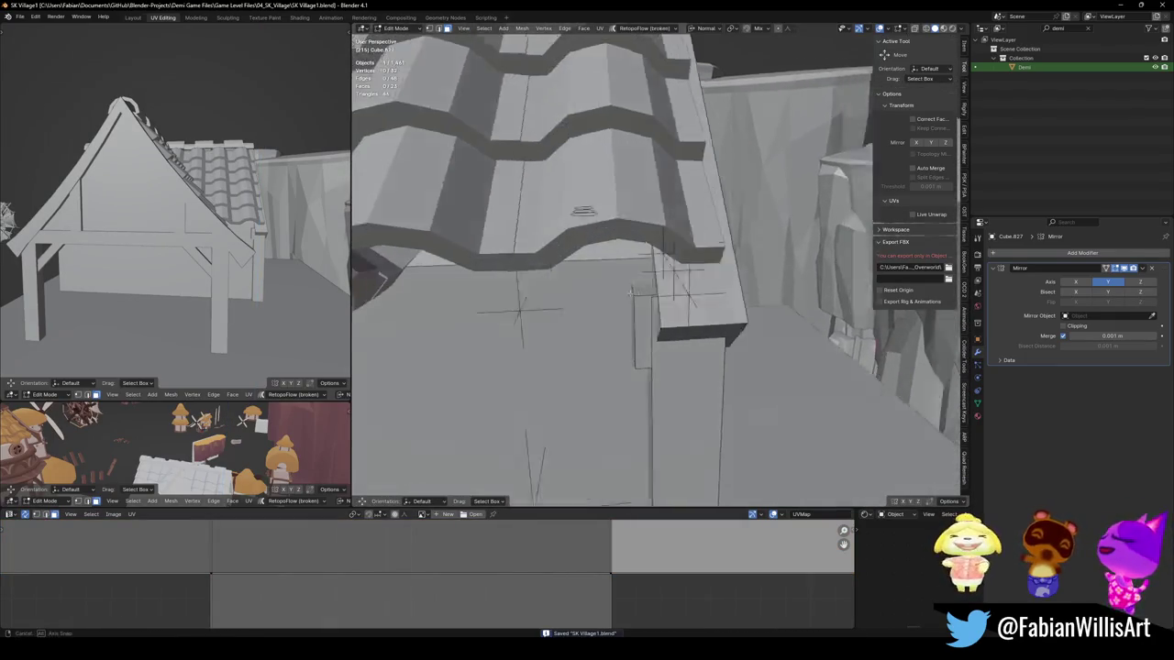
scroll(583, 211, "up", 5)
Step: Nudge Cube.827's wall edge about -0.19 m along its normal and save the file
right_click(608, 254, "shift")
scroll(617, 254, "down", 5)
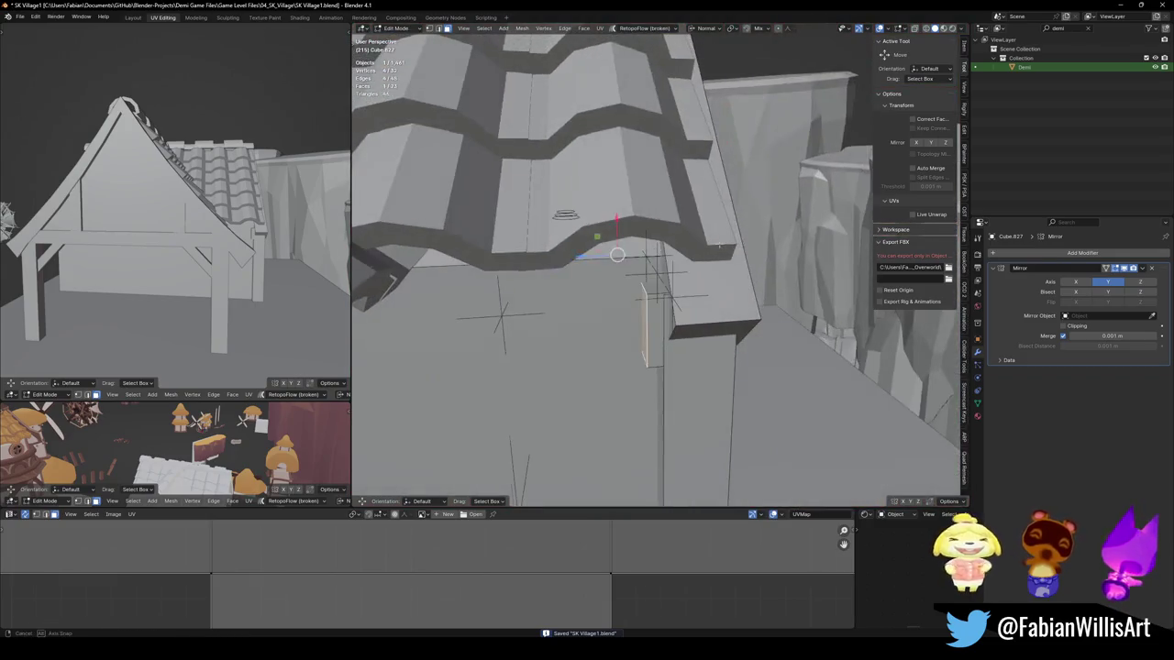
key("g")
key("z")
key("z")
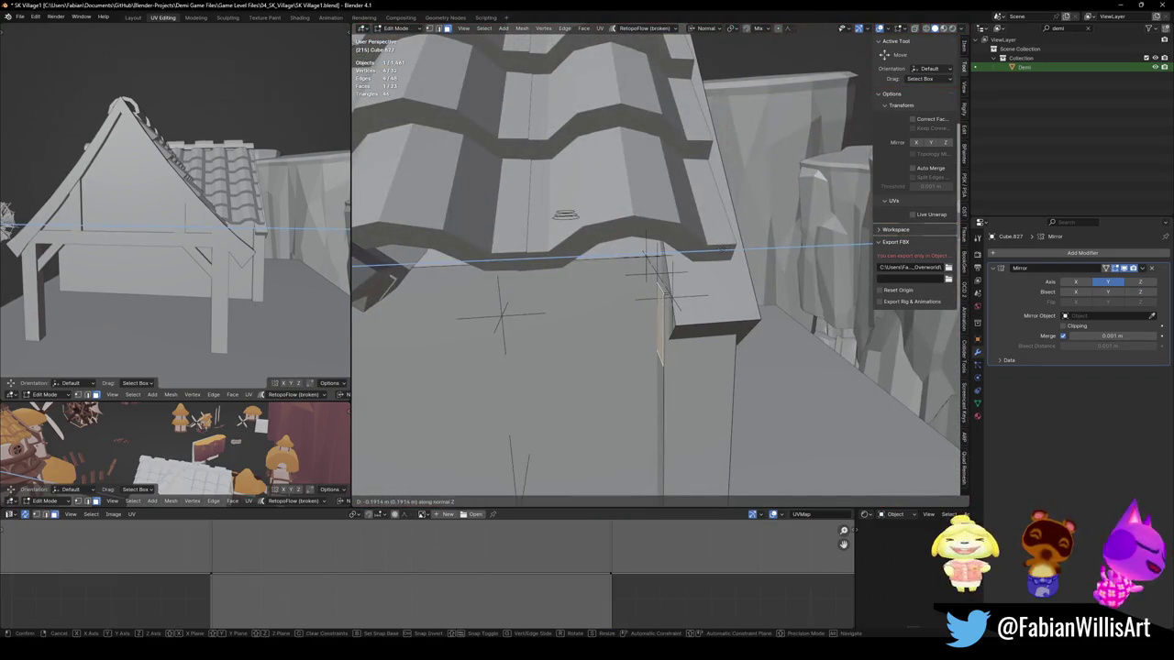
key("Return")
middle_click_drag(590, 258, 598, 251)
key("ctrl+s")
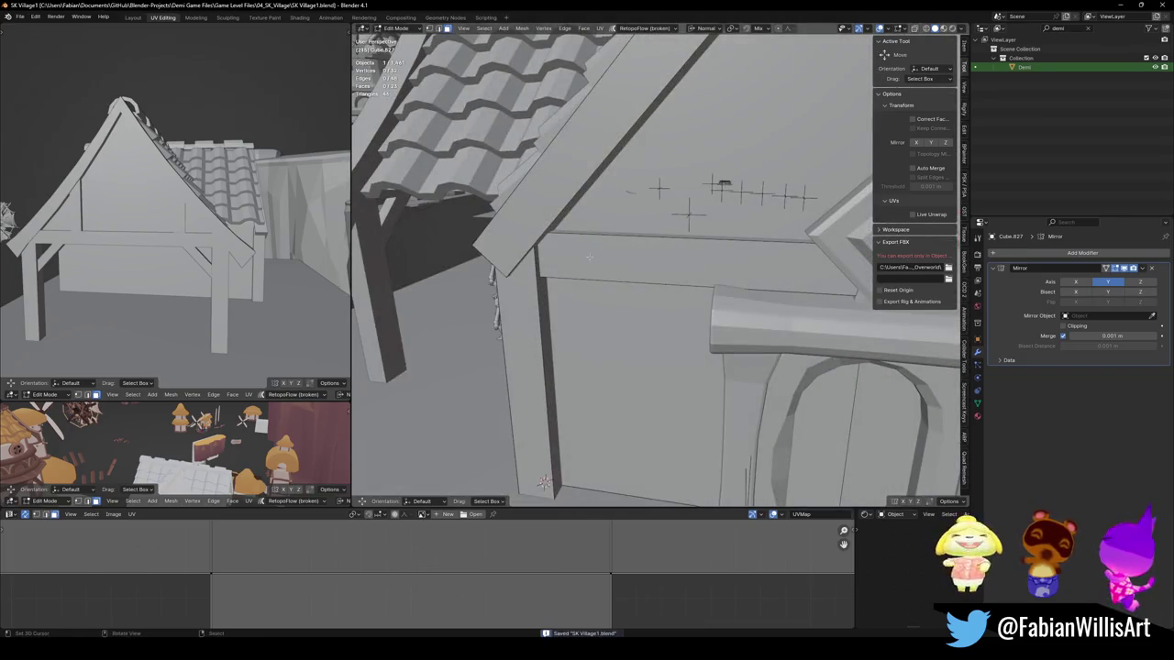